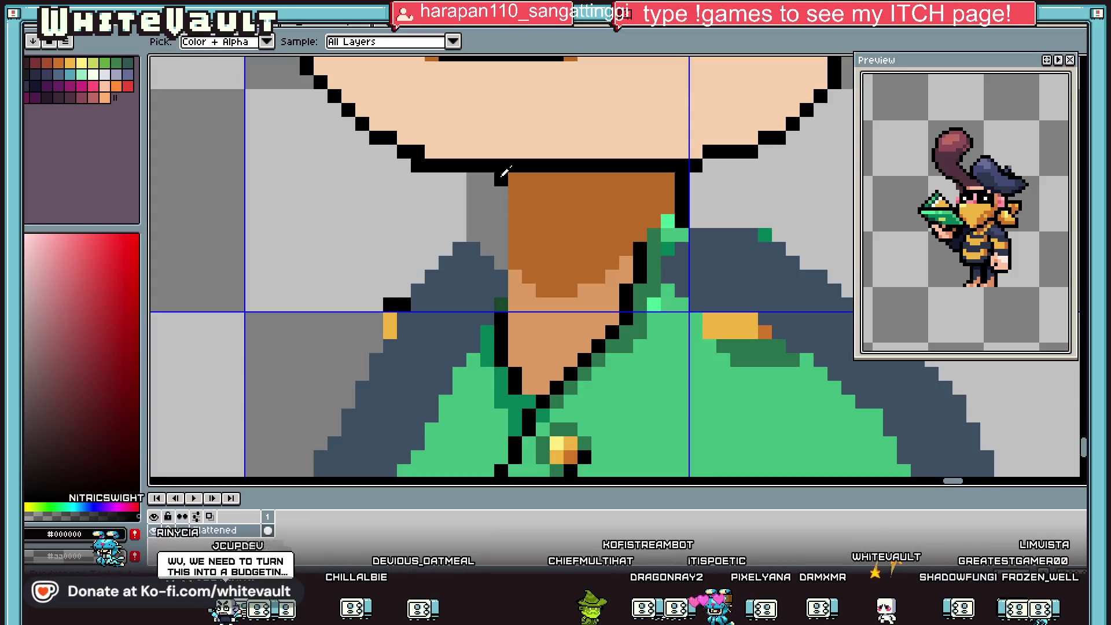
# Draw a stepped black outline down the jacket's left shoulder edge and check it zoomed out.
pyautogui.keyDown('shift'); pyautogui.click(500, 253); pyautogui.keyUp('shift')
pyautogui.moveTo(500, 253)
pyautogui.mouseDown()
pyautogui.moveTo(454, 249)
pyautogui.moveTo(433, 262)
pyautogui.mouseUp()
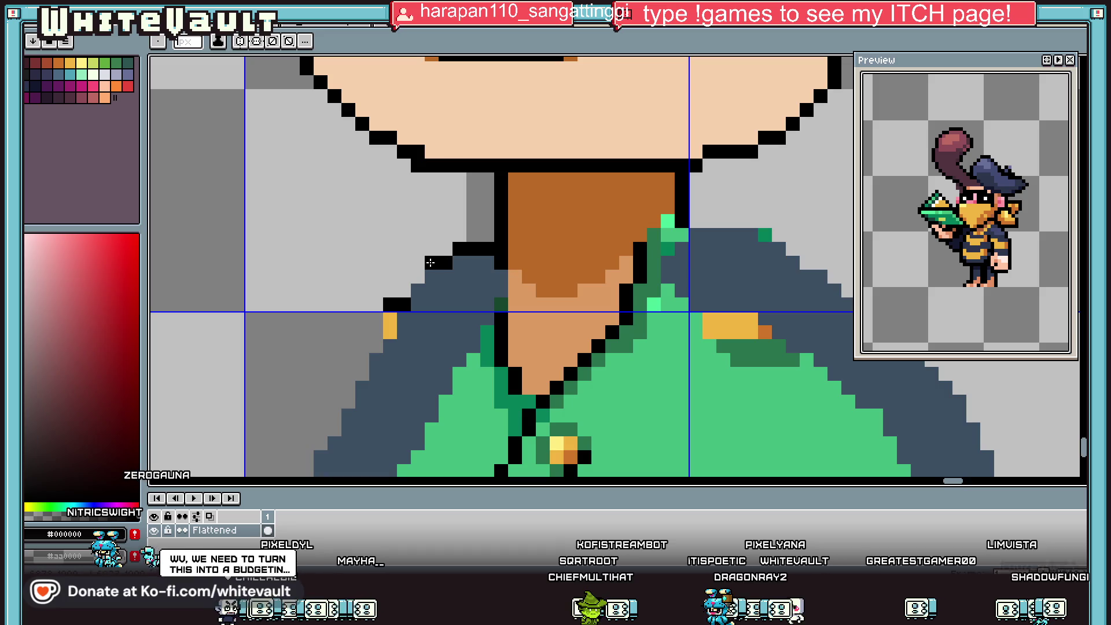
pyautogui.keyDown('shift'); pyautogui.click(389, 304); pyautogui.keyUp('shift')
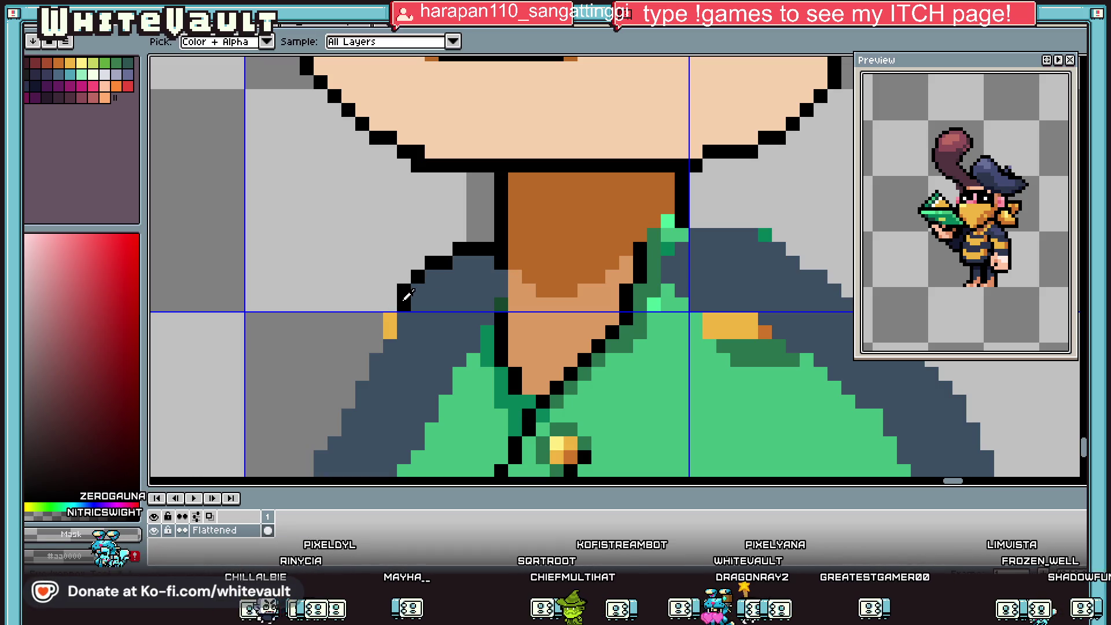
pyautogui.scroll(-4, 399, 327)
pyautogui.scroll(4, 397, 333)
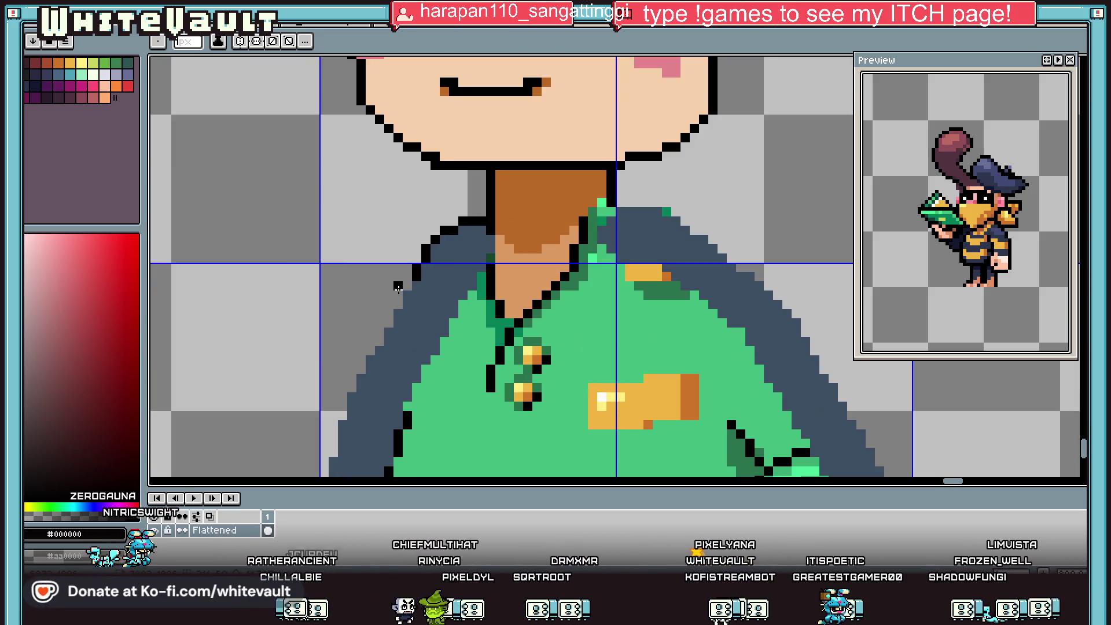
pyautogui.scroll(-3, 705, 295)
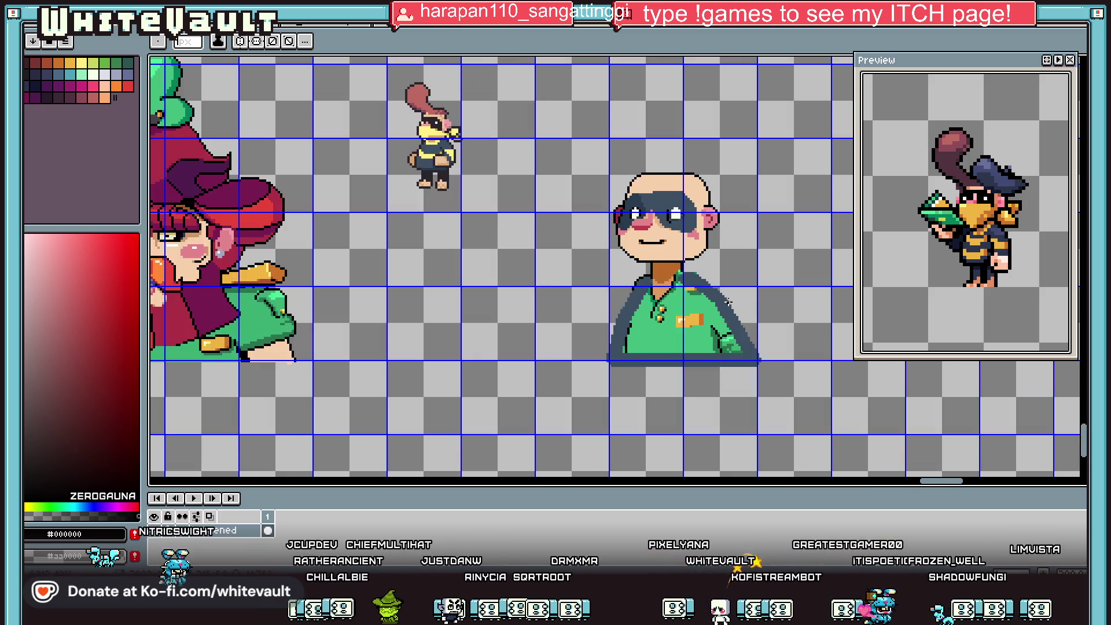
pyautogui.scroll(3, 726, 302)
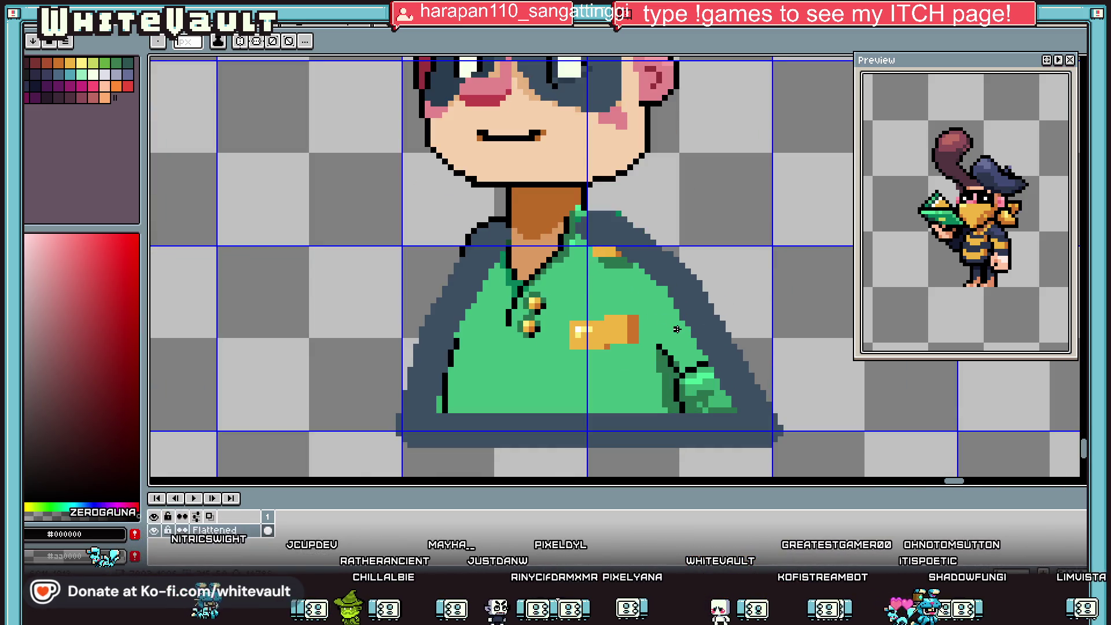
pyautogui.keyDown('alt'); pyautogui.click(665, 259); pyautogui.keyUp('alt')
# Paint over the green V-neck and the jacket's left edge in blue-grey #3d4f62.
pyautogui.moveTo(604, 248)
pyautogui.mouseDown()
pyautogui.moveTo(550, 272)
pyautogui.moveTo(500, 324)
pyautogui.moveTo(499, 266)
pyautogui.moveTo(451, 399)
pyautogui.moveTo(738, 411)
pyautogui.moveTo(602, 254)
pyautogui.moveTo(555, 300)
pyautogui.moveTo(630, 338)
pyautogui.moveTo(645, 333)
pyautogui.moveTo(555, 347)
pyautogui.moveTo(474, 341)
pyautogui.moveTo(520, 362)
pyautogui.moveTo(487, 384)
pyautogui.moveTo(662, 408)
pyautogui.mouseUp()
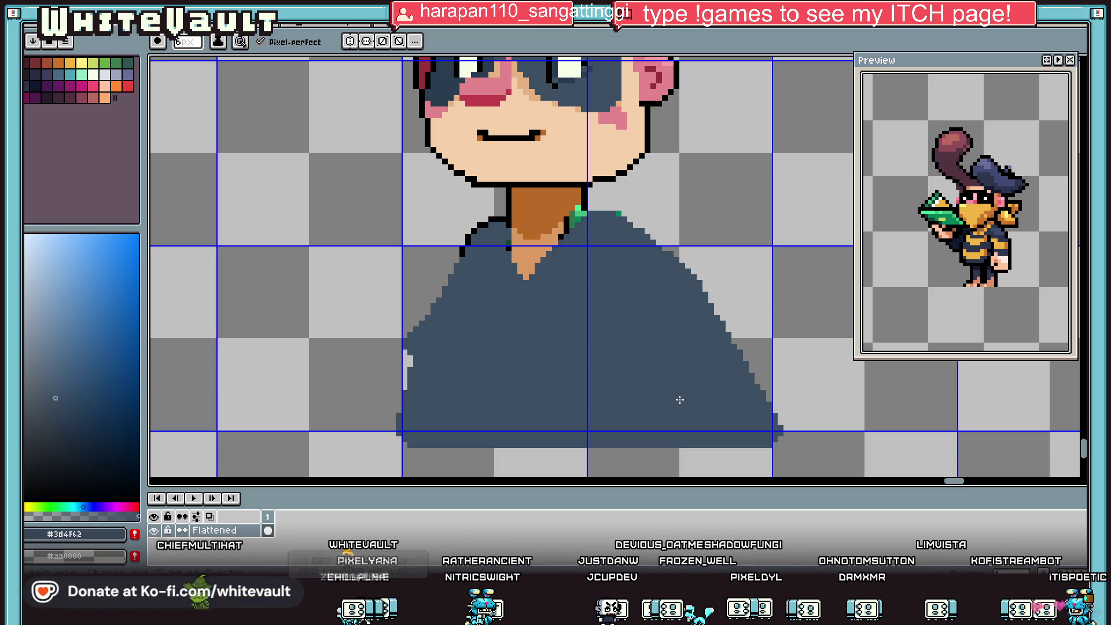
pyautogui.moveTo(412, 352)
pyautogui.mouseDown()
pyautogui.moveTo(398, 373)
pyautogui.moveTo(406, 420)
pyautogui.moveTo(404, 411)
pyautogui.mouseUp()
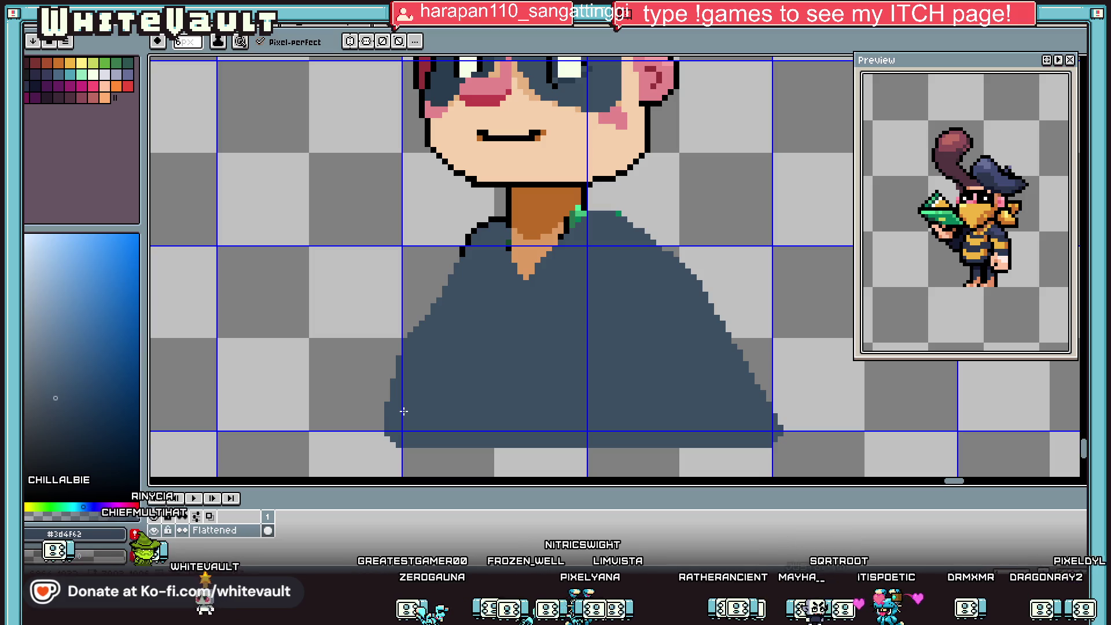
# Draw a black line along the upper left shoulder, pick #bd6a62, and undo the extra line.
pyautogui.scroll(-1, 614, 249)
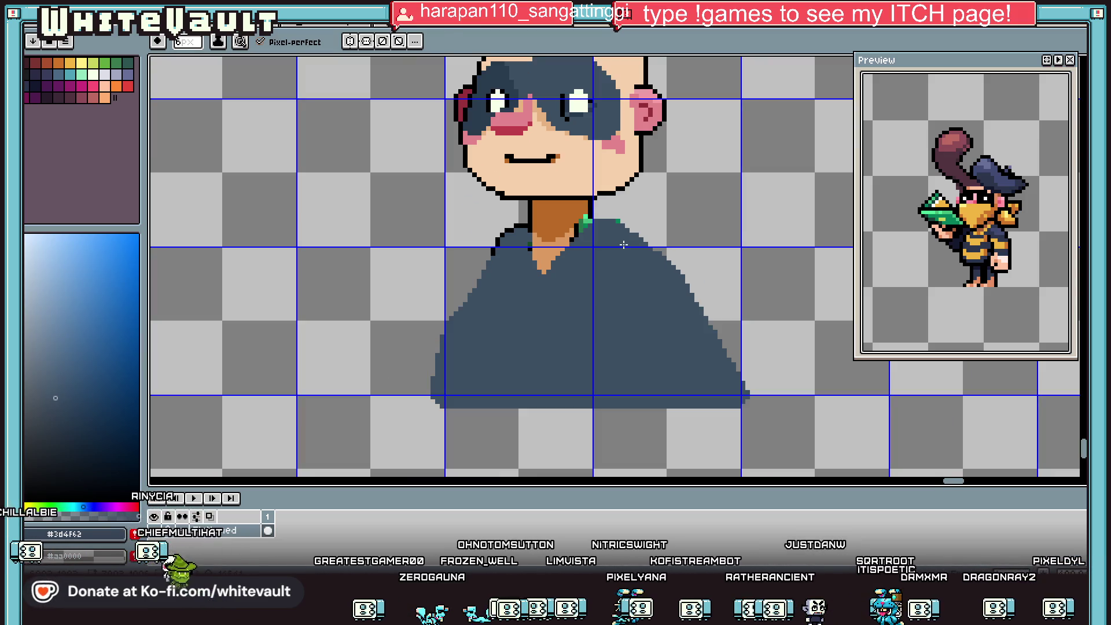
pyautogui.press('o')
pyautogui.scroll(2, 503, 242)
pyautogui.click(496, 240)
pyautogui.press('l')
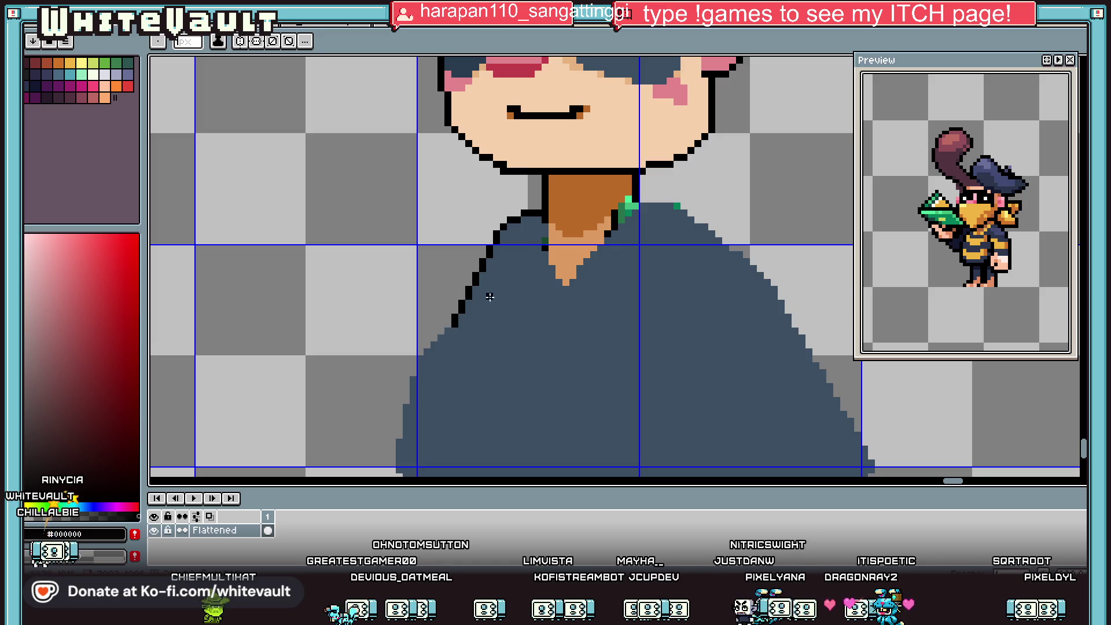
pyautogui.scroll(-3, 556, 293)
pyautogui.scroll(1, 630, 290)
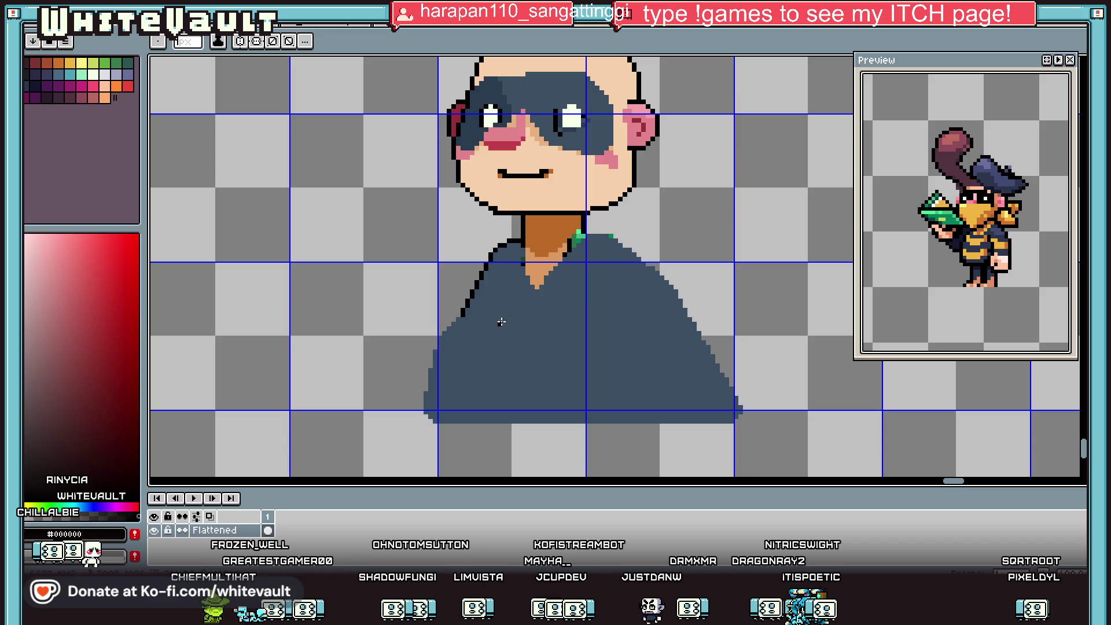
pyautogui.scroll(-3, 500, 323)
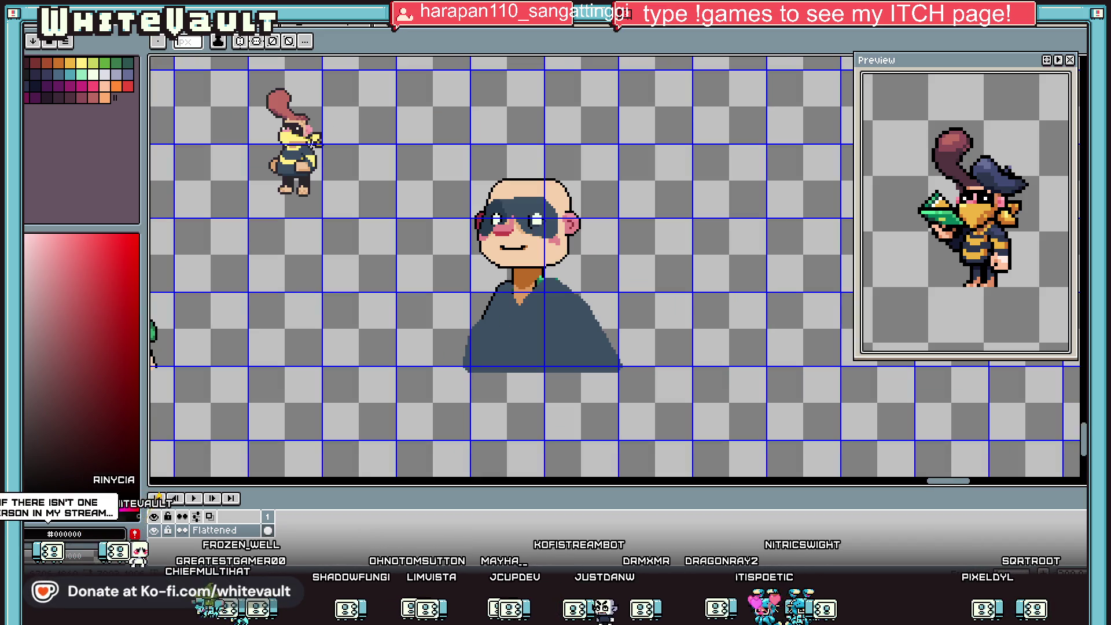
pyautogui.keyDown('alt'); pyautogui.click(501, 227); pyautogui.keyUp('alt')
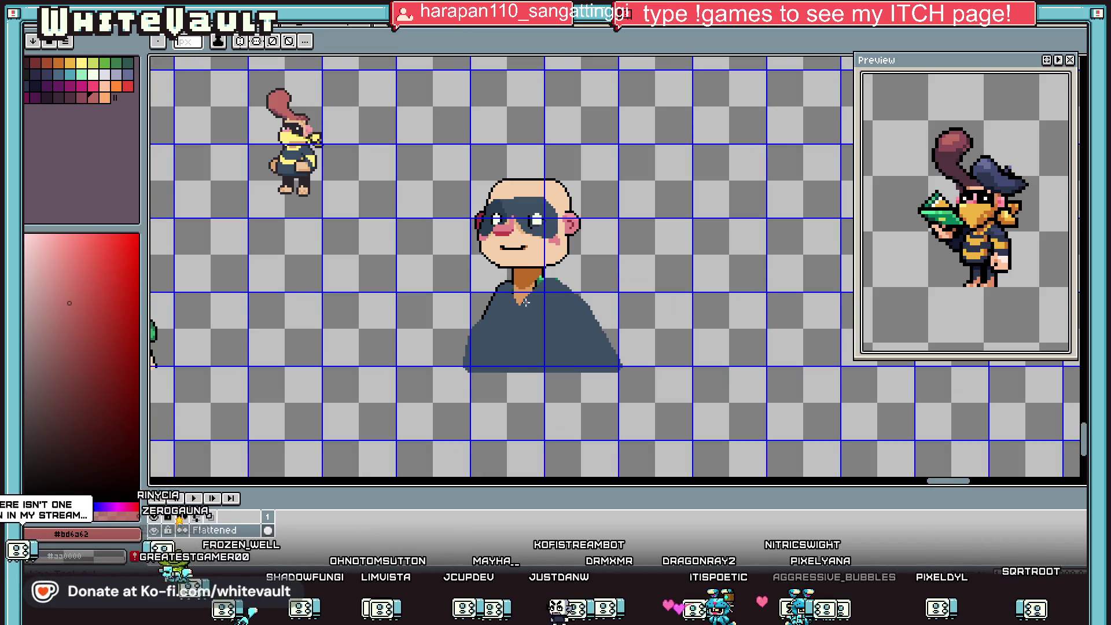
pyautogui.hotkey('ctrl', 'z')
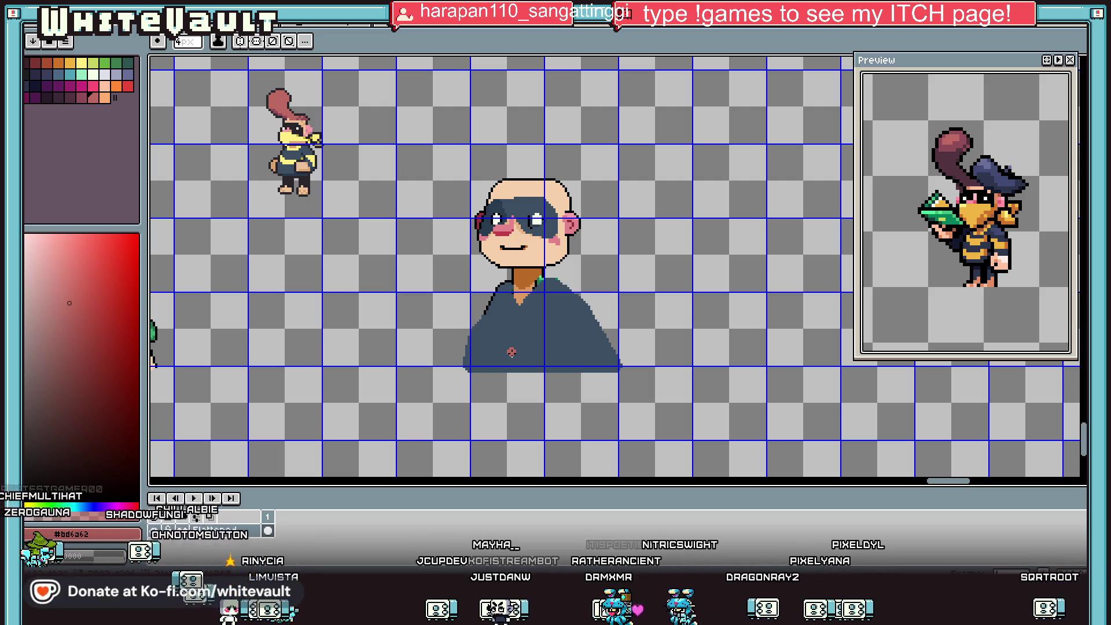
pyautogui.scroll(-2, 509, 351)
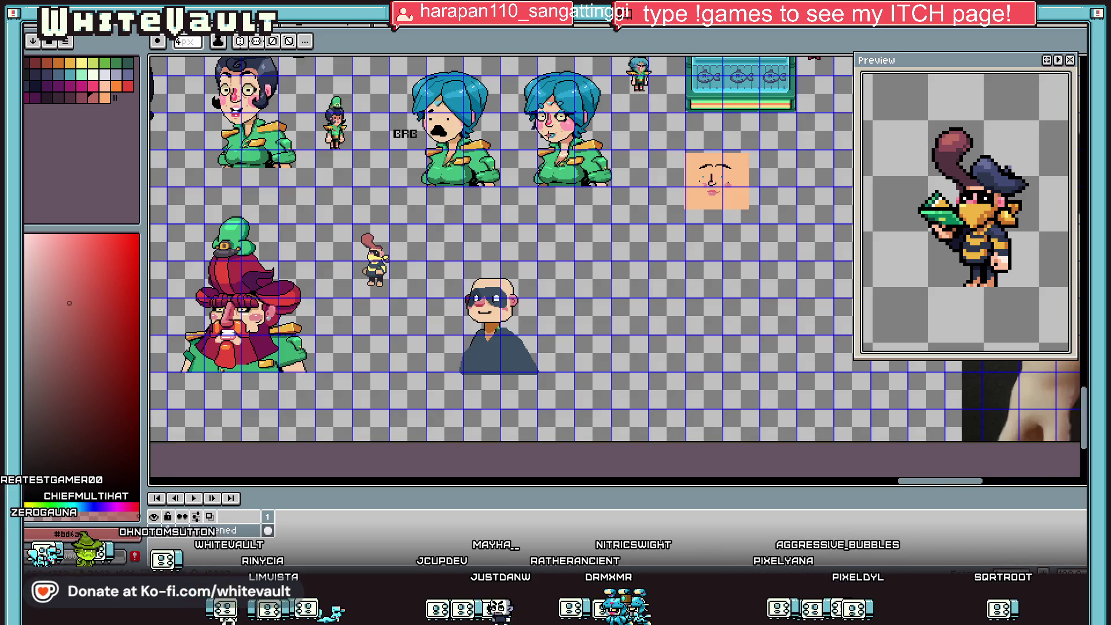
pyautogui.scroll(2, 595, 174)
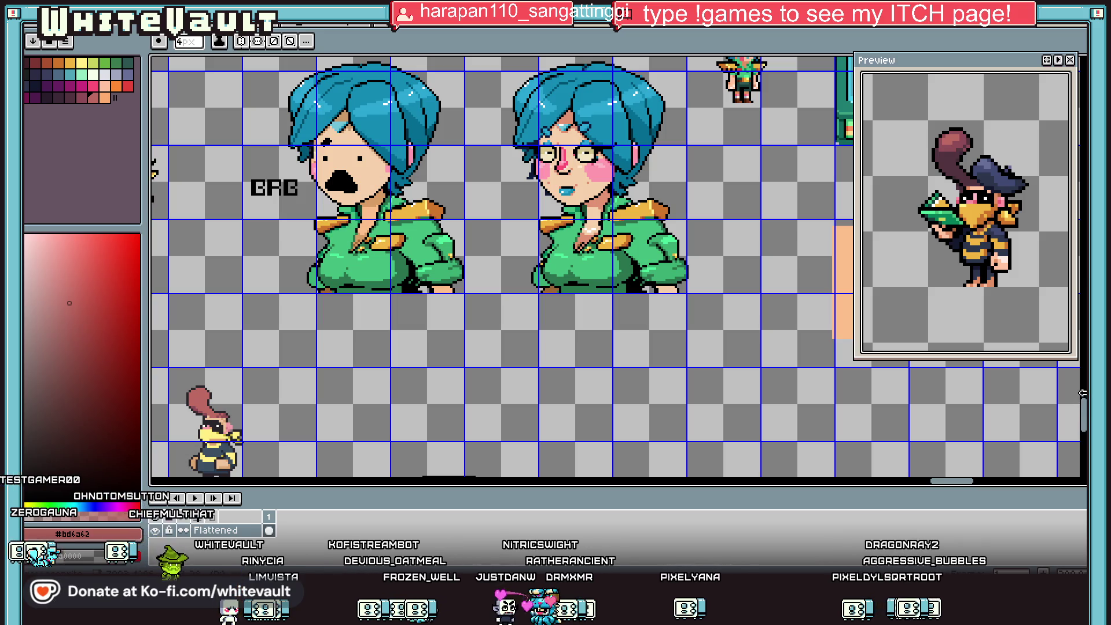
pyautogui.scroll(5, 613, 266)
pyautogui.scroll(-2, 335, 474)
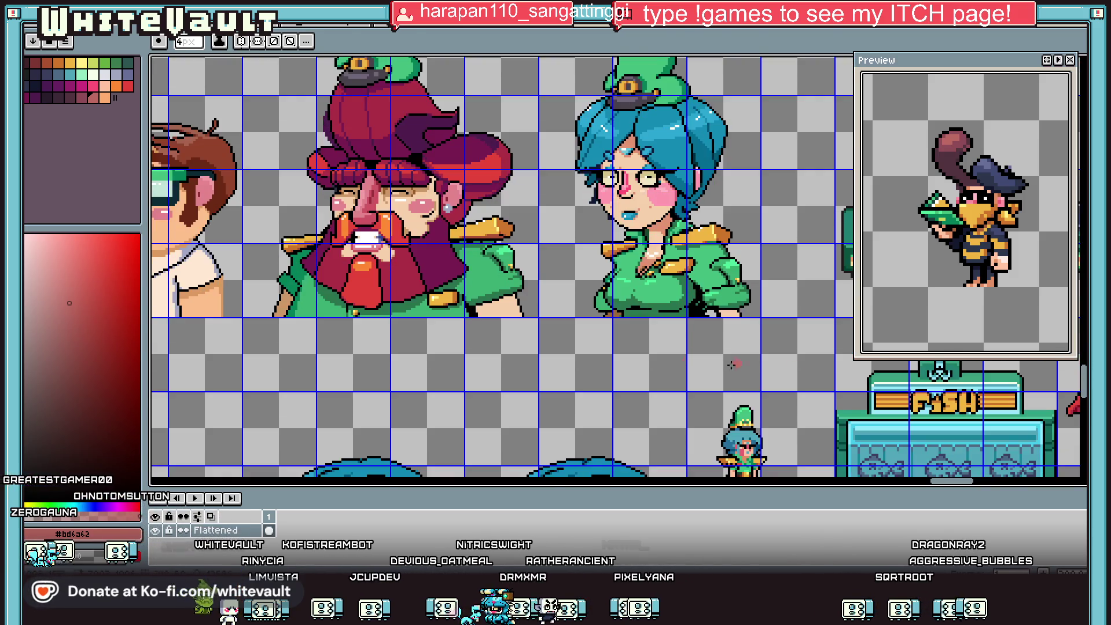
pyautogui.scroll(-1, 336, 475)
pyautogui.scroll(2, 335, 483)
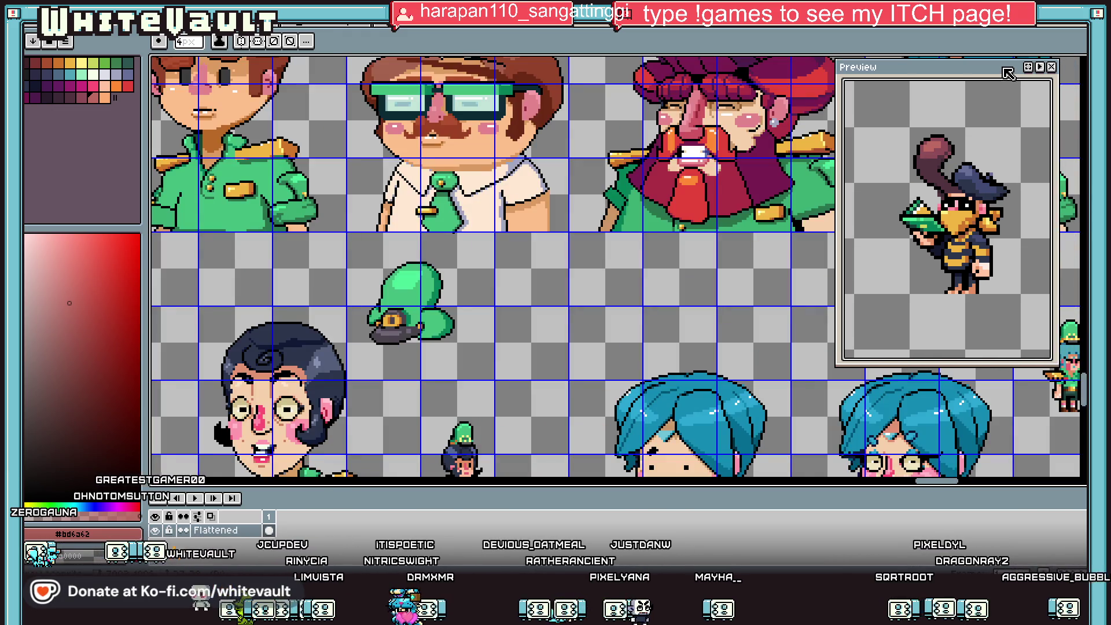
pyautogui.moveTo(1083, 383); pyautogui.dragTo(1084, 406)
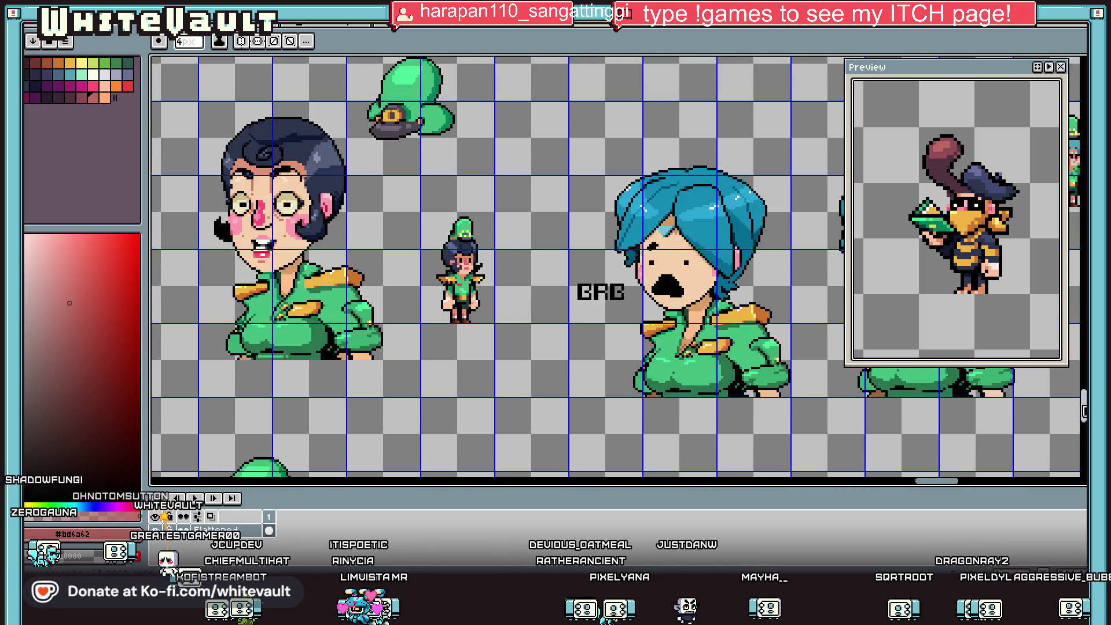
pyautogui.moveTo(200, 108)
pyautogui.mouseDown()
pyautogui.moveTo(335, 248)
pyautogui.moveTo(379, 324)
pyautogui.mouseUp()
pyautogui.press('v')
pyautogui.hotkey('ctrl', 'z')
pyautogui.press('b')
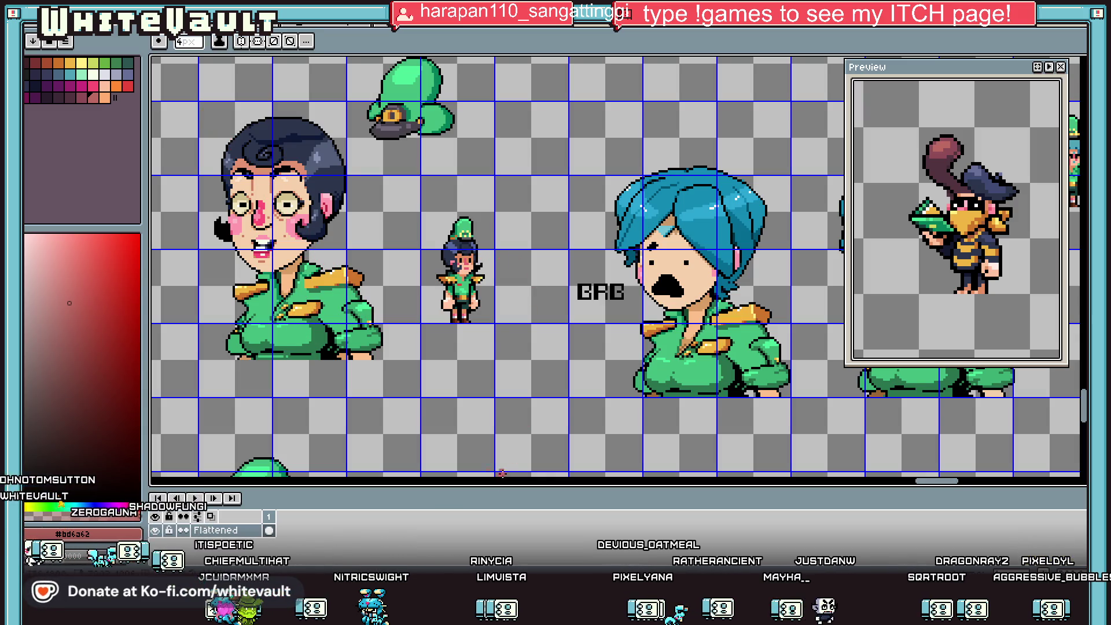
pyautogui.moveTo(936, 480); pyautogui.dragTo(950, 480)
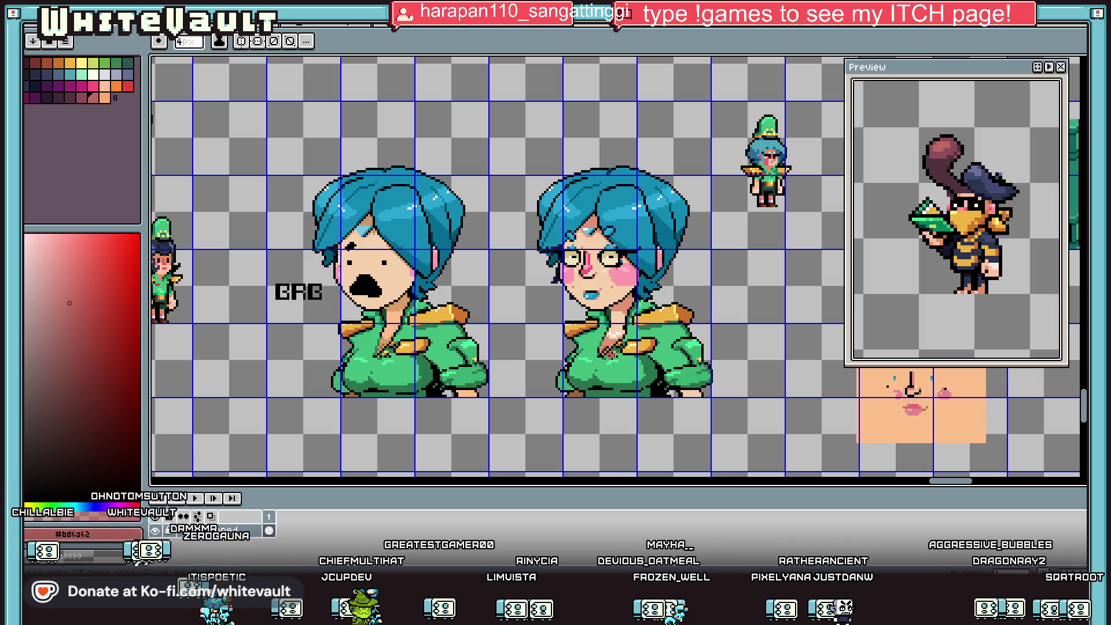
pyautogui.moveTo(944, 481)
pyautogui.mouseDown()
pyautogui.moveTo(920, 481)
pyautogui.moveTo(952, 484)
pyautogui.mouseUp()
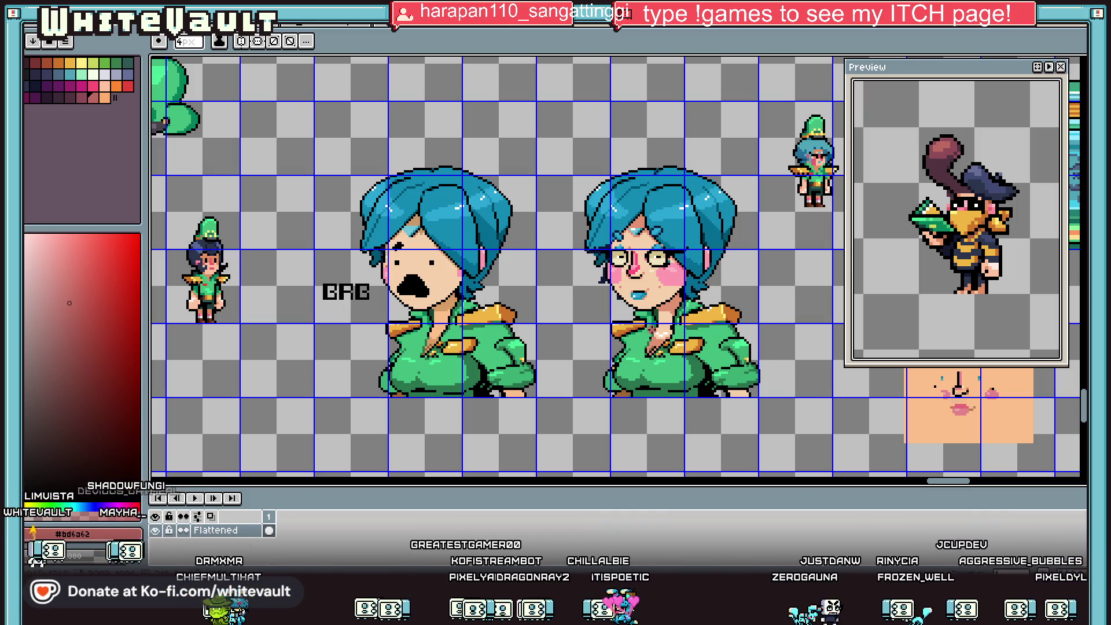
# Sample black from the neck outline and outline the left shoulder down from the neck.
pyautogui.scroll(-5, 636, 295)
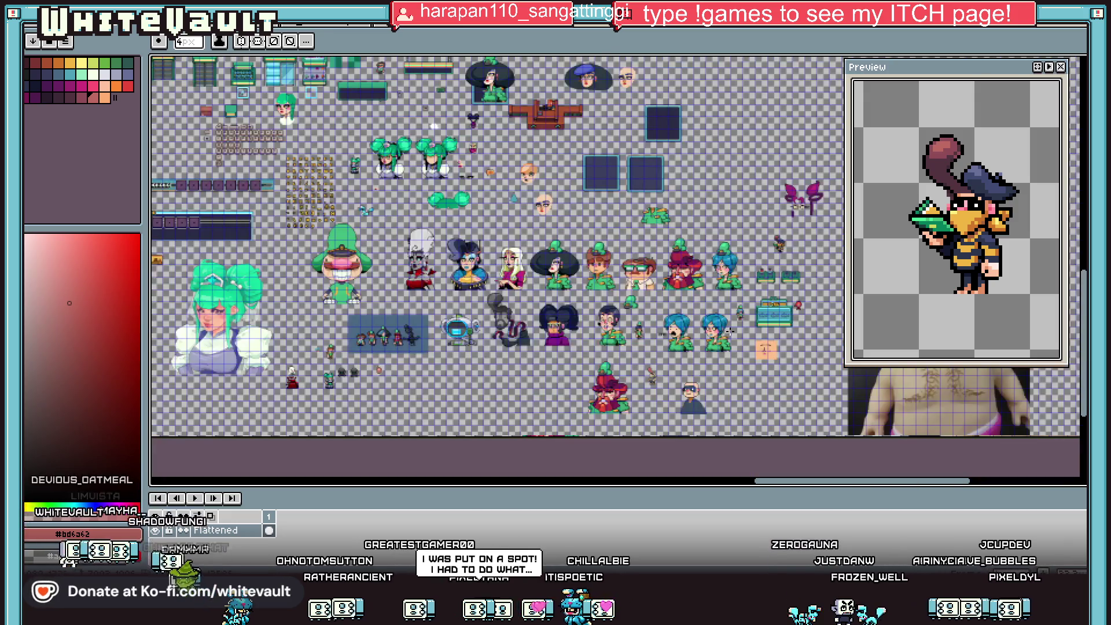
pyautogui.scroll(5, 709, 410)
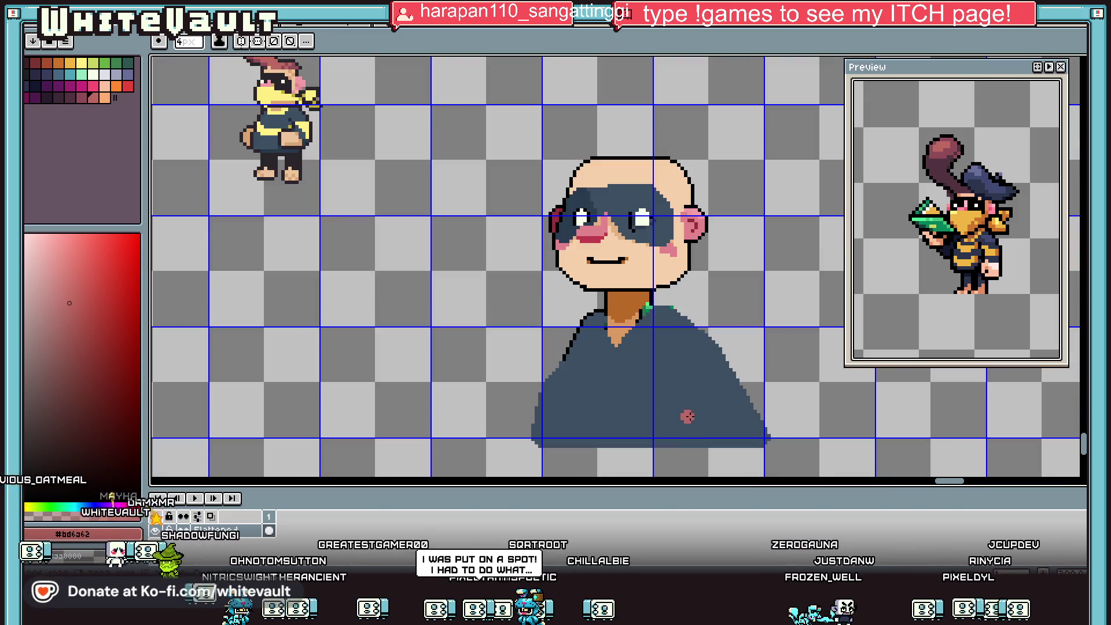
pyautogui.scroll(1, 705, 357)
pyautogui.press('i')
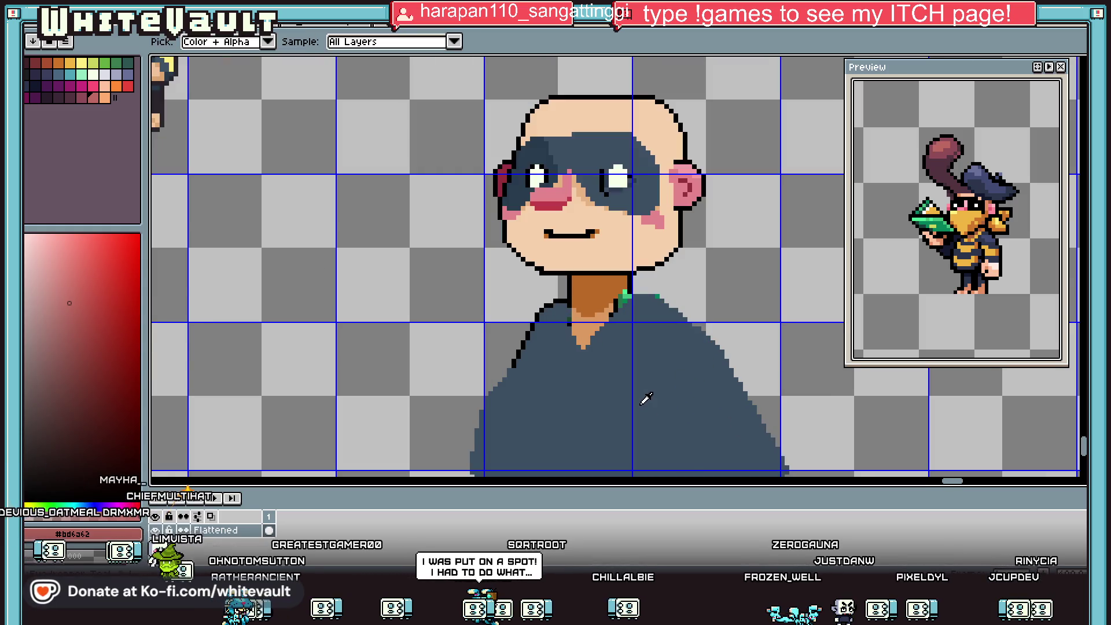
pyautogui.scroll(-2, 648, 405)
pyautogui.scroll(3, 654, 425)
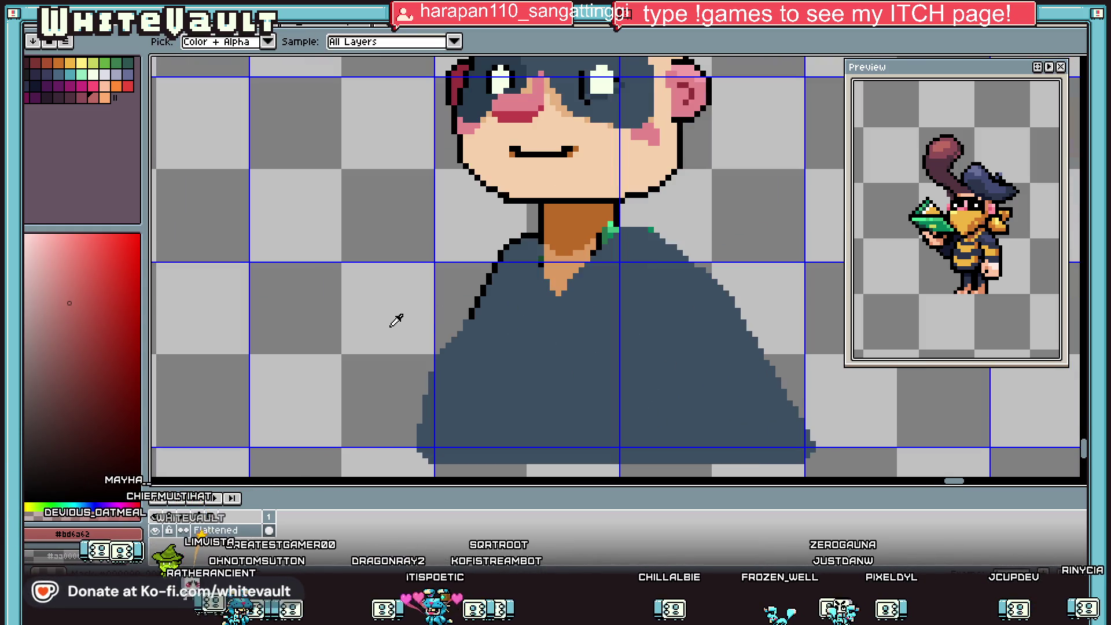
pyautogui.click(469, 316)
pyautogui.press('b')
pyautogui.scroll(1, 469, 323)
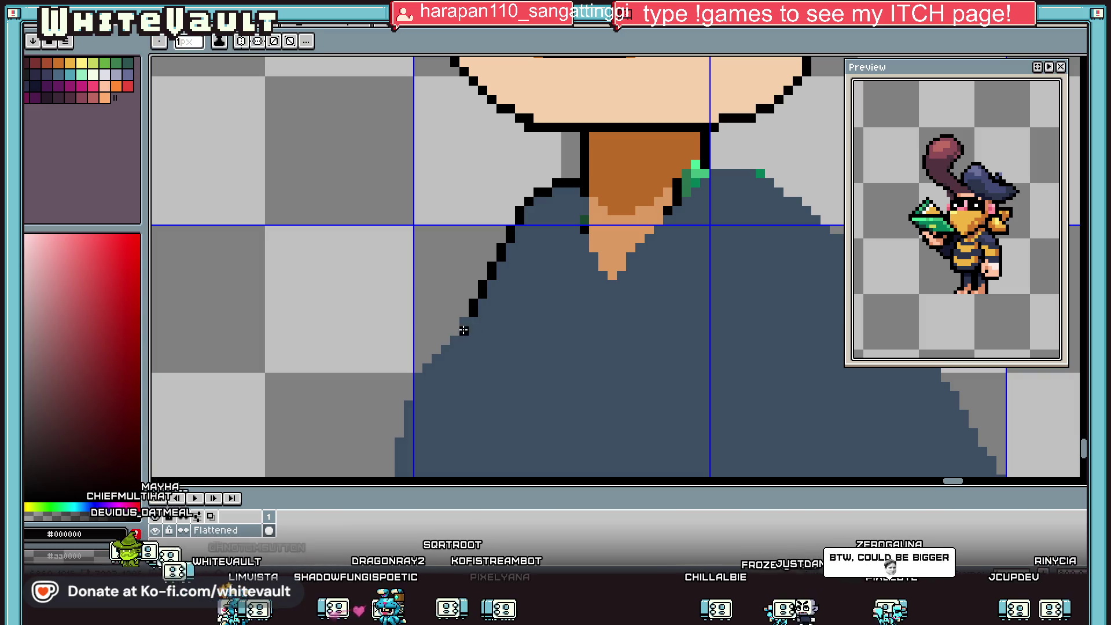
pyautogui.click(463, 324)
pyautogui.scroll(-1, 455, 340)
pyautogui.moveTo(455, 341); pyautogui.dragTo(408, 448)
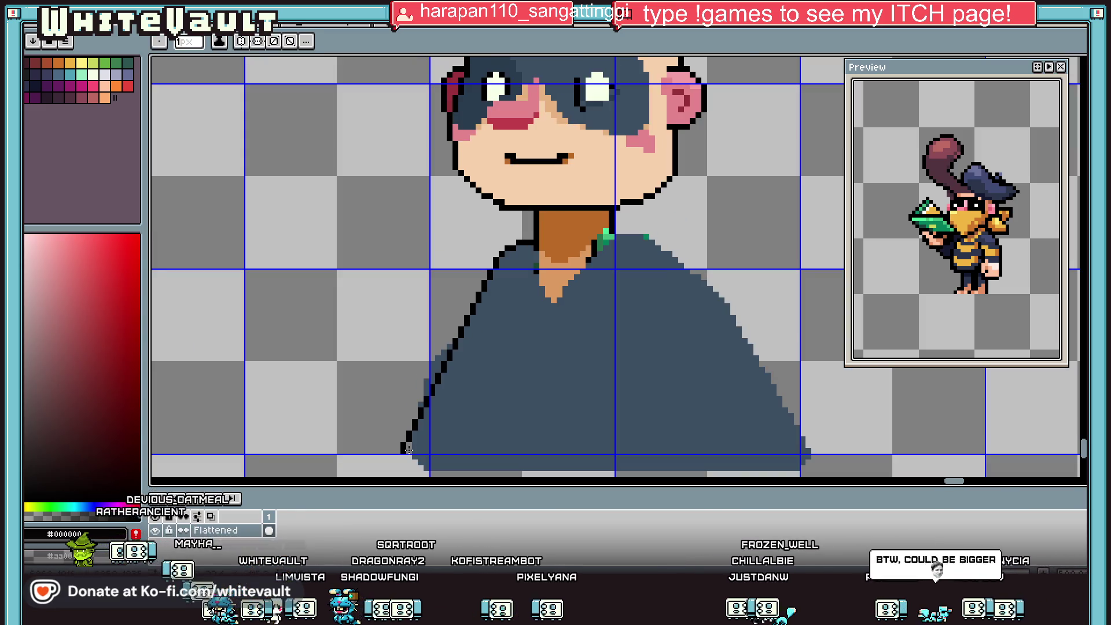
# Outline the collar's right side and repaint its stray green and black pixels in shirt blue.
pyautogui.scroll(1, 626, 235)
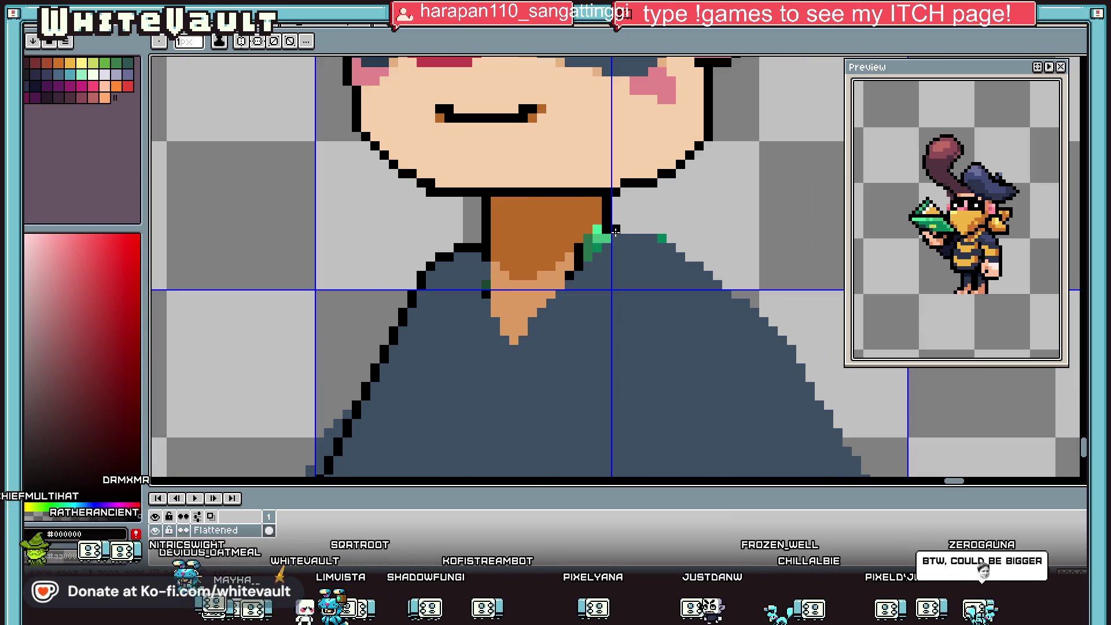
pyautogui.moveTo(614, 229); pyautogui.dragTo(655, 229)
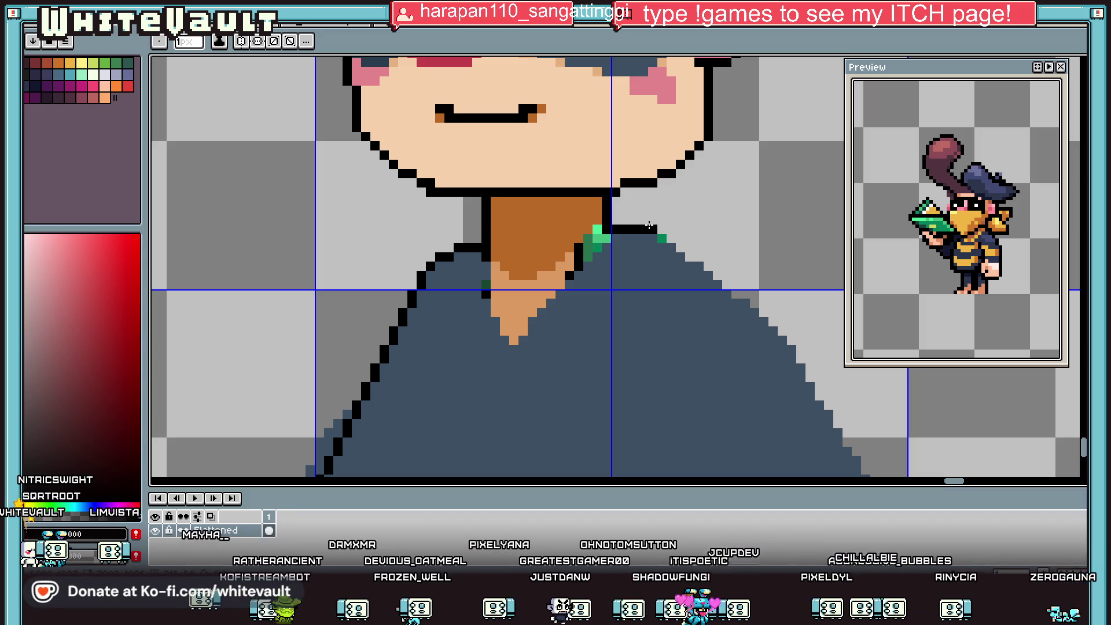
pyautogui.click(662, 240)
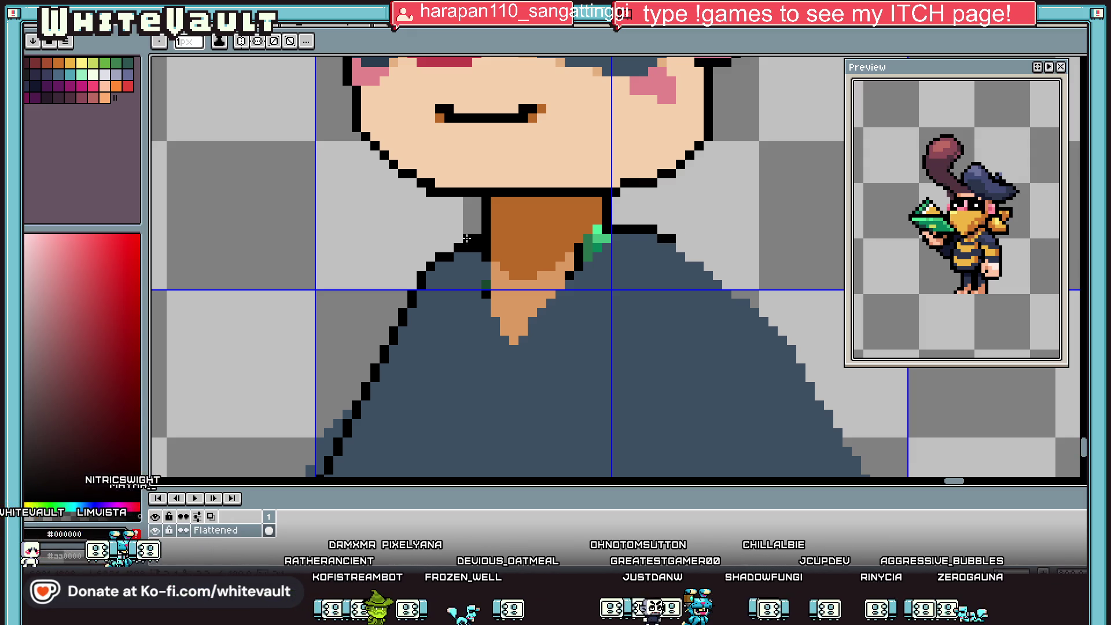
pyautogui.scroll(1, 470, 235)
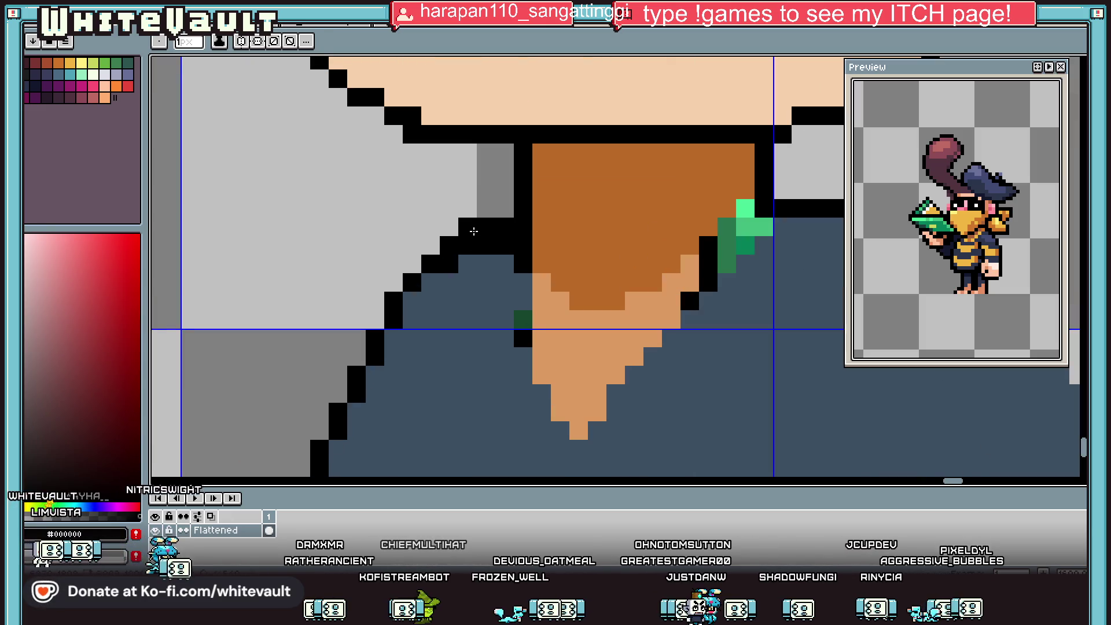
pyautogui.click(467, 227)
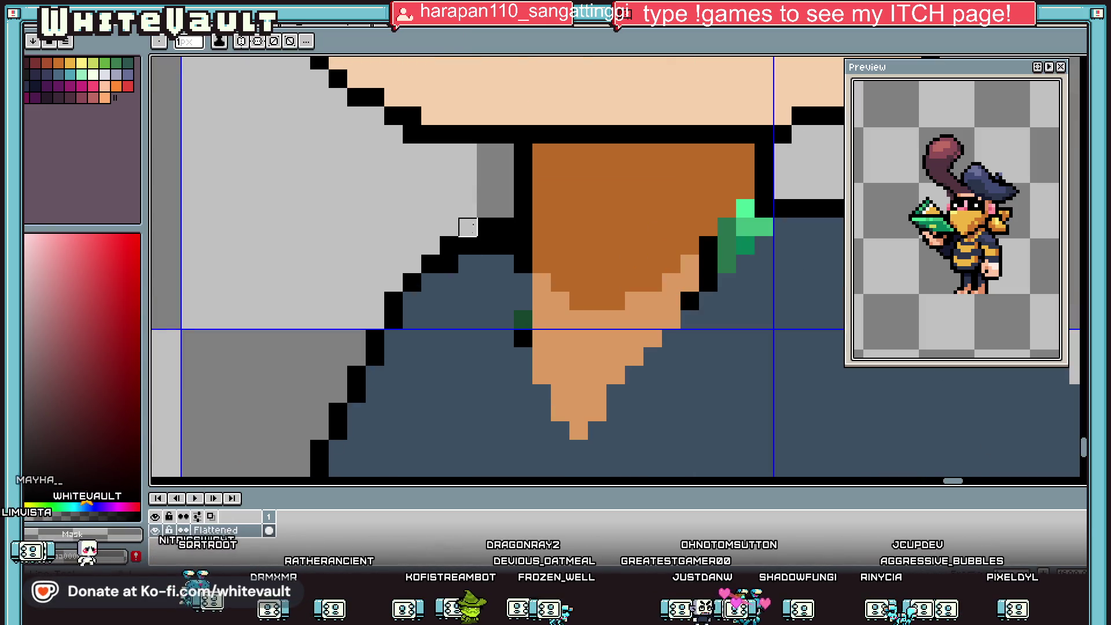
pyautogui.keyDown('alt'); pyautogui.click(475, 263); pyautogui.keyUp('alt')
pyautogui.click(485, 244)
pyautogui.click(504, 246)
pyautogui.scroll(-3, 509, 245)
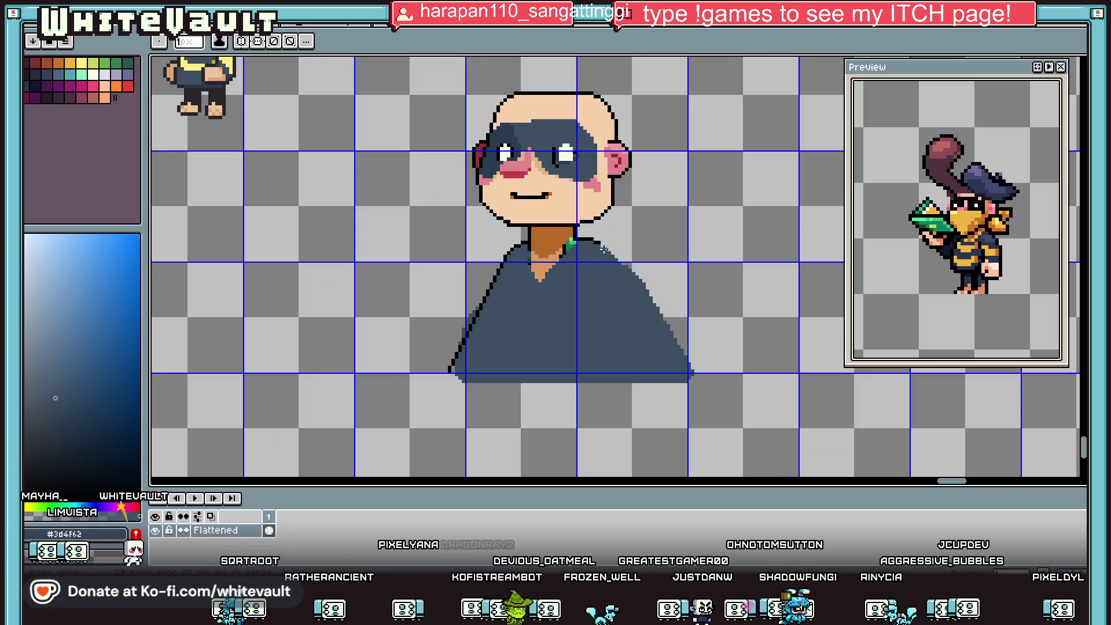
pyautogui.scroll(2, 607, 249)
pyautogui.keyDown('alt'); pyautogui.click(607, 231); pyautogui.keyUp('alt')
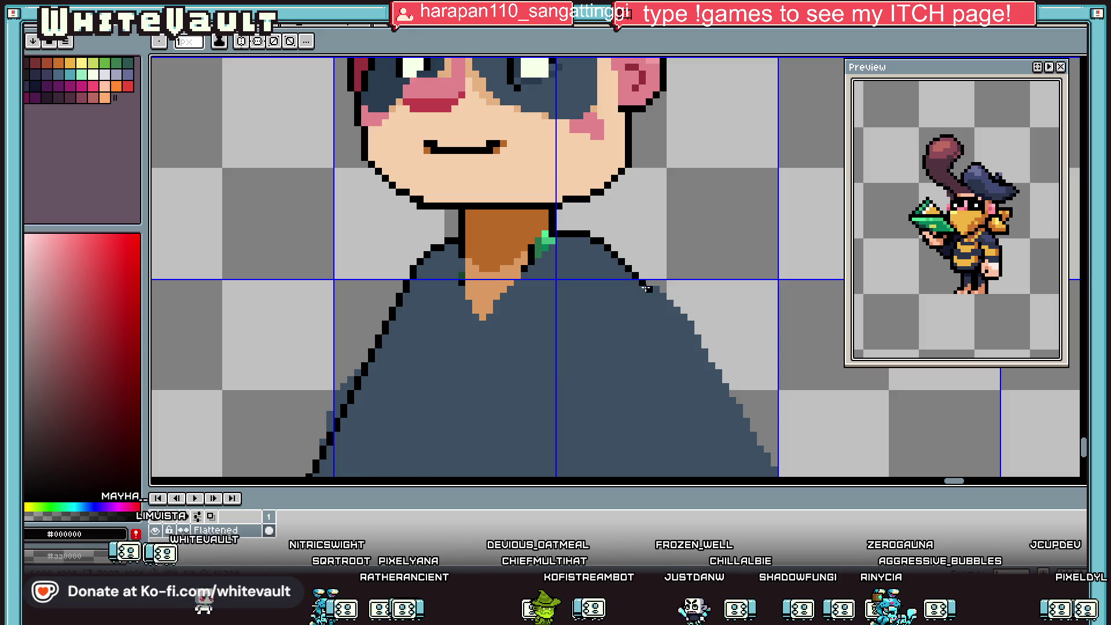
# Eyedrop black from the collar and place the first outline pixel on the right shoulder.
pyautogui.keyDown('alt'); pyautogui.click(612, 256); pyautogui.keyUp('alt')
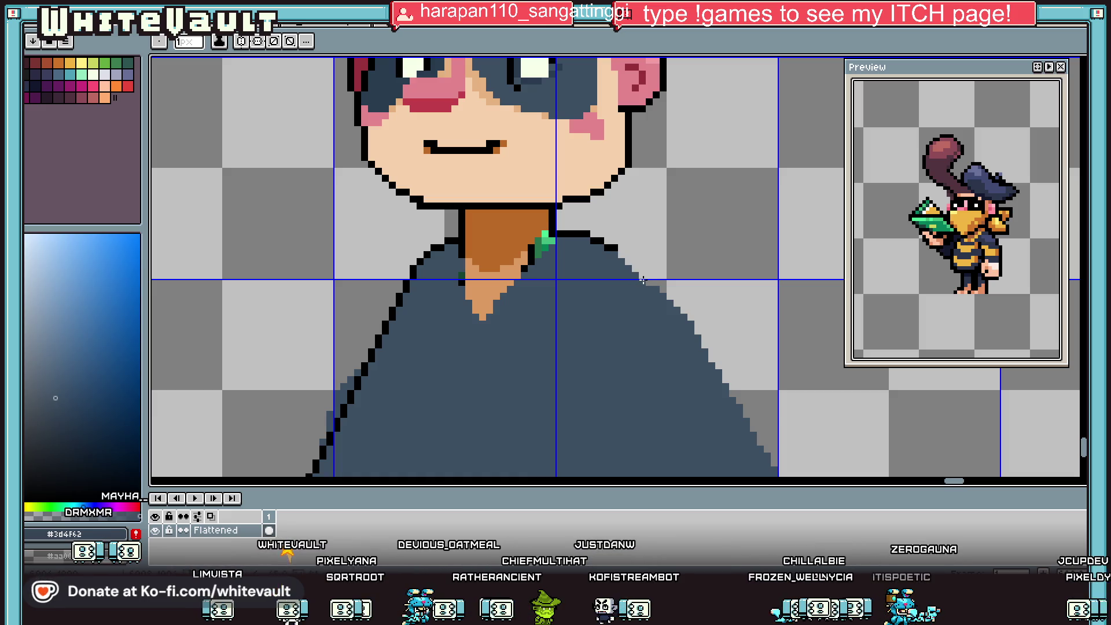
pyautogui.keyDown('alt'); pyautogui.click(618, 246); pyautogui.keyUp('alt')
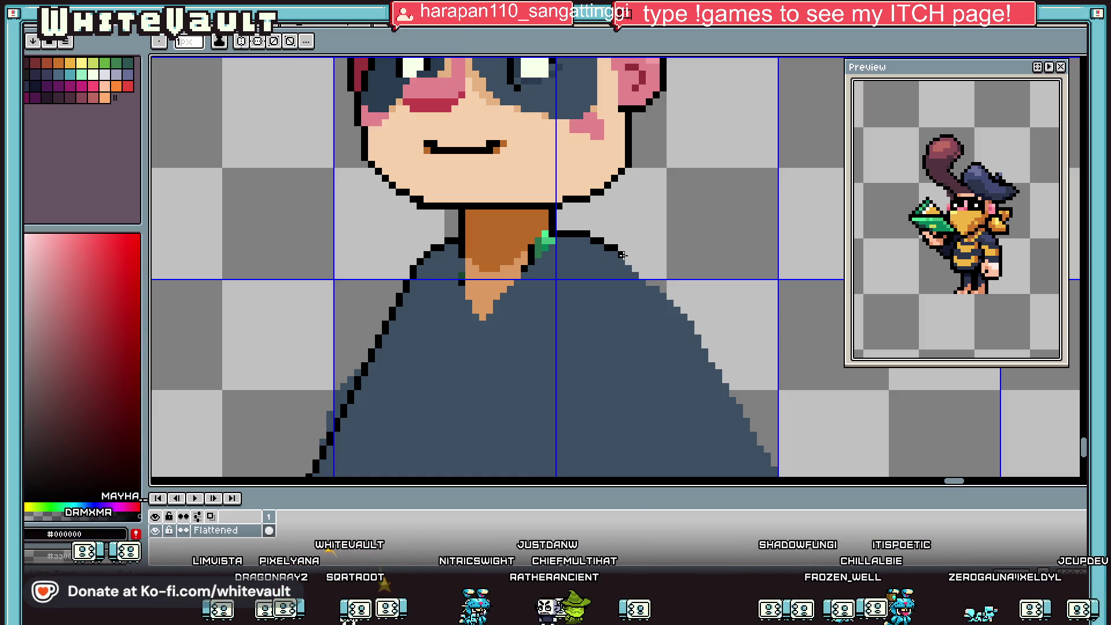
pyautogui.scroll(1, 699, 340)
pyautogui.click(702, 345)
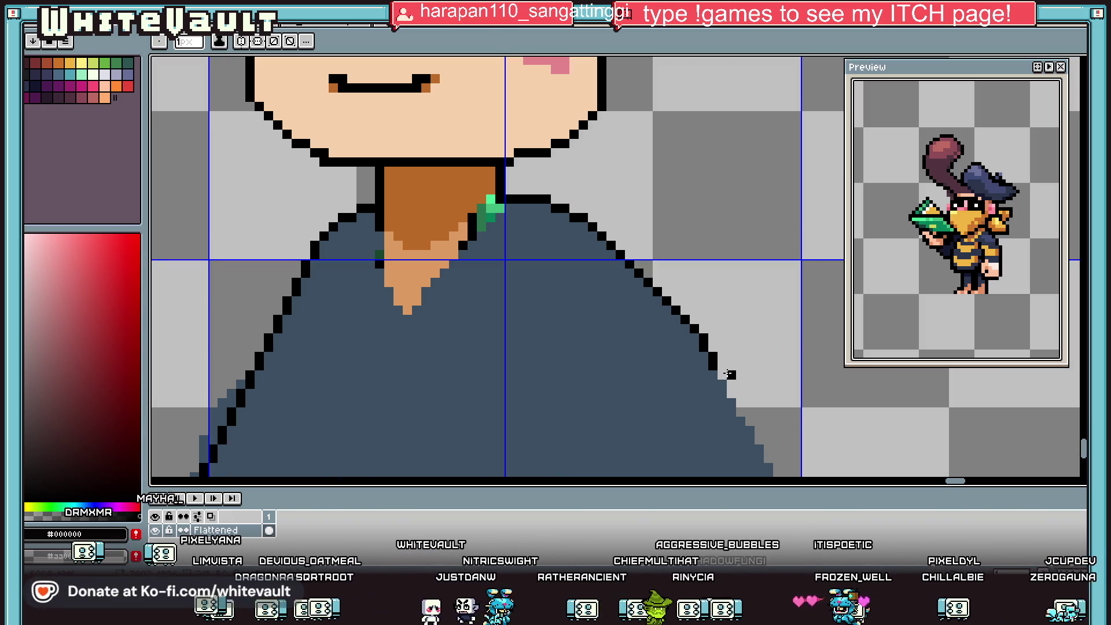
pyautogui.scroll(-3, 741, 389)
pyautogui.scroll(2, 798, 427)
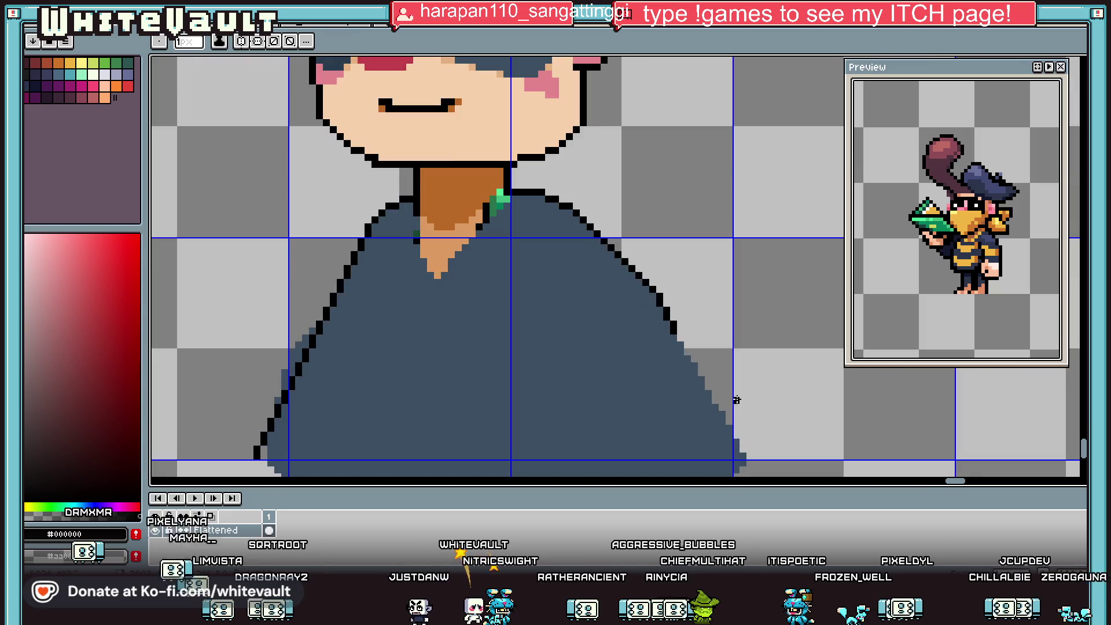
# Draw a black staircase outline down the right shoulder to the shirt's bottom corner.
pyautogui.moveTo(672, 349); pyautogui.dragTo(719, 426)
pyautogui.scroll(-3, 719, 426)
pyautogui.scroll(2, 723, 410)
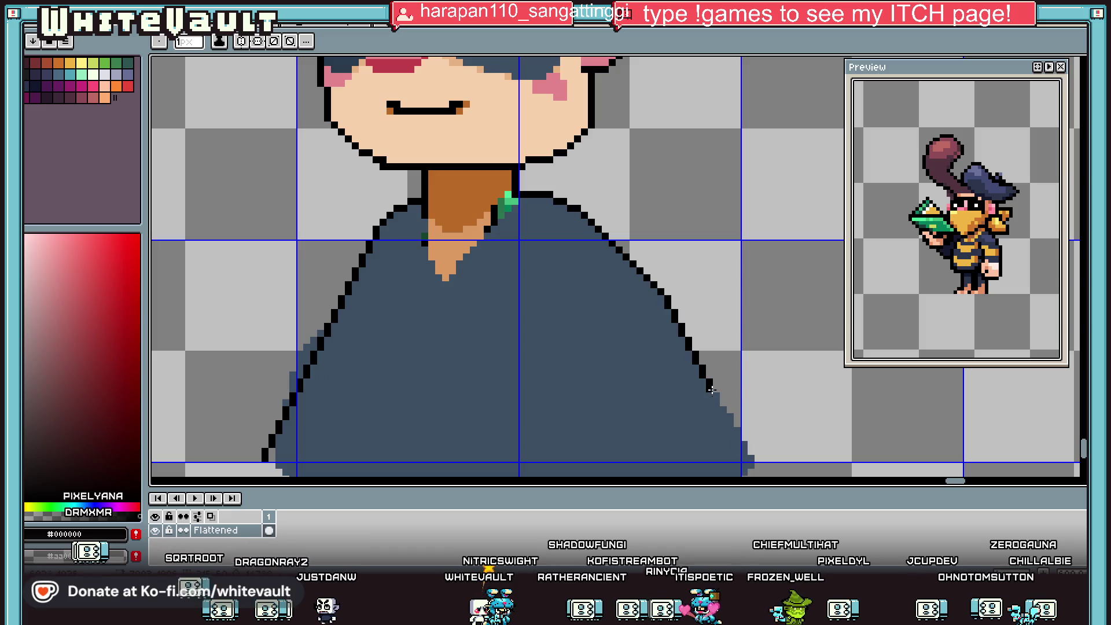
pyautogui.scroll(1, 723, 410)
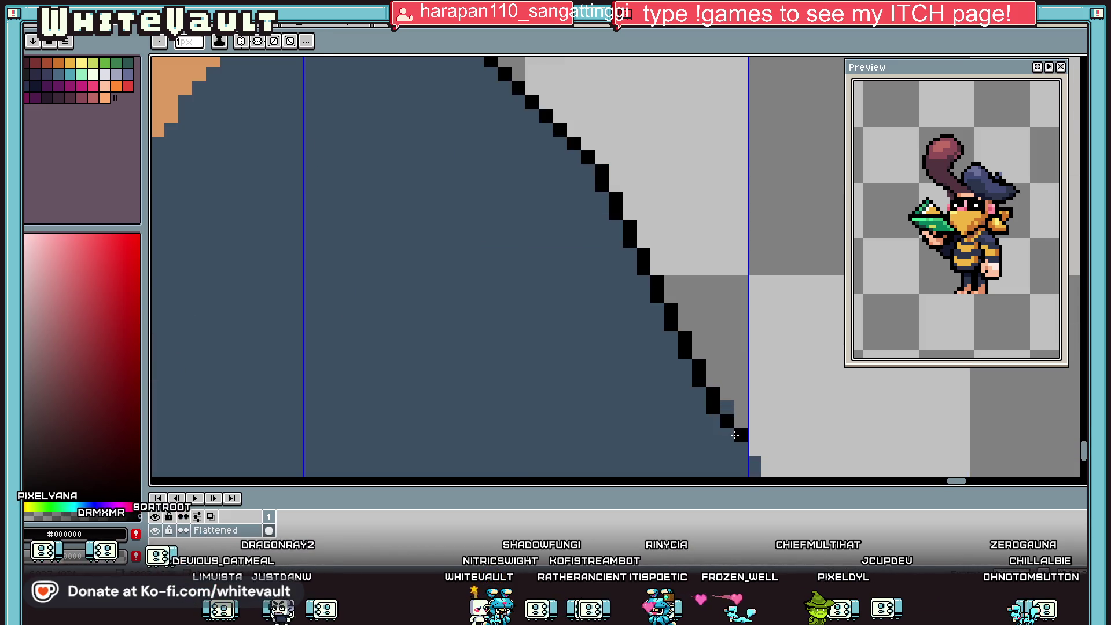
pyautogui.scroll(-1, 740, 451)
pyautogui.click(741, 407)
pyautogui.click(744, 425)
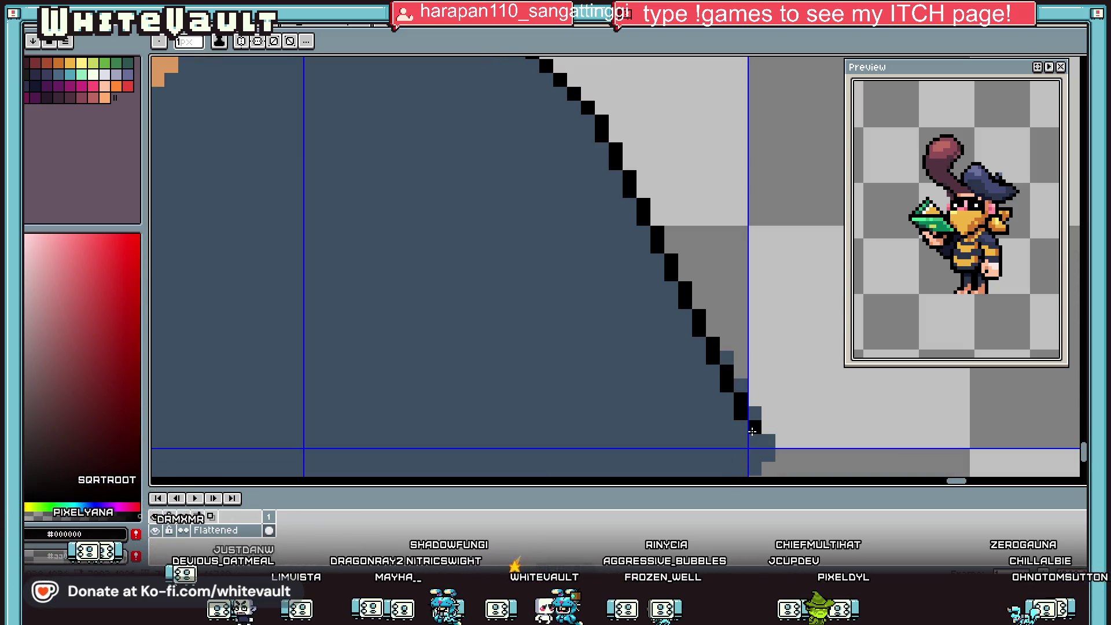
pyautogui.scroll(-3, 752, 443)
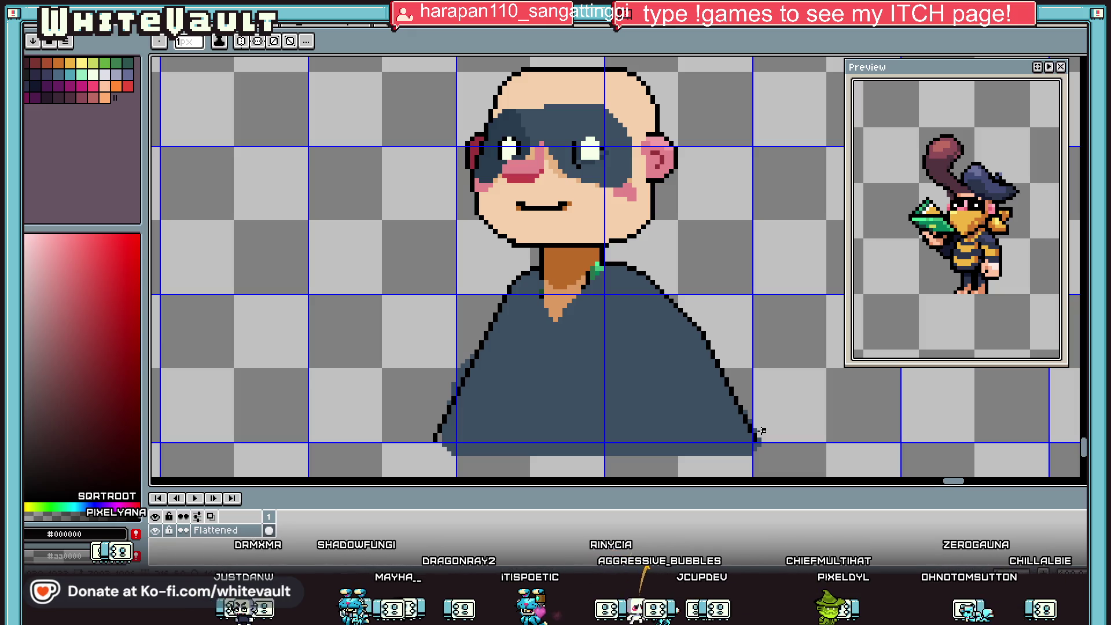
pyautogui.scroll(3, 760, 431)
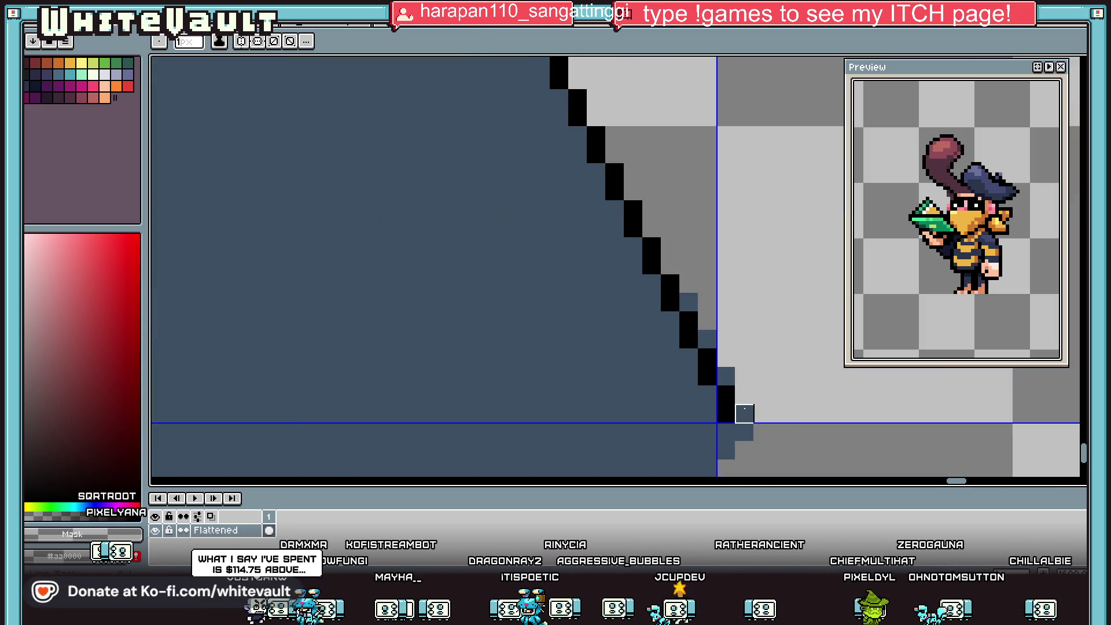
pyautogui.press('g')
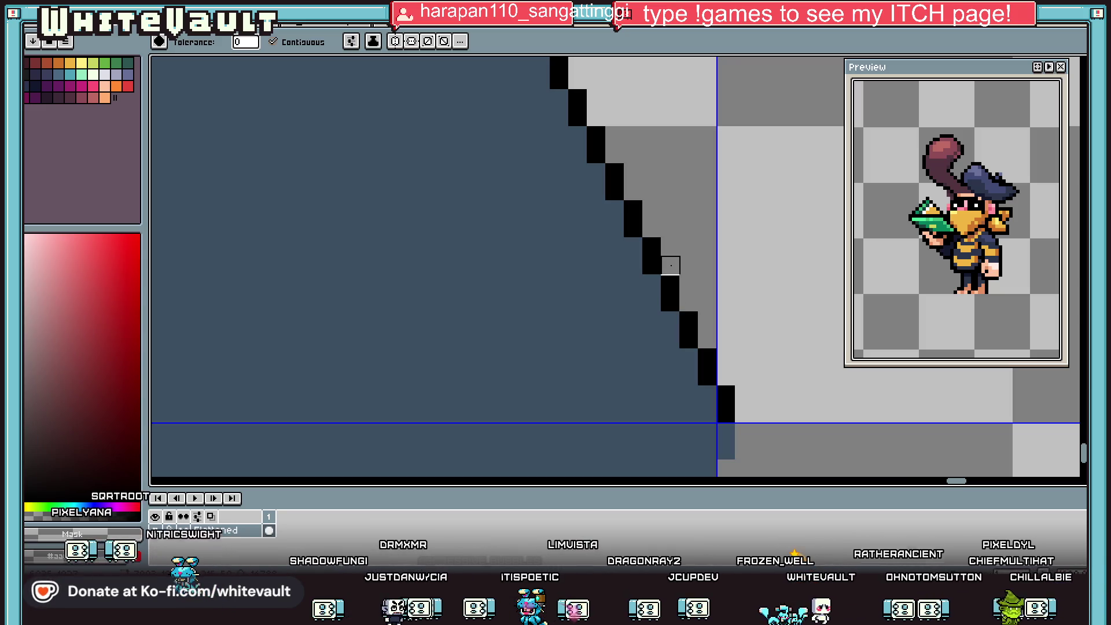
# Select the strip beneath the shirt's bottom edge with the Rectangular Marquee.
pyautogui.scroll(-3, 671, 265)
pyautogui.click(999, 81)
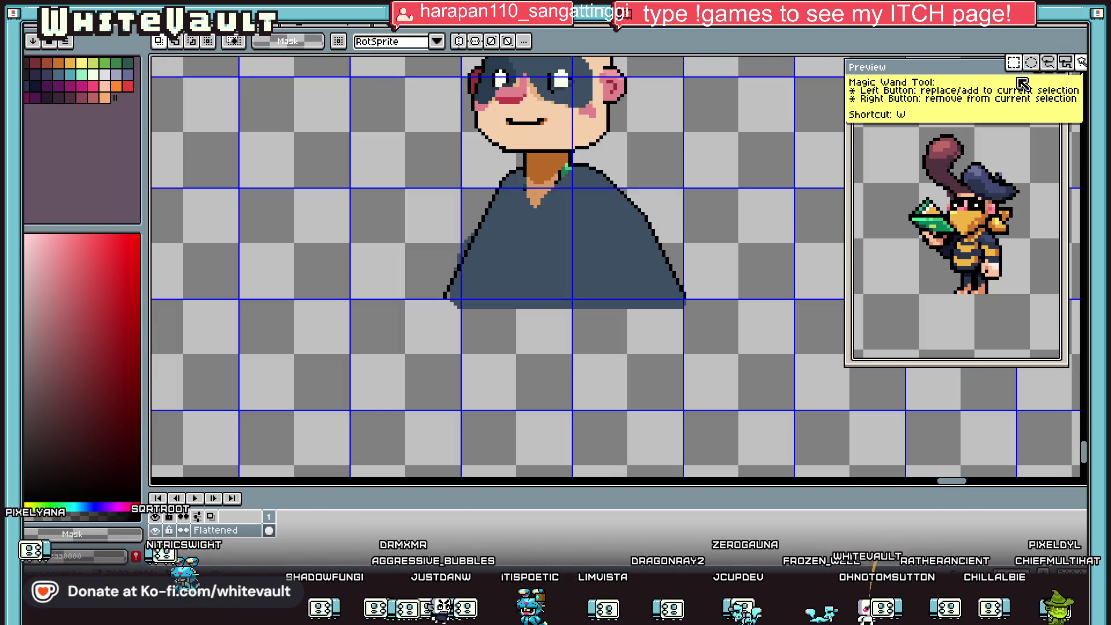
pyautogui.moveTo(444, 300); pyautogui.dragTo(795, 383)
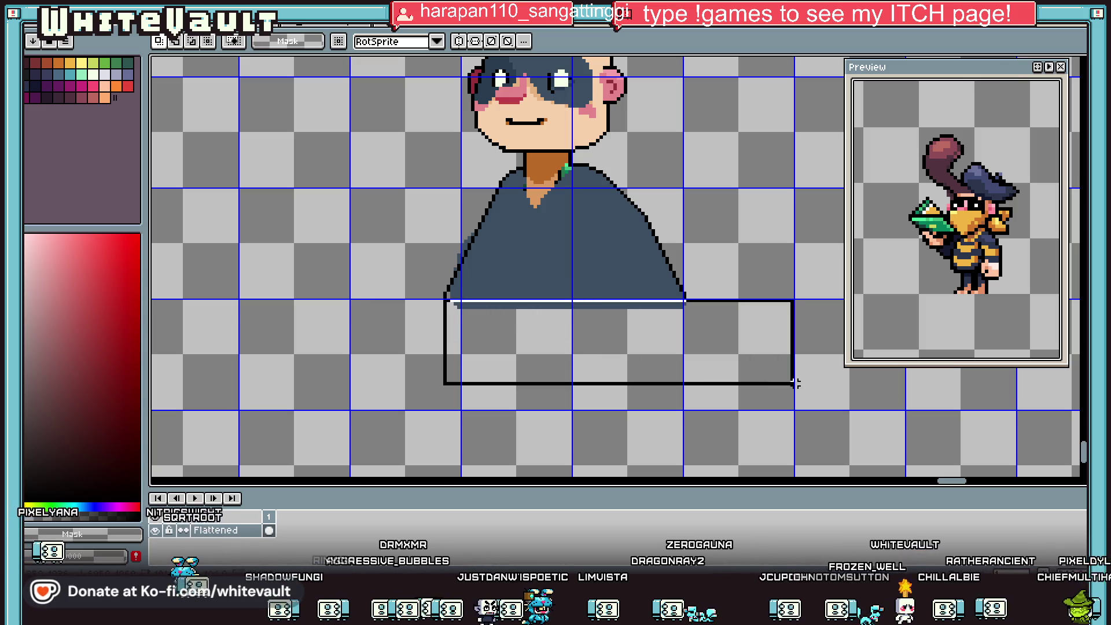
pyautogui.scroll(-2, 646, 295)
pyautogui.scroll(1, 646, 295)
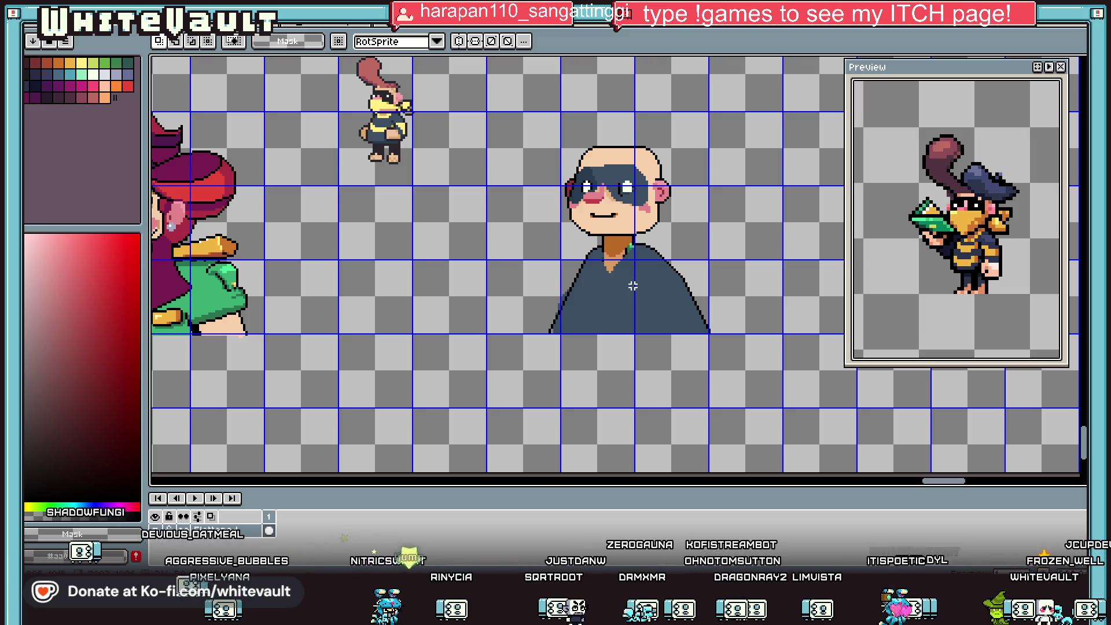
# Select the shirt's lower-left edge section, shift it left, and deselect.
pyautogui.scroll(1, 687, 283)
pyautogui.scroll(1, 562, 288)
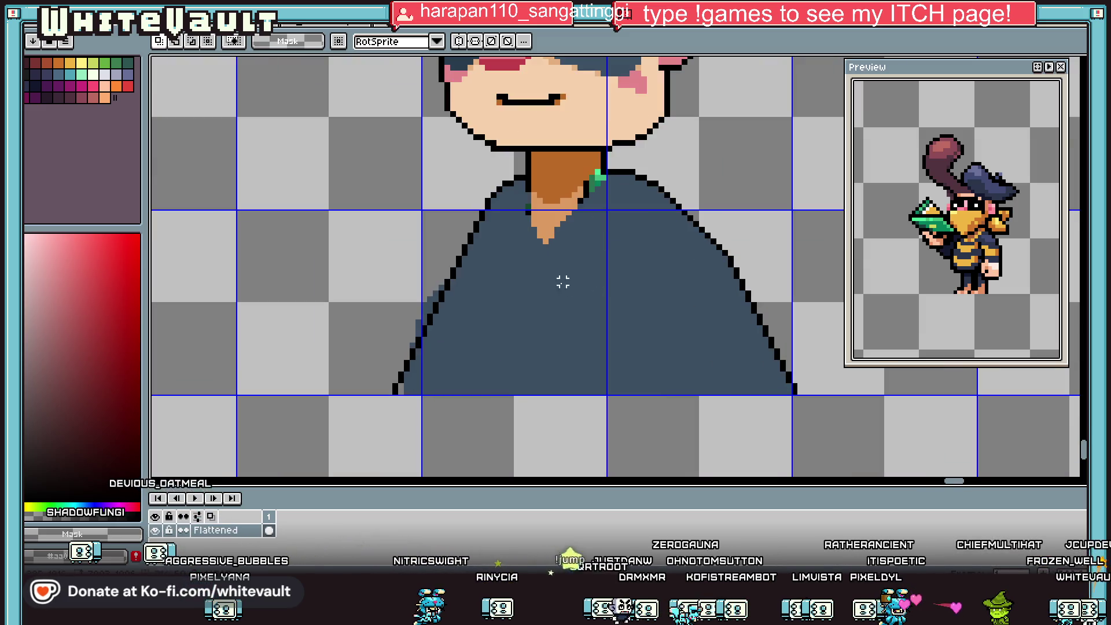
pyautogui.scroll(1, 478, 260)
pyautogui.moveTo(329, 271); pyautogui.dragTo(501, 437)
pyautogui.click(441, 290)
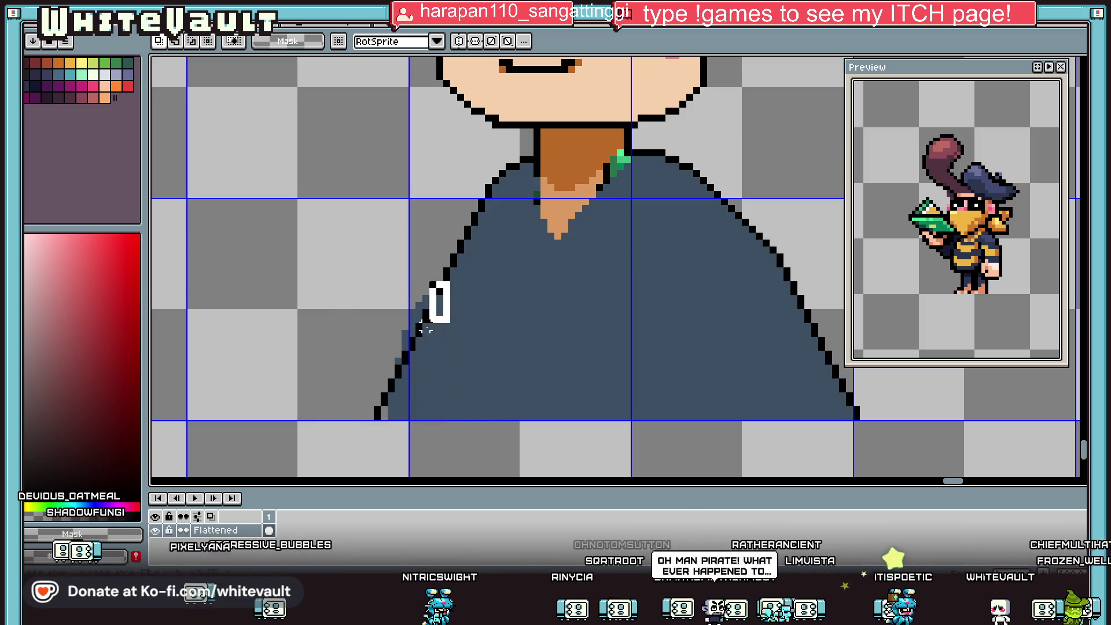
pyautogui.moveTo(397, 397)
pyautogui.mouseDown()
pyautogui.moveTo(416, 398)
pyautogui.moveTo(389, 392)
pyautogui.mouseUp()
pyautogui.scroll(-3, 538, 268)
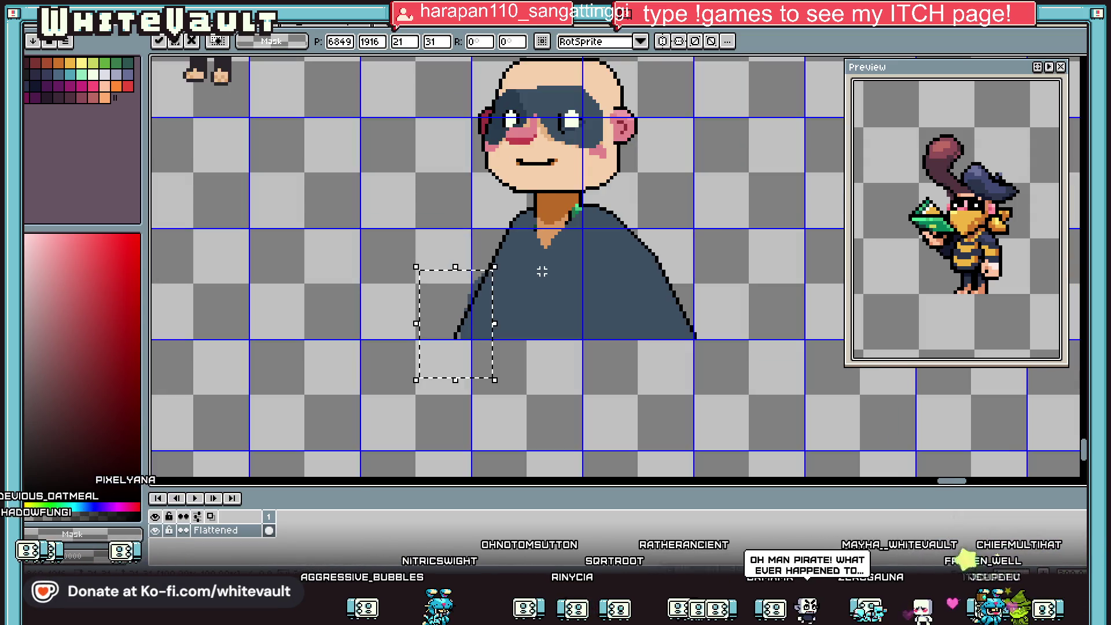
pyautogui.hotkey('ctrl', 'd')
pyautogui.scroll(2, 476, 274)
pyautogui.scroll(1, 477, 275)
# Pick the light tan neck colour and paint over the stray dark pixels beside it.
pyautogui.press('l')
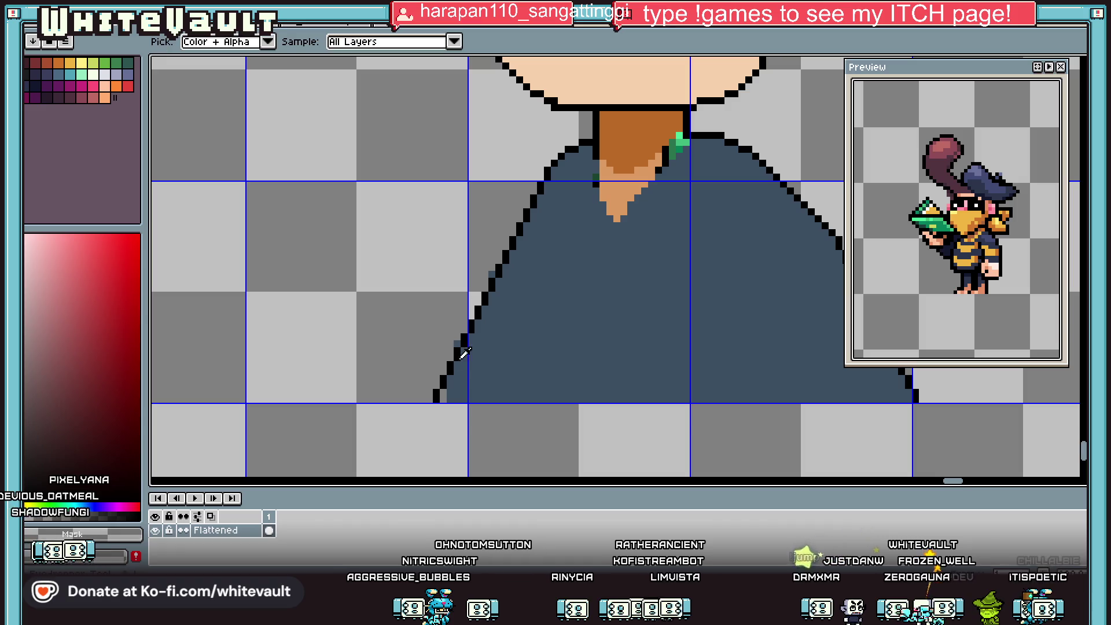
pyautogui.keyDown('alt'); pyautogui.click(444, 395); pyautogui.keyUp('alt')
pyautogui.press('w')
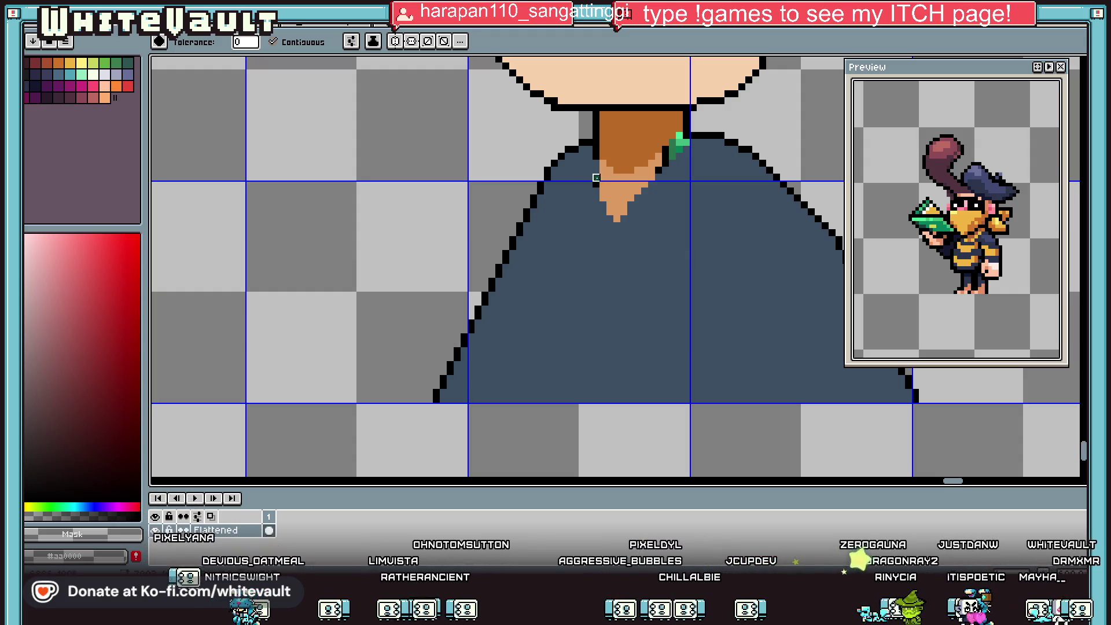
pyautogui.press('i')
pyautogui.scroll(2, 688, 103)
pyautogui.click(578, 318)
pyautogui.moveTo(607, 267)
pyautogui.mouseDown()
pyautogui.moveTo(607, 324)
pyautogui.moveTo(631, 248)
pyautogui.moveTo(661, 263)
pyautogui.mouseUp()
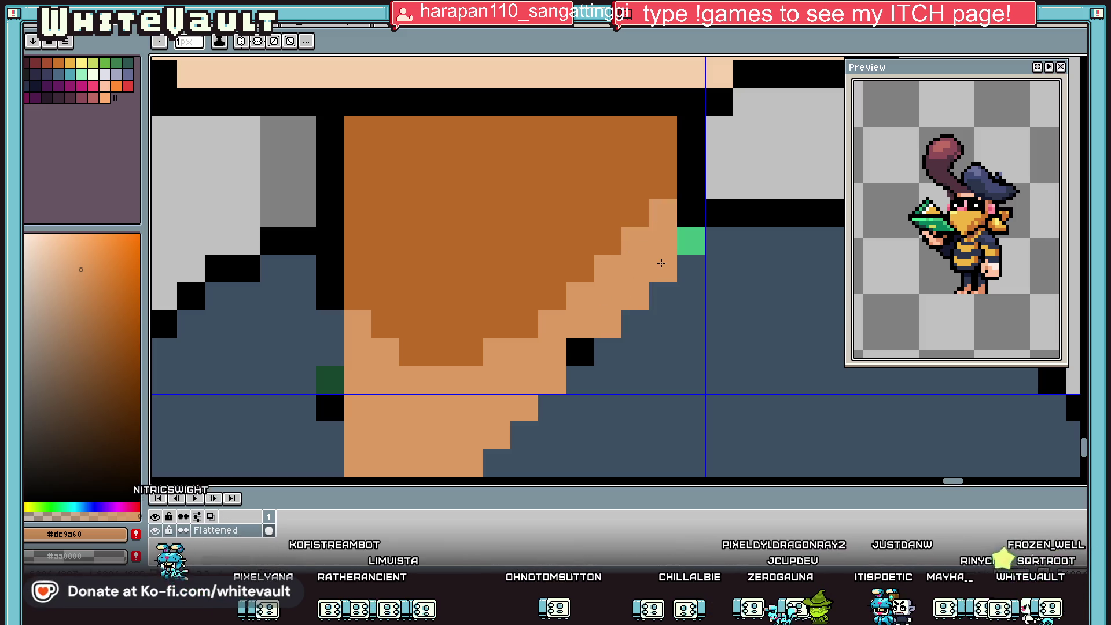
# Repaint the neck's diagonal edge in shirt blue and fill the brown neck with the face's skin tone.
pyautogui.keyDown('alt'); pyautogui.click(679, 237); pyautogui.keyUp('alt')
pyautogui.moveTo(579, 350); pyautogui.dragTo(636, 294)
pyautogui.click(663, 268)
pyautogui.scroll(-2, 668, 267)
pyautogui.keyDown('alt'); pyautogui.click(650, 181); pyautogui.keyUp('alt')
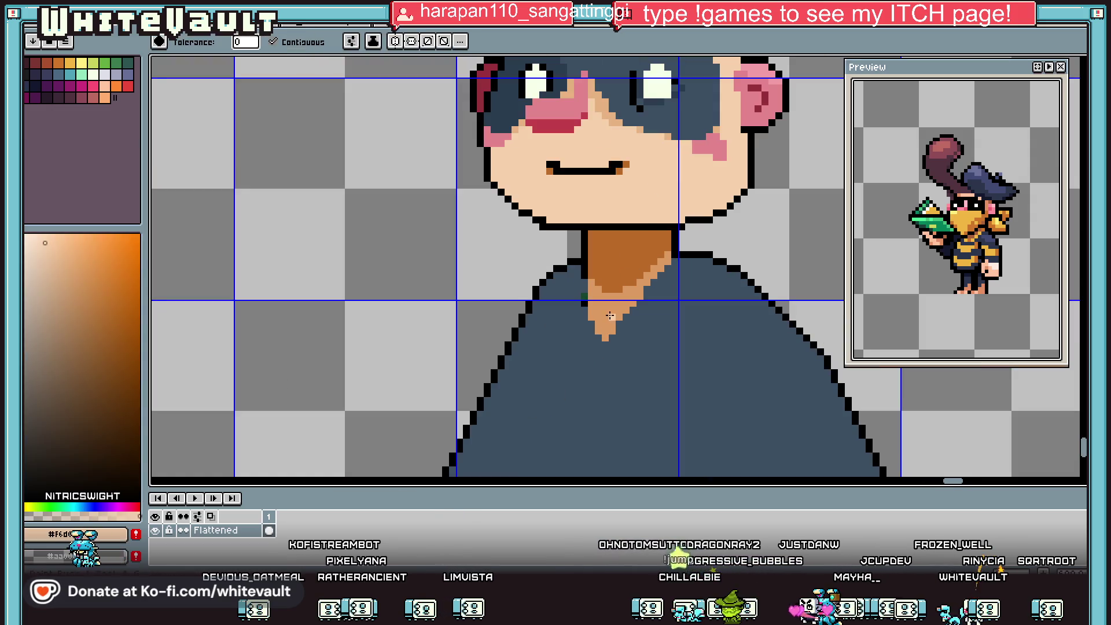
pyautogui.click(619, 263)
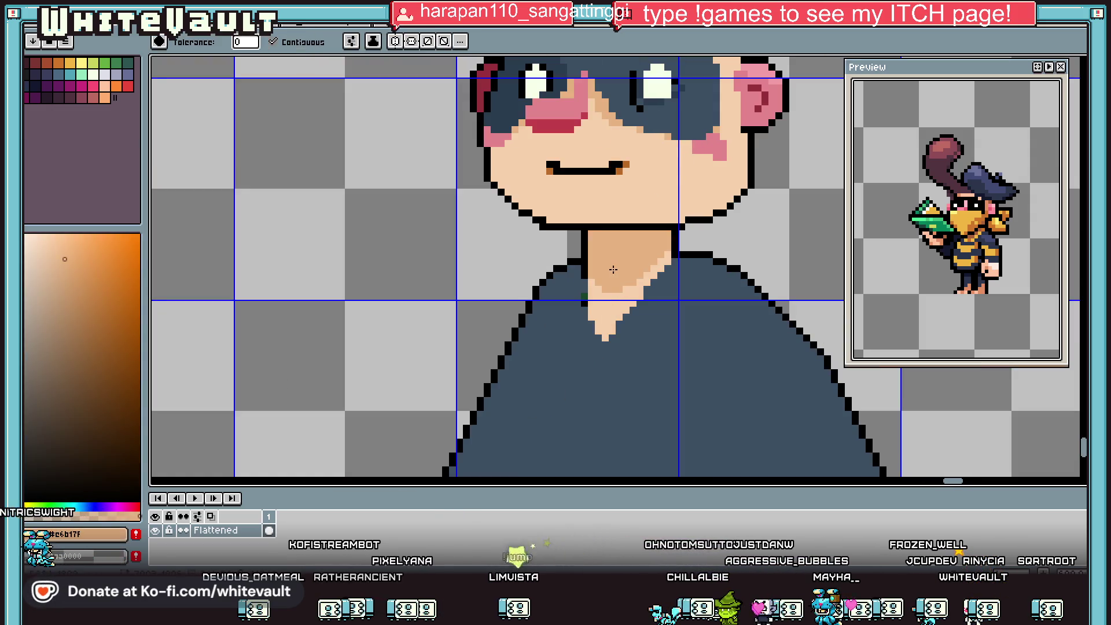
pyautogui.scroll(2, 597, 262)
# Outline the V-neck's left edge in black, ending with a single pixel at its tip.
pyautogui.keyDown('alt'); pyautogui.click(577, 260); pyautogui.keyUp('alt')
pyautogui.moveTo(568, 301); pyautogui.dragTo(582, 343)
pyautogui.click(597, 372)
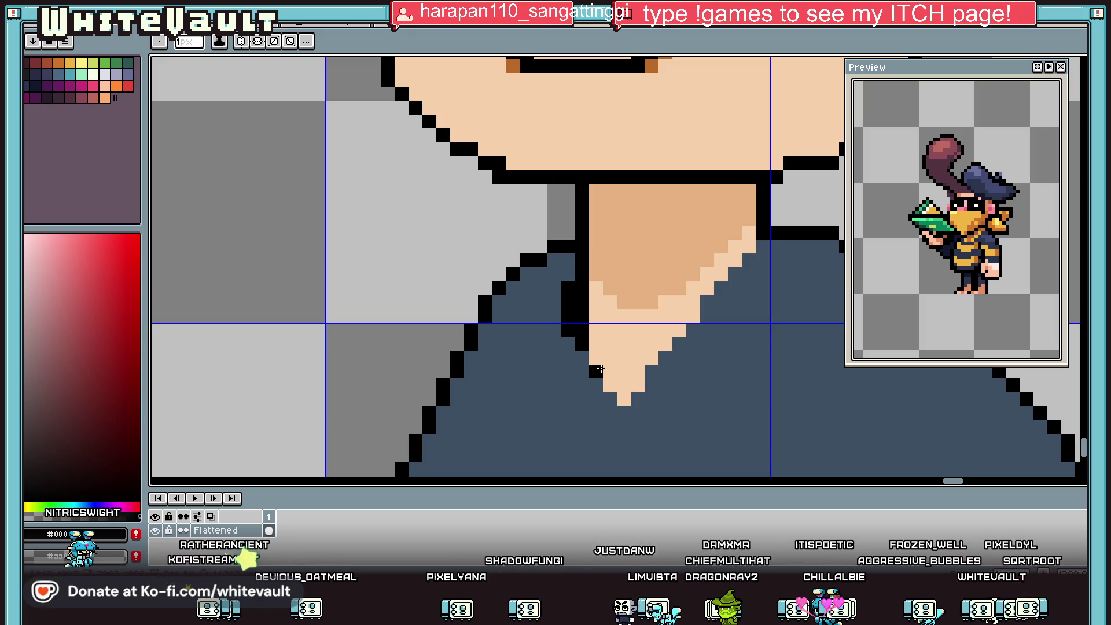
pyautogui.click(592, 314)
pyautogui.hotkey('ctrl', 'z')
pyautogui.moveTo(568, 273)
pyautogui.mouseDown()
pyautogui.moveTo(550, 290)
pyautogui.moveTo(555, 315)
pyautogui.mouseUp()
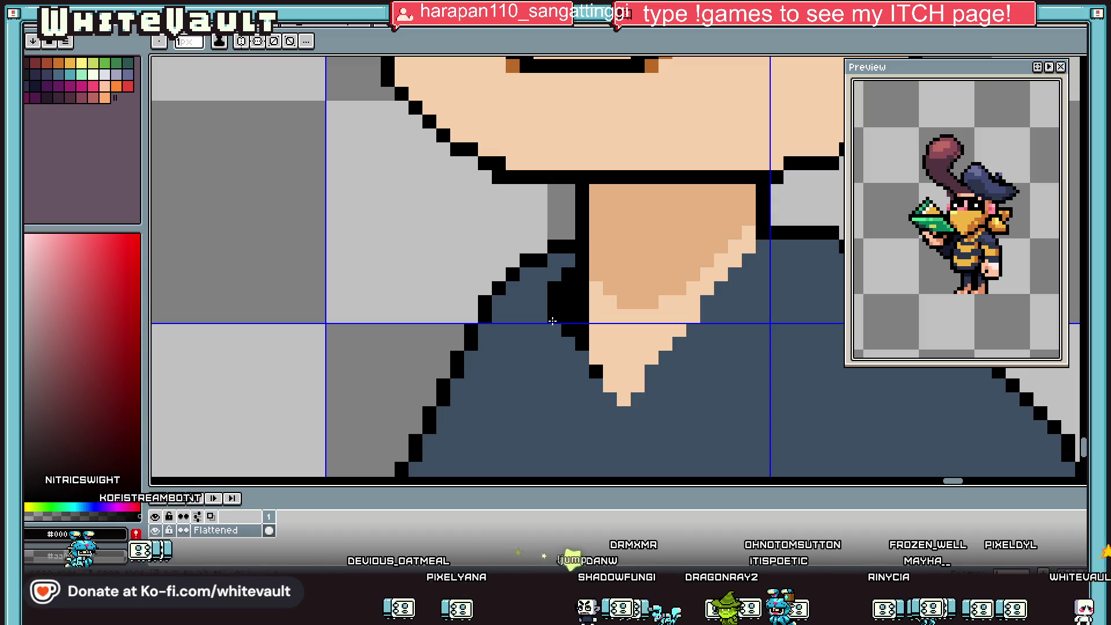
pyautogui.click(567, 353)
pyautogui.moveTo(580, 359); pyautogui.dragTo(593, 387)
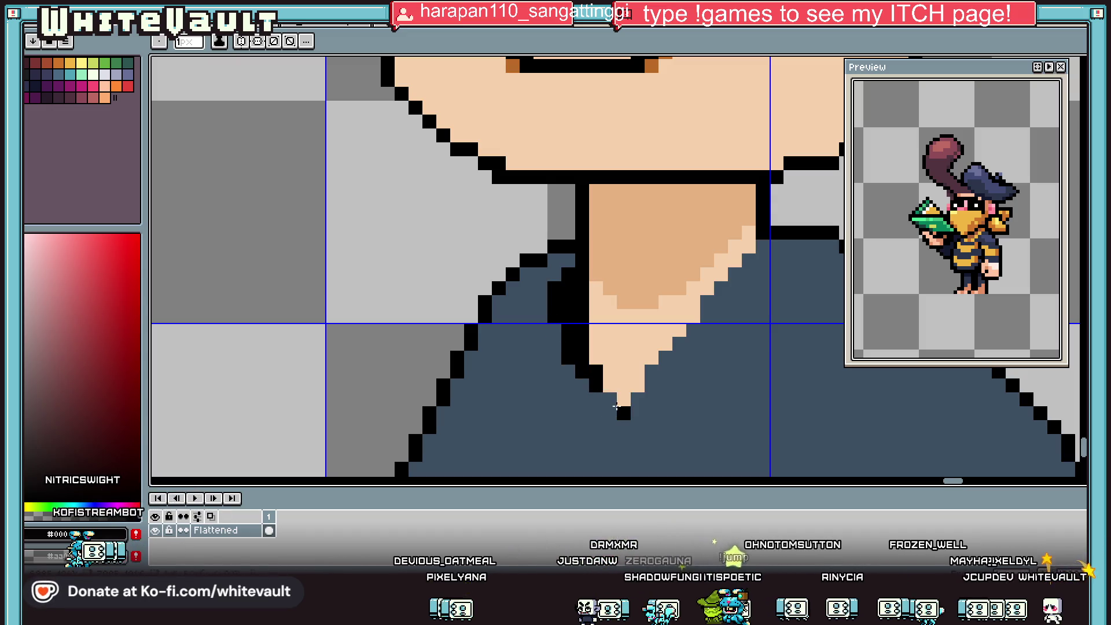
pyautogui.hotkey('ctrl', 'z')
pyautogui.click(612, 403)
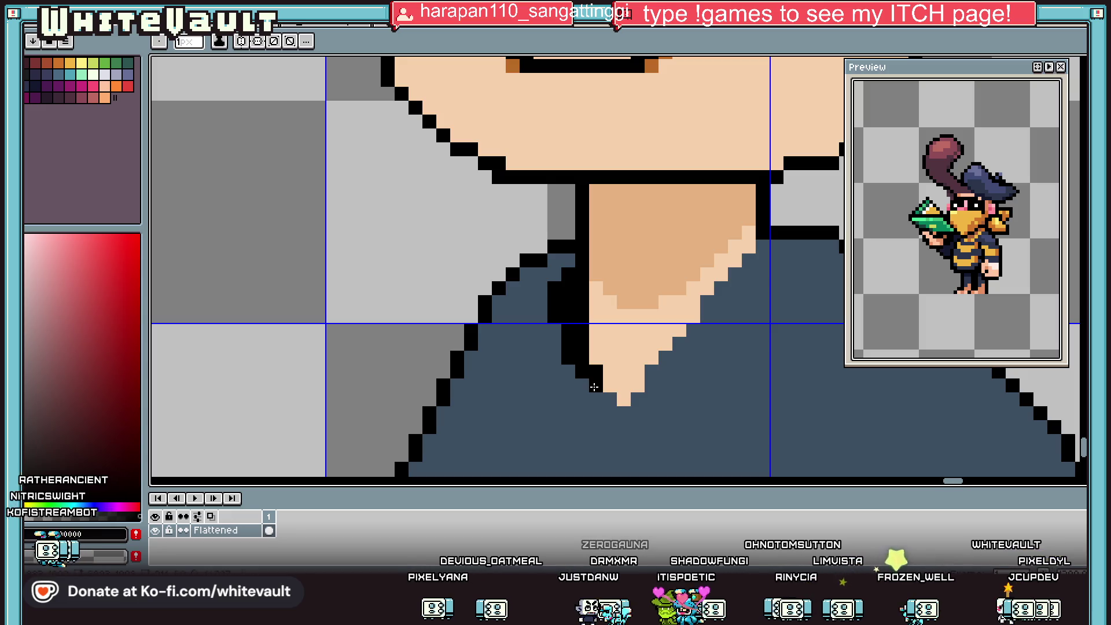
pyautogui.scroll(-8, 608, 387)
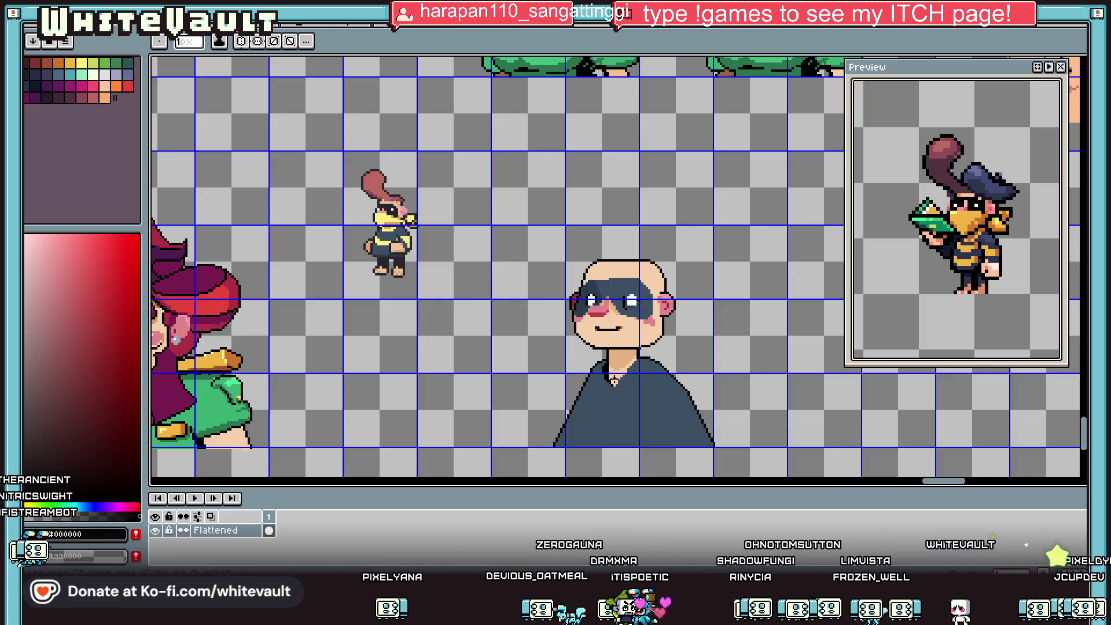
# Add a black pixel beside the neck tip and draw a crease on the shirt's right side.
pyautogui.scroll(10, 588, 359)
pyautogui.click(589, 359)
pyautogui.scroll(-3, 749, 389)
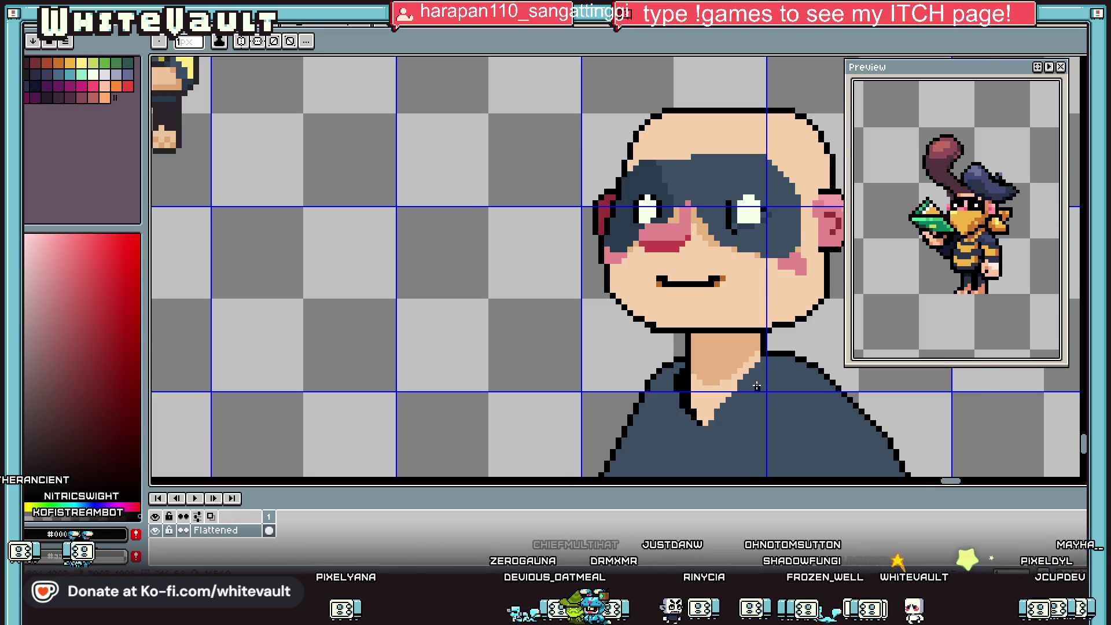
pyautogui.scroll(1, 756, 387)
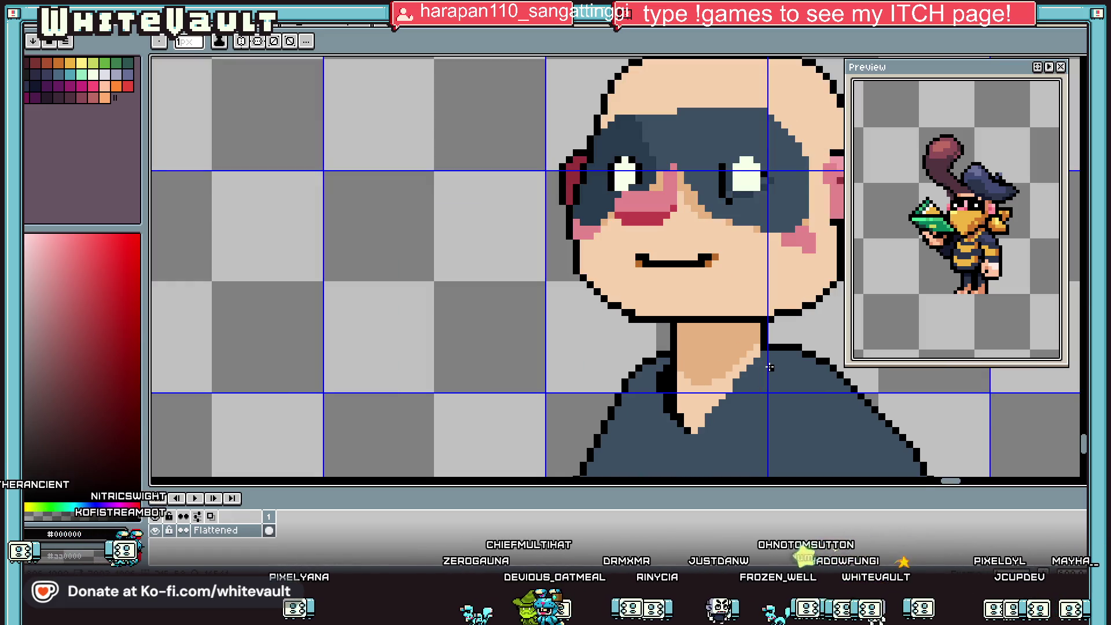
pyautogui.scroll(-3, 775, 376)
pyautogui.scroll(1, 783, 386)
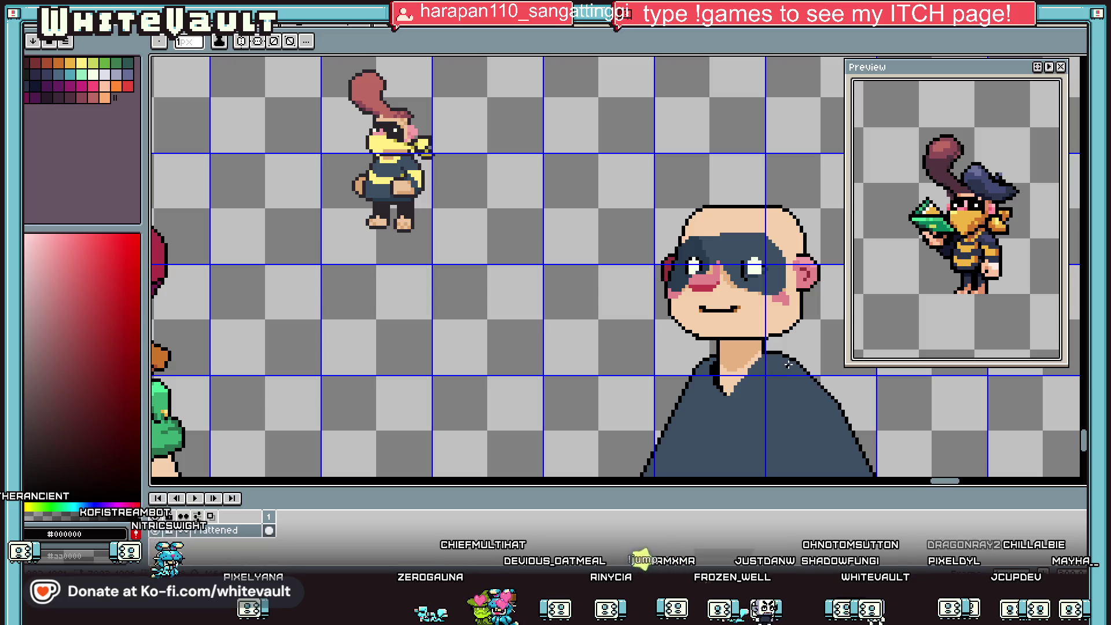
pyautogui.scroll(-1, 790, 399)
pyautogui.scroll(2, 796, 415)
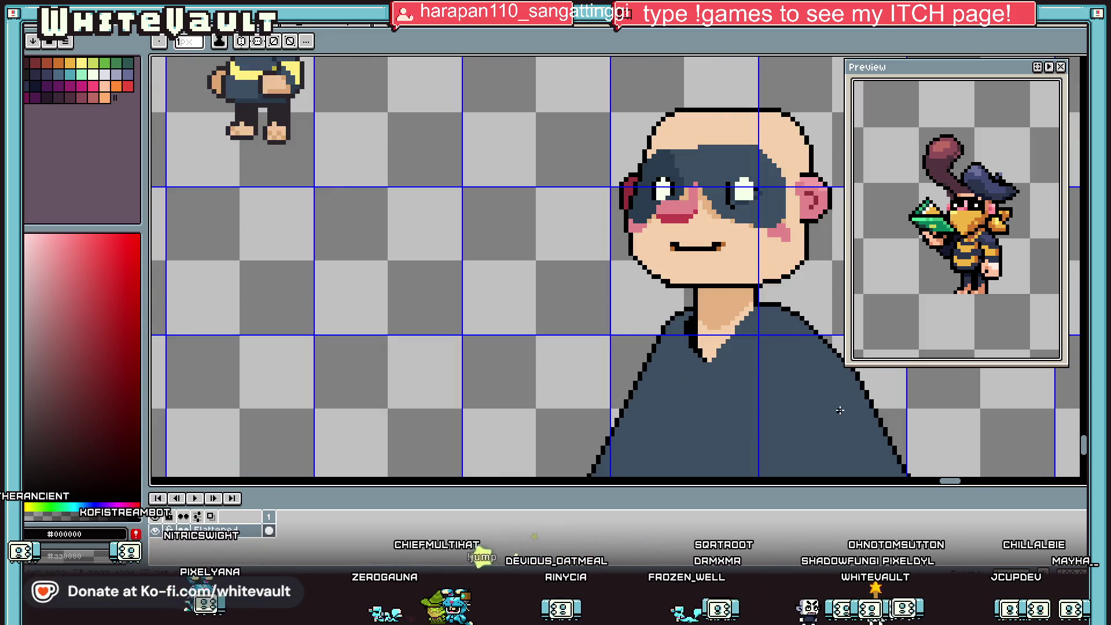
pyautogui.scroll(1, 798, 386)
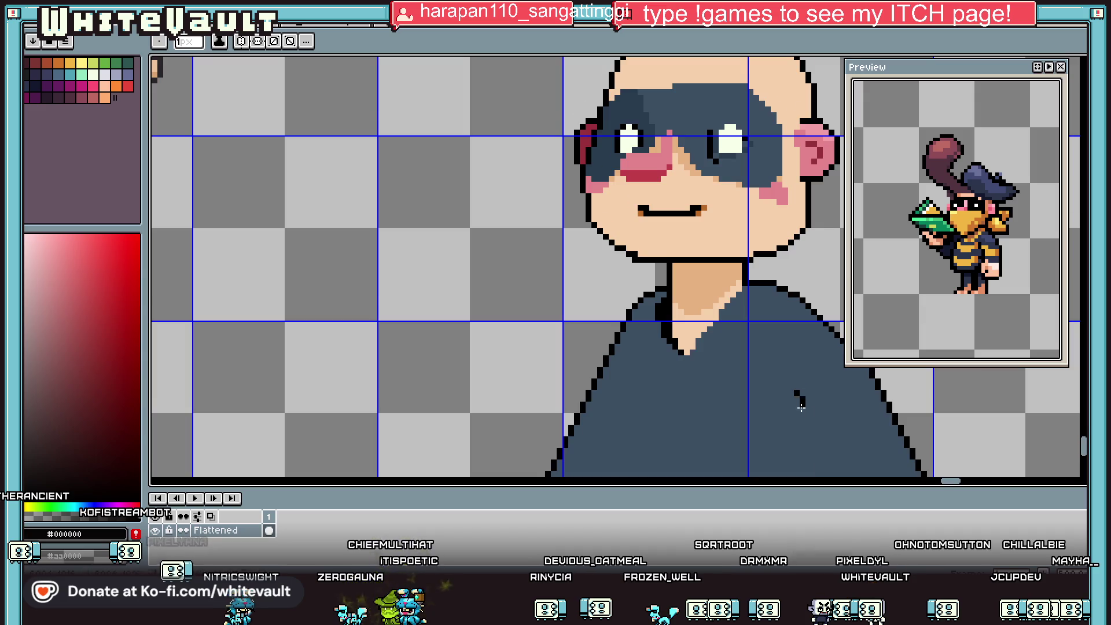
pyautogui.scroll(1, 795, 389)
pyautogui.scroll(-3, 810, 382)
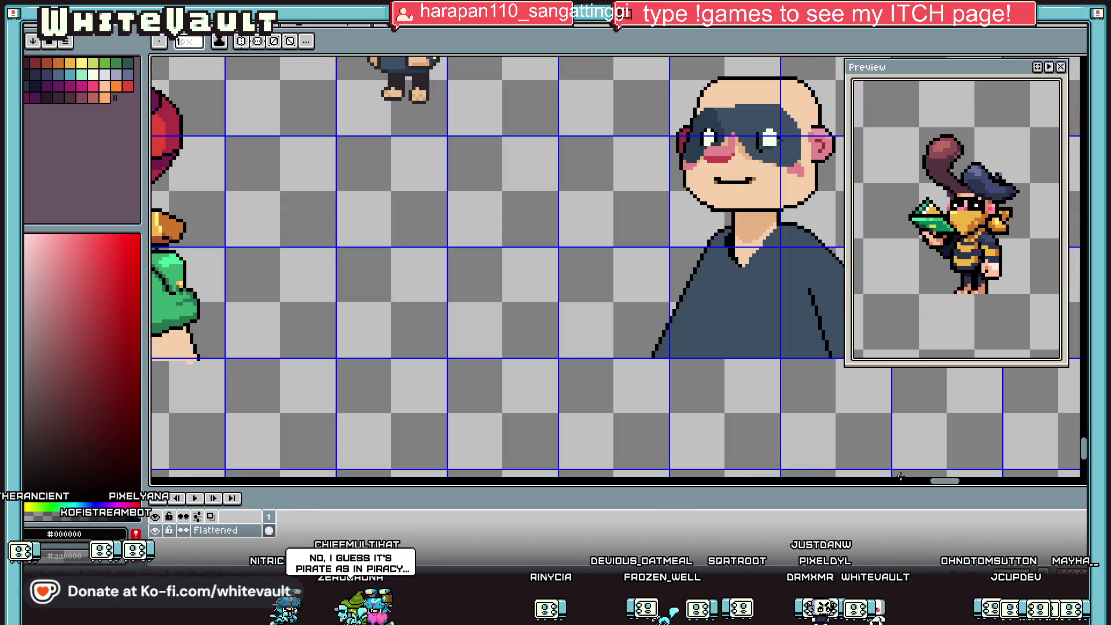
pyautogui.moveTo(941, 481); pyautogui.dragTo(947, 484)
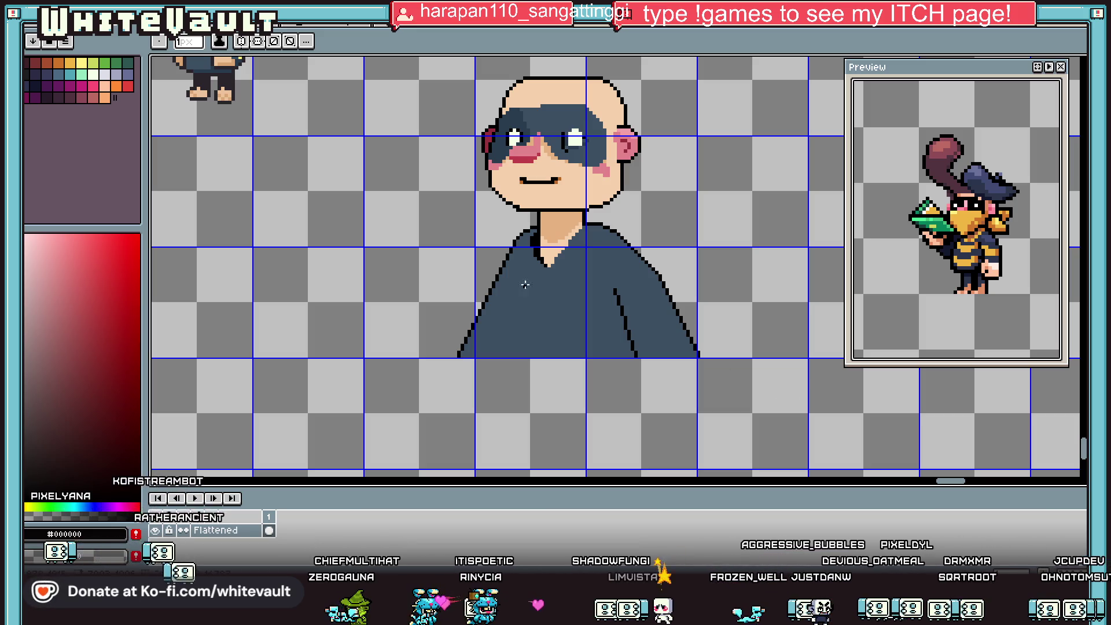
# Eyedrop the shirt's dark blue #3d4f62 as the drawing colour.
pyautogui.scroll(2, 513, 254)
pyautogui.keyDown('alt'); pyautogui.click(514, 254); pyautogui.keyUp('alt')
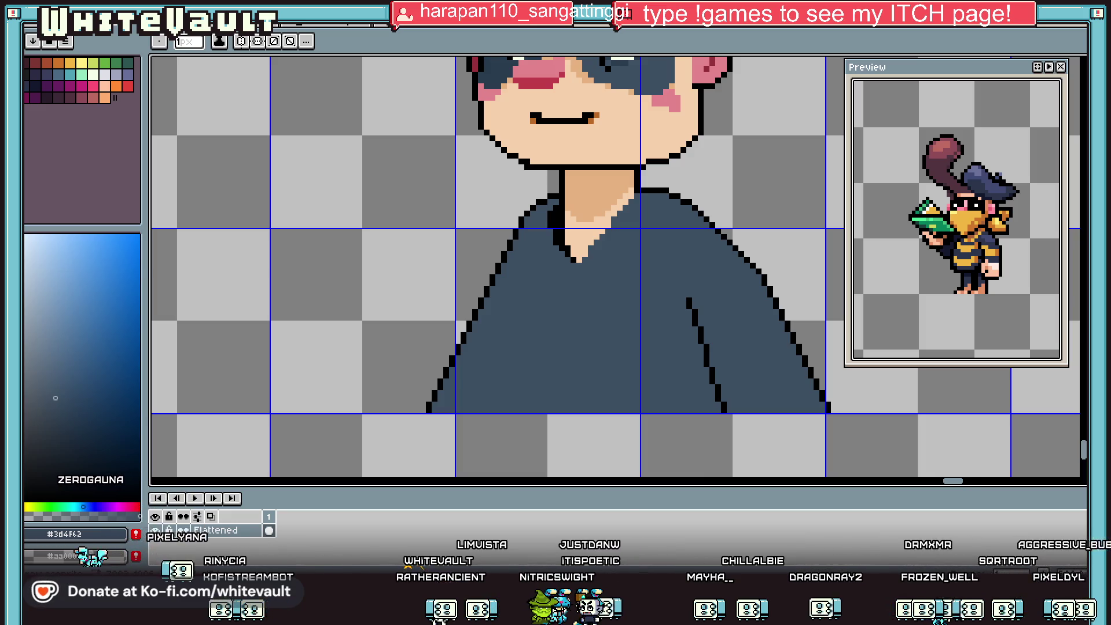
pyautogui.scroll(-5, 673, 296)
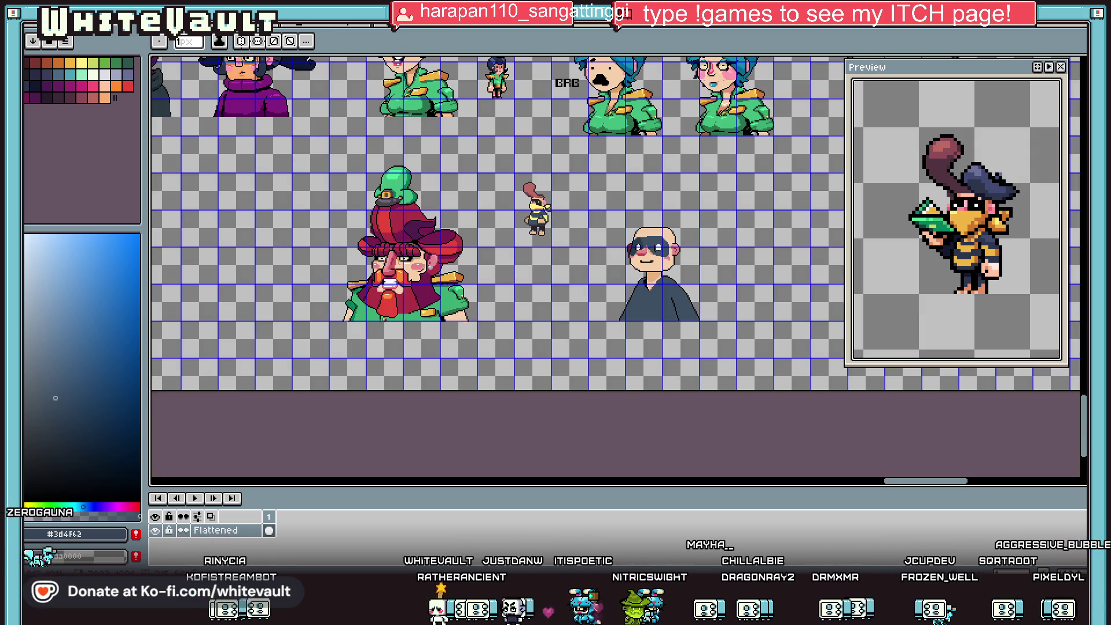
pyautogui.scroll(4, 649, 295)
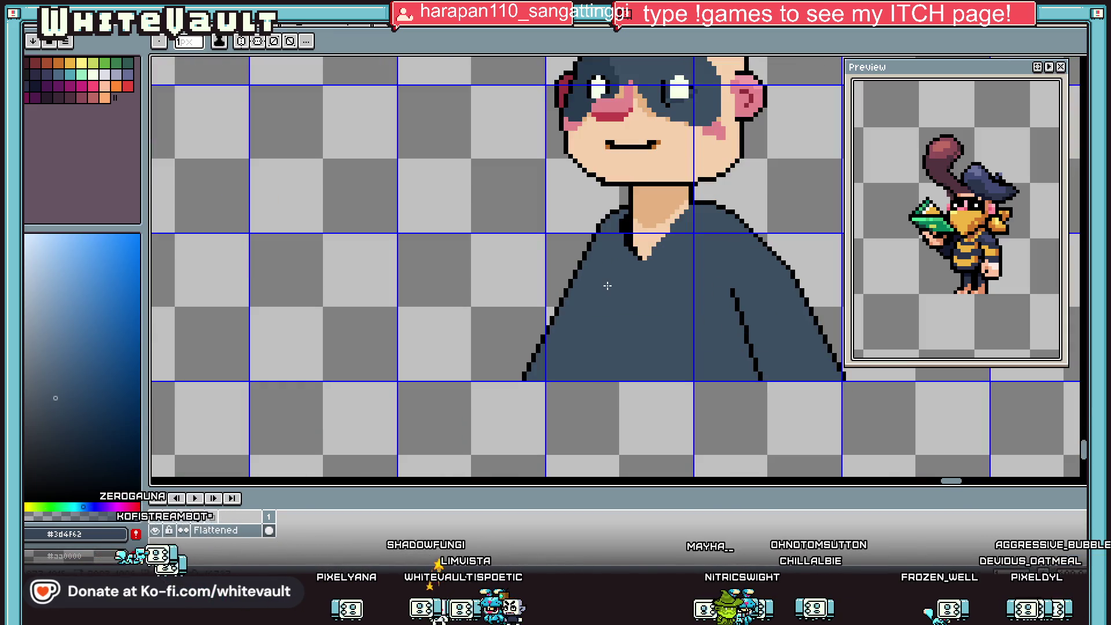
# Repaint the left shoulder outline in shirt blue and erase the left strip into a vertical edge.
pyautogui.press('i')
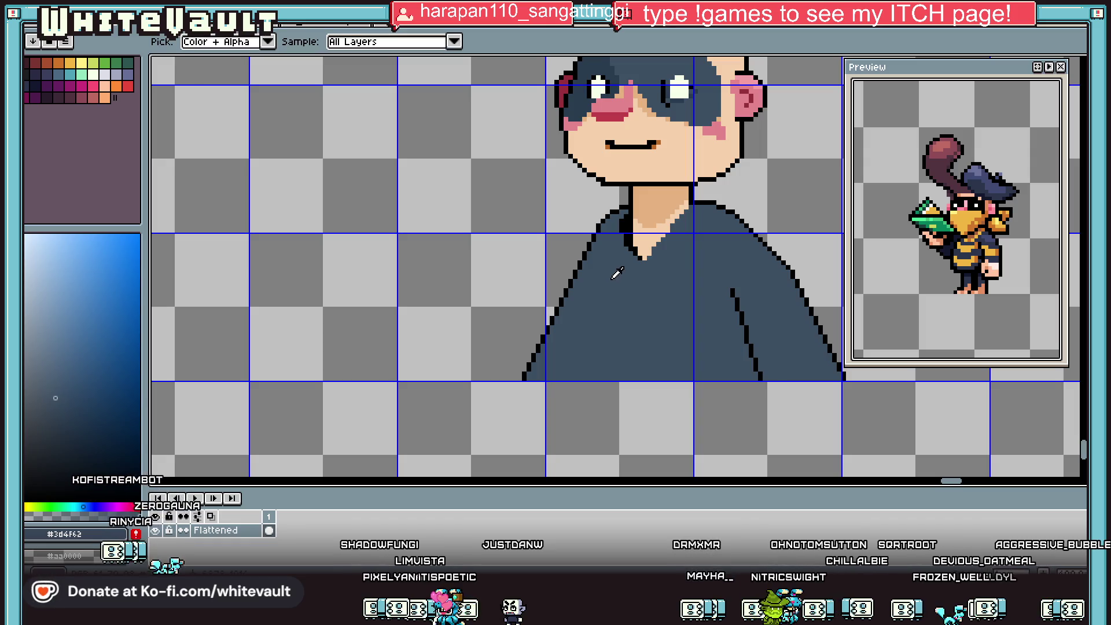
pyautogui.press('b')
pyautogui.moveTo(596, 231); pyautogui.dragTo(576, 281)
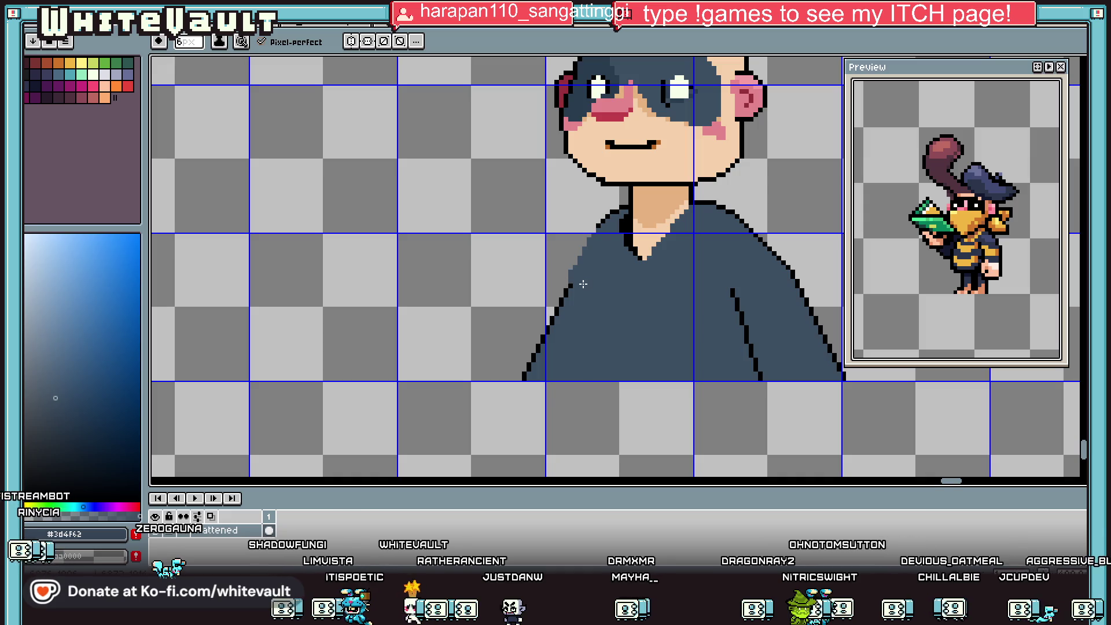
pyautogui.press('e')
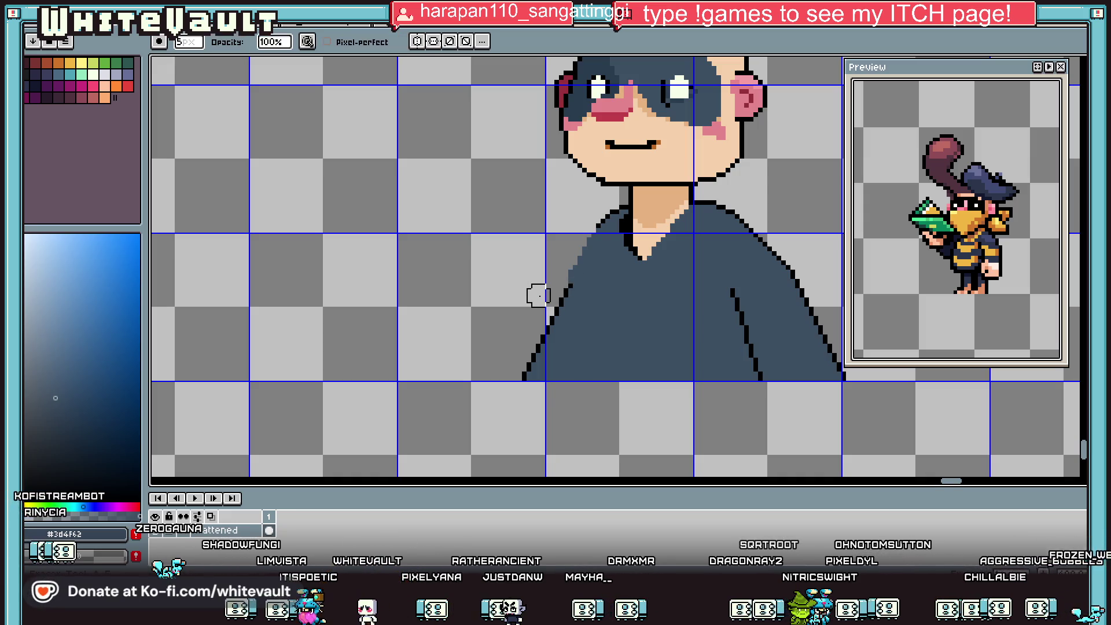
pyautogui.moveTo(560, 276)
pyautogui.mouseDown()
pyautogui.moveTo(555, 366)
pyautogui.moveTo(543, 342)
pyautogui.mouseUp()
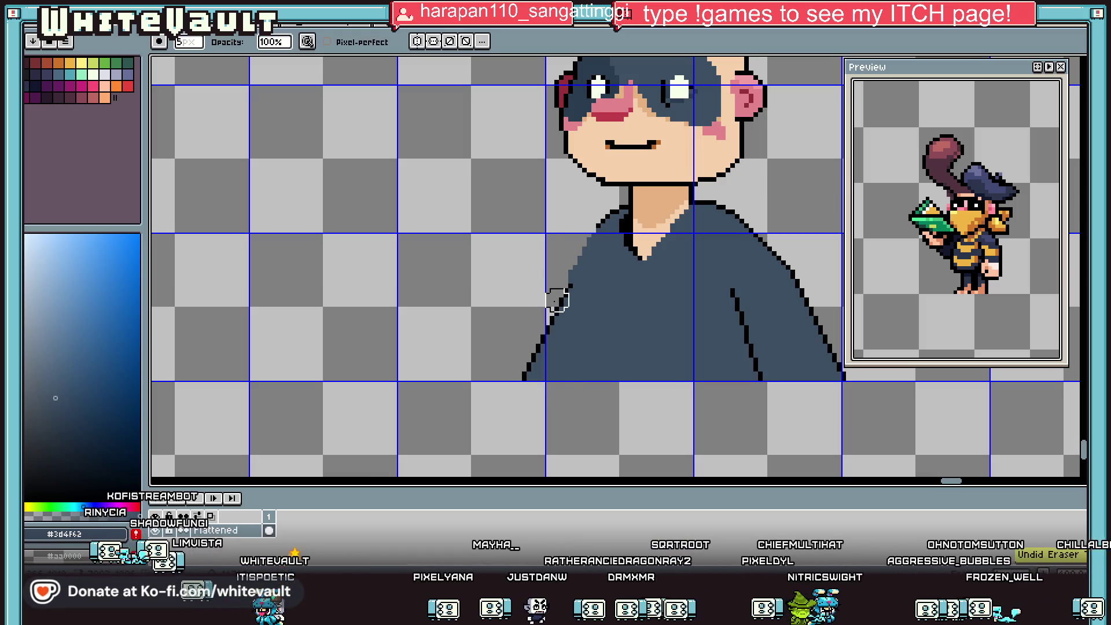
pyautogui.scroll(-1, 550, 350)
pyautogui.scroll(1, 568, 348)
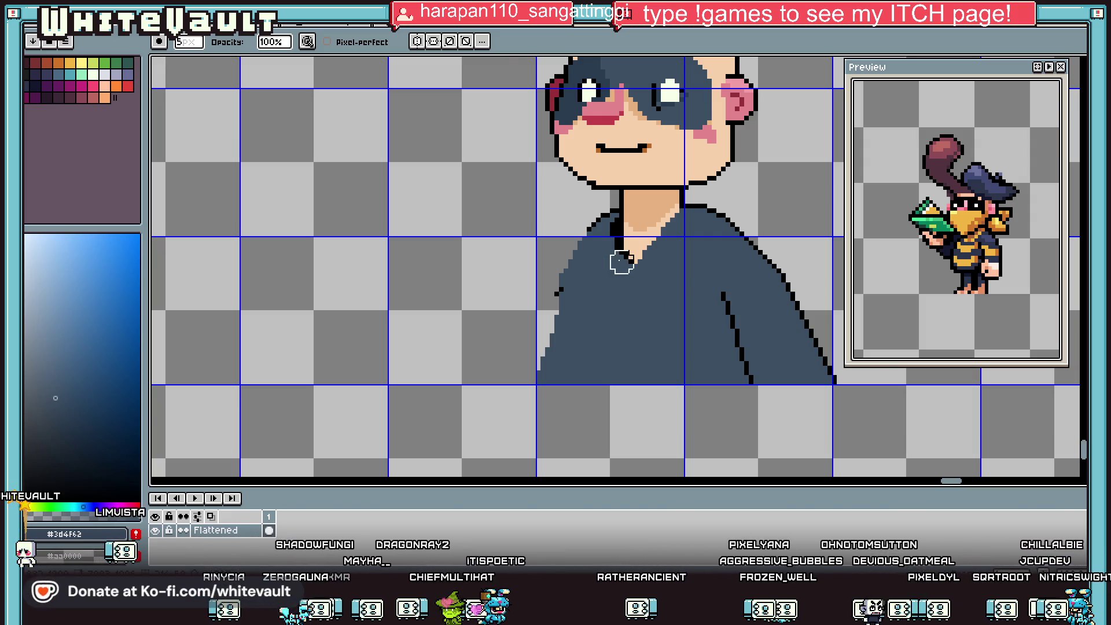
# Pencil a black outline down the shirt's left edge and repaint the stray black pixel in shirt blue.
pyautogui.scroll(1, 632, 259)
pyautogui.press('alt')
pyautogui.scroll(1, 602, 215)
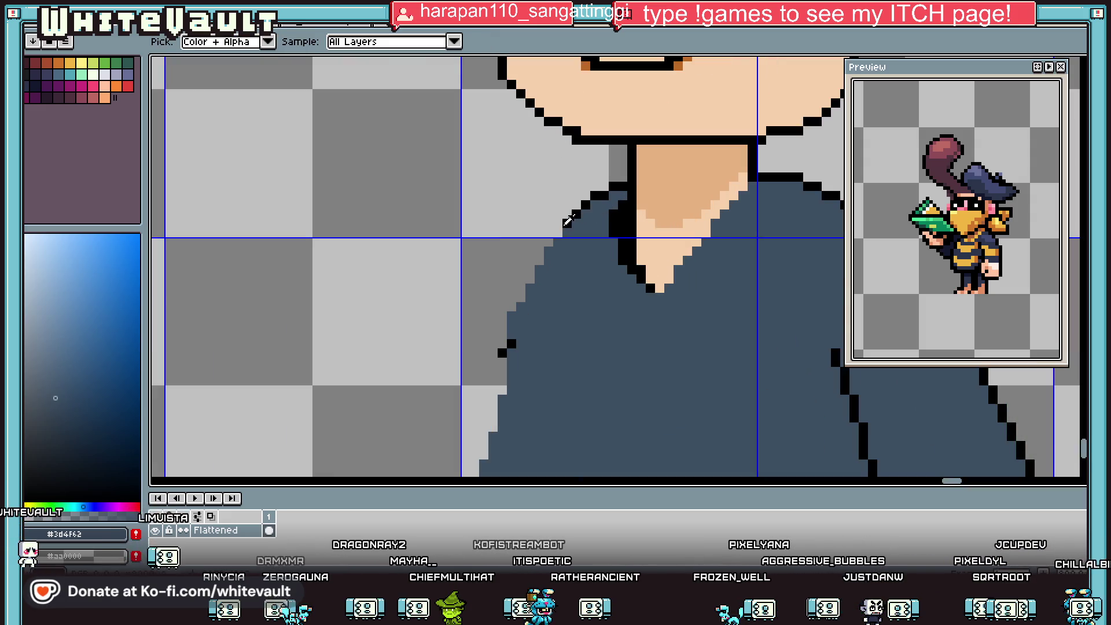
pyautogui.keyDown('alt'); pyautogui.click(542, 262); pyautogui.keyUp('alt')
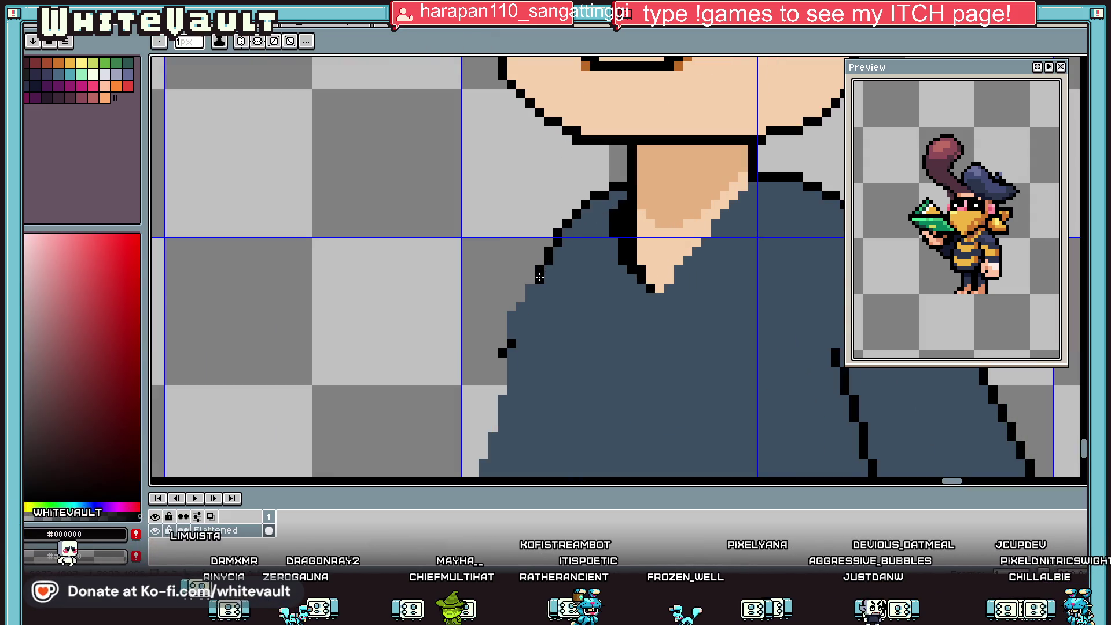
pyautogui.moveTo(542, 262); pyautogui.dragTo(511, 325)
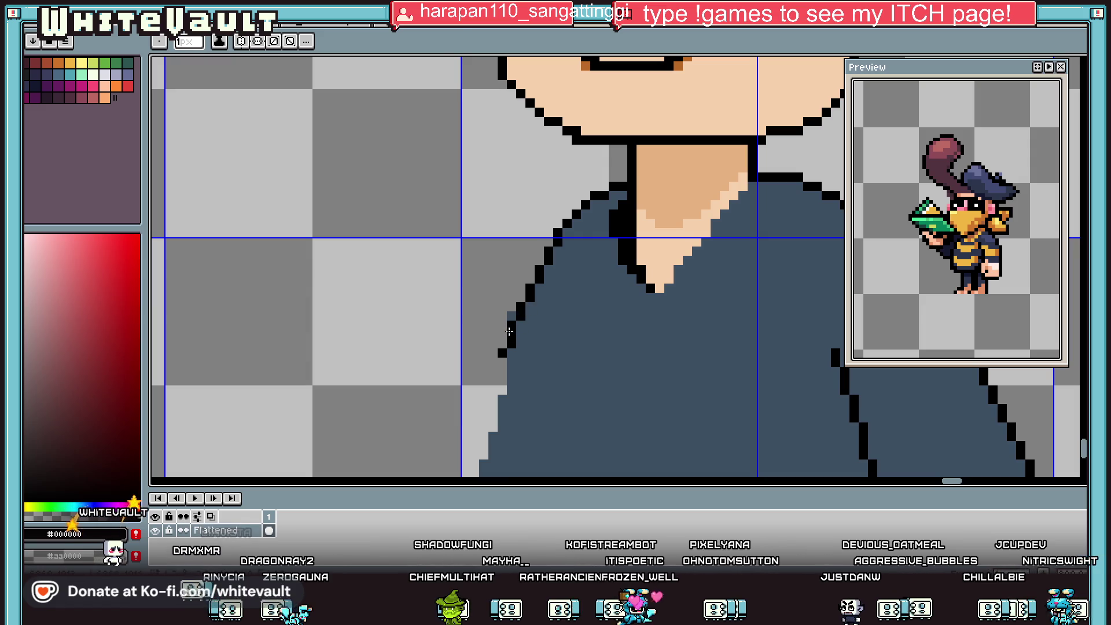
pyautogui.keyDown('alt'); pyautogui.click(520, 331); pyautogui.keyUp('alt')
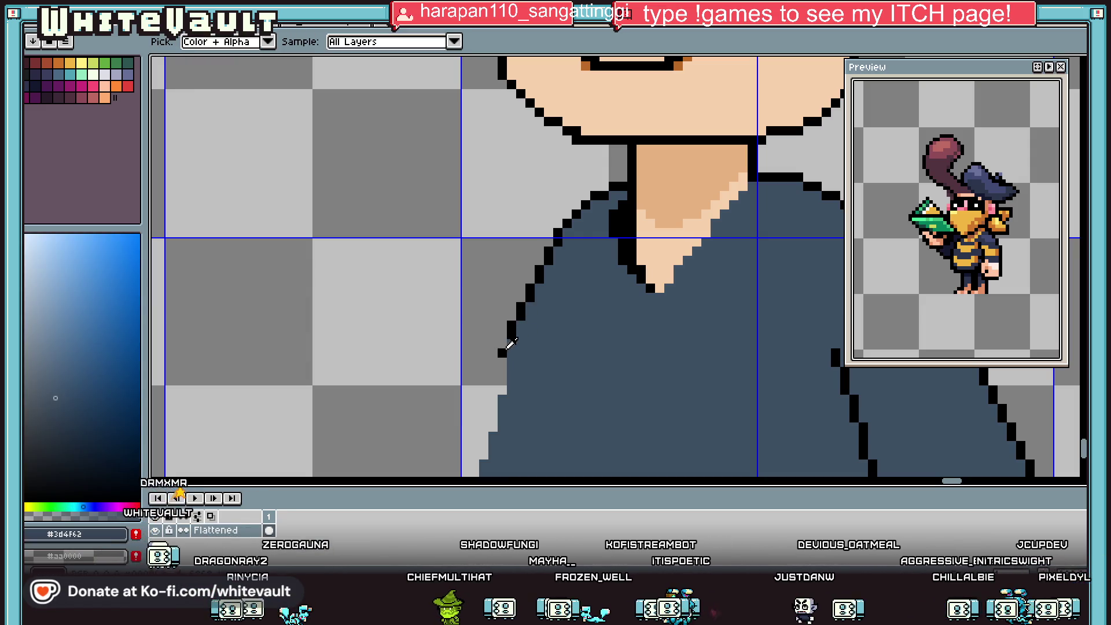
pyautogui.click(502, 352)
pyautogui.keyDown('alt'); pyautogui.click(502, 344); pyautogui.keyUp('alt')
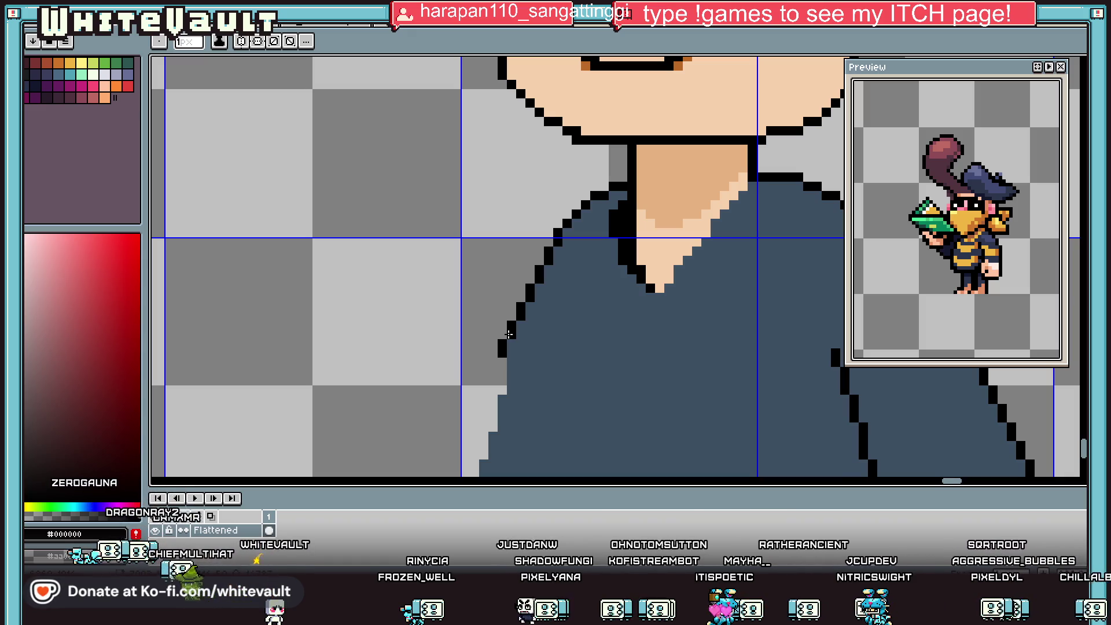
pyautogui.scroll(-3, 652, 307)
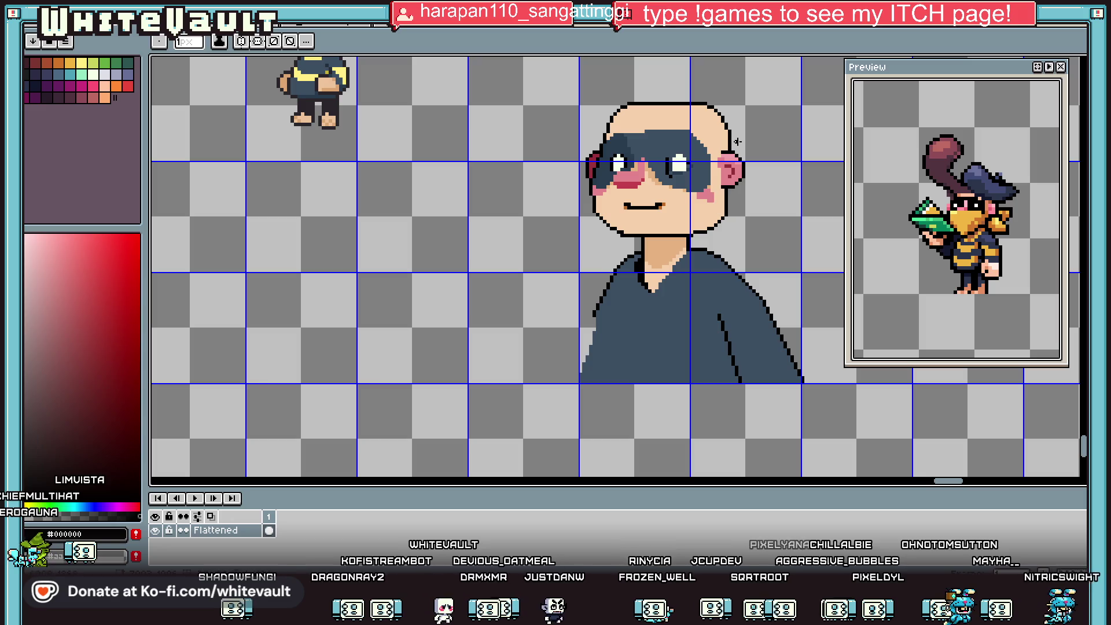
# Select two rectangles beside the face's right cheek, then clear the selection.
pyautogui.press('r')
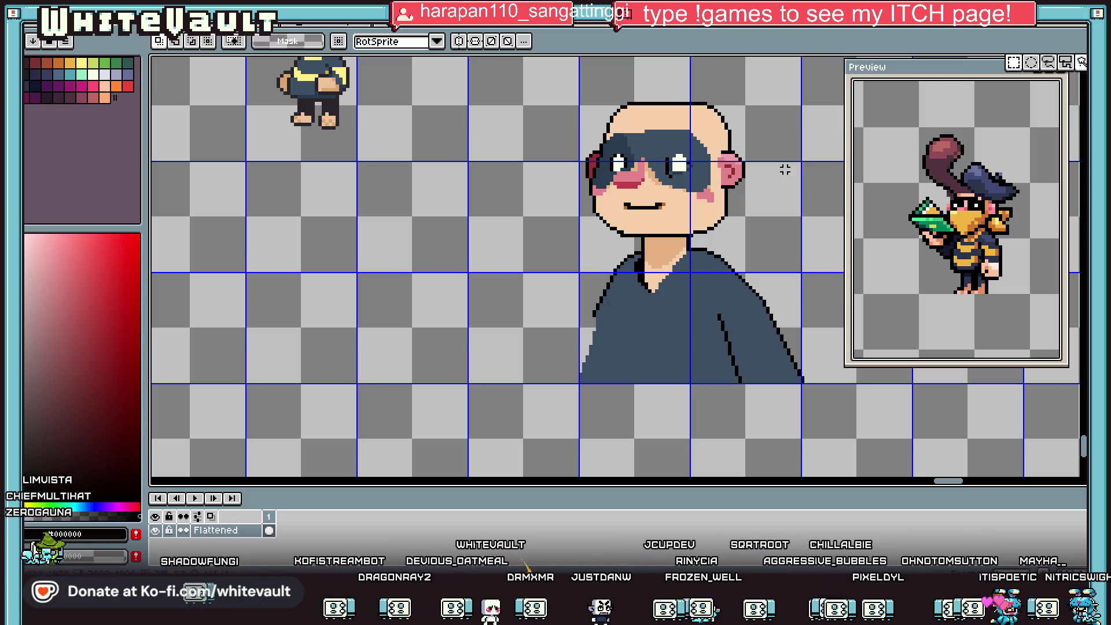
pyautogui.scroll(1, 724, 207)
pyautogui.moveTo(716, 179); pyautogui.dragTo(791, 260)
pyautogui.moveTo(662, 207); pyautogui.dragTo(752, 258)
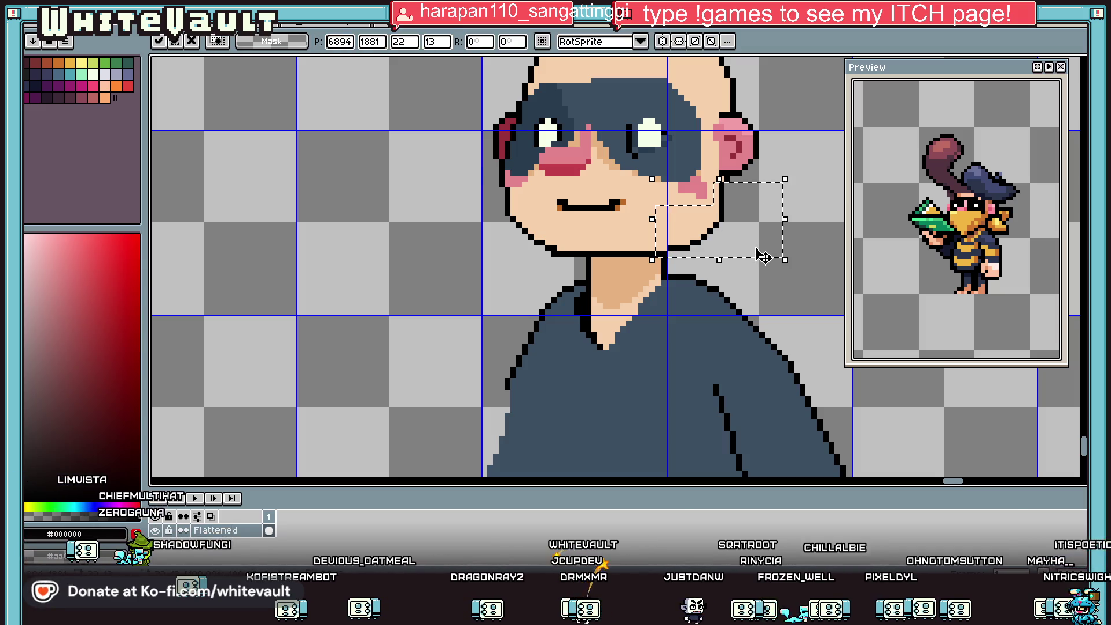
pyautogui.hotkey('ctrl', 'd')
pyautogui.scroll(-2, 763, 257)
pyautogui.scroll(2, 646, 232)
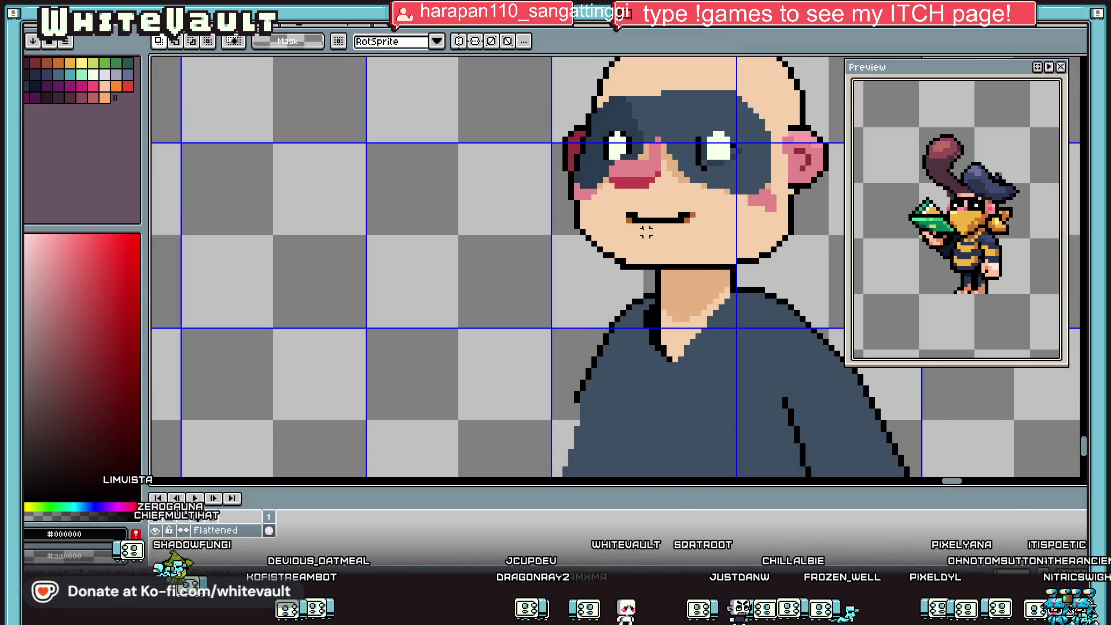
# Undo the stray shoulder stroke and draw two black outline lines down the left shoulder.
pyautogui.press('i')
pyautogui.scroll(2, 646, 232)
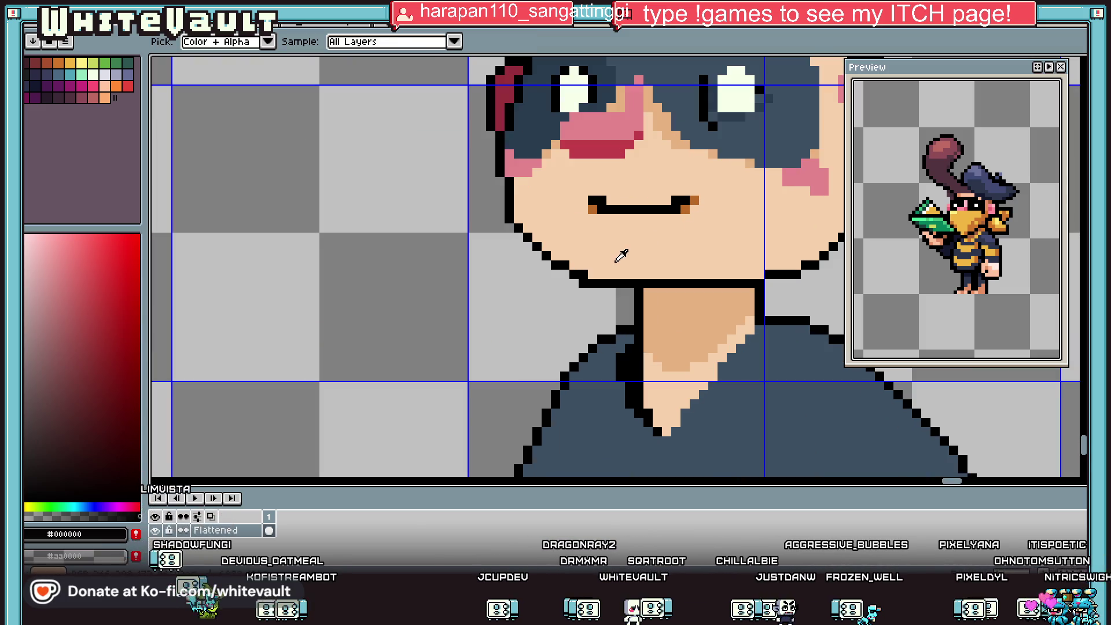
pyautogui.scroll(-2, 755, 263)
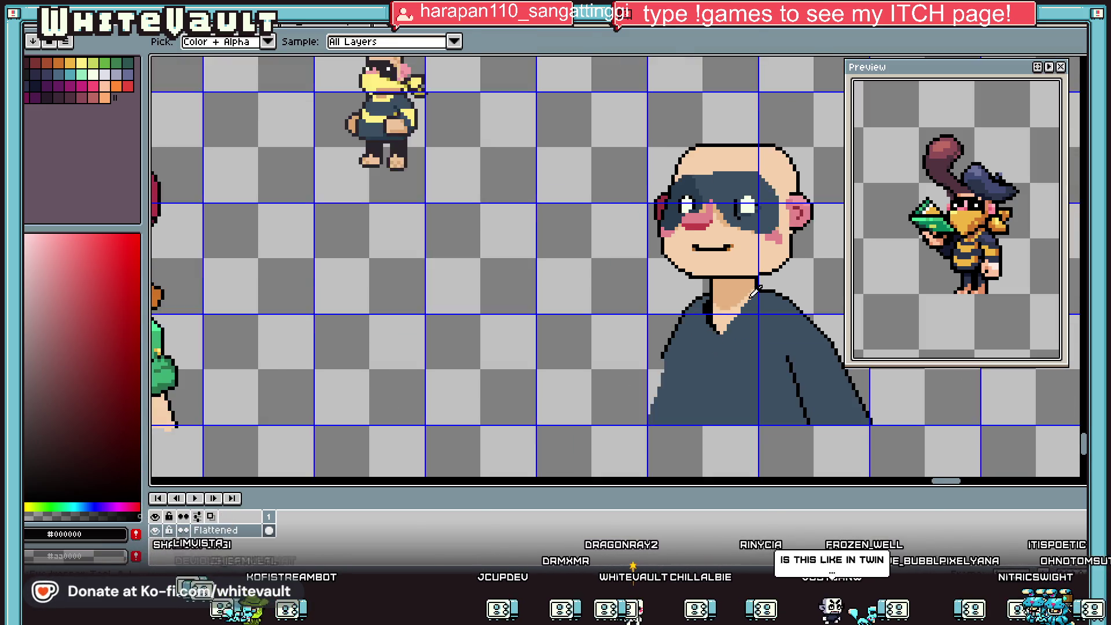
pyautogui.scroll(2, 777, 316)
pyautogui.press('b')
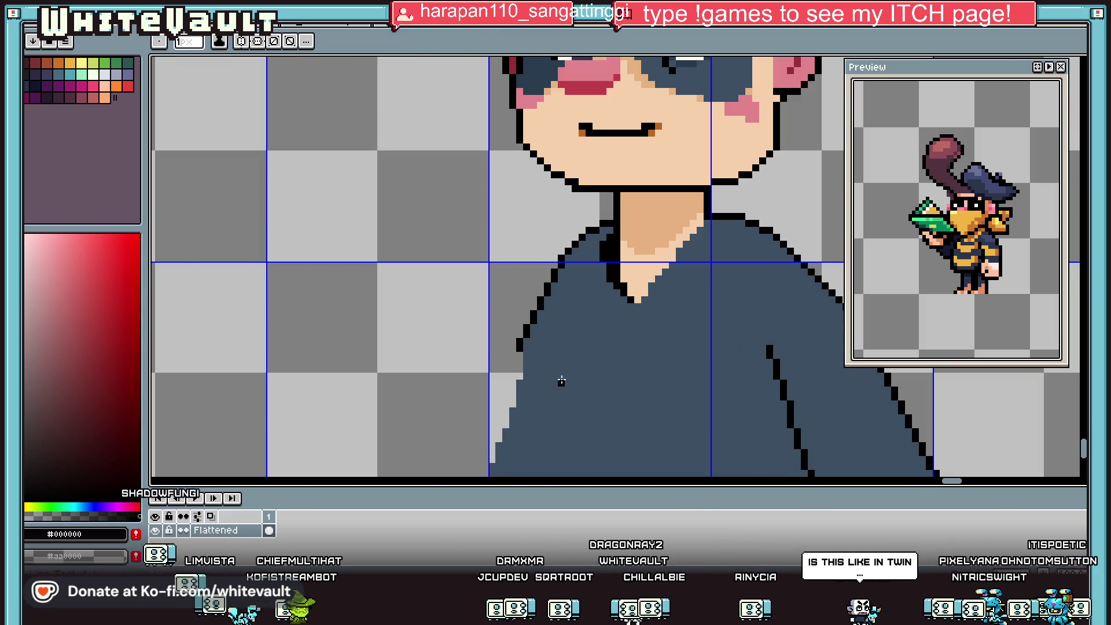
pyautogui.scroll(-1, 511, 356)
pyautogui.moveTo(494, 338)
pyautogui.mouseDown()
pyautogui.moveTo(466, 408)
pyautogui.moveTo(442, 420)
pyautogui.mouseUp()
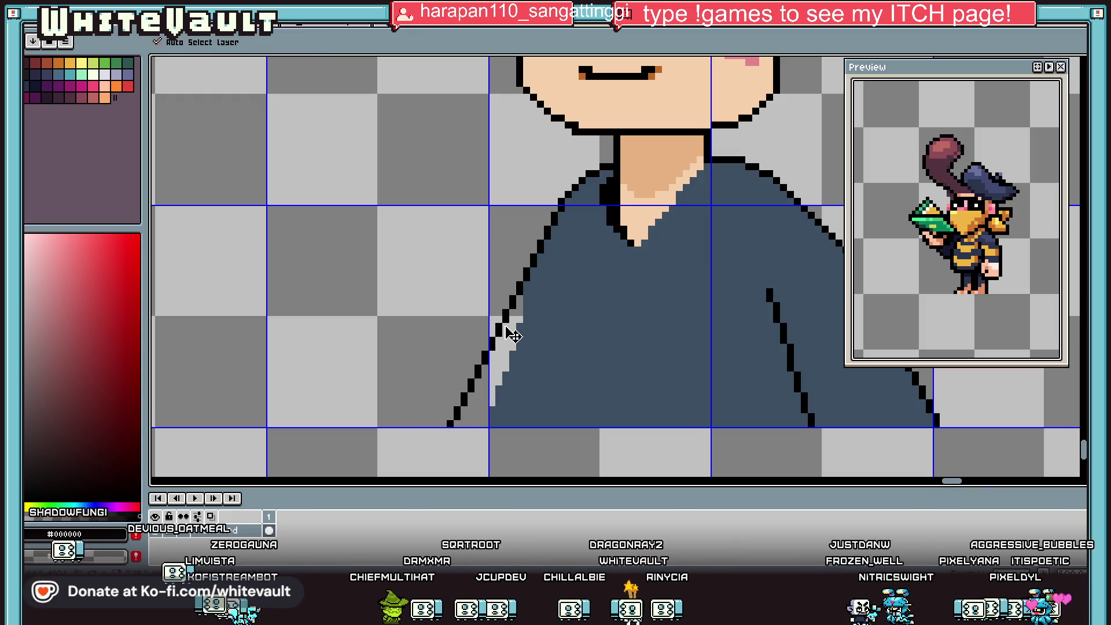
pyautogui.hotkey('ctrl', 'z')
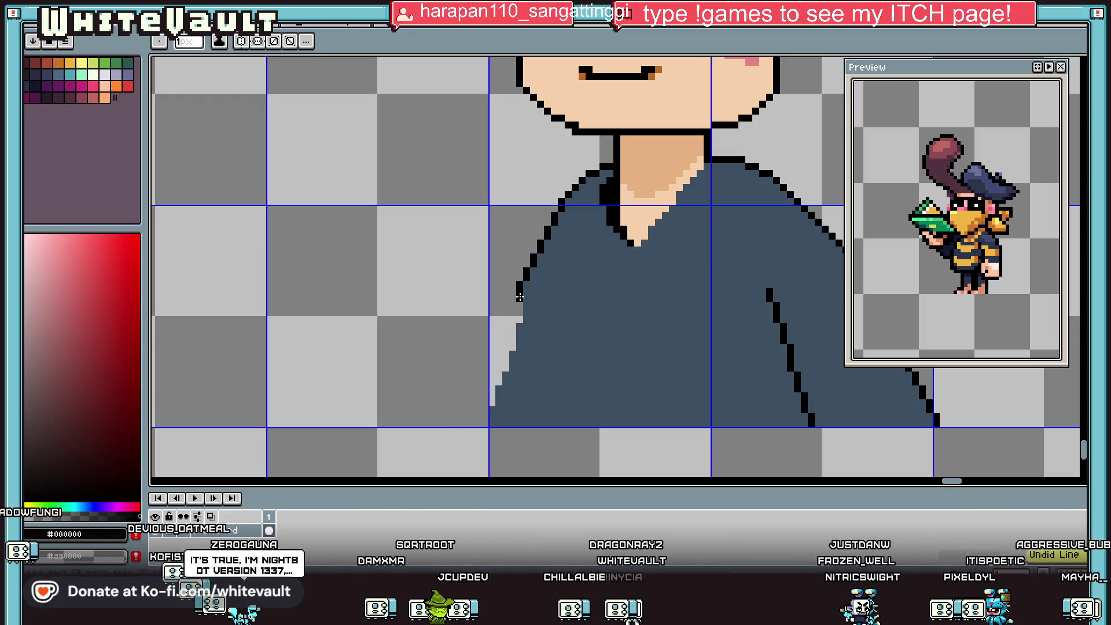
pyautogui.moveTo(513, 306); pyautogui.dragTo(492, 414)
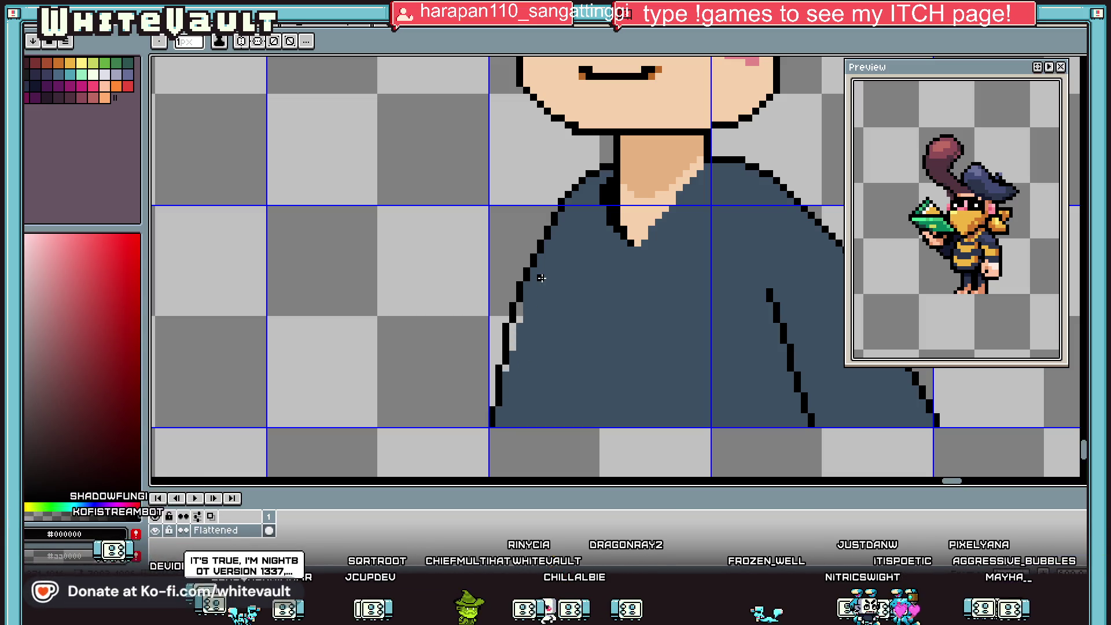
pyautogui.moveTo(541, 276); pyautogui.dragTo(512, 422)
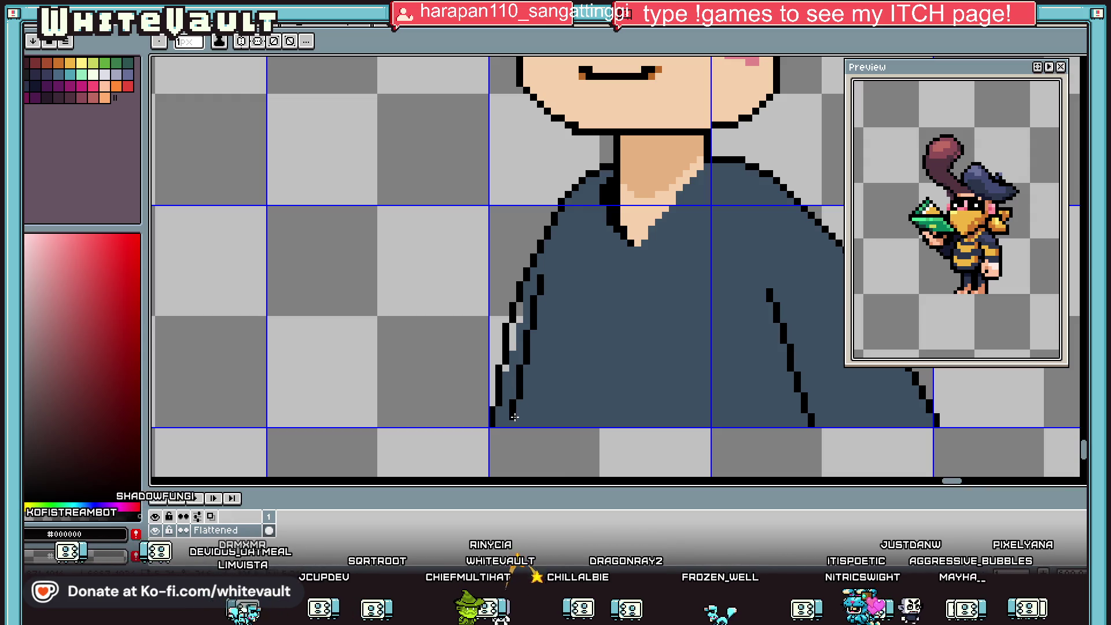
# Fill both gaps between the shoulder outlines with the shirt's dark blue #3d4f62.
pyautogui.scroll(1, 514, 347)
pyautogui.press('g')
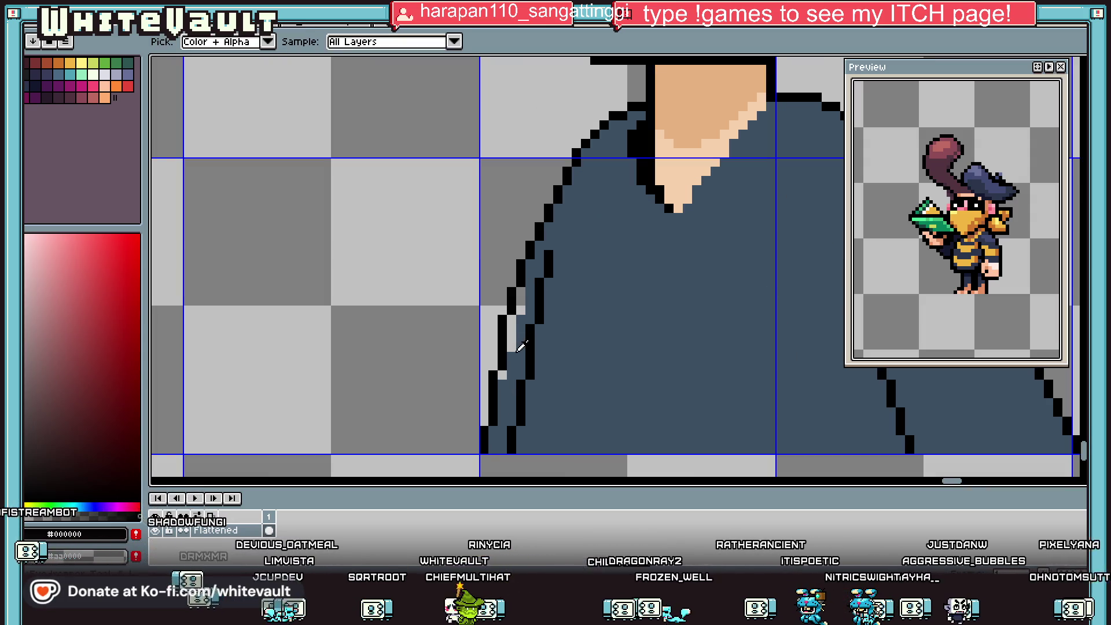
pyautogui.keyDown('alt'); pyautogui.click(515, 335); pyautogui.keyUp('alt')
pyautogui.click(510, 327)
pyautogui.click(521, 300)
pyautogui.scroll(-3, 504, 375)
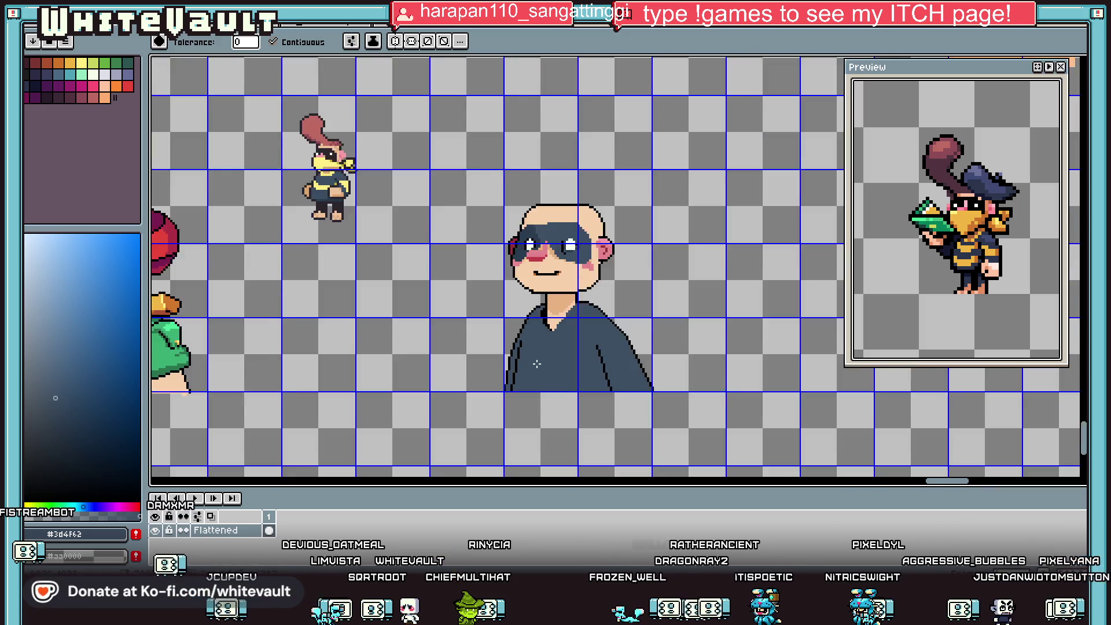
pyautogui.scroll(1, 539, 362)
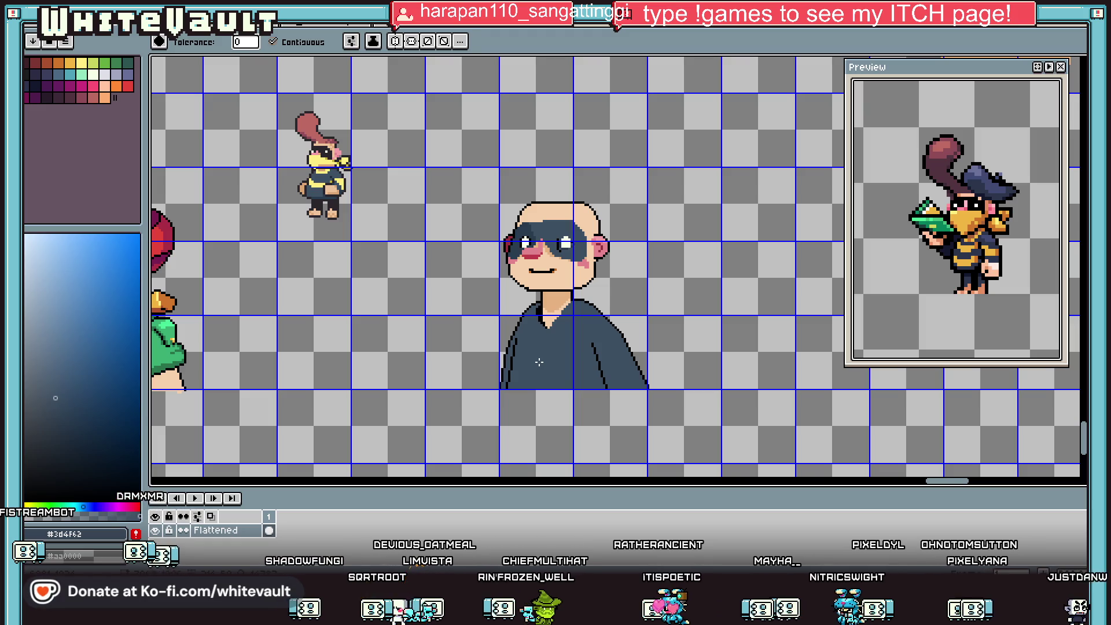
# Sample the neck's light skin, then dark blue and orange from the neighbouring sprites.
pyautogui.press('i')
pyautogui.scroll(1, 571, 300)
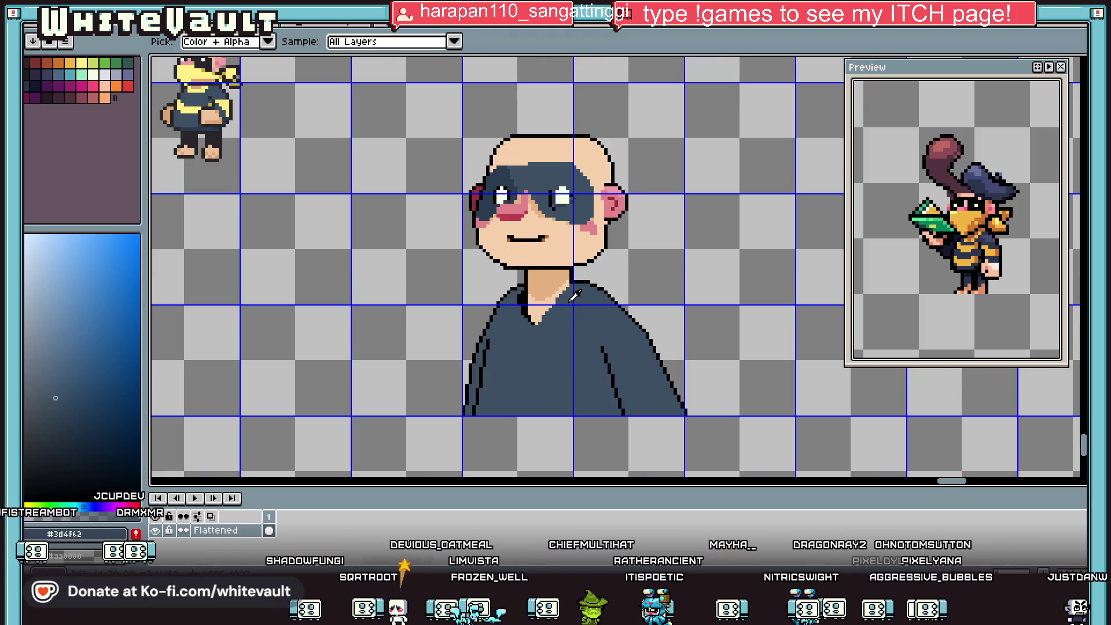
pyautogui.scroll(1, 576, 297)
pyautogui.click(564, 276)
pyautogui.press('b')
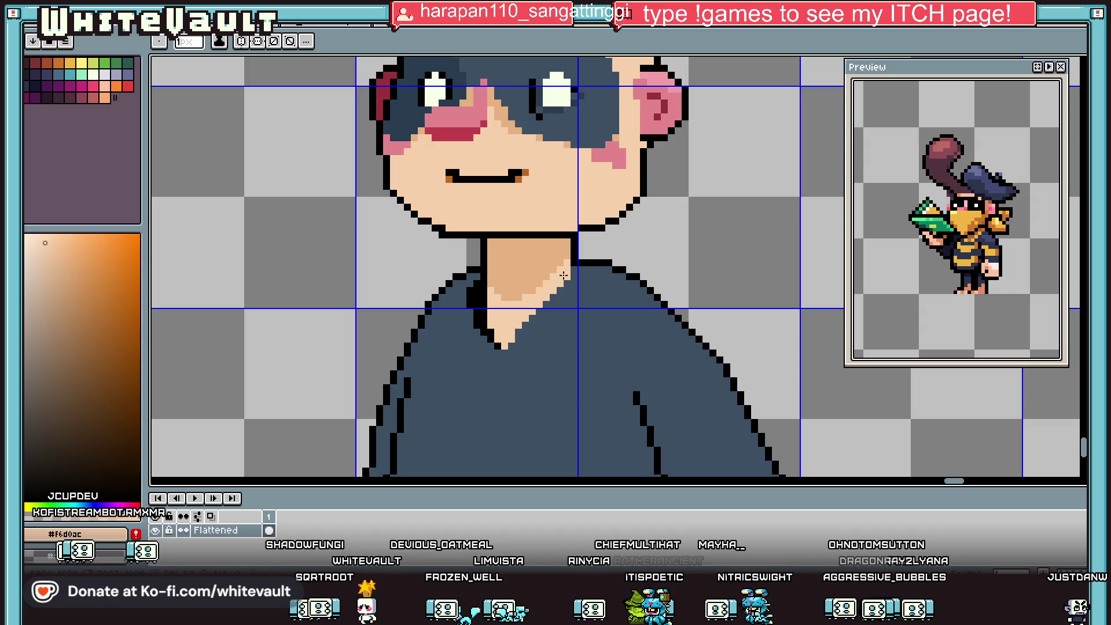
pyautogui.press('i')
pyautogui.scroll(-1, 573, 270)
pyautogui.scroll(1, 579, 266)
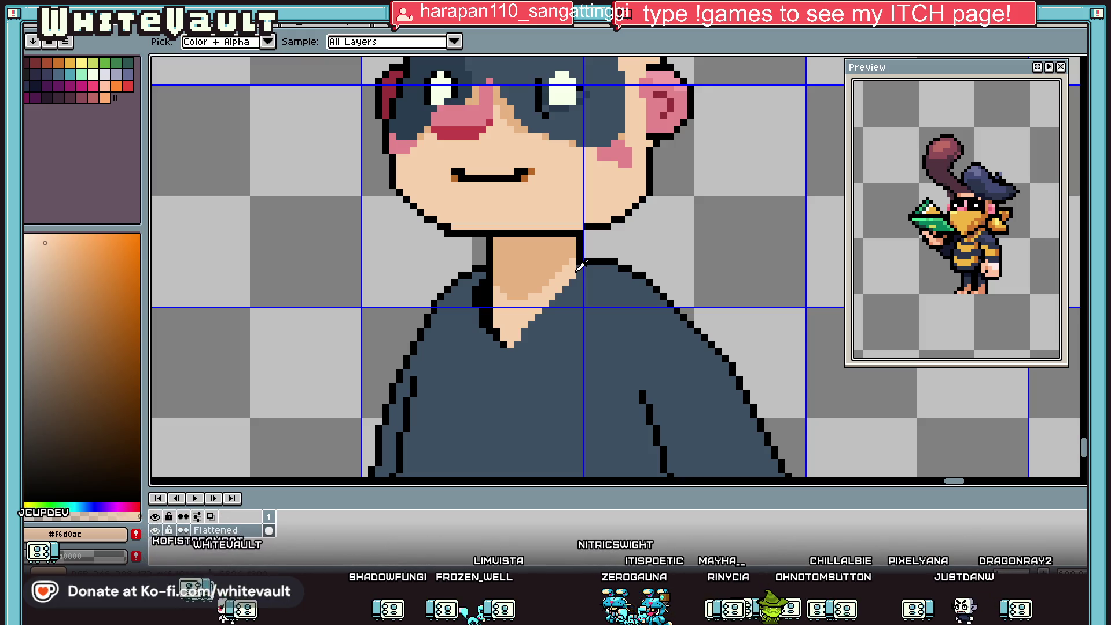
pyautogui.scroll(-1, 660, 299)
pyautogui.scroll(-1, 665, 298)
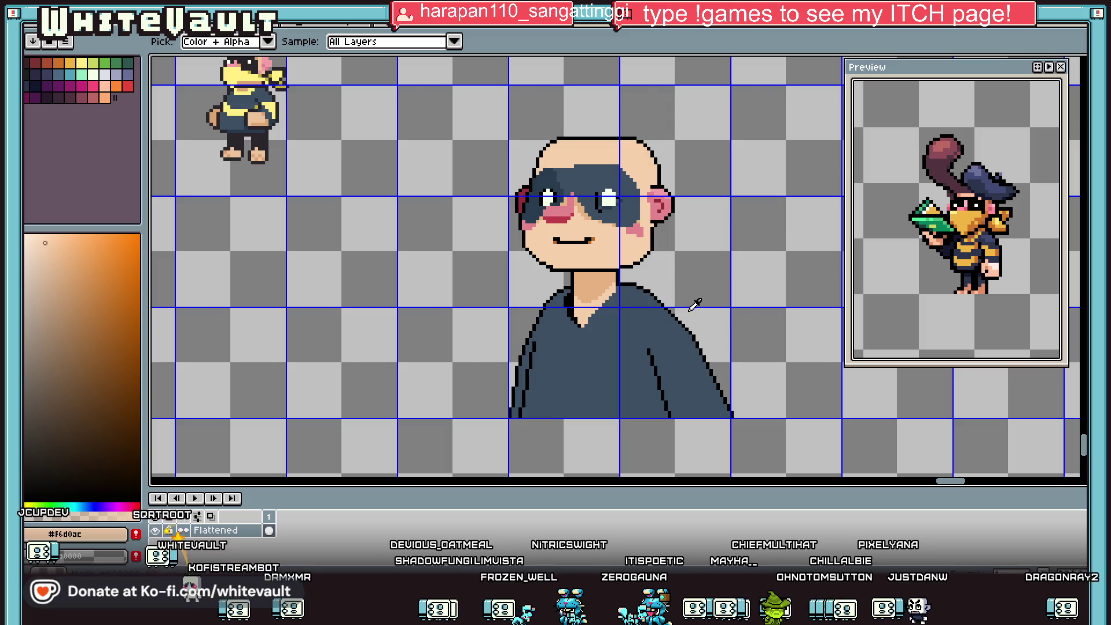
pyautogui.scroll(-1, 694, 304)
pyautogui.click(386, 175)
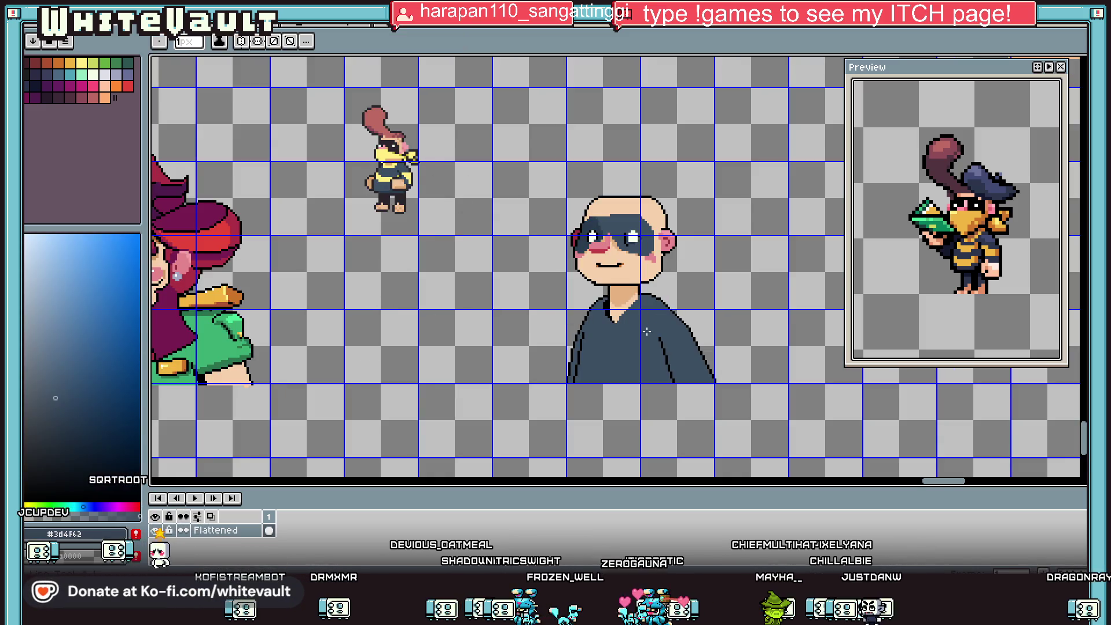
pyautogui.click(383, 184)
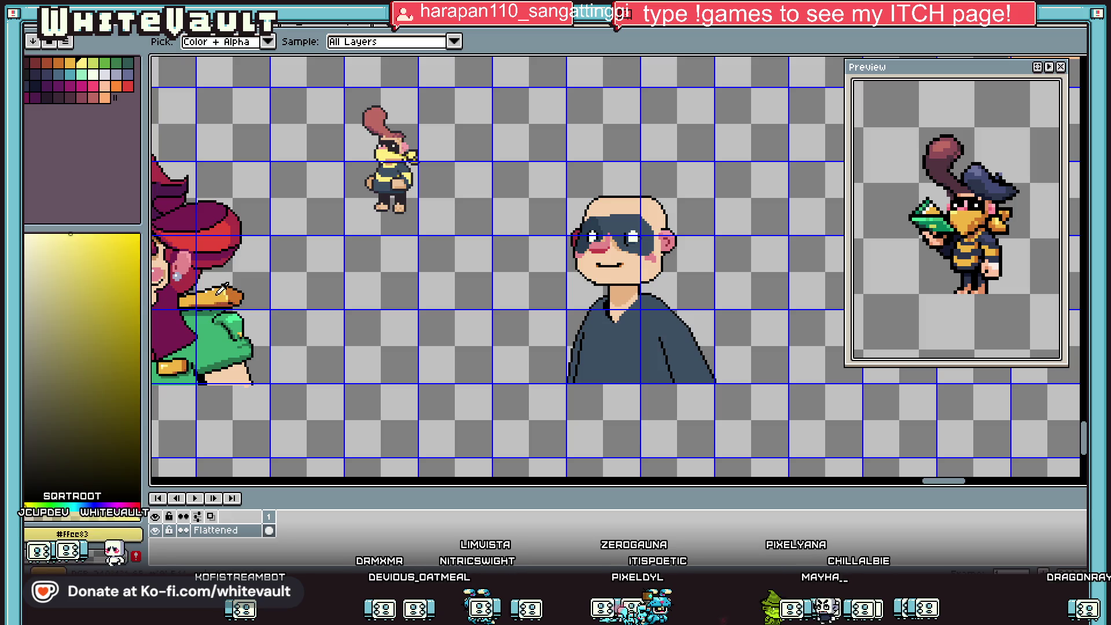
# Draw the stepped lower and upper edge lines of the stripe across the chest.
pyautogui.press('b')
pyautogui.scroll(2, 584, 353)
pyautogui.scroll(1, 589, 357)
pyautogui.moveTo(605, 362); pyautogui.dragTo(670, 389)
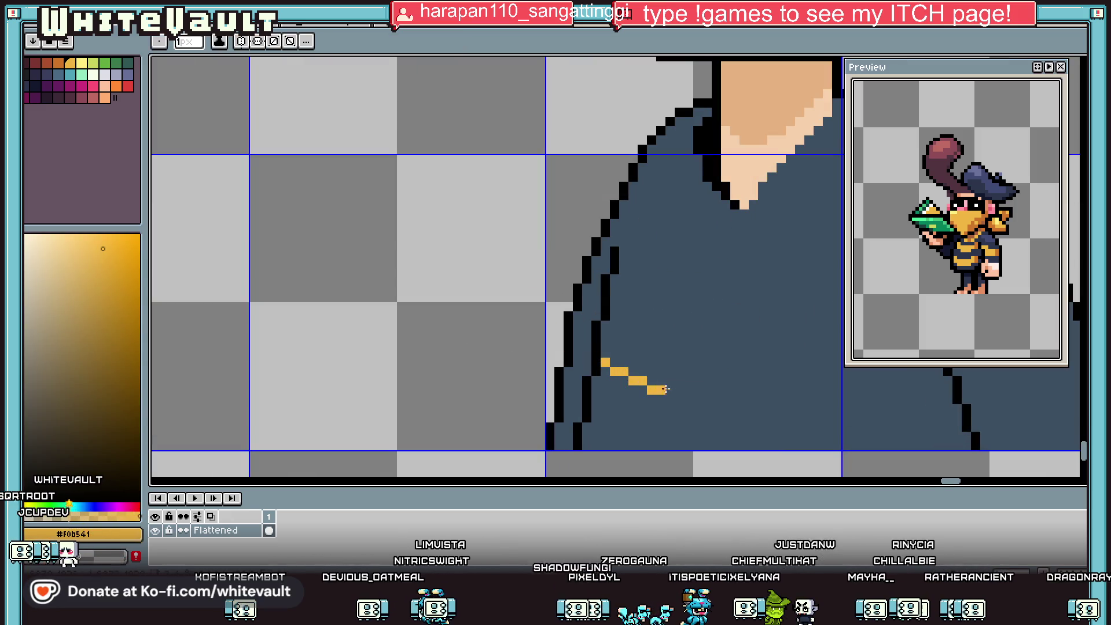
pyautogui.hscroll(5, 669, 389)
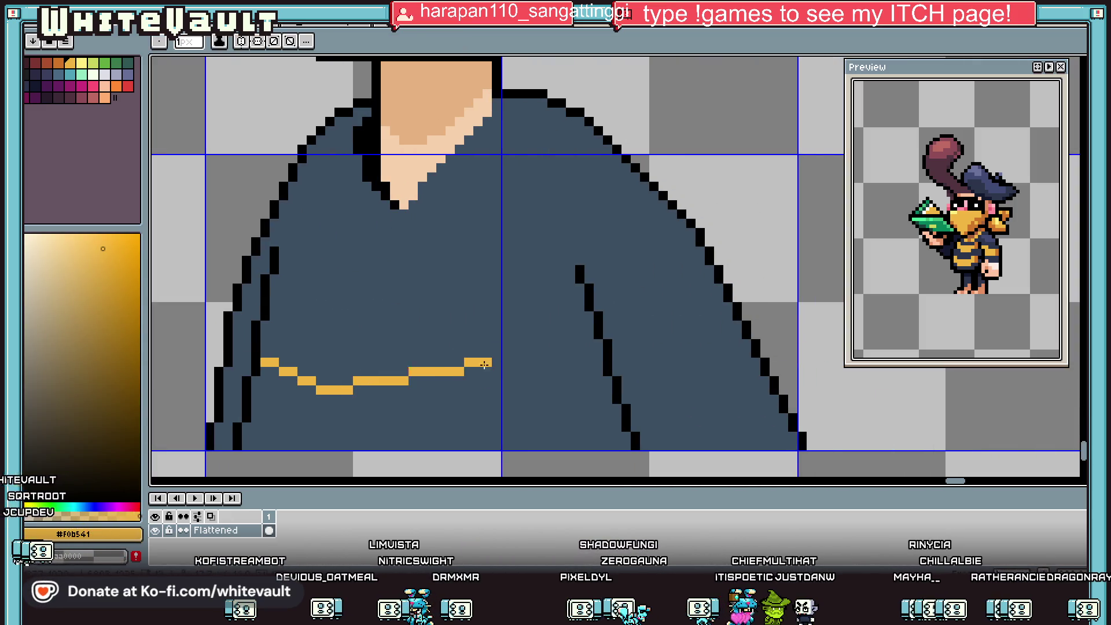
pyautogui.keyDown('shift'); pyautogui.click(379, 396); pyautogui.keyUp('shift')
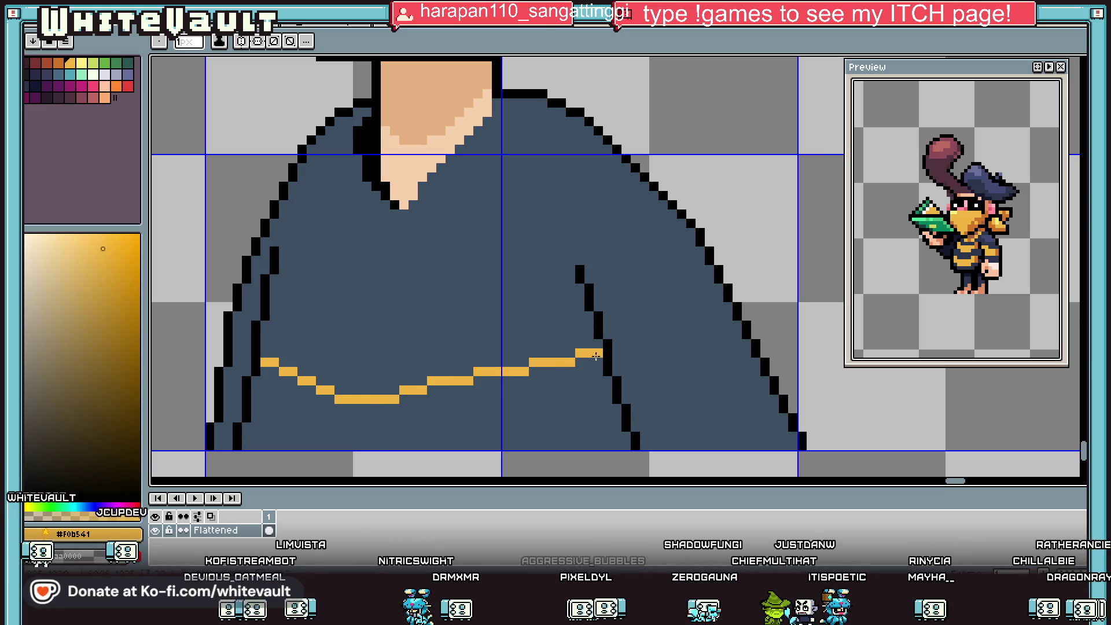
pyautogui.moveTo(570, 277)
pyautogui.mouseDown()
pyautogui.moveTo(373, 327)
pyautogui.moveTo(273, 279)
pyautogui.mouseUp()
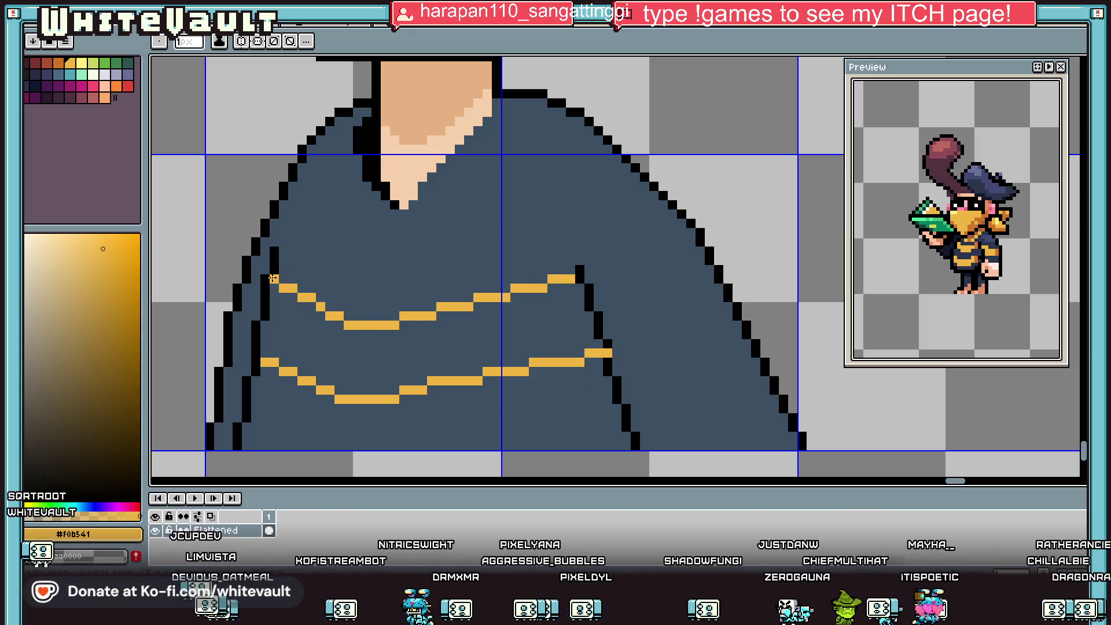
# Fill the chest band between the two stripe lines.
pyautogui.press('g')
pyautogui.click(342, 366)
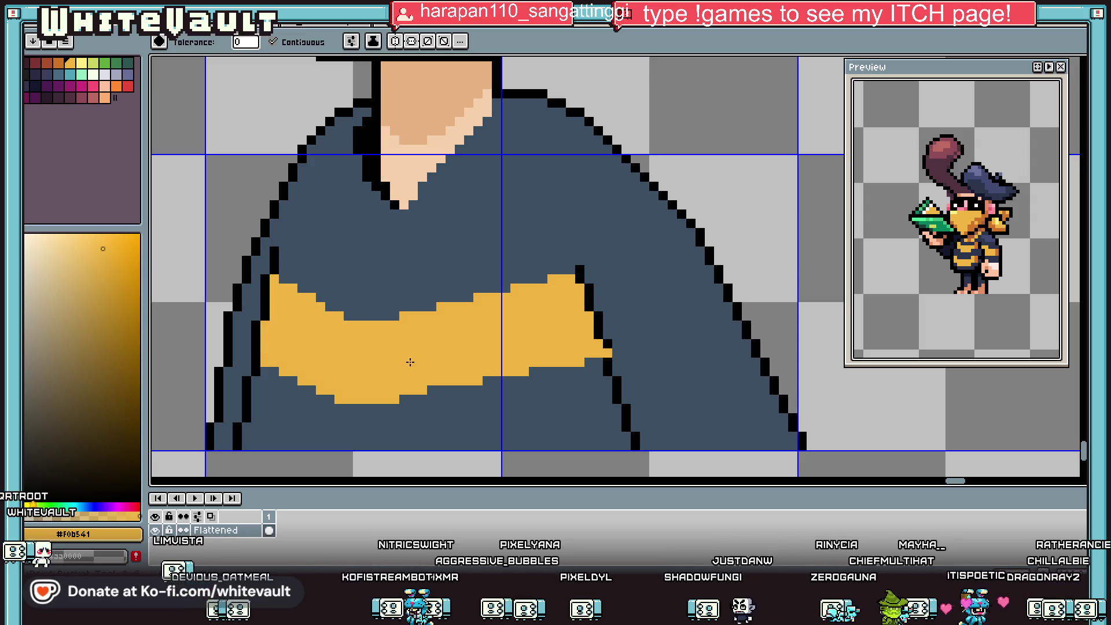
pyautogui.scroll(-5, 404, 364)
pyautogui.scroll(2, 431, 350)
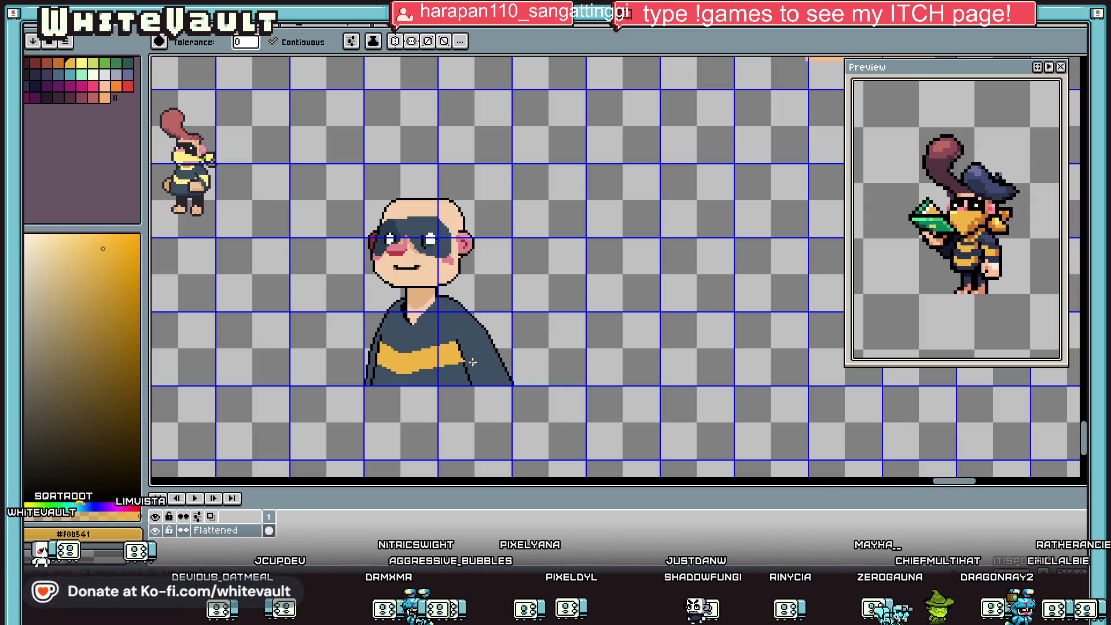
# Outline the stripe's continuation onto the right sleeve with upper and lower edges.
pyautogui.press('b')
pyautogui.scroll(2, 473, 360)
pyautogui.scroll(2, 464, 352)
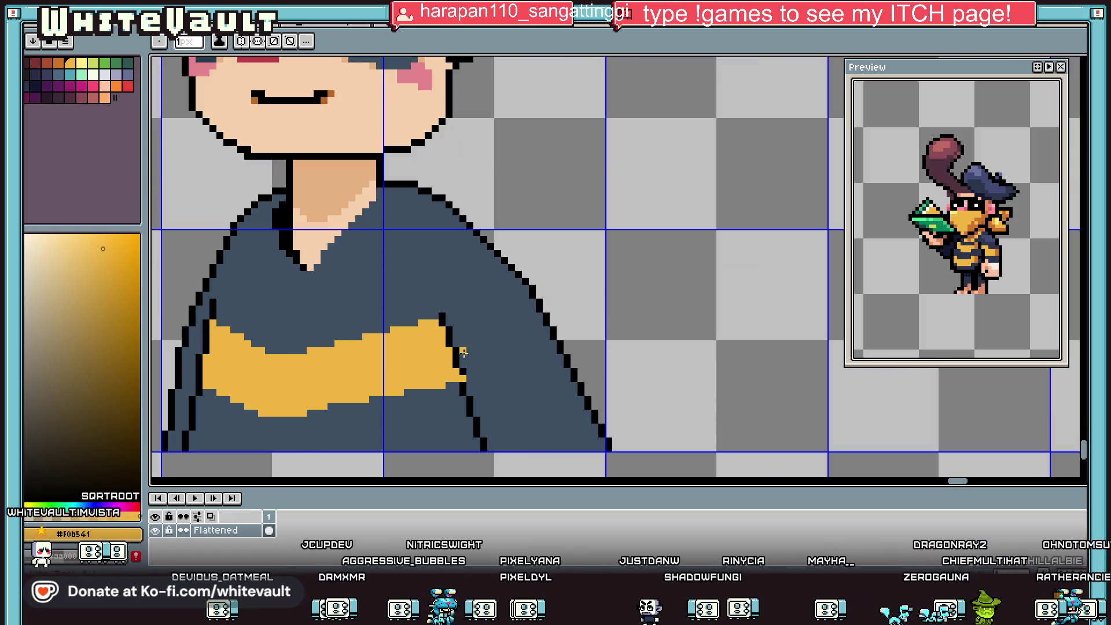
pyautogui.scroll(1, 463, 352)
pyautogui.moveTo(462, 360)
pyautogui.mouseDown()
pyautogui.moveTo(631, 388)
pyautogui.moveTo(654, 363)
pyautogui.mouseUp()
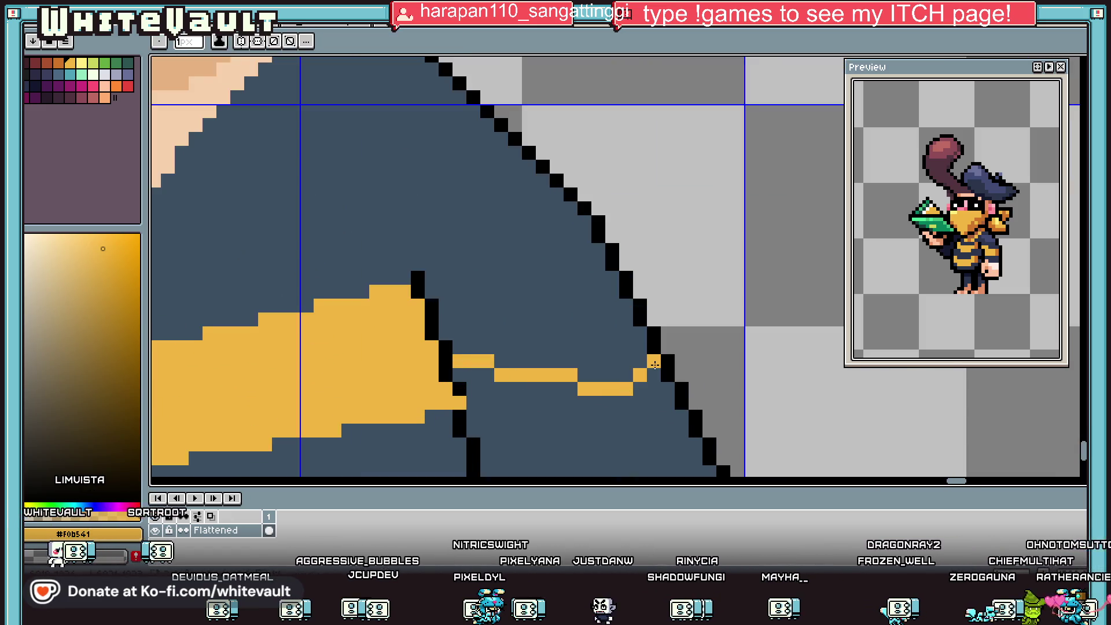
pyautogui.press('i')
pyautogui.click(459, 384)
pyautogui.click(501, 372)
pyautogui.scroll(-2, 543, 411)
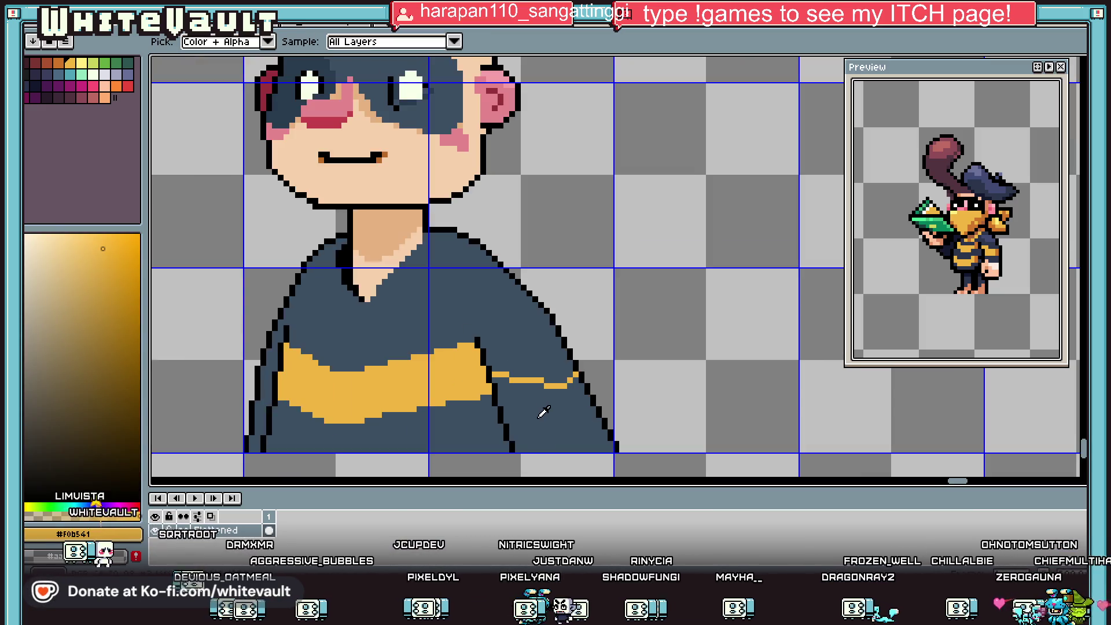
pyautogui.press('b')
pyautogui.scroll(2, 527, 426)
pyautogui.moveTo(486, 442); pyautogui.dragTo(637, 434)
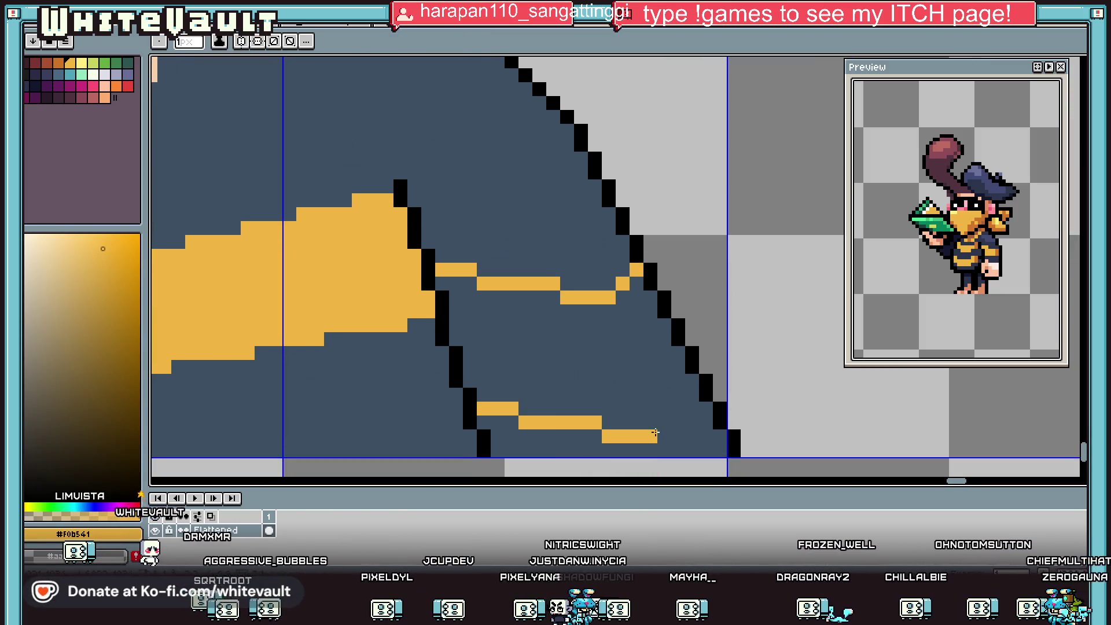
# Fill the right and left sleeve sections of the stripe.
pyautogui.press('g')
pyautogui.click(666, 376)
pyautogui.scroll(-4, 642, 387)
pyautogui.scroll(3, 637, 370)
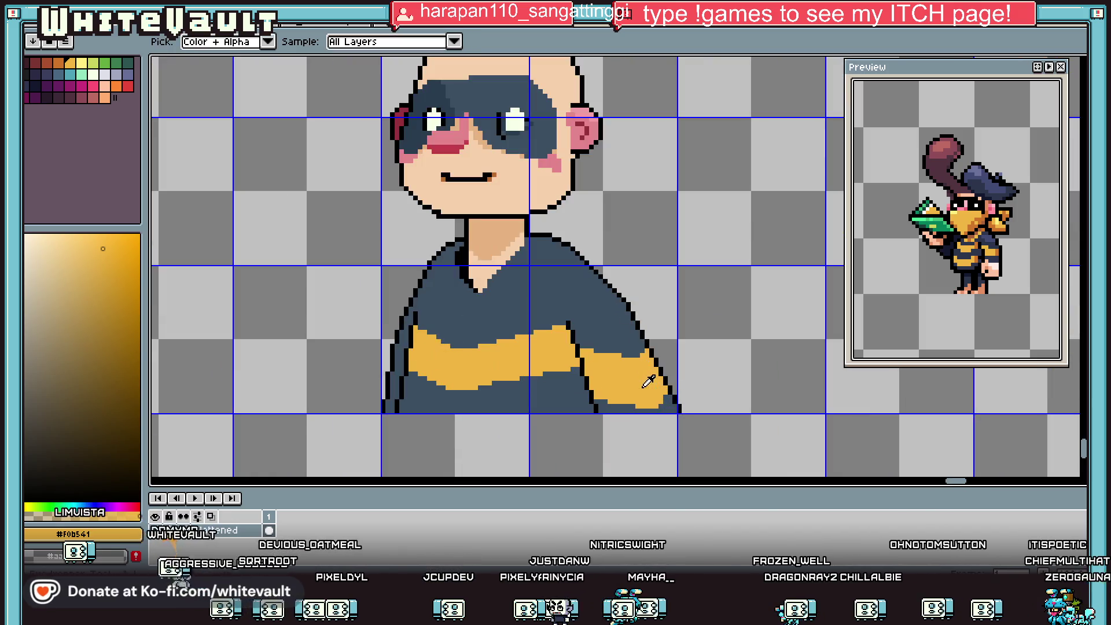
pyautogui.press('b')
pyautogui.scroll(1, 378, 361)
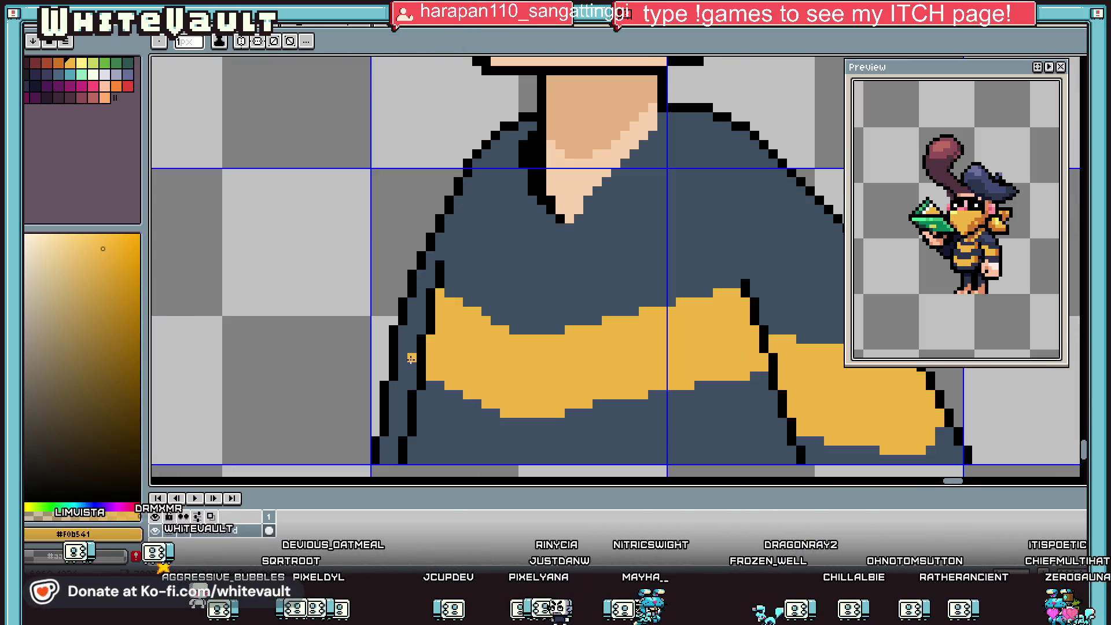
pyautogui.press('g')
pyautogui.click(395, 429)
pyautogui.scroll(-3, 399, 428)
pyautogui.scroll(2, 417, 421)
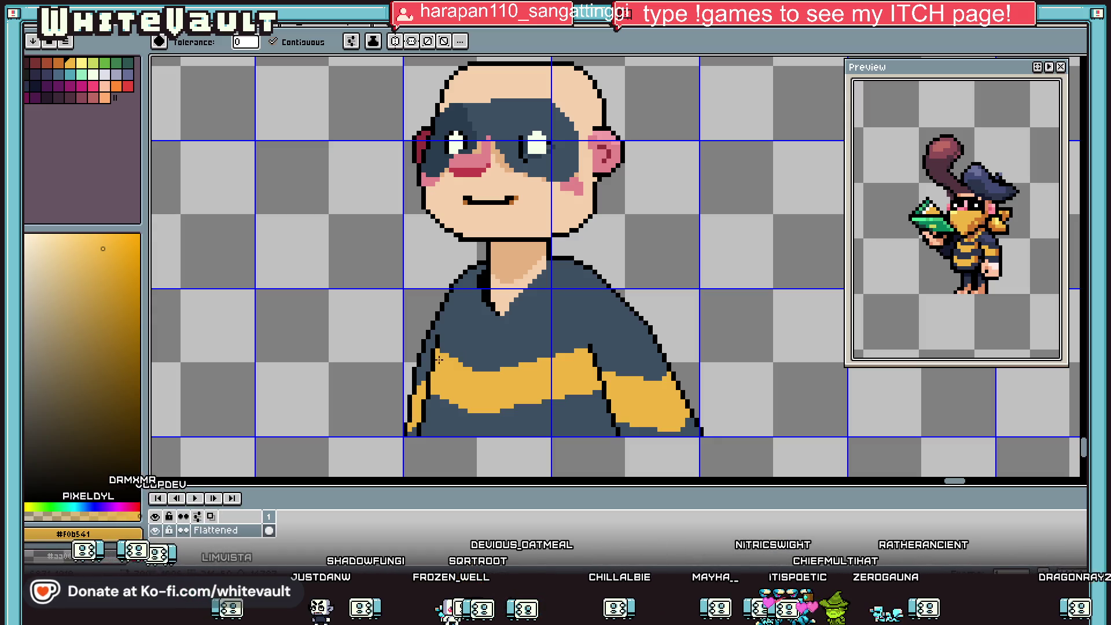
# Sample the shirt's dark blue, then the sweater's yellow from the canvas.
pyautogui.scroll(1, 400, 386)
pyautogui.press('alt')
pyautogui.scroll(1, 425, 386)
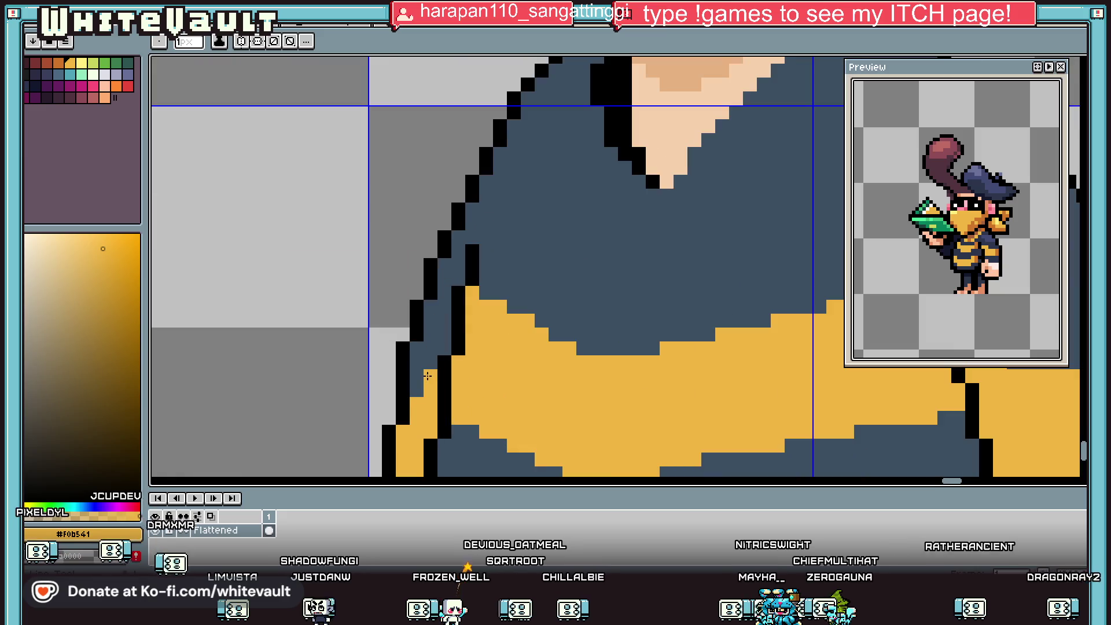
pyautogui.scroll(-2, 430, 377)
pyautogui.scroll(1, 422, 425)
pyautogui.keyDown('alt'); pyautogui.click(409, 433); pyautogui.keyUp('alt')
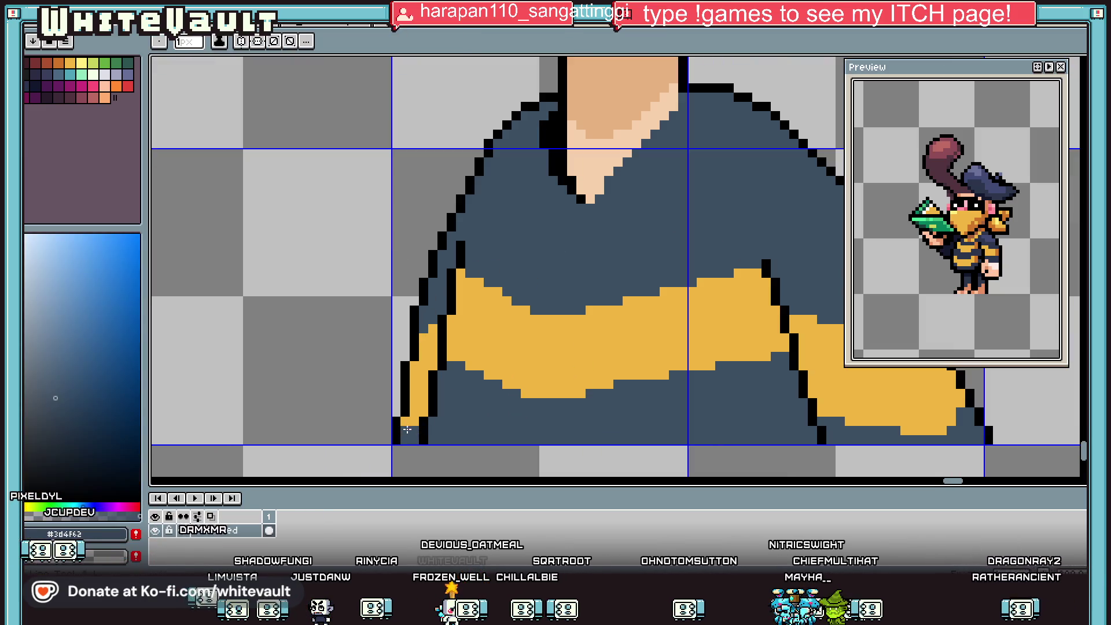
pyautogui.press('alt')
pyautogui.scroll(-2, 416, 416)
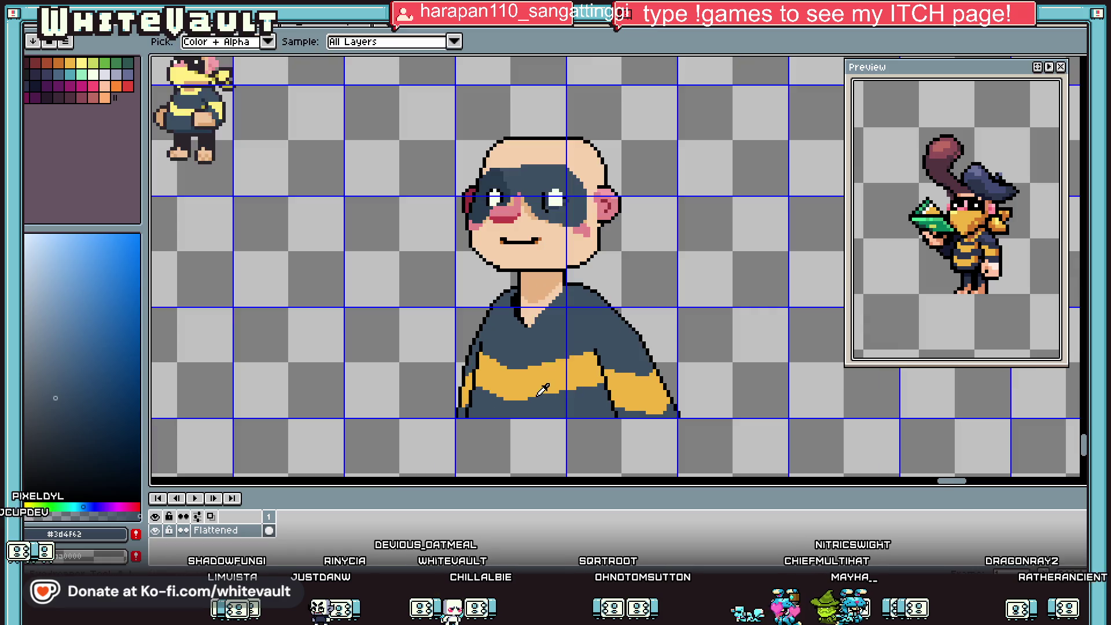
pyautogui.keyDown('alt'); pyautogui.click(595, 375); pyautogui.keyUp('alt')
pyautogui.scroll(3, 536, 344)
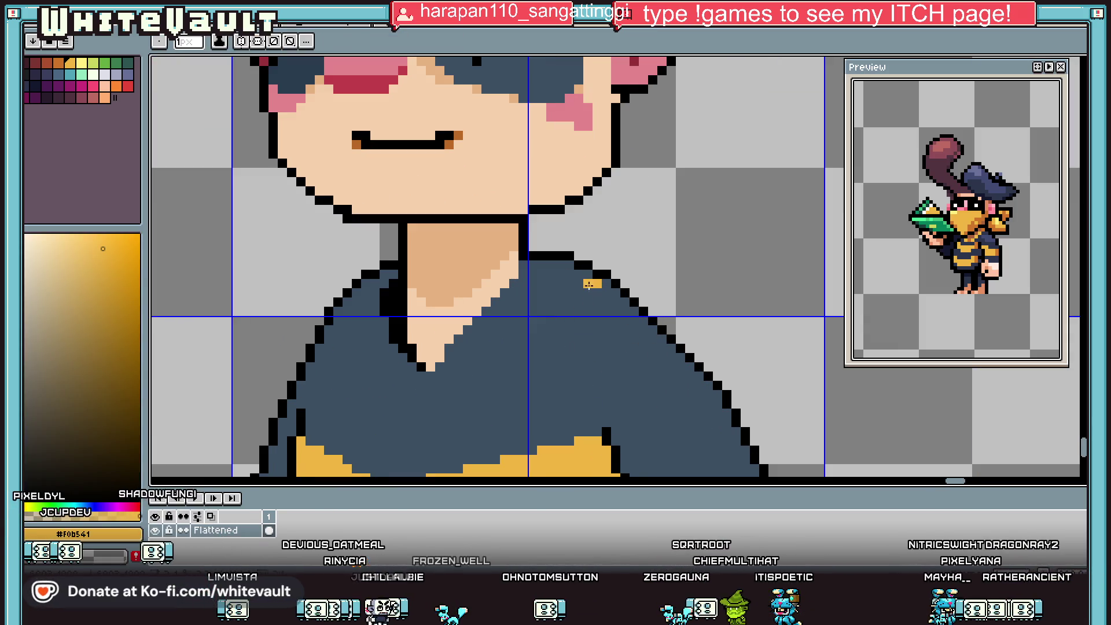
# Draw two yellow diagonal lines forming the V-neck and fill the collar band between them.
pyautogui.moveTo(567, 292); pyautogui.dragTo(424, 423)
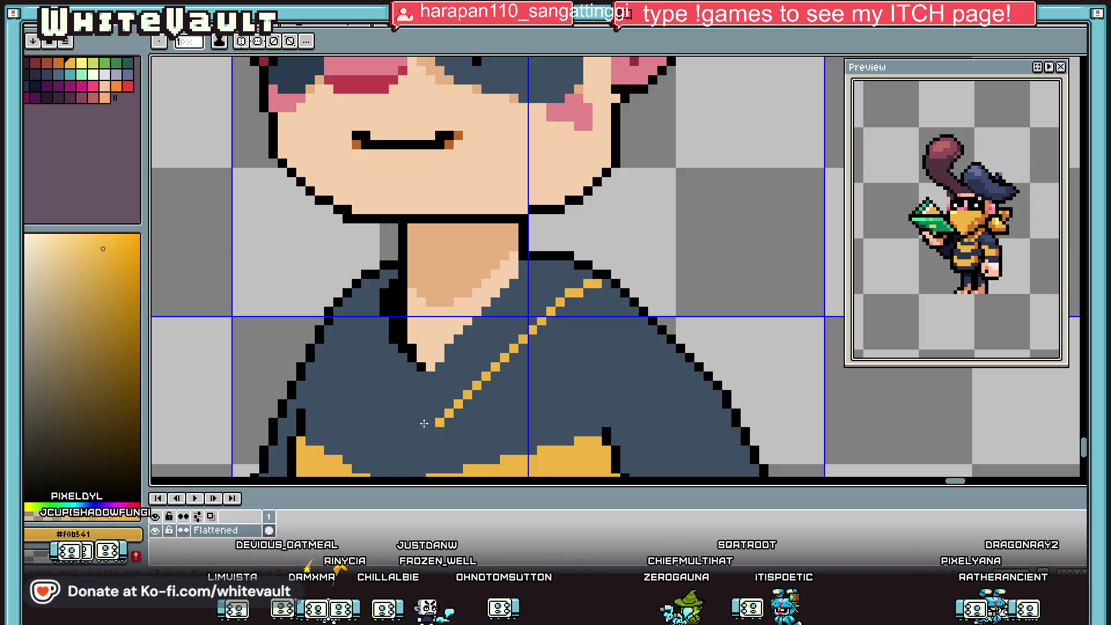
pyautogui.moveTo(368, 365)
pyautogui.mouseDown()
pyautogui.moveTo(354, 342)
pyautogui.moveTo(372, 282)
pyautogui.mouseUp()
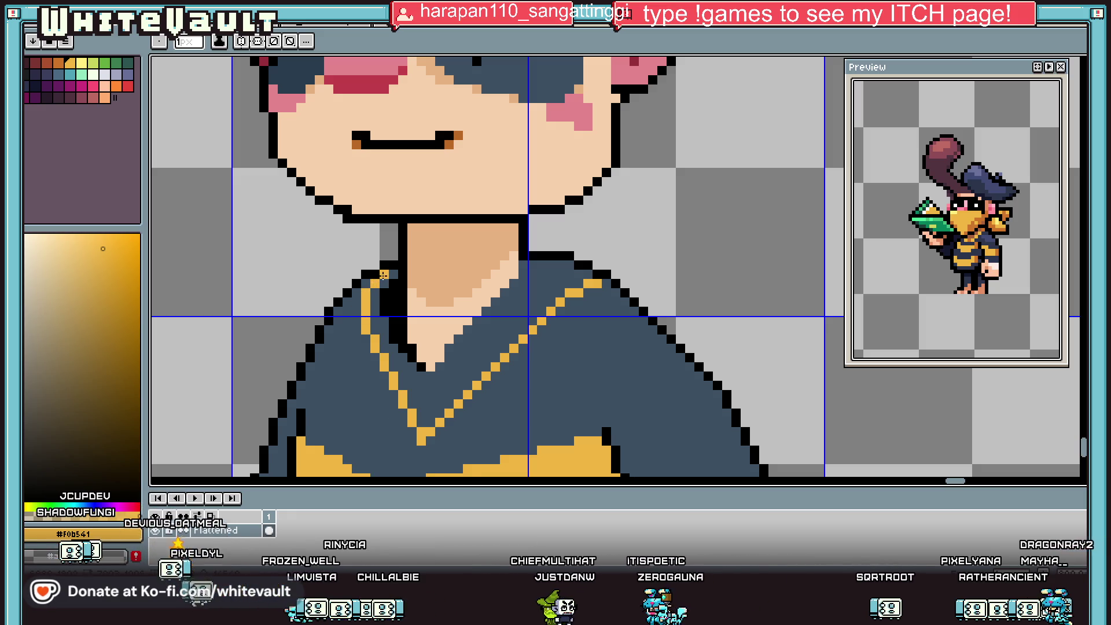
pyautogui.click(384, 276)
pyautogui.press('g')
pyautogui.click(382, 330)
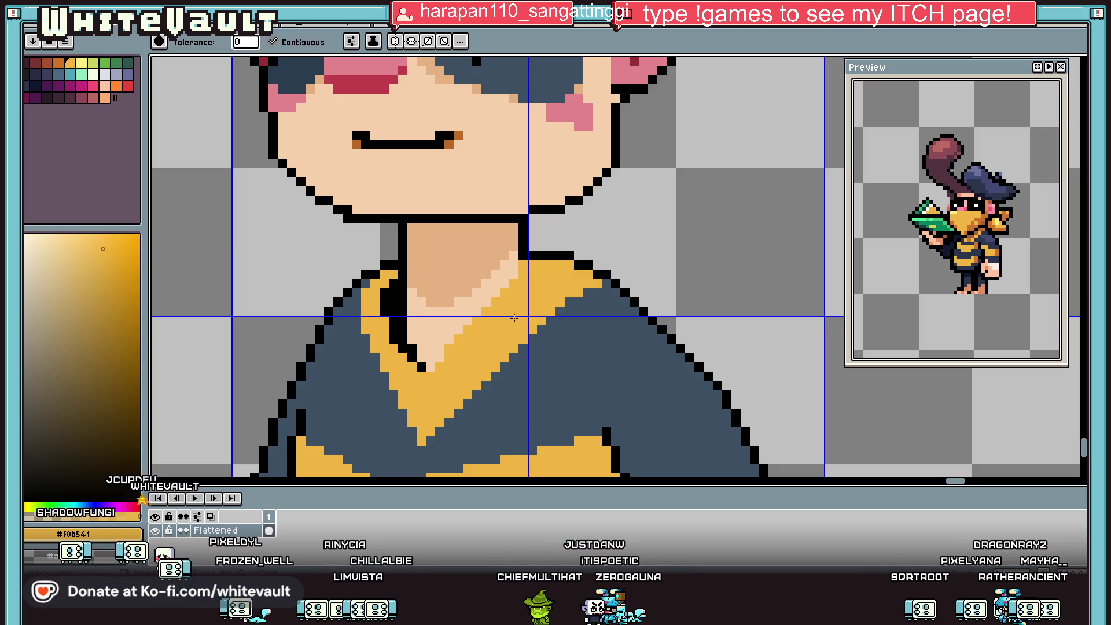
pyautogui.scroll(-2, 532, 331)
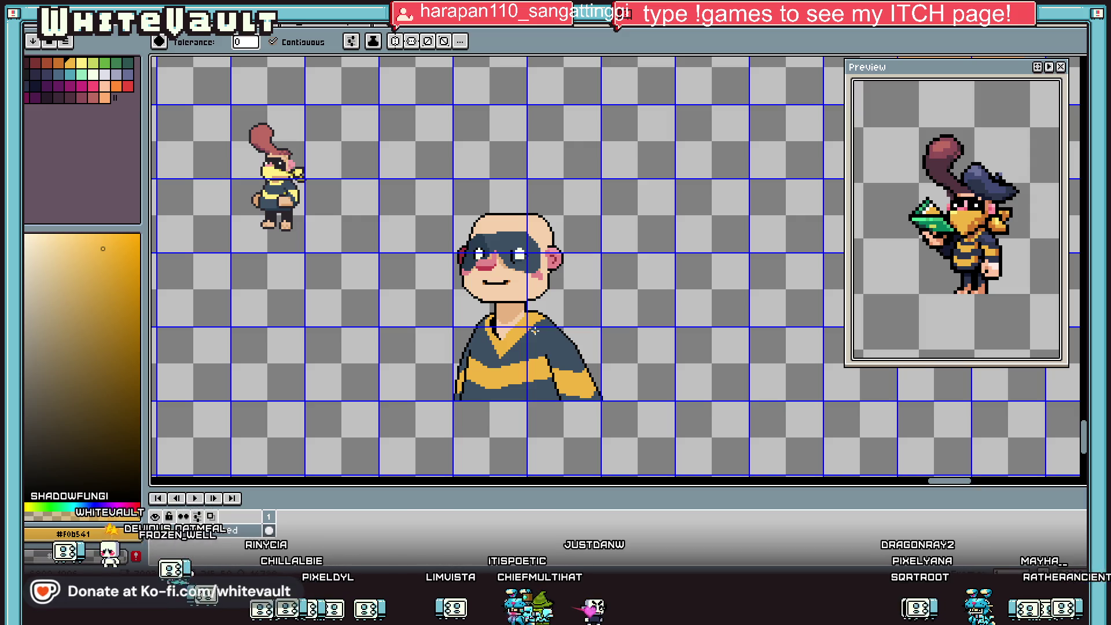
pyautogui.scroll(2, 472, 359)
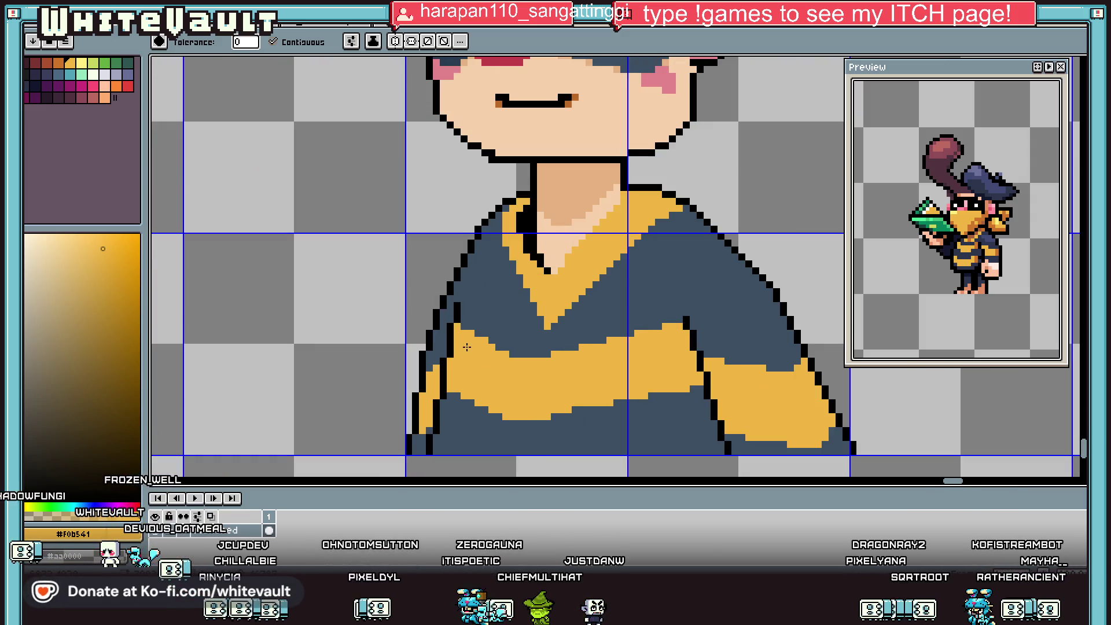
# Shade the sweater stripe's left edge with a darker orange line.
pyautogui.press('i')
pyautogui.click(137, 308)
pyautogui.press('b')
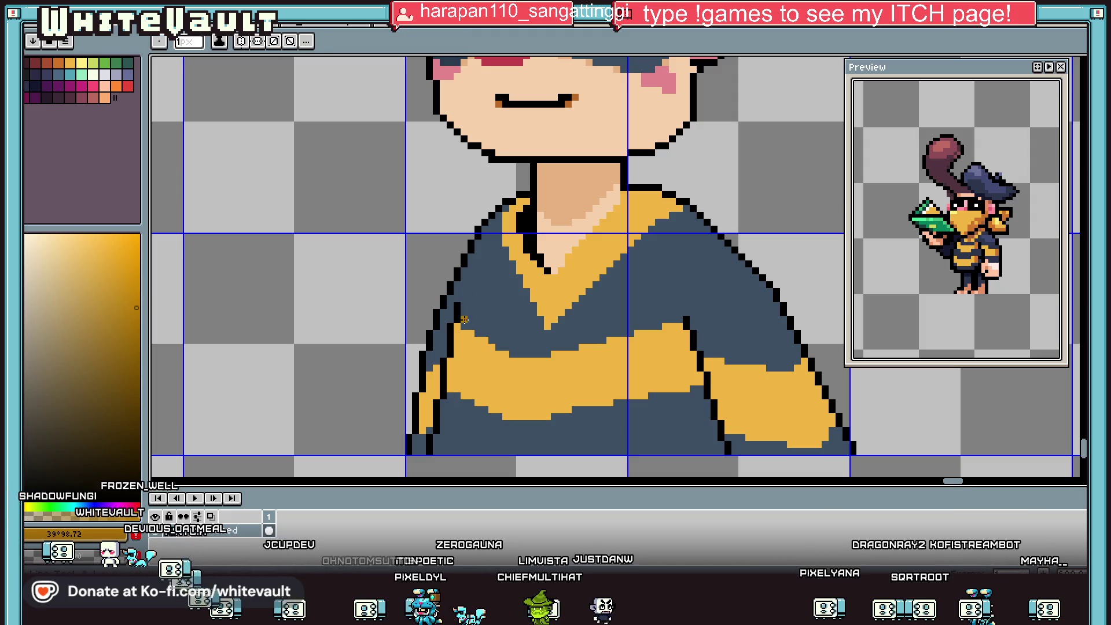
pyautogui.scroll(1, 459, 323)
pyautogui.moveTo(454, 330); pyautogui.dragTo(442, 464)
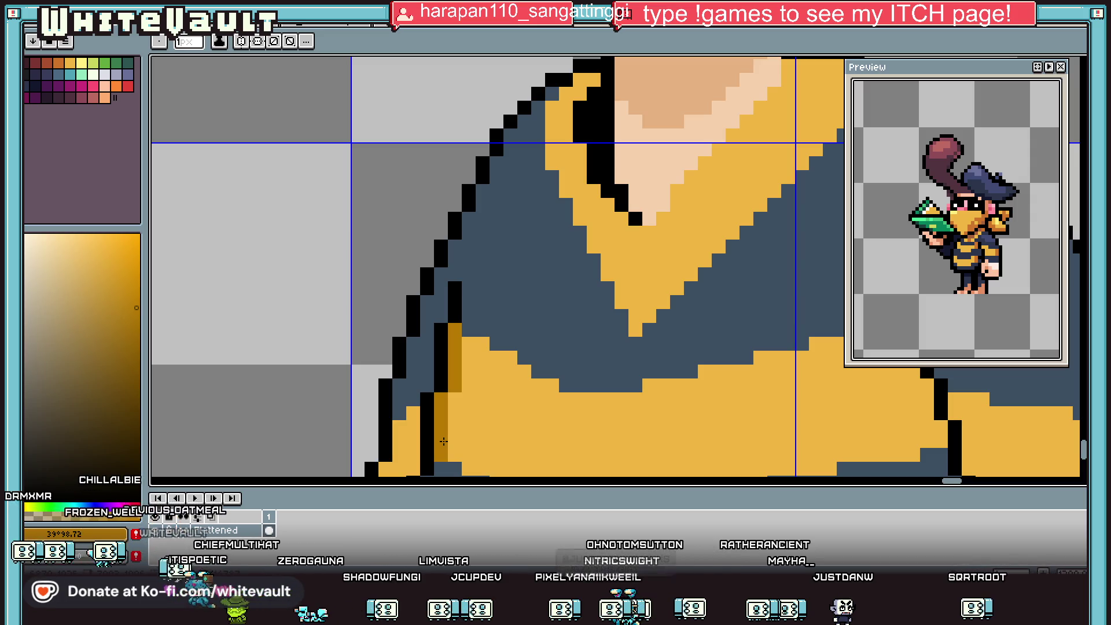
# Sample the stripe's yellow #F0B541 and choose a darker orange for shading.
pyautogui.scroll(-3, 541, 354)
pyautogui.scroll(2, 535, 379)
pyautogui.keyDown('alt'); pyautogui.click(531, 380); pyautogui.keyUp('alt')
pyautogui.click(65, 69)
pyautogui.scroll(2, 428, 340)
pyautogui.scroll(-4, 401, 420)
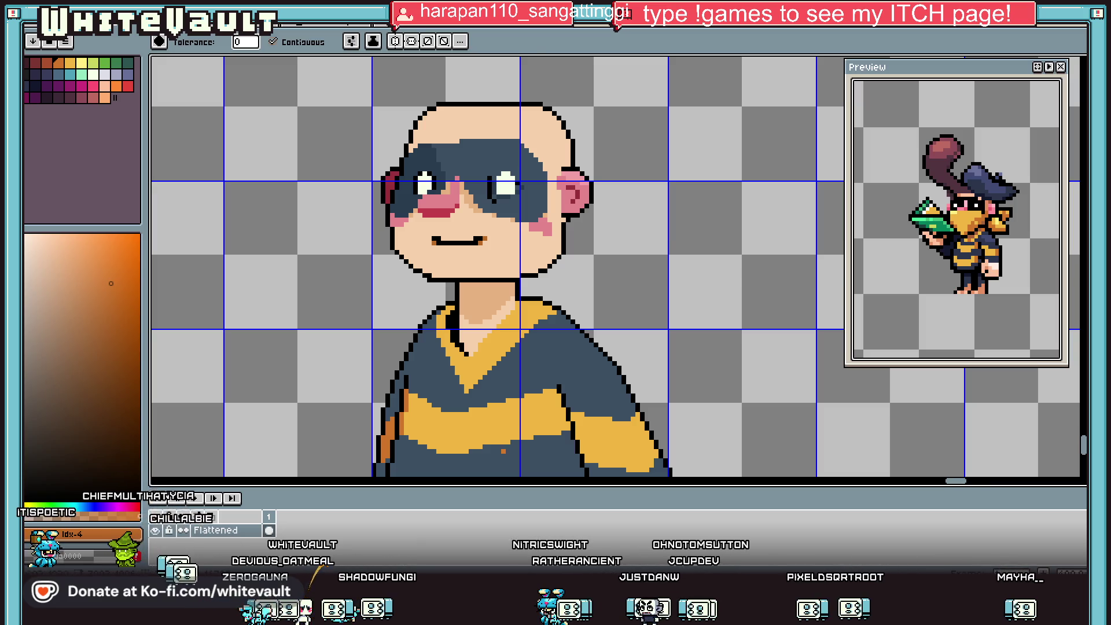
pyautogui.scroll(-3, 401, 419)
pyautogui.scroll(4, 402, 420)
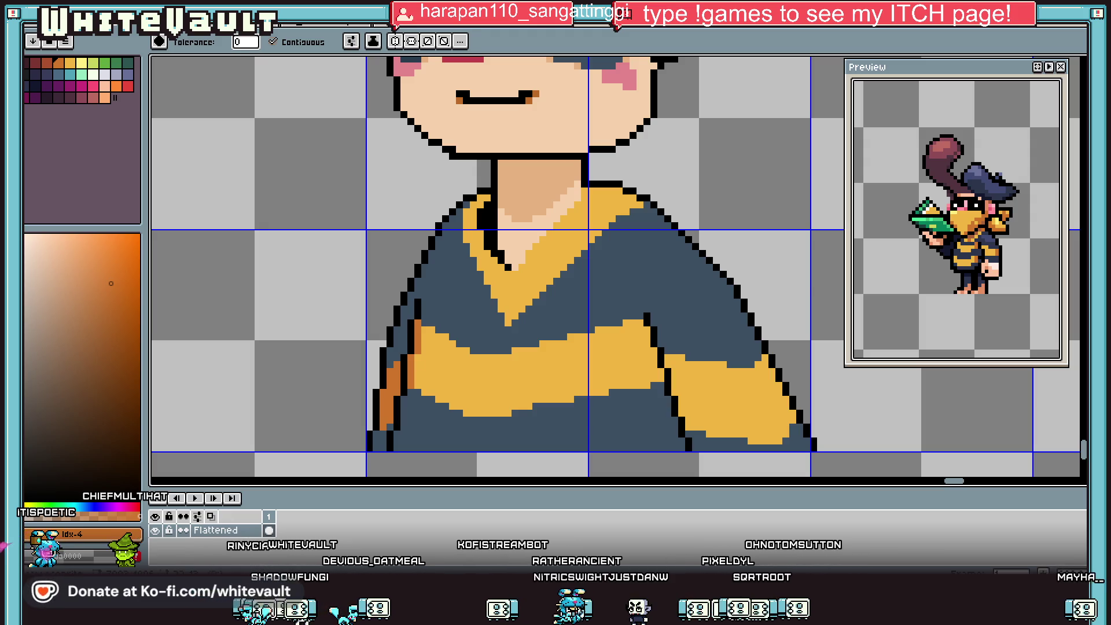
# Draw a dark orange line along the arm seam and fill beside the stripe.
pyautogui.press('i')
pyautogui.press('b')
pyautogui.scroll(1, 636, 322)
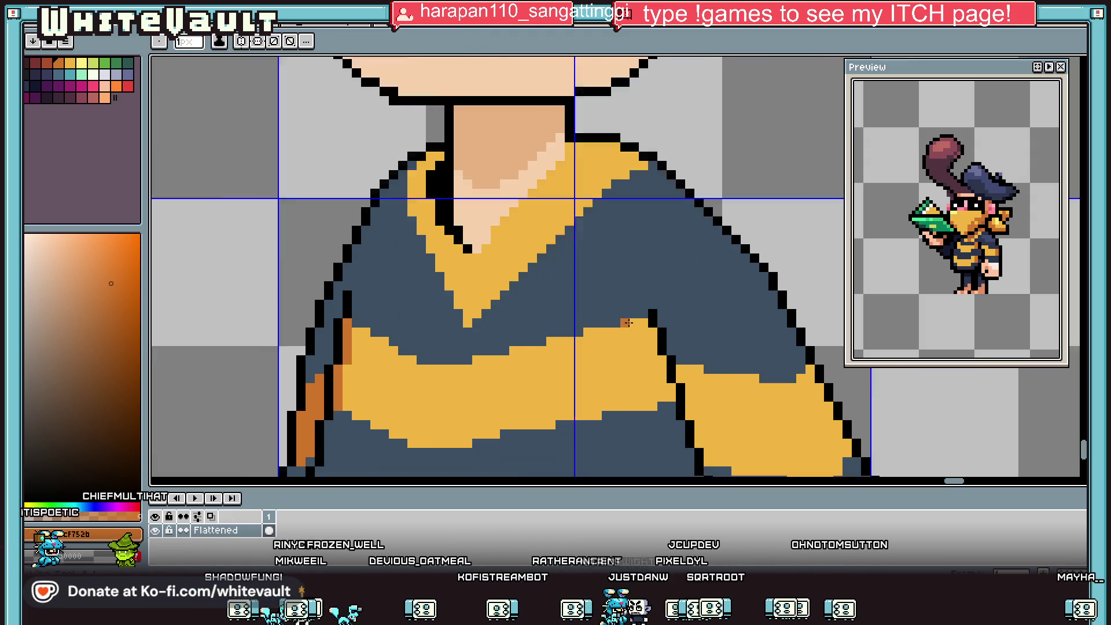
pyautogui.moveTo(640, 351); pyautogui.dragTo(650, 449)
pyautogui.press('g')
pyautogui.click(676, 418)
pyautogui.scroll(-2, 676, 418)
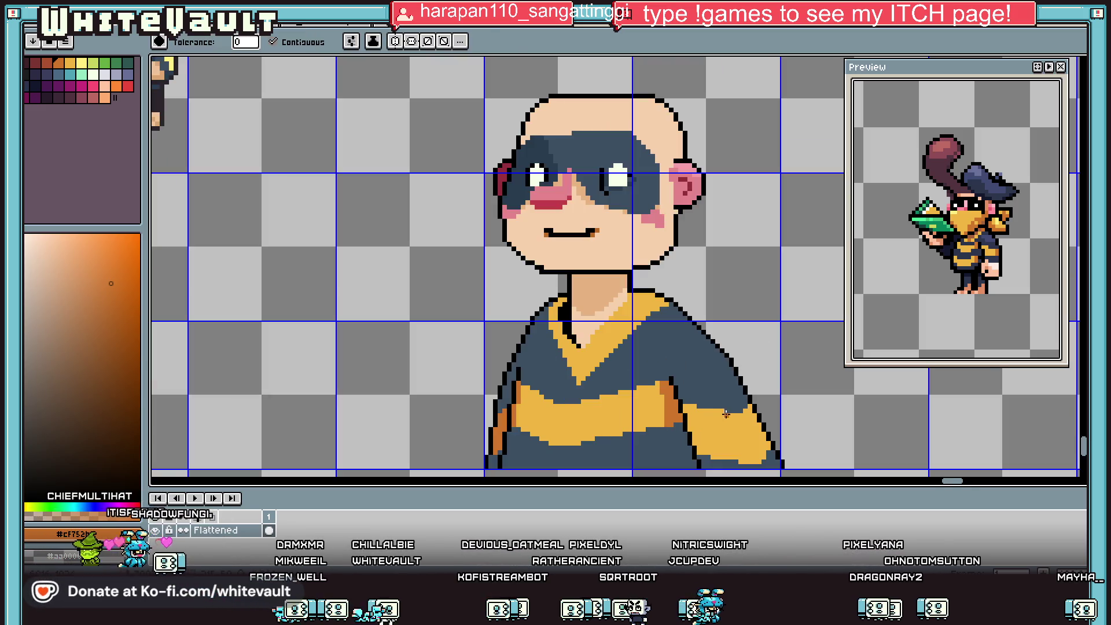
pyautogui.scroll(1, 661, 445)
# Draw a dark blue line down the right arm and fill the lower arm darker.
pyautogui.press('i')
pyautogui.click(661, 446)
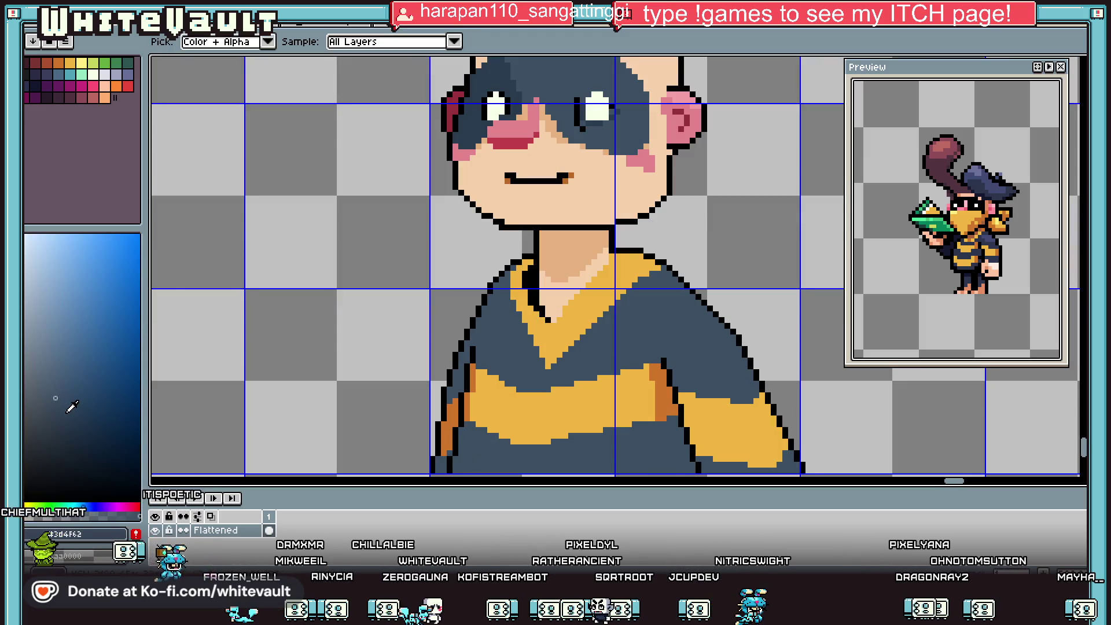
pyautogui.press('b')
pyautogui.scroll(1, 653, 428)
pyautogui.moveTo(656, 389); pyautogui.dragTo(665, 476)
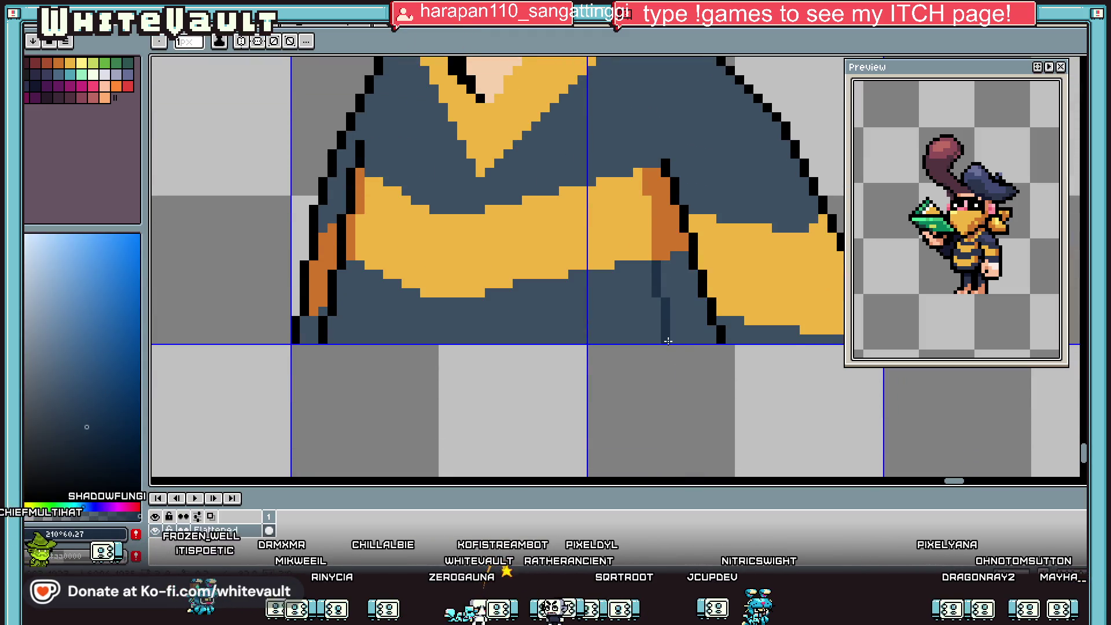
pyautogui.press('g')
pyautogui.click(686, 326)
pyautogui.scroll(-2, 686, 326)
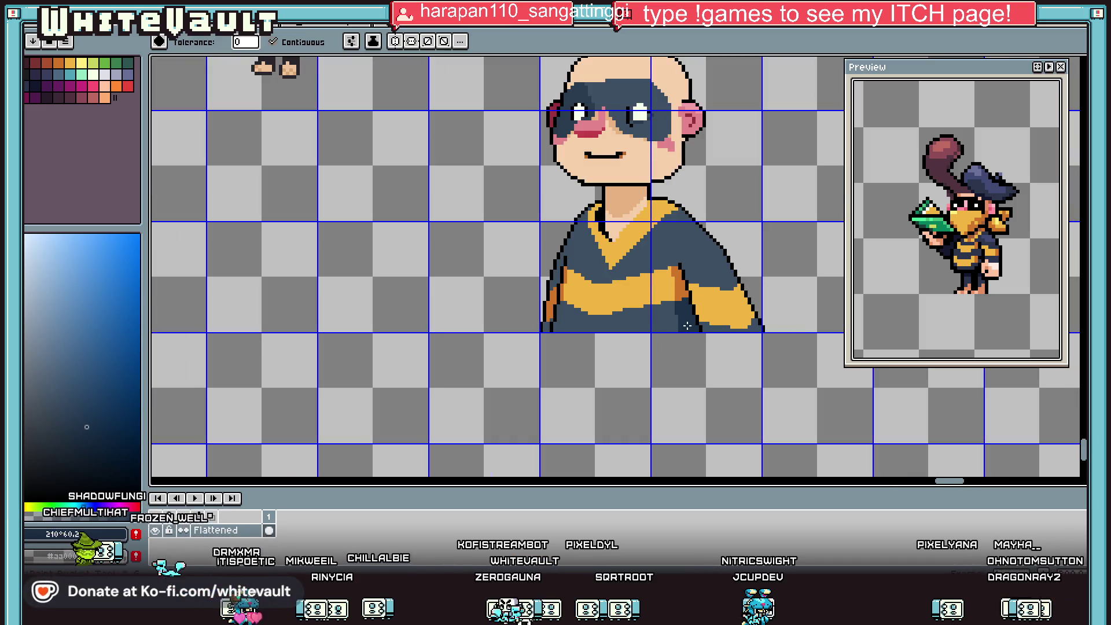
pyautogui.scroll(1, 691, 323)
# Fill the small lower-left areas and a left-edge pixel with dark navy #1c3147.
pyautogui.press('i')
pyautogui.keyDown('alt'); pyautogui.click(693, 322); pyautogui.keyUp('alt')
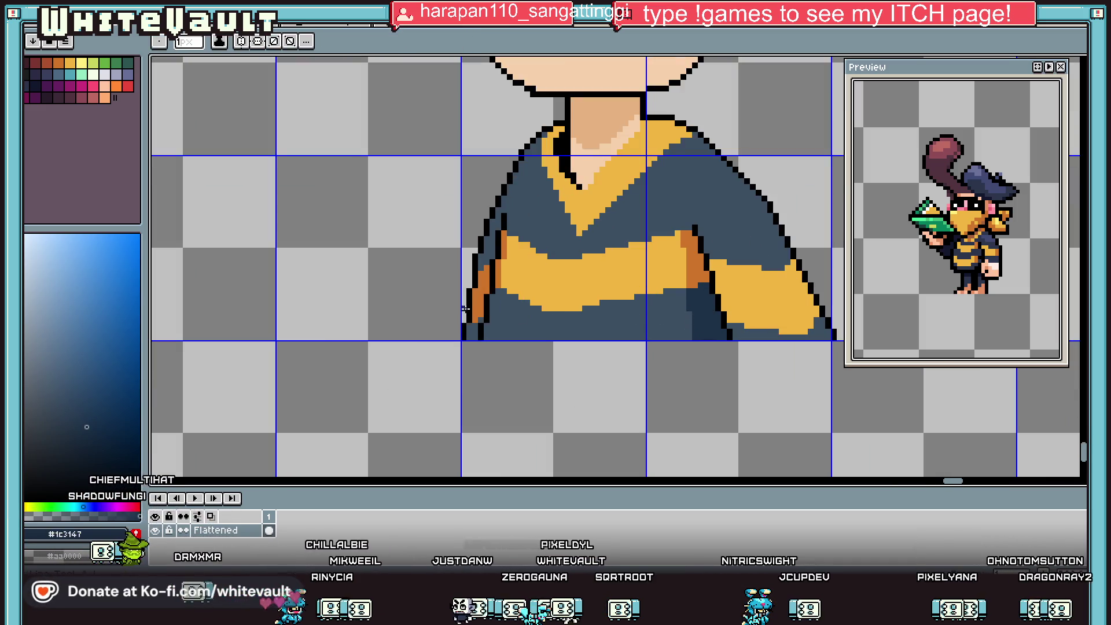
pyautogui.scroll(1, 504, 292)
pyautogui.click(474, 359)
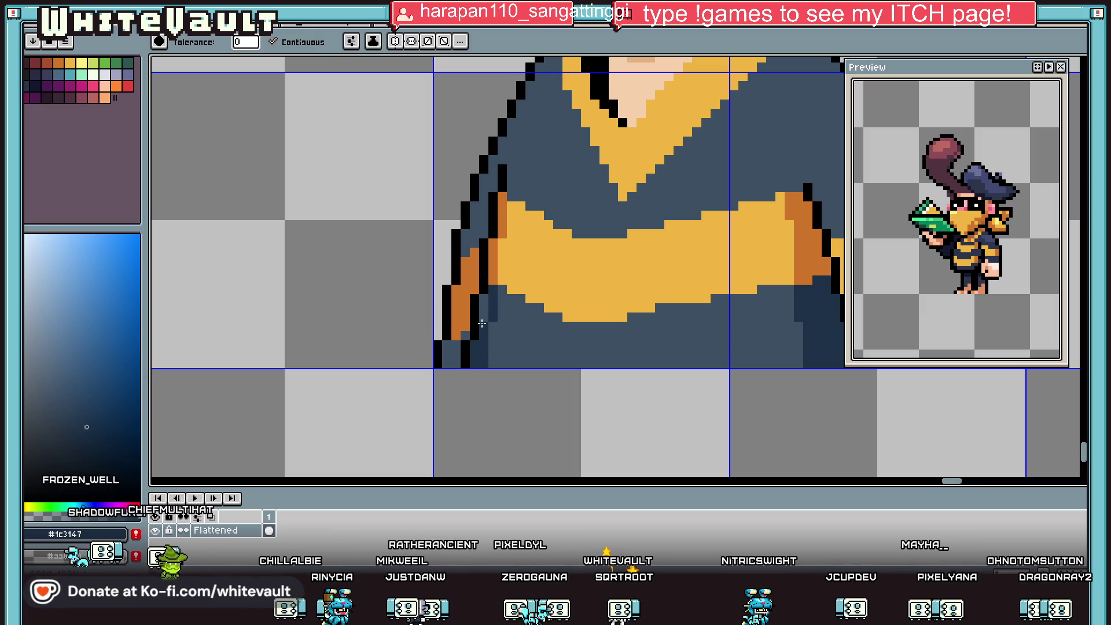
pyautogui.press('b')
pyautogui.click(501, 150)
pyautogui.press('g')
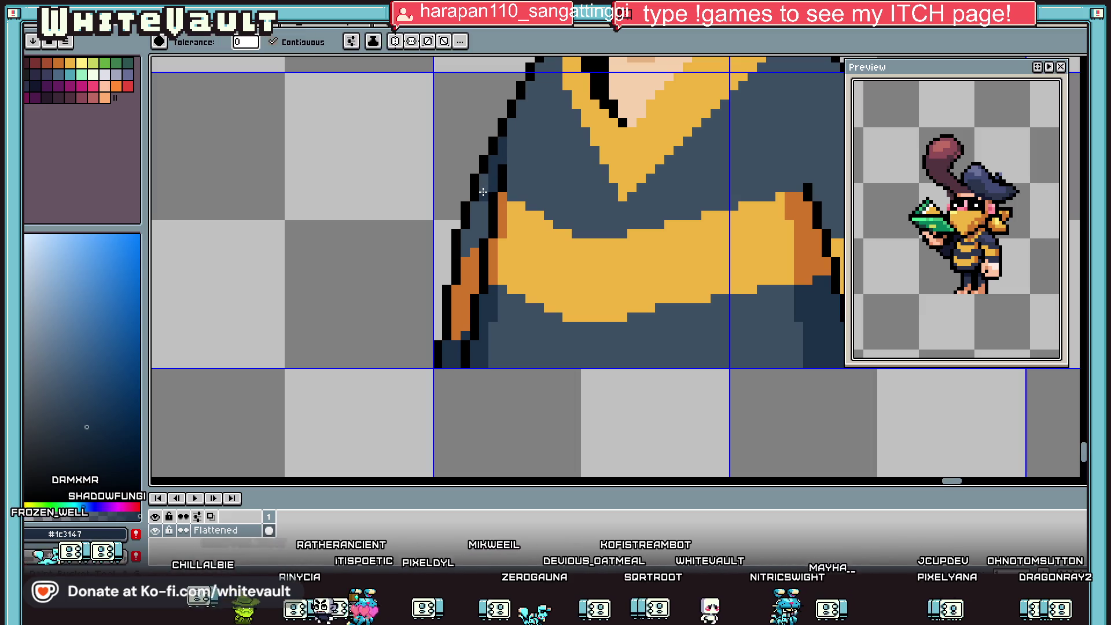
pyautogui.click(474, 215)
pyautogui.scroll(-3, 500, 174)
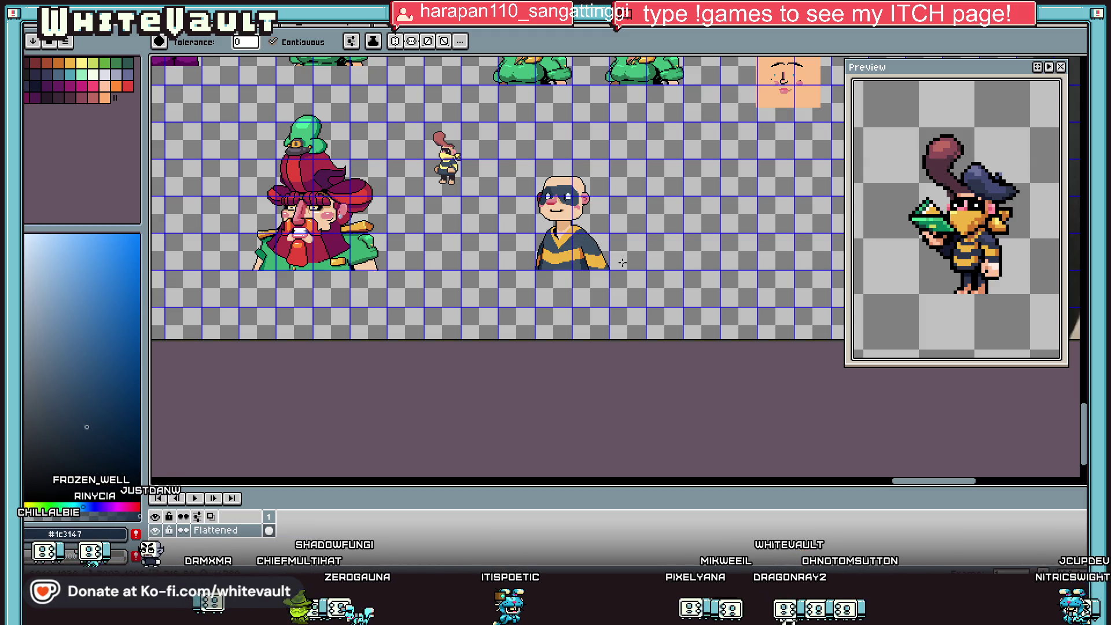
# Sample orange #cf752b and fill the collar shoulder regions and a diagonal along the collar.
pyautogui.press('b')
pyautogui.scroll(3, 567, 218)
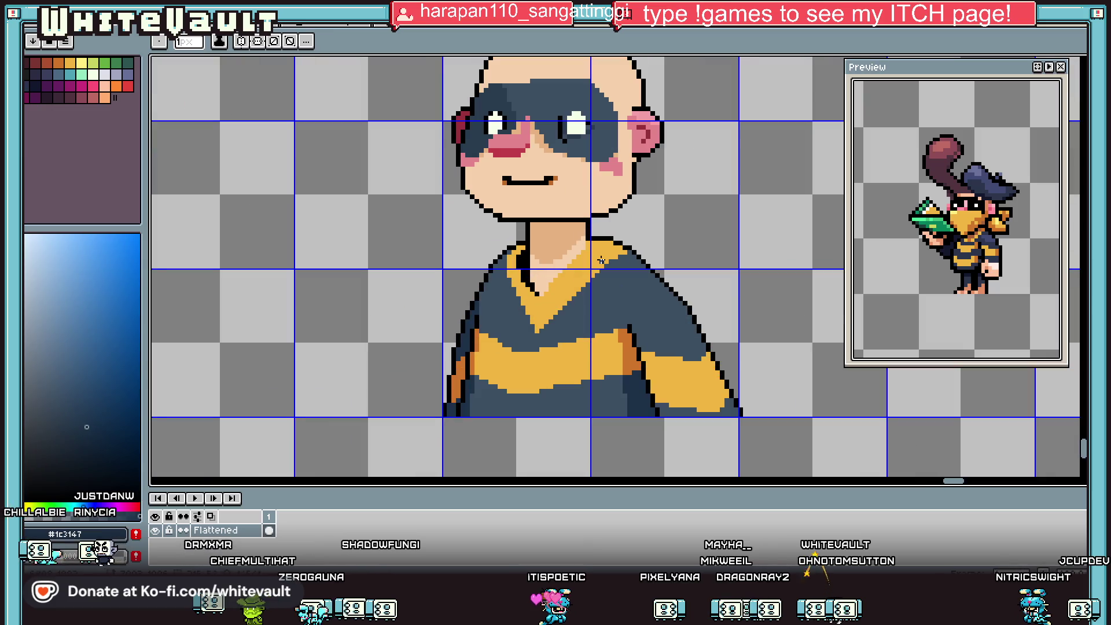
pyautogui.press('i')
pyautogui.keyDown('alt'); pyautogui.click(631, 347); pyautogui.keyUp('alt')
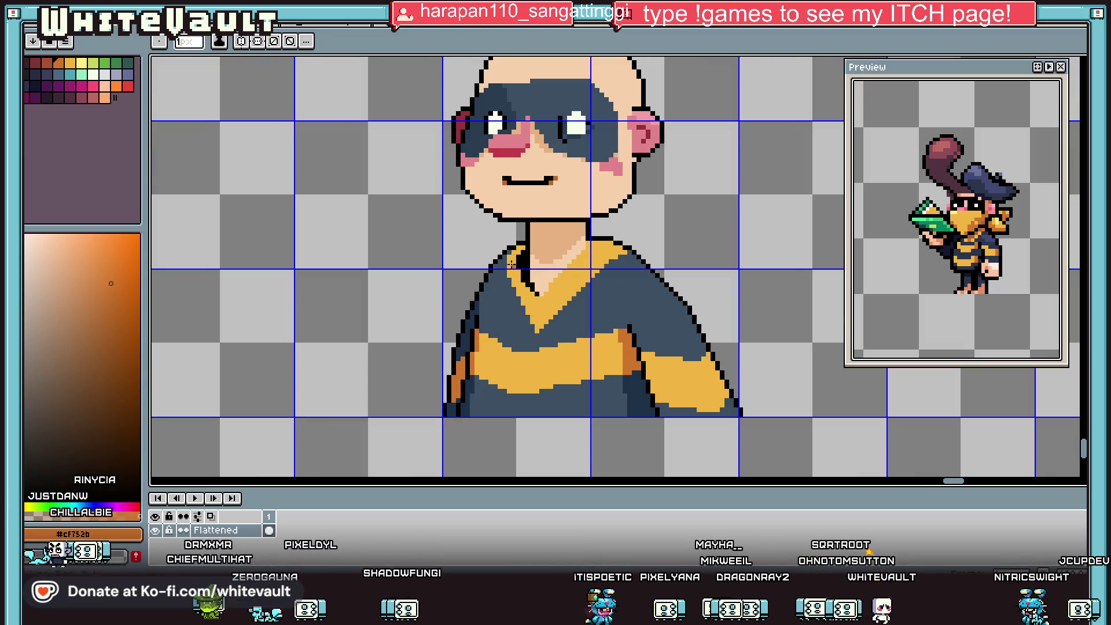
pyautogui.scroll(3, 632, 347)
pyautogui.click(493, 319)
pyautogui.click(505, 239)
pyautogui.scroll(-3, 506, 239)
pyautogui.press('b')
pyautogui.scroll(3, 596, 234)
pyautogui.moveTo(596, 234); pyautogui.dragTo(652, 265)
pyautogui.press('g')
pyautogui.click(677, 254)
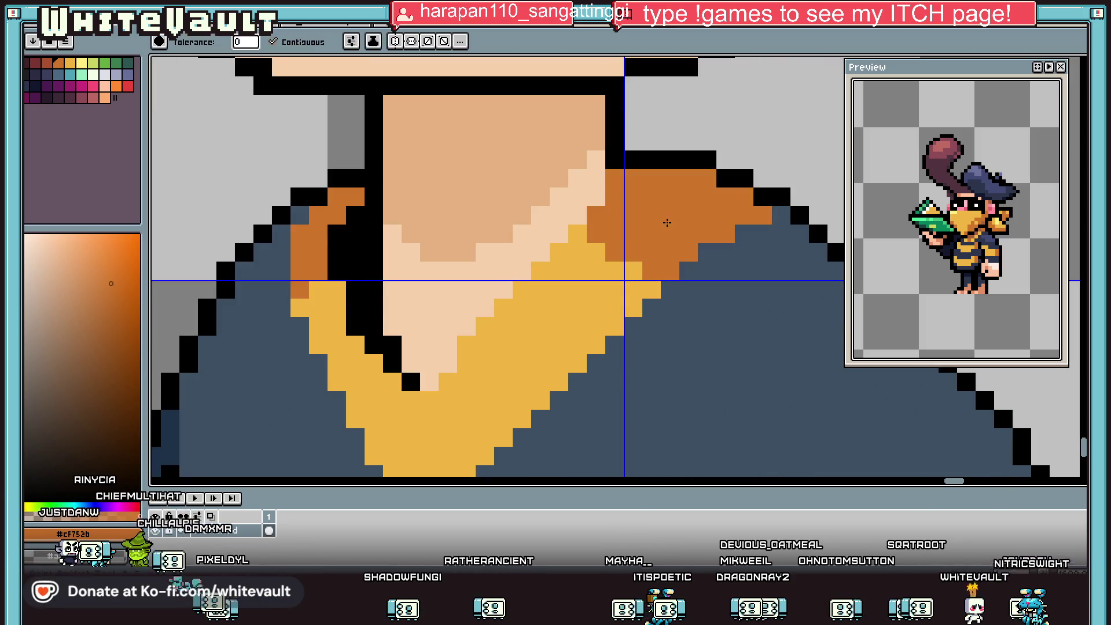
# Shade the left shoulder dark navy #1c3147 and touch up its black outline pixels.
pyautogui.scroll(-3, 665, 232)
pyautogui.press('i')
pyautogui.click(607, 297)
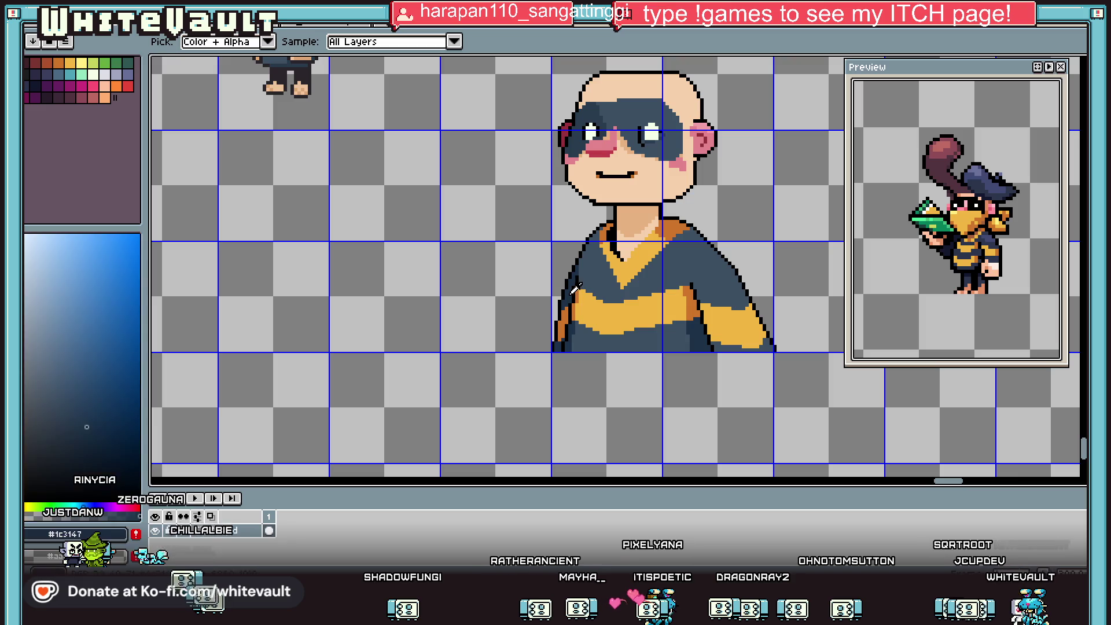
pyautogui.press('b')
pyautogui.scroll(3, 598, 231)
pyautogui.moveTo(598, 263); pyautogui.dragTo(585, 242)
pyautogui.click(598, 206)
pyautogui.click(626, 207)
pyautogui.keyDown('alt'); pyautogui.click(633, 173); pyautogui.keyUp('alt')
pyautogui.click(626, 207)
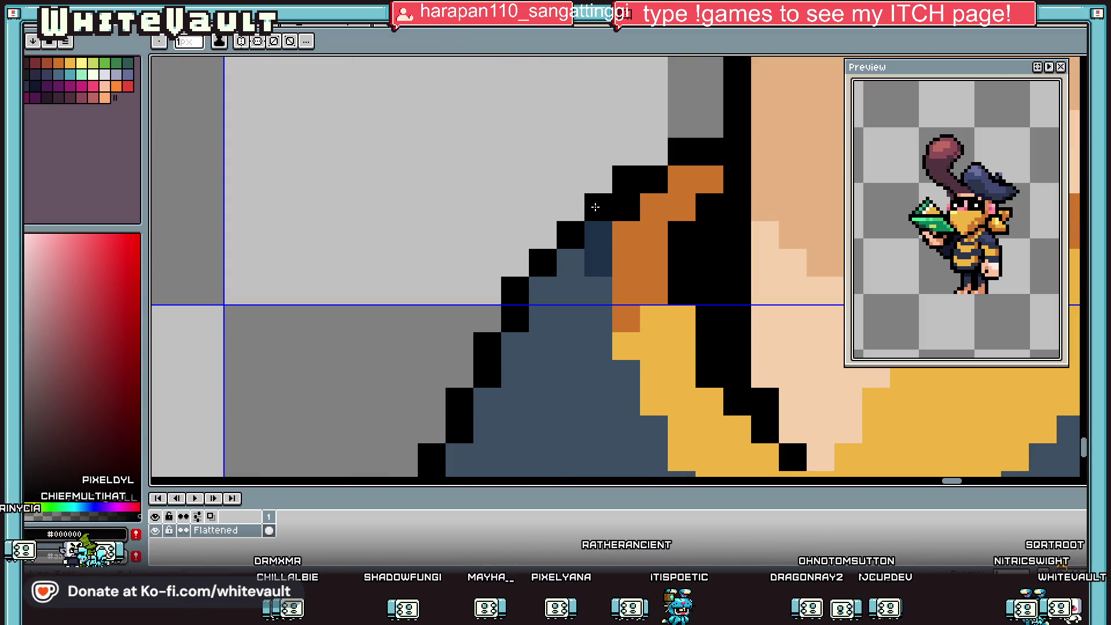
pyautogui.keyDown('alt'); pyautogui.click(598, 231); pyautogui.keyUp('alt')
pyautogui.click(626, 207)
# Draw and fill a dark navy band across the shoulder, adding an orange pixel by the collar.
pyautogui.scroll(-3, 668, 265)
pyautogui.scroll(-1, 667, 265)
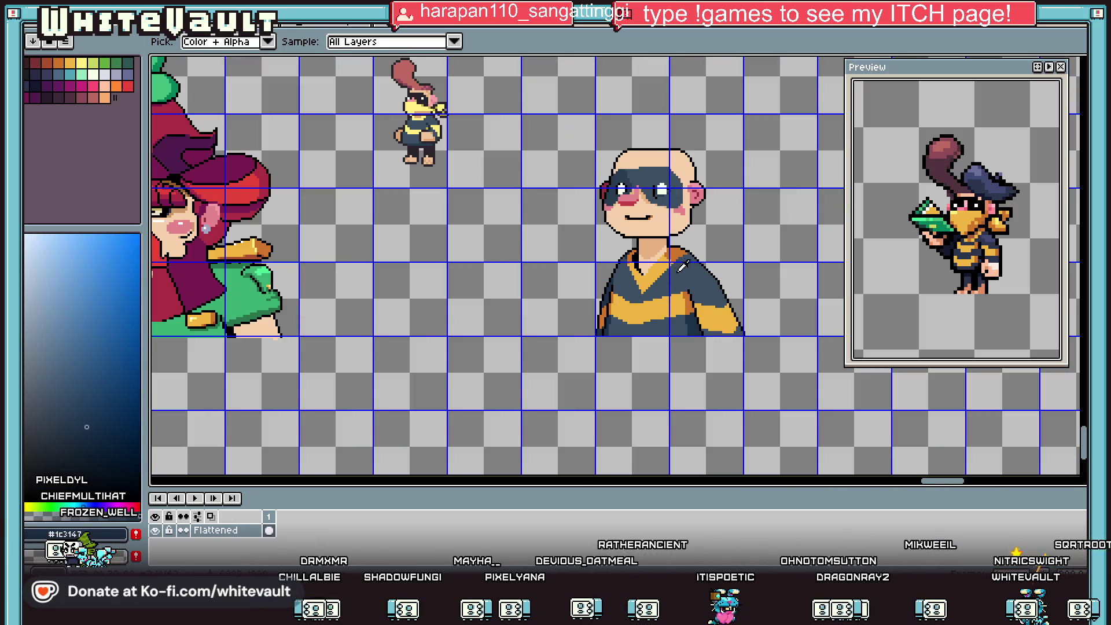
pyautogui.press('b')
pyautogui.scroll(4, 665, 272)
pyautogui.scroll(-1, 656, 350)
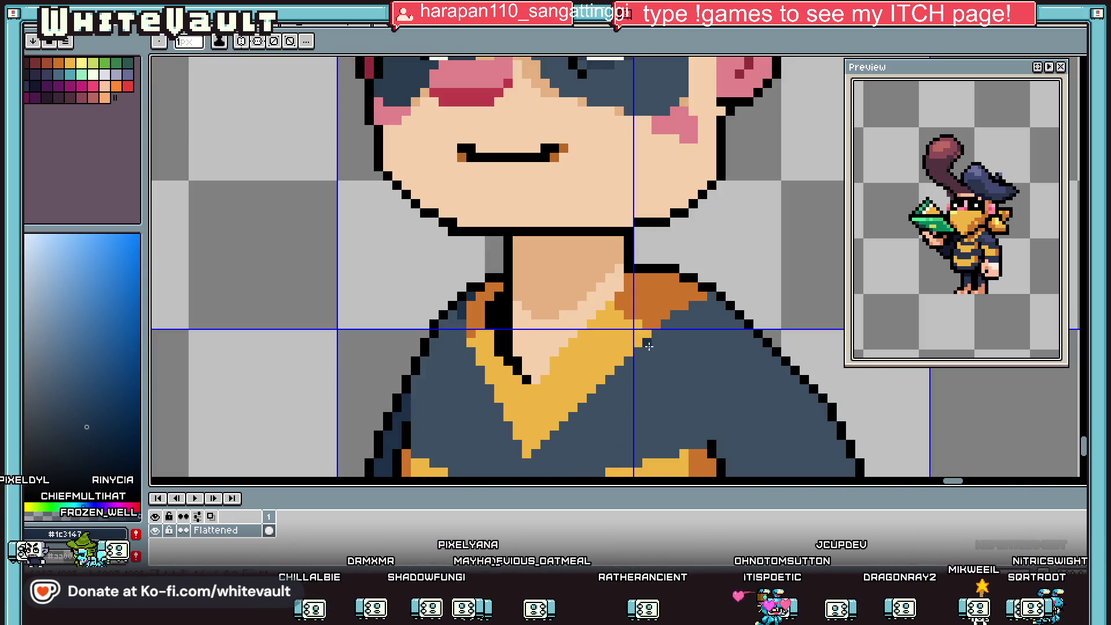
pyautogui.moveTo(647, 342); pyautogui.dragTo(722, 351)
pyautogui.press('g')
pyautogui.click(726, 331)
pyautogui.press('b')
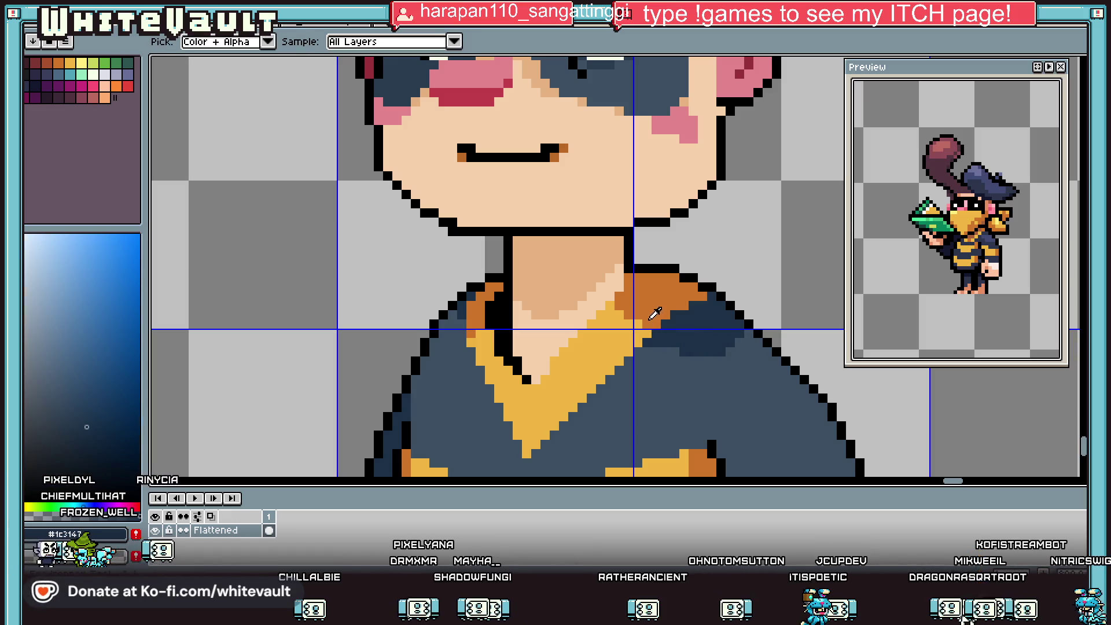
pyautogui.keyDown('alt'); pyautogui.click(636, 340); pyautogui.keyUp('alt')
pyautogui.click(623, 343)
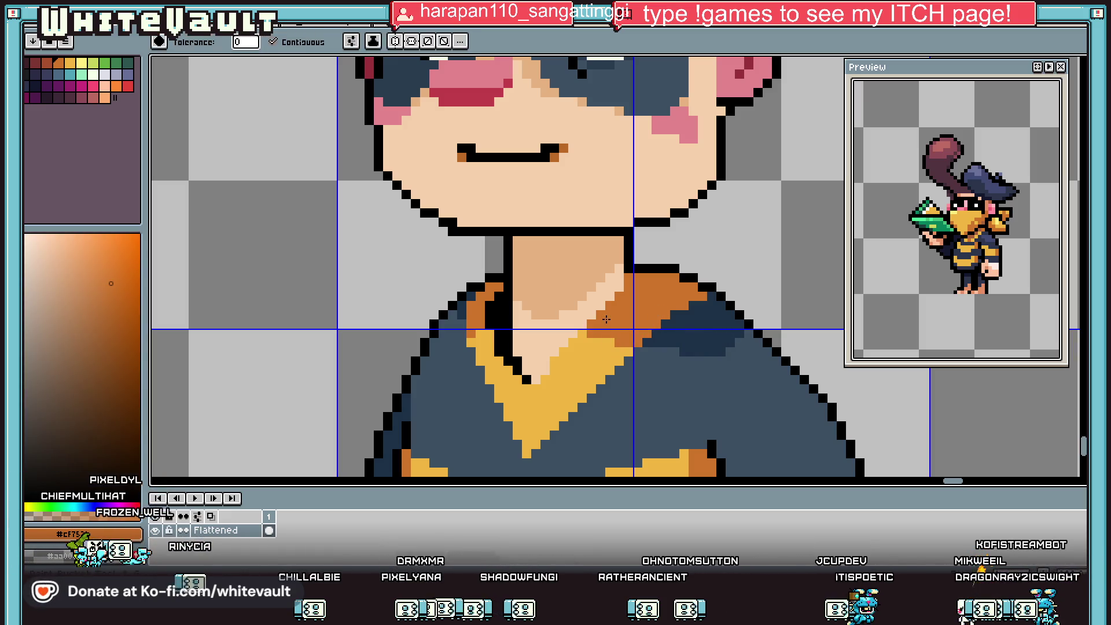
pyautogui.keyDown('alt'); pyautogui.click(648, 337); pyautogui.keyUp('alt')
pyautogui.press('g')
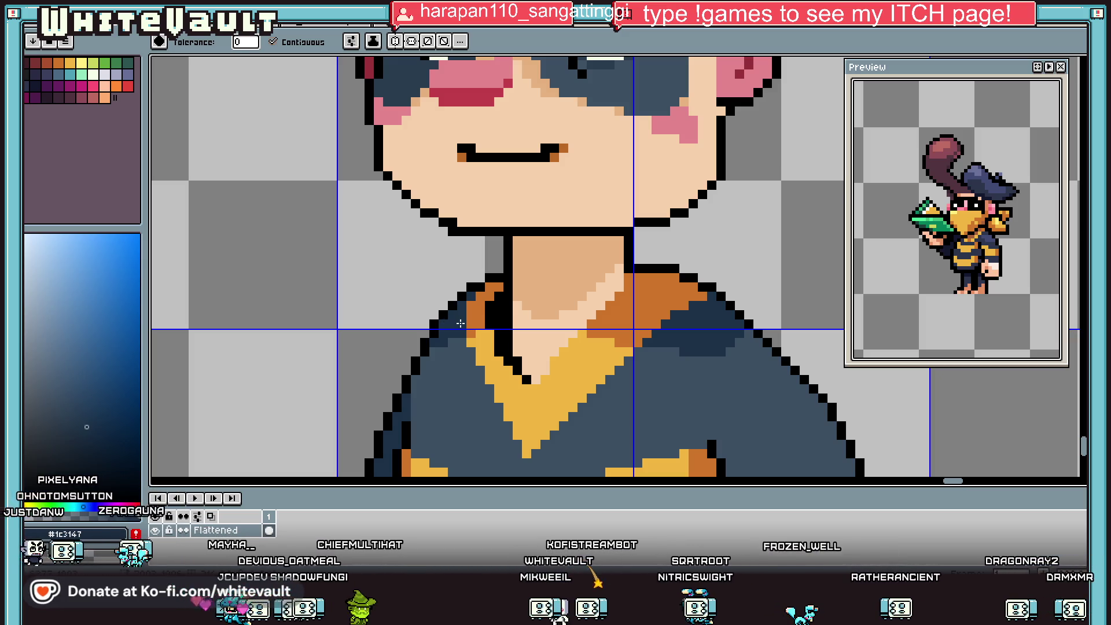
# Darken the neck's light skin pixels and fill the remaining highlight with the shadow tone.
pyautogui.press('i')
pyautogui.scroll(-5, 676, 326)
pyautogui.scroll(3, 675, 327)
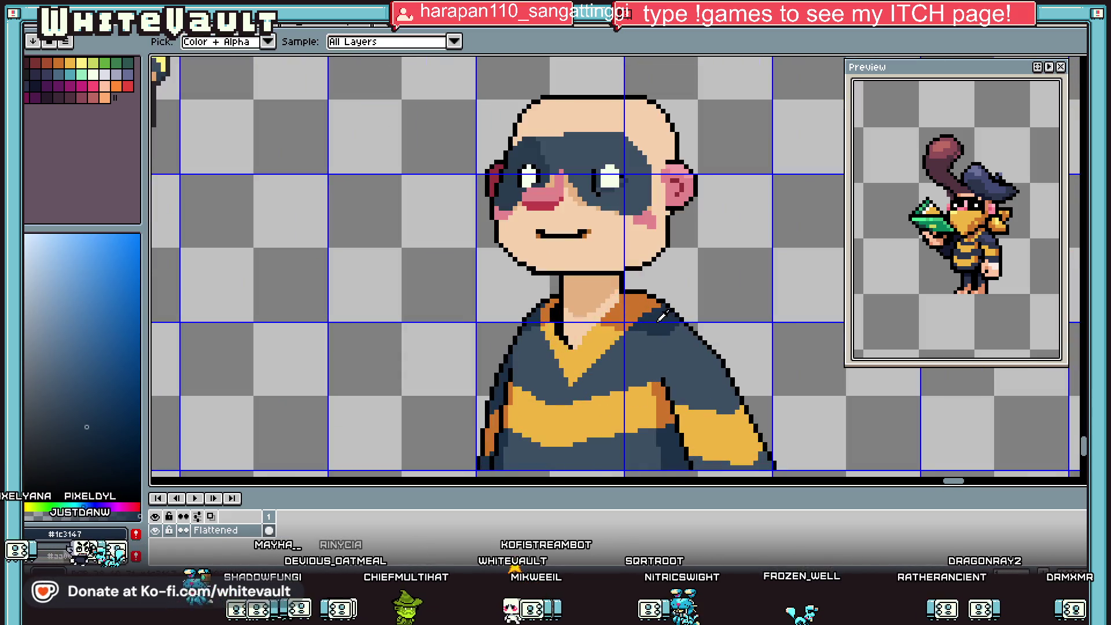
pyautogui.scroll(3, 547, 321)
pyautogui.click(547, 321)
pyautogui.press('b')
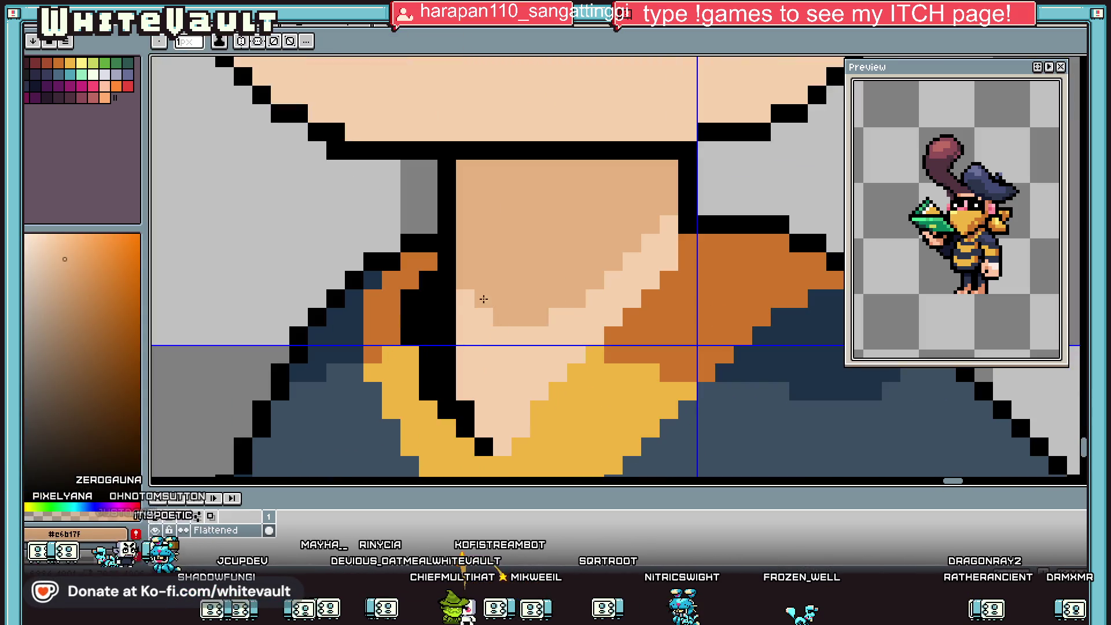
pyautogui.click(465, 299)
pyautogui.click(521, 336)
pyautogui.click(483, 317)
pyautogui.click(483, 336)
pyautogui.click(465, 316)
pyautogui.click(489, 333)
pyautogui.moveTo(490, 334)
pyautogui.mouseDown()
pyautogui.moveTo(596, 335)
pyautogui.moveTo(607, 317)
pyautogui.mouseUp()
pyautogui.press('g')
pyautogui.click(629, 293)
pyautogui.scroll(-5, 630, 294)
# Choose a red-orange shading colour and add shading pixels along the arm outline.
pyautogui.press('i')
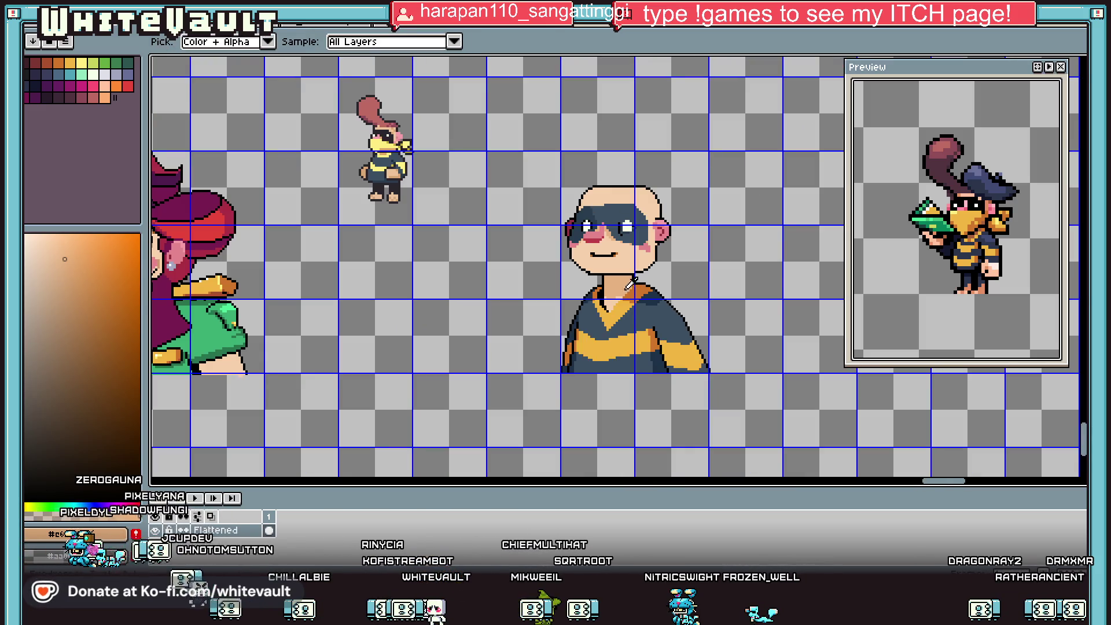
pyautogui.scroll(-2, 163, 227)
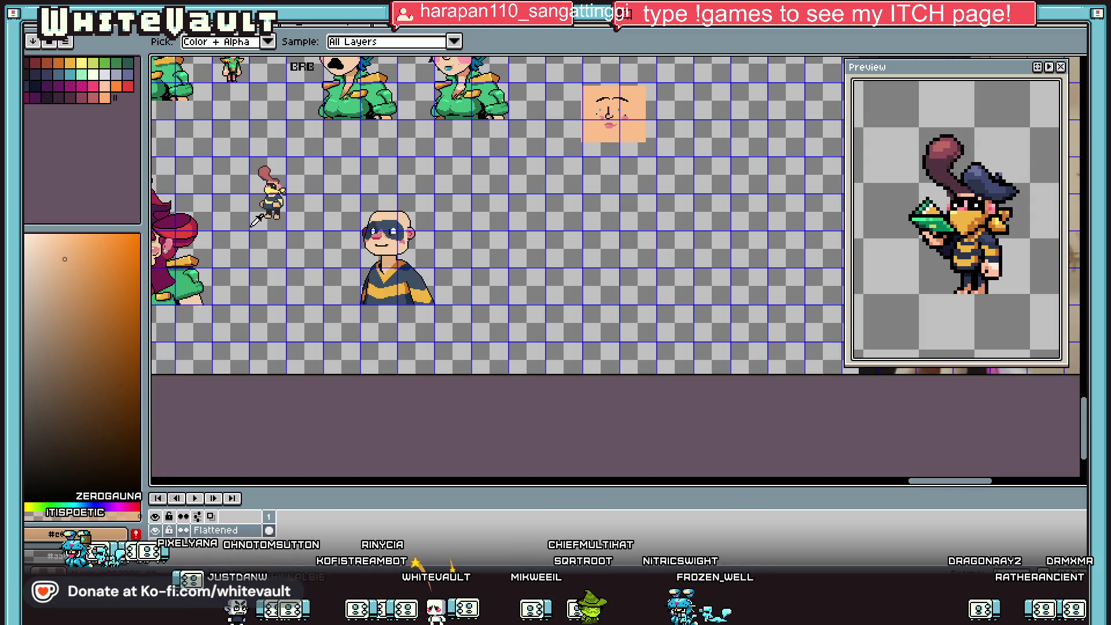
pyautogui.scroll(5, 351, 225)
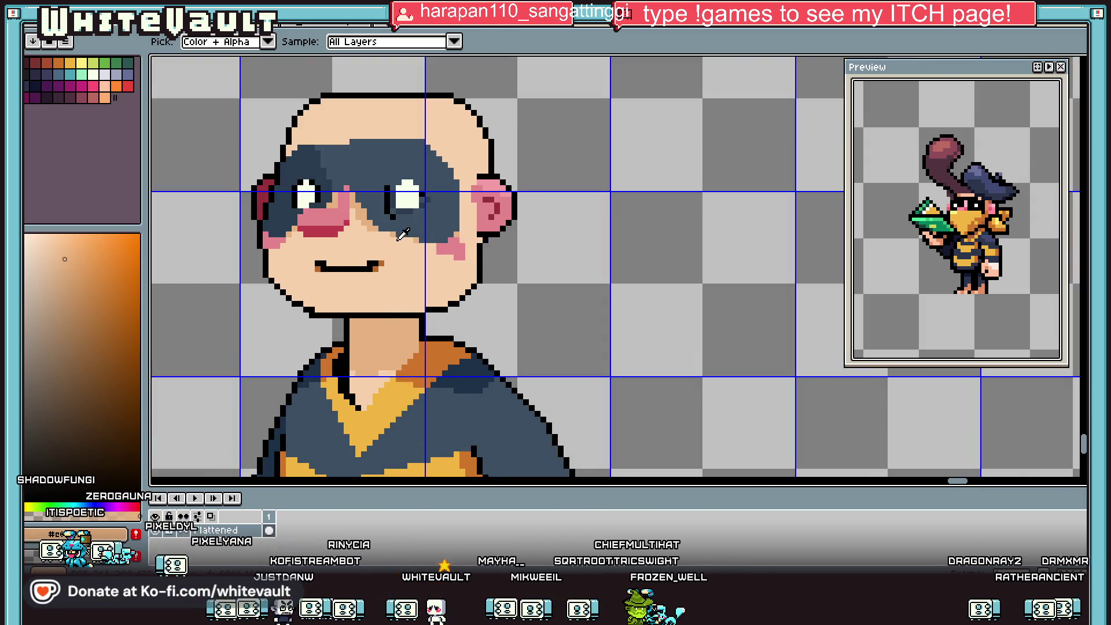
pyautogui.scroll(-4, 389, 324)
pyautogui.scroll(4, 385, 382)
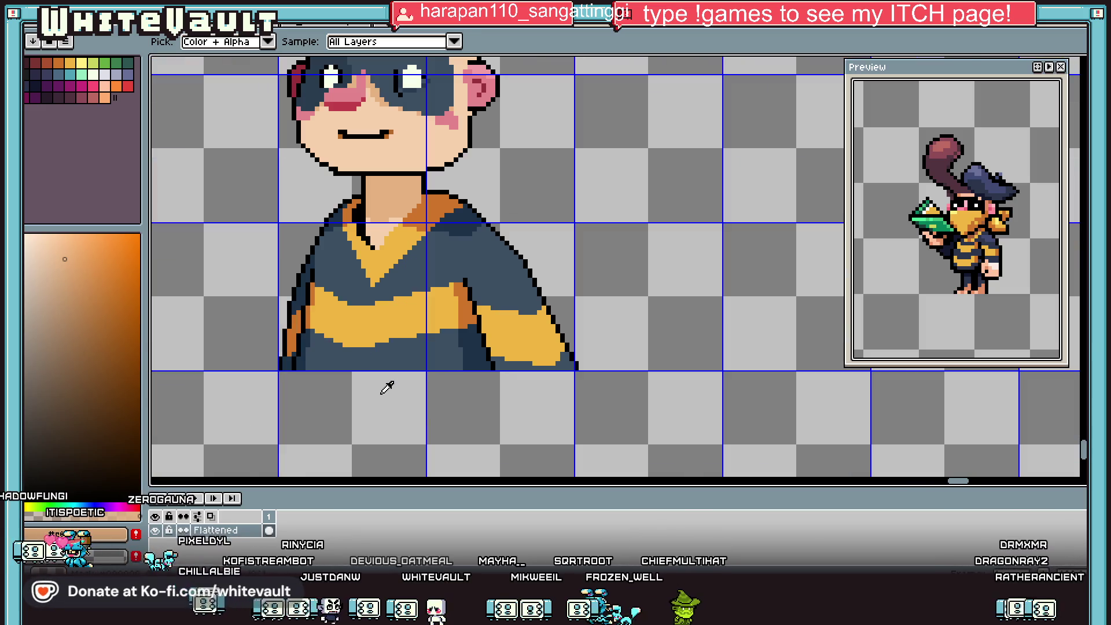
pyautogui.scroll(1, 470, 293)
pyautogui.click(457, 322)
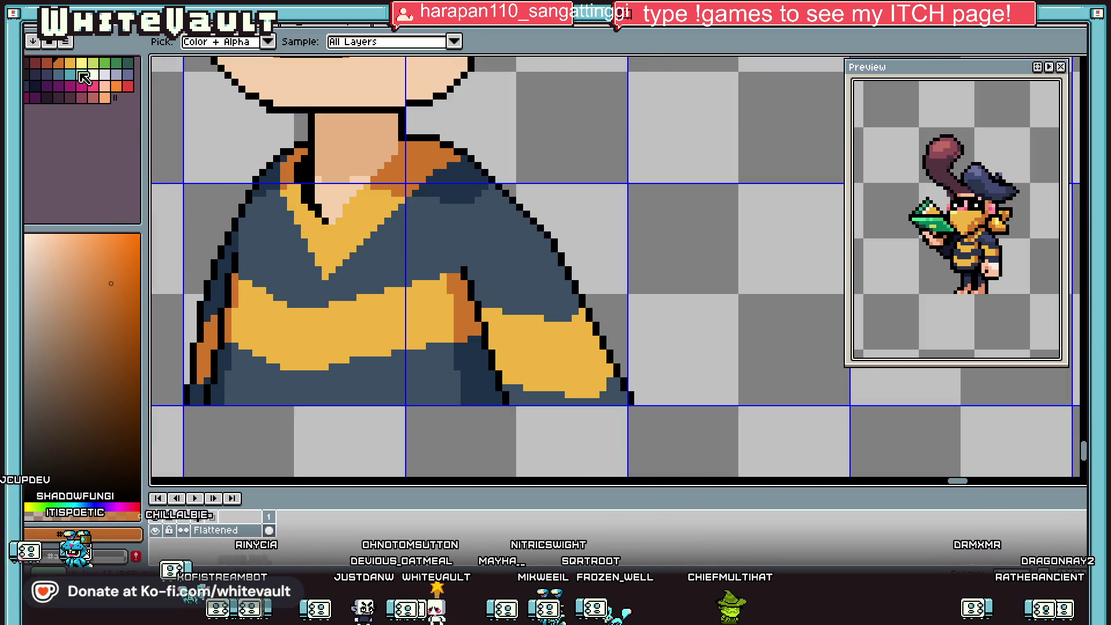
pyautogui.click(47, 63)
pyautogui.press('b')
pyautogui.scroll(2, 451, 278)
pyautogui.scroll(-1, 451, 278)
pyautogui.click(464, 307)
pyautogui.click(474, 335)
# Shade the collar outline with red-orange pixels and turn one outline pixel black.
pyautogui.scroll(-1, 301, 341)
pyautogui.scroll(1, 296, 346)
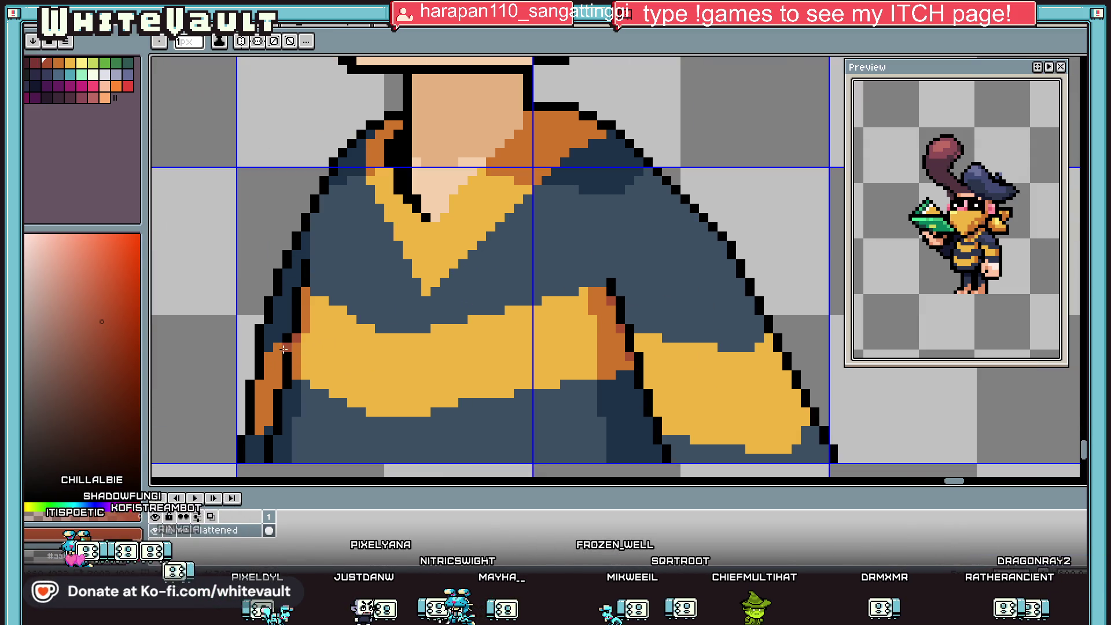
pyautogui.scroll(-1, 401, 99)
pyautogui.scroll(2, 399, 127)
pyautogui.click(400, 127)
pyautogui.click(399, 138)
pyautogui.click(385, 152)
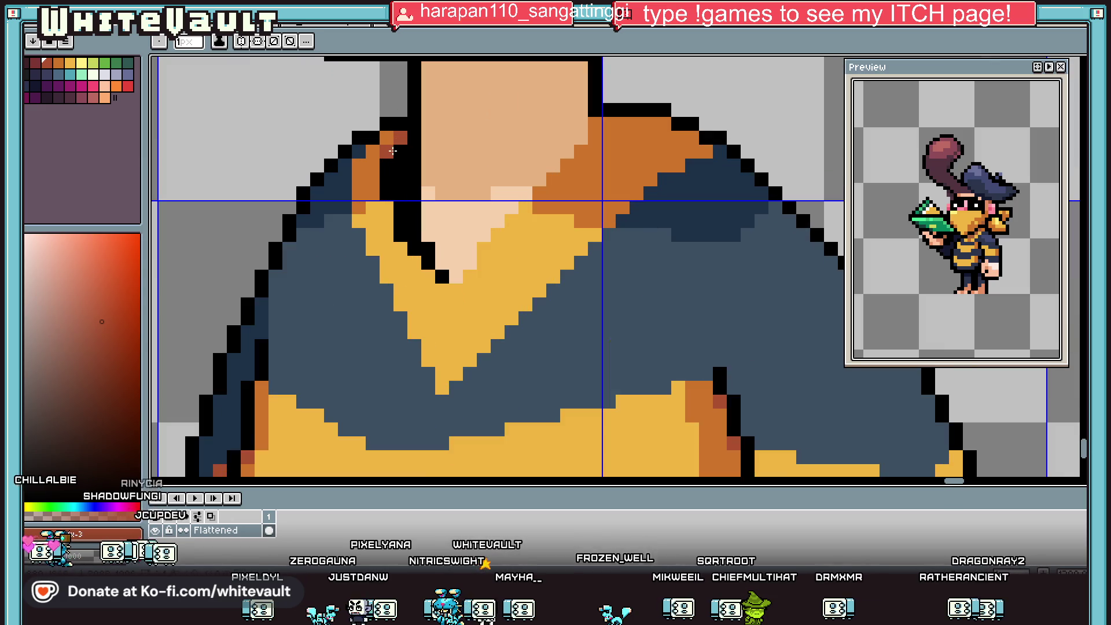
pyautogui.click(691, 138)
pyautogui.click(664, 124)
pyautogui.click(595, 124)
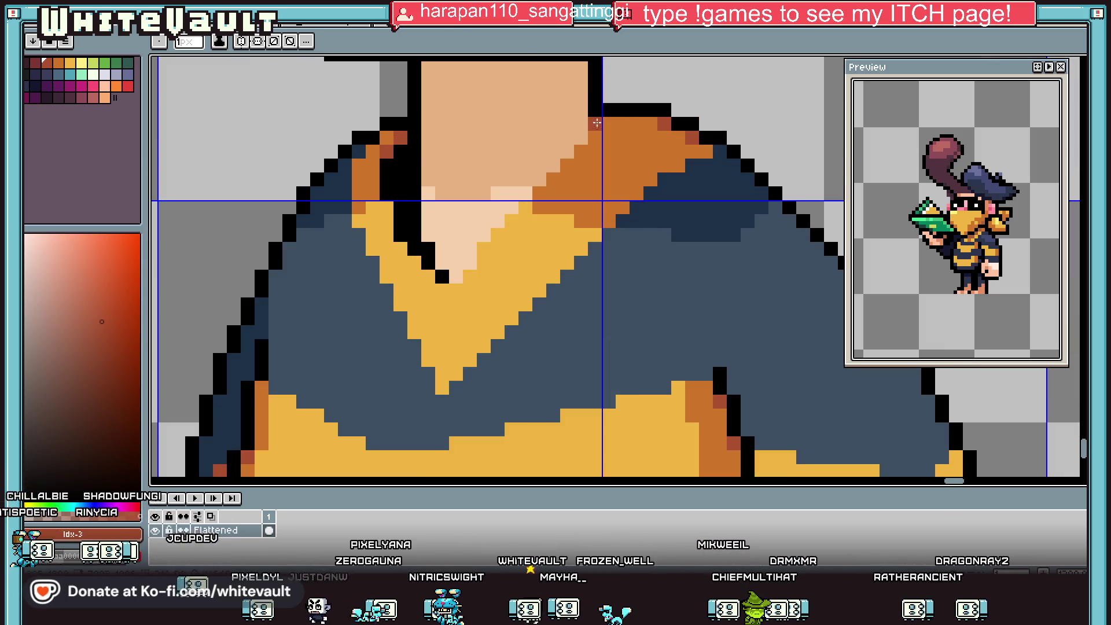
pyautogui.click(595, 138)
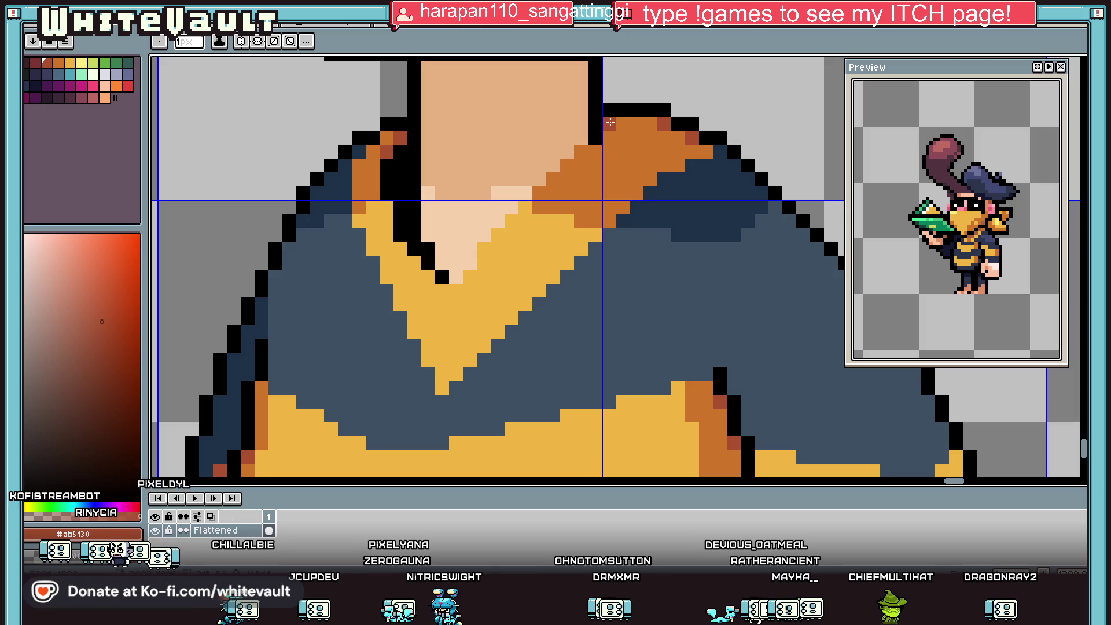
pyautogui.press('i')
pyautogui.scroll(-2, 639, 127)
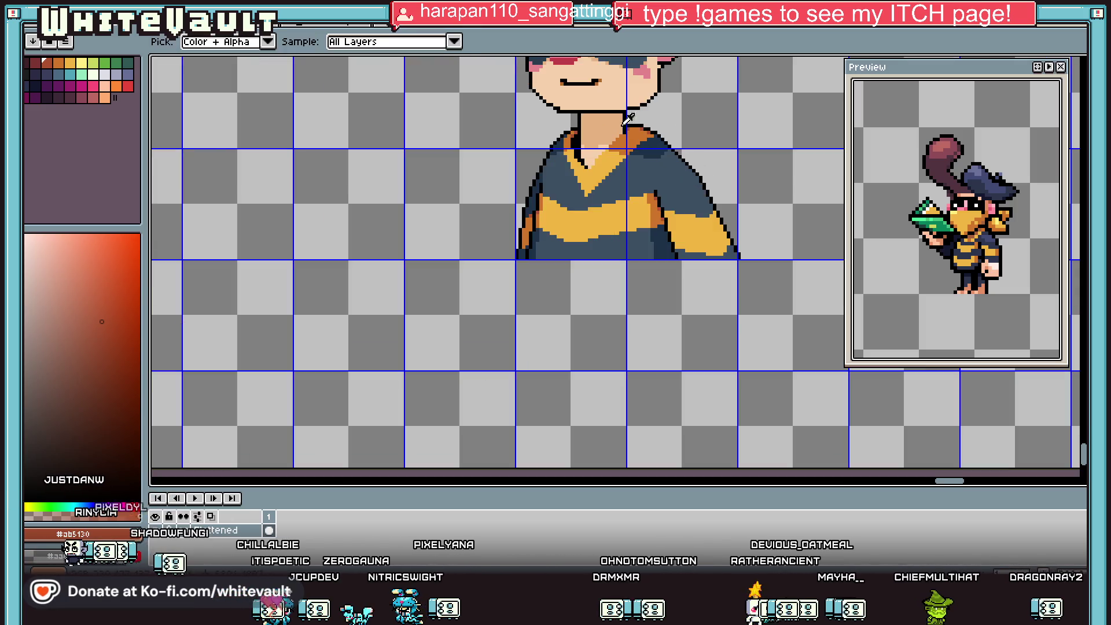
# Sample hair colour #bd6a62 from the small sprite, add a new layer, and set a ~3px pencil.
pyautogui.scroll(-2, 618, 147)
pyautogui.scroll(4, 618, 148)
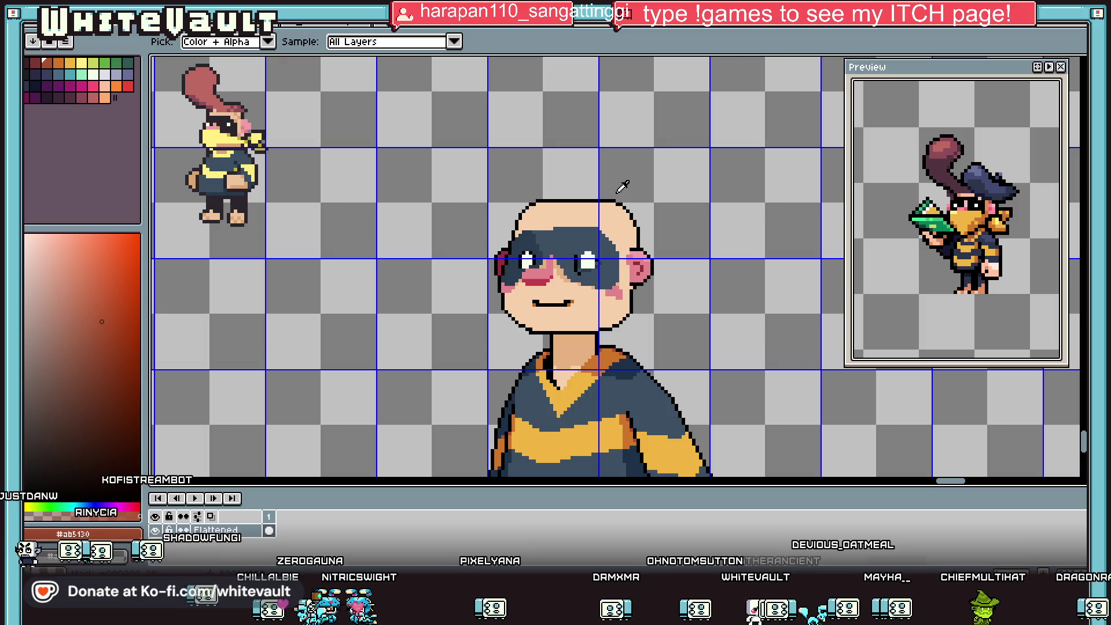
pyautogui.click(233, 95)
pyautogui.rightClick(245, 530)
pyautogui.moveTo(323, 492)
pyautogui.click(461, 490)
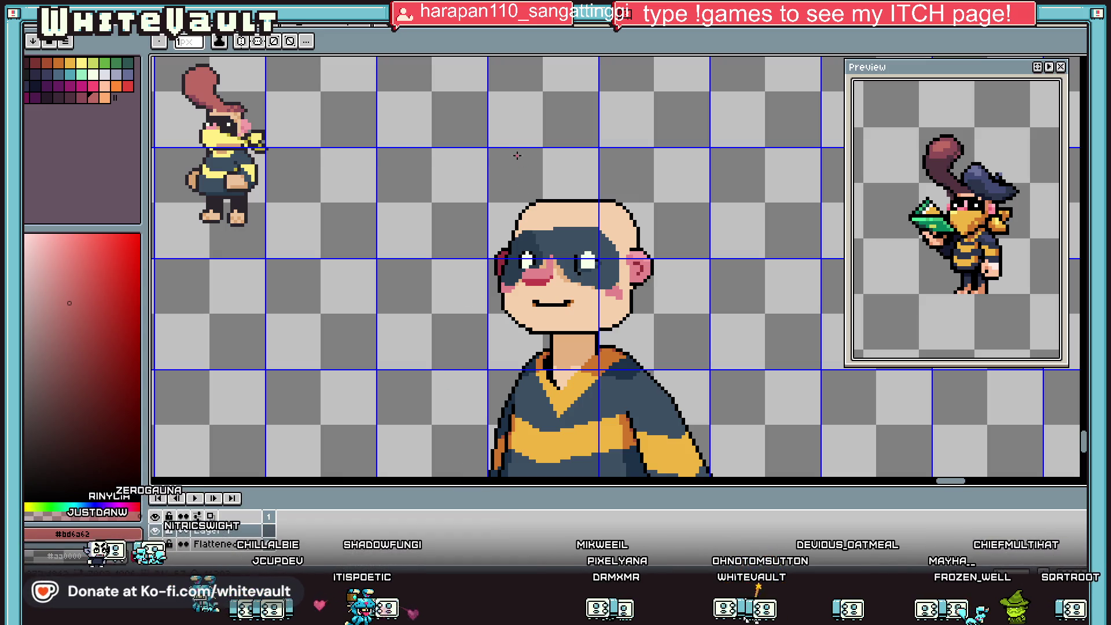
pyautogui.press('b')
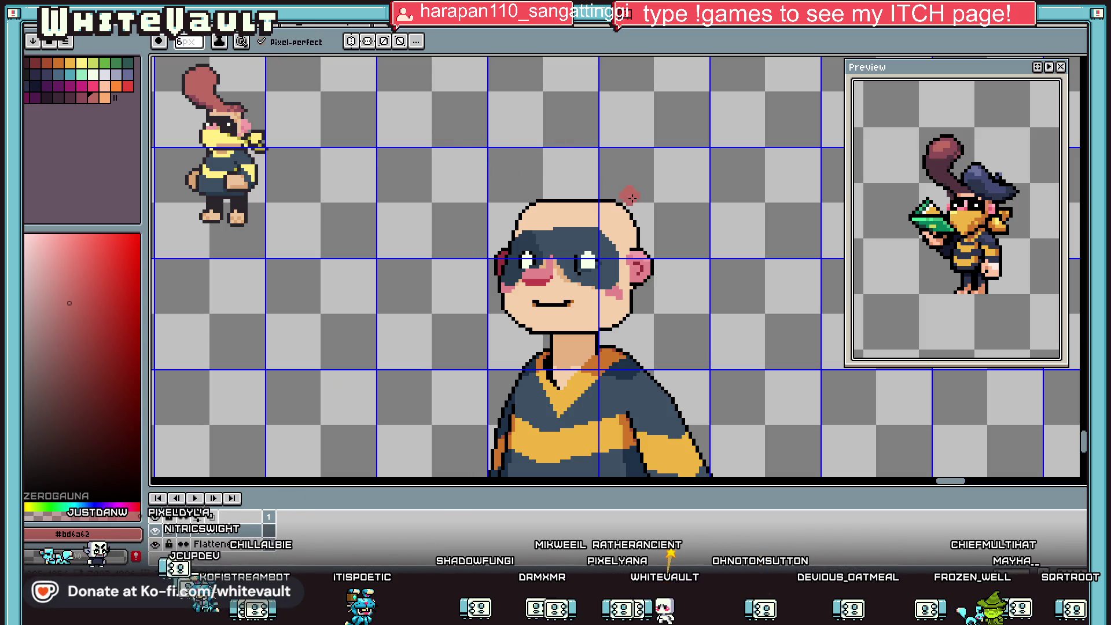
pyautogui.press('-')
pyautogui.press('-')
pyautogui.press('-')
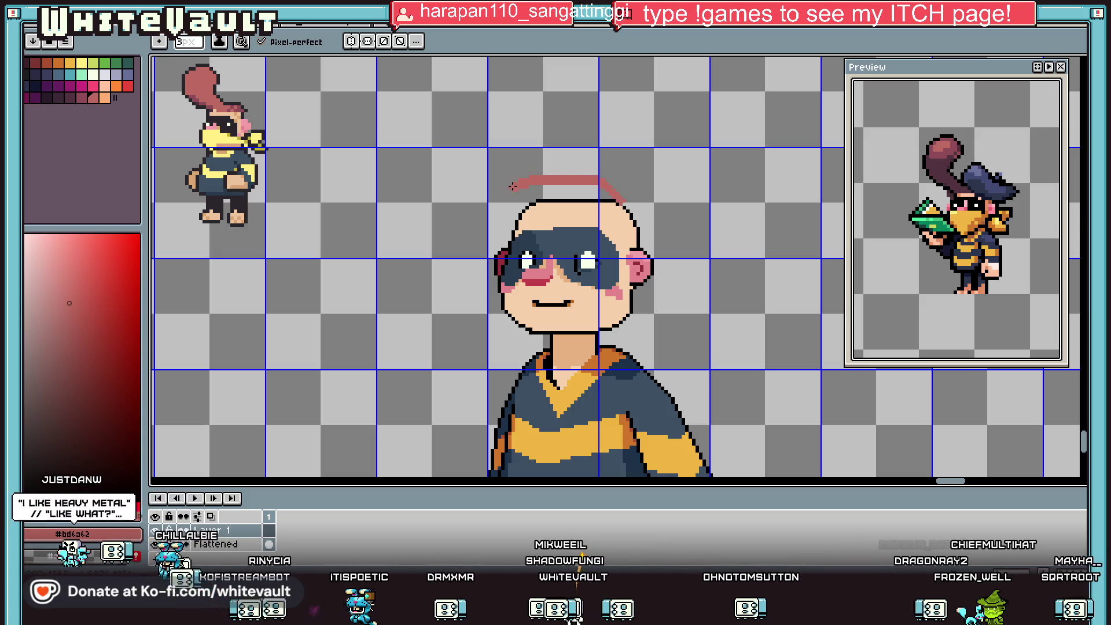
# Draw the curling tuft outline above the head, redoing it once, and bucket-fill it pink.
pyautogui.moveTo(474, 184)
pyautogui.mouseDown()
pyautogui.moveTo(477, 78)
pyautogui.moveTo(405, 83)
pyautogui.mouseUp()
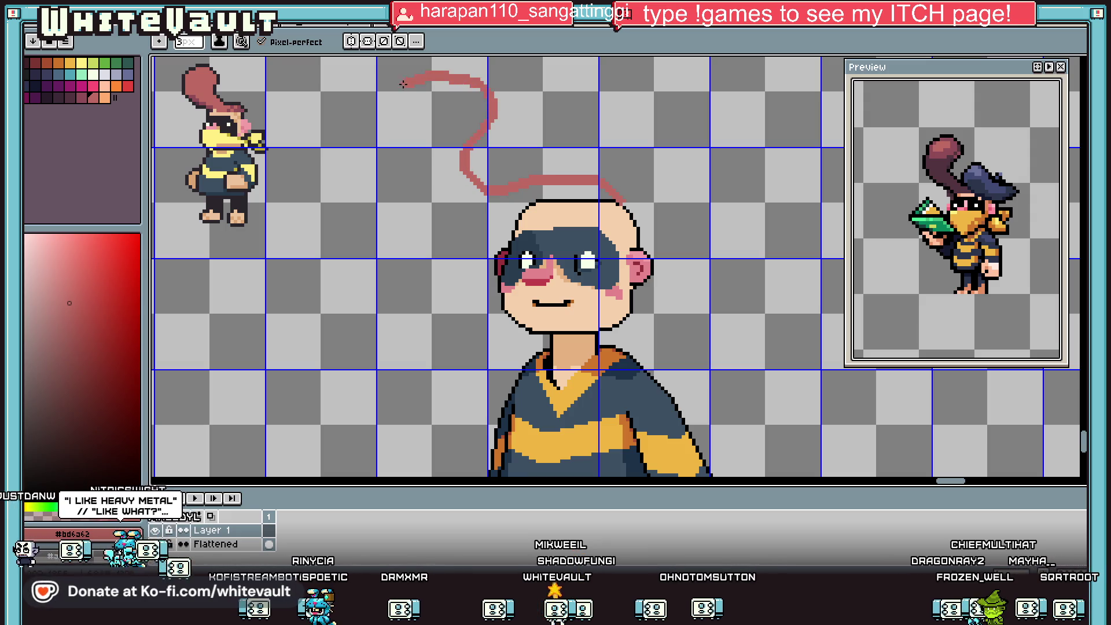
pyautogui.hotkey('ctrl', 'z')
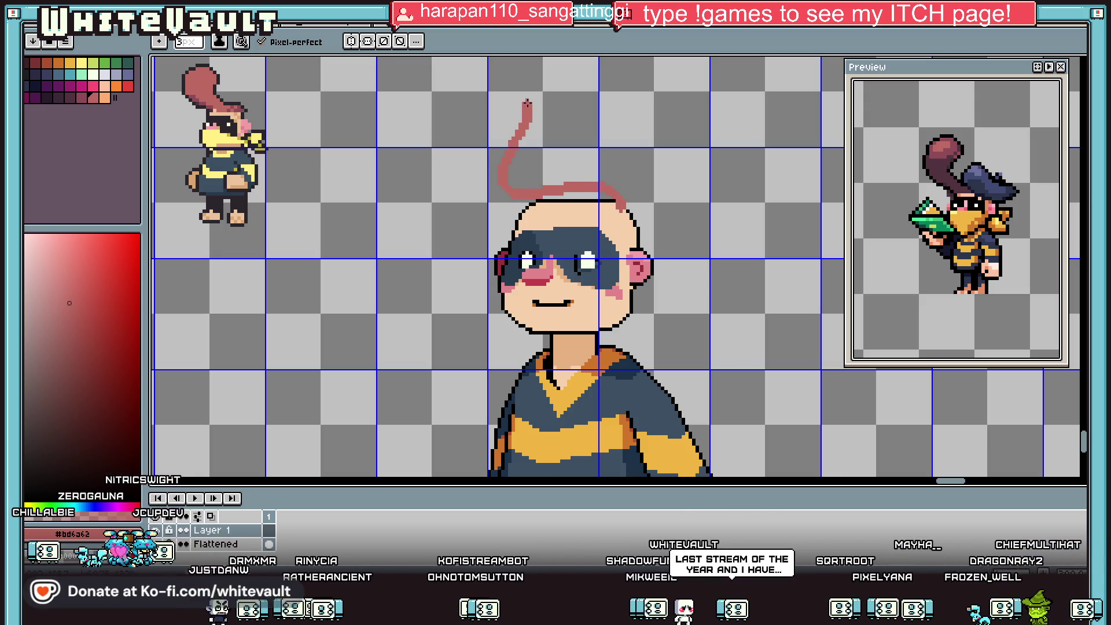
pyautogui.moveTo(482, 82); pyautogui.dragTo(439, 93)
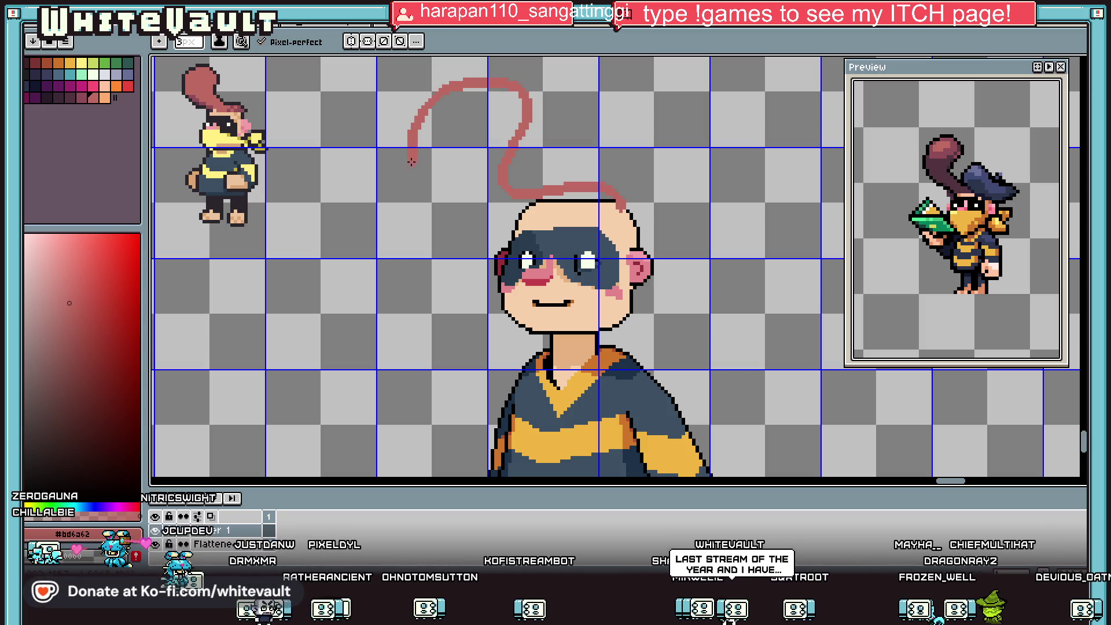
pyautogui.moveTo(524, 221); pyautogui.dragTo(619, 207)
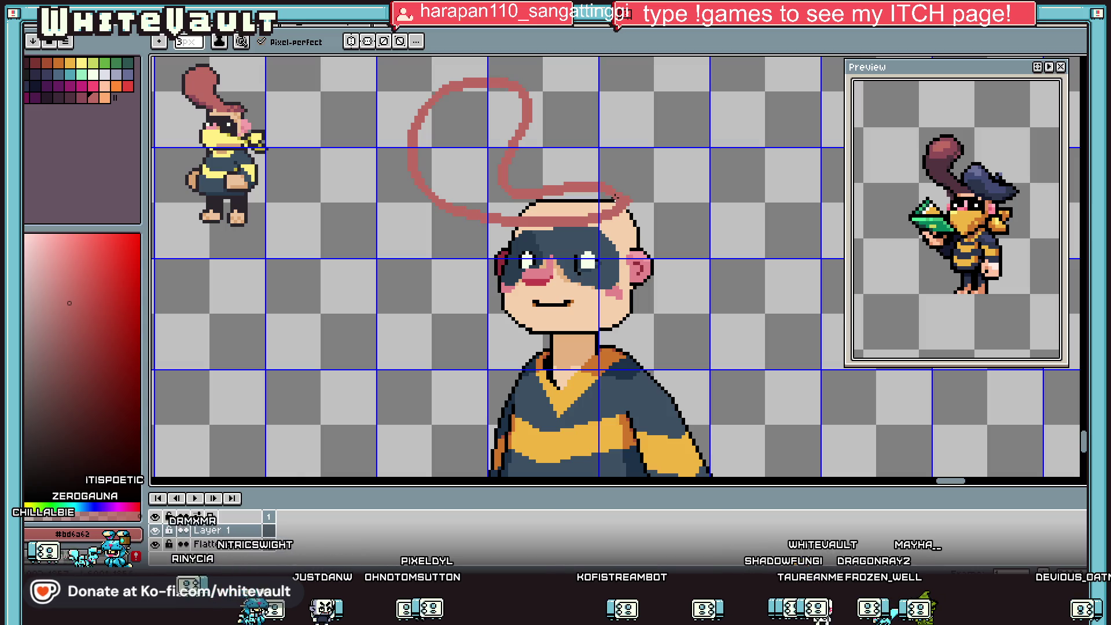
pyautogui.press('g')
pyautogui.click(606, 202)
pyautogui.scroll(-2, 596, 197)
pyautogui.scroll(1, 593, 195)
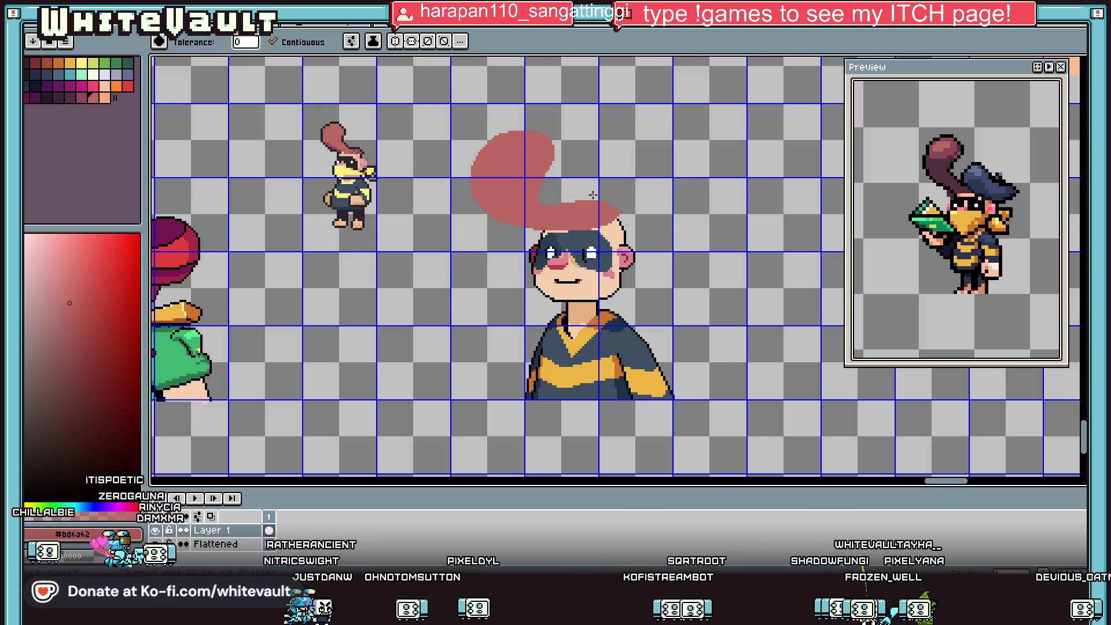
# Select the hair tuft area and reposition it above the head.
pyautogui.scroll(1, 593, 202)
pyautogui.scroll(-1, 589, 207)
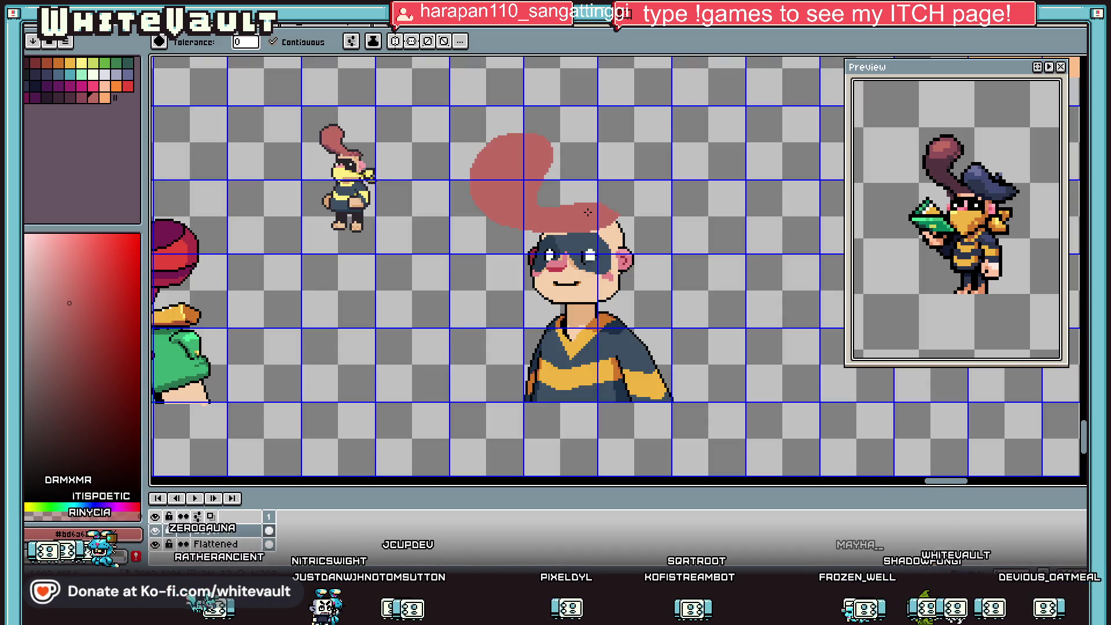
pyautogui.scroll(-1, 627, 224)
pyautogui.scroll(1, 627, 224)
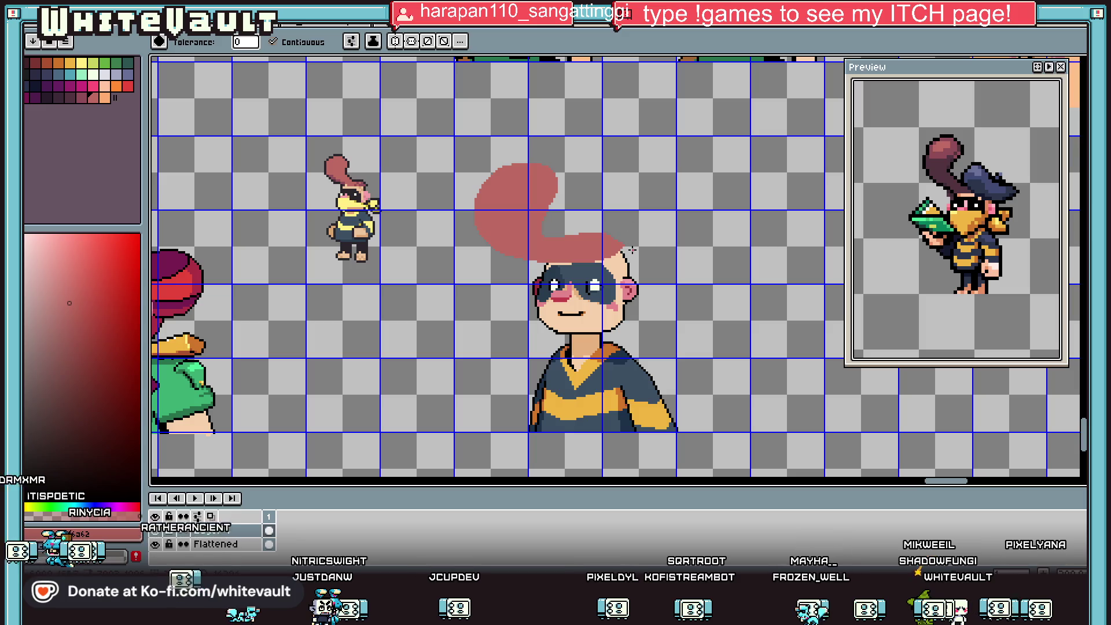
pyautogui.press('m')
pyautogui.moveTo(446, 139)
pyautogui.mouseDown()
pyautogui.moveTo(732, 309)
pyautogui.moveTo(773, 319)
pyautogui.moveTo(747, 308)
pyautogui.mouseUp()
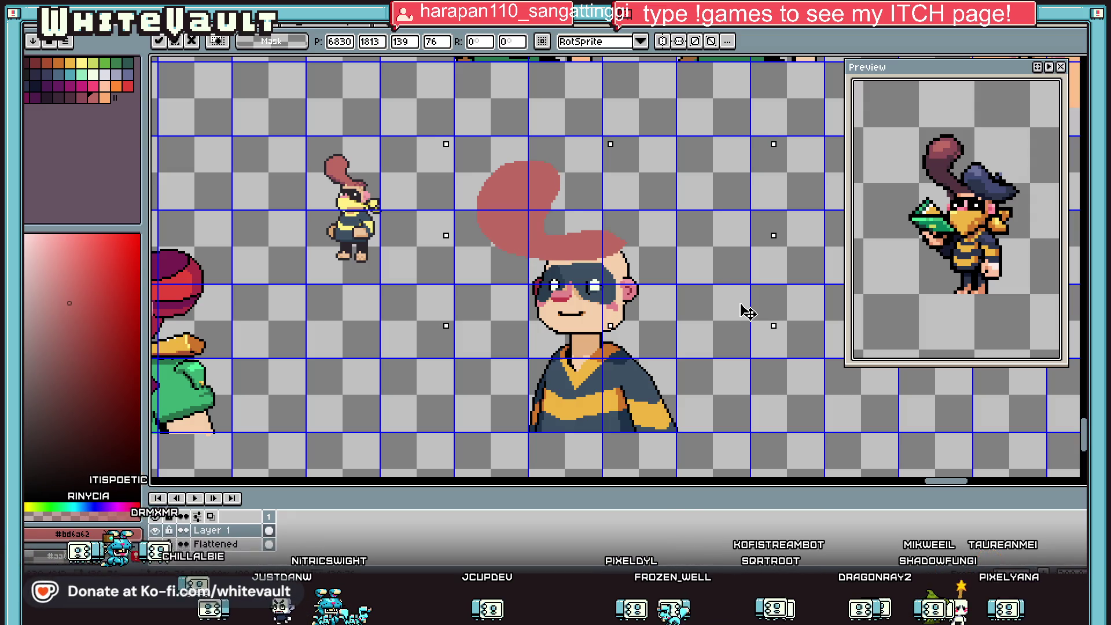
pyautogui.scroll(4, 652, 255)
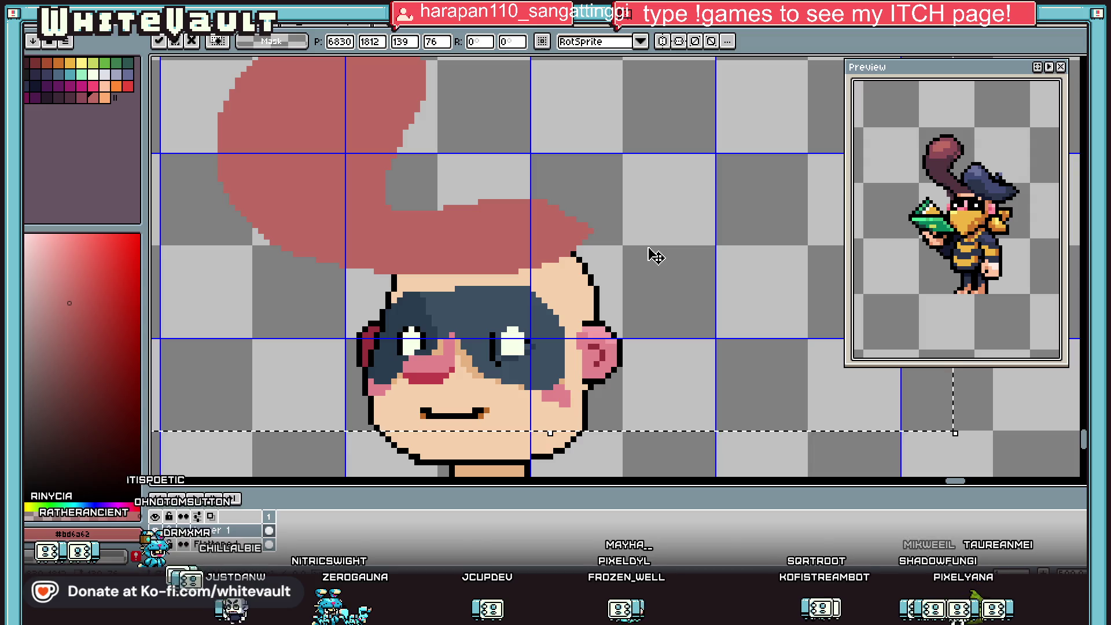
pyautogui.press('Return')
pyautogui.scroll(1, 596, 241)
# Add pink hair pixels at the tuft's bottom-right edge and create a flattened copy layer.
pyautogui.press('b')
pyautogui.scroll(1, 597, 237)
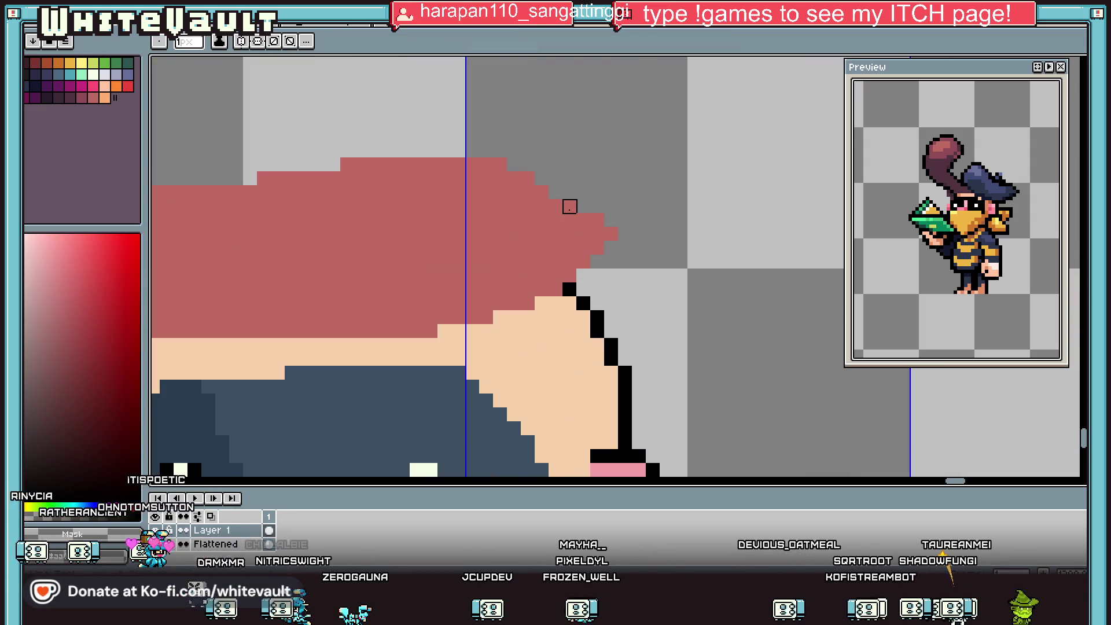
pyautogui.scroll(-1, 609, 234)
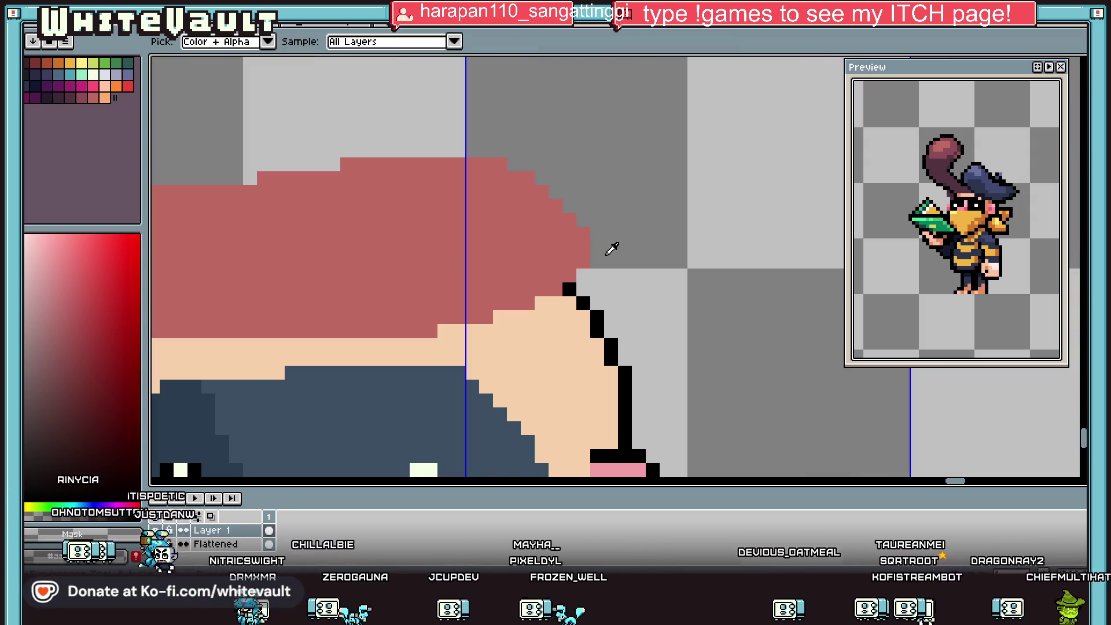
pyautogui.scroll(-1, 610, 243)
pyautogui.scroll(1, 595, 264)
pyautogui.keyDown('alt'); pyautogui.click(596, 263); pyautogui.keyUp('alt')
pyautogui.scroll(1, 596, 263)
pyautogui.click(601, 257)
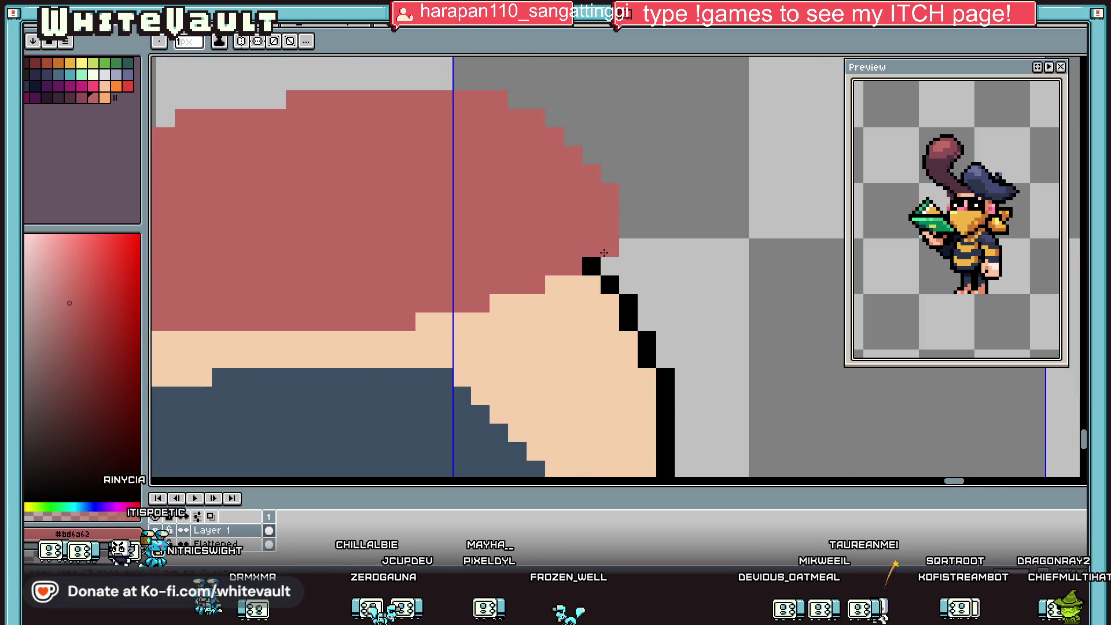
pyautogui.click(554, 289)
pyautogui.scroll(-2, 554, 288)
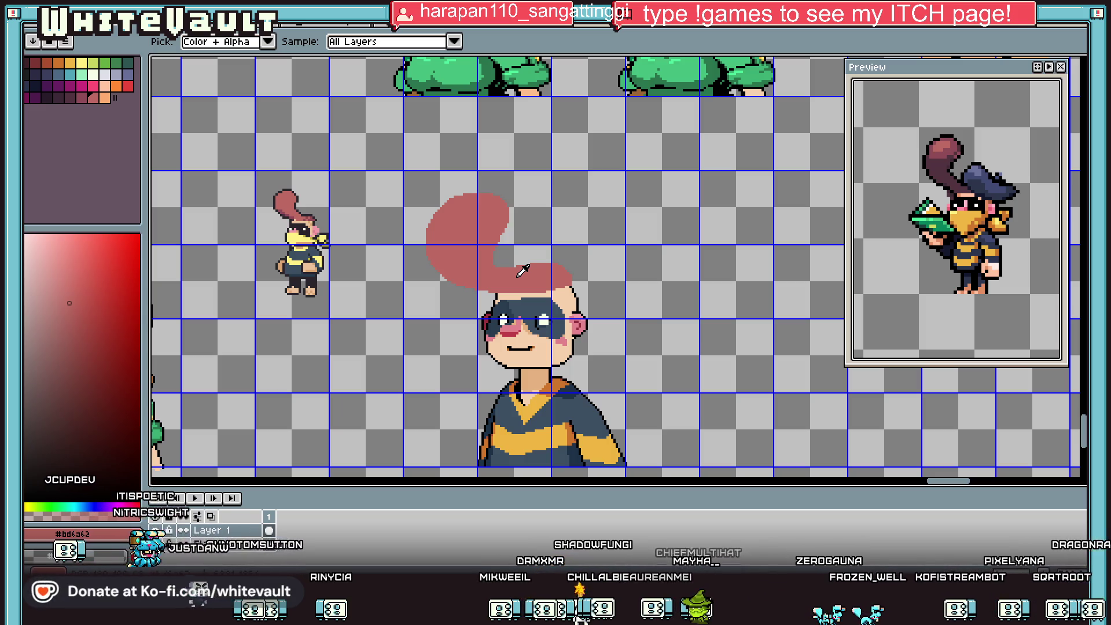
pyautogui.hotkey('ctrl', 'shift', 'e')
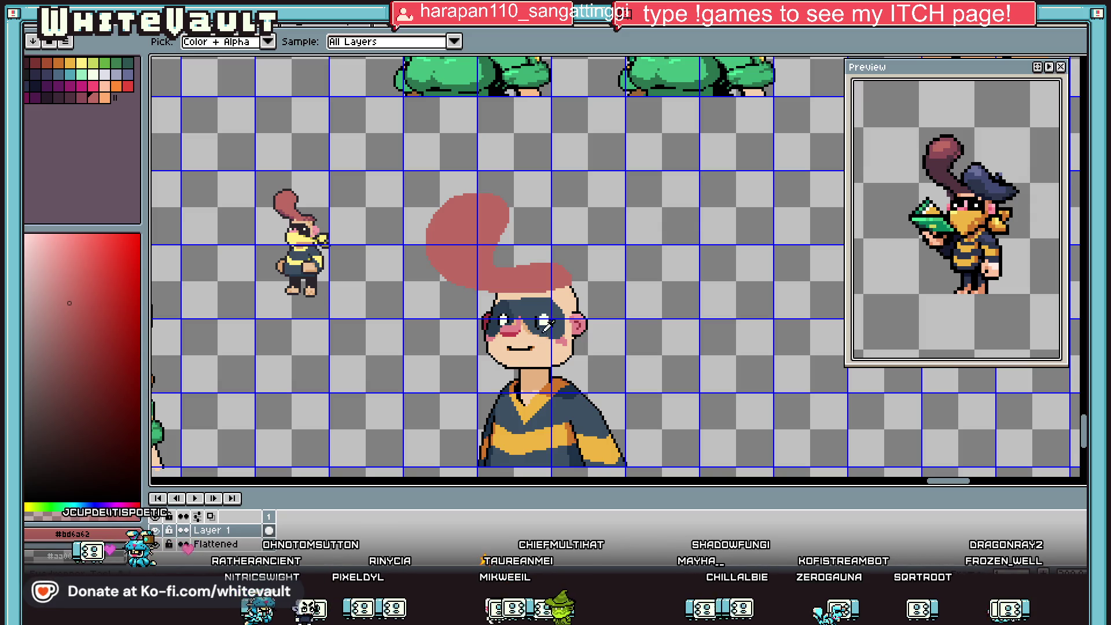
# Outline the hair tuft's right edge and top in black.
pyautogui.scroll(3, 574, 280)
pyautogui.keyDown('alt'); pyautogui.click(576, 297); pyautogui.keyUp('alt')
pyautogui.moveTo(575, 298)
pyautogui.mouseDown()
pyautogui.moveTo(569, 262)
pyautogui.moveTo(540, 224)
pyautogui.mouseUp()
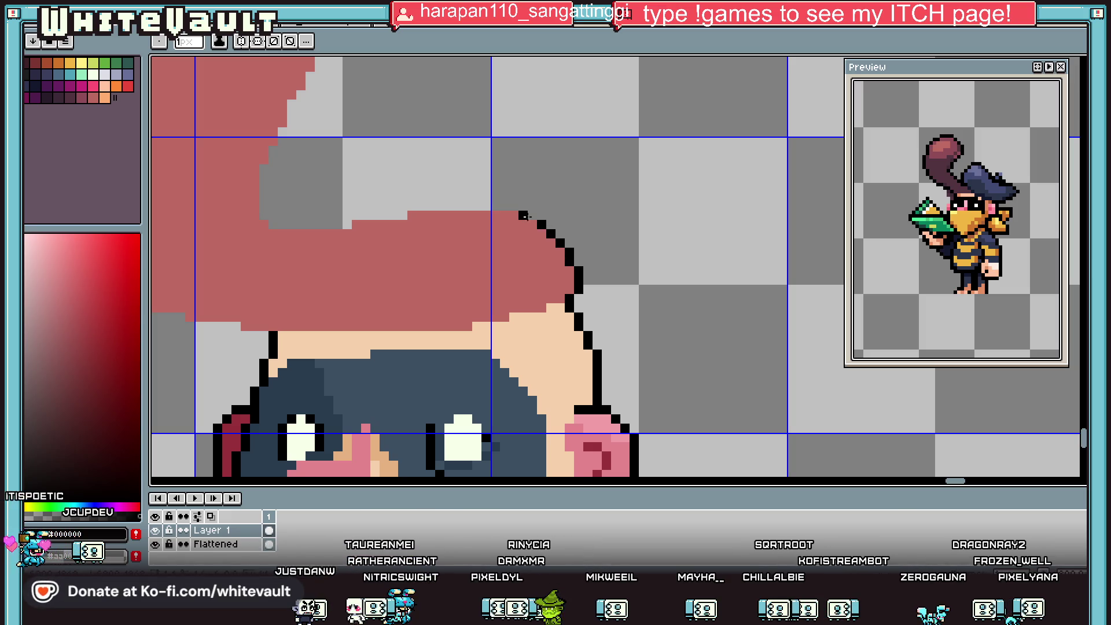
pyautogui.moveTo(541, 225); pyautogui.dragTo(441, 196)
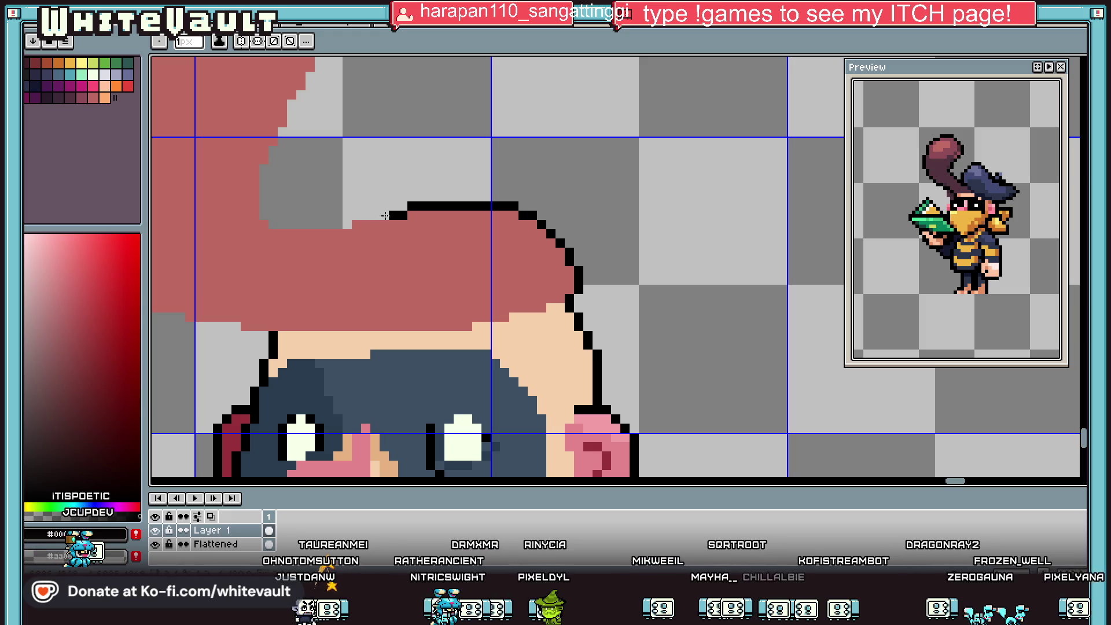
pyautogui.moveTo(410, 203); pyautogui.dragTo(276, 224)
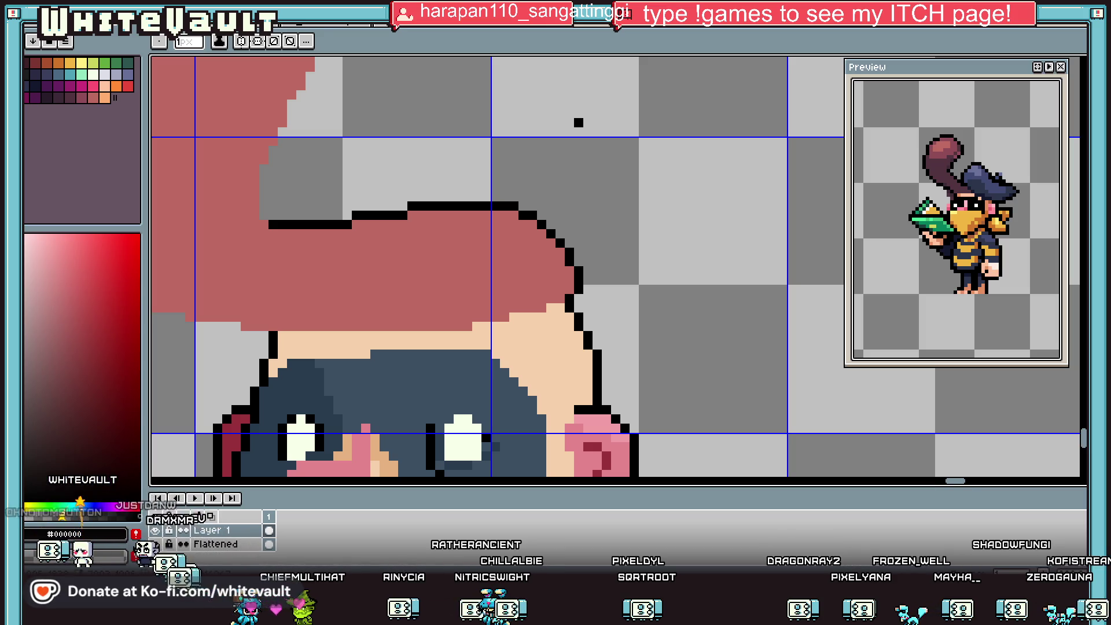
pyautogui.scroll(-3, 578, 122)
pyautogui.scroll(5, 298, 181)
# Outline the inner edge of the hair curl and its vertical side in black.
pyautogui.moveTo(449, 217)
pyautogui.mouseDown()
pyautogui.moveTo(449, 289)
pyautogui.moveTo(457, 203)
pyautogui.moveTo(498, 123)
pyautogui.mouseUp()
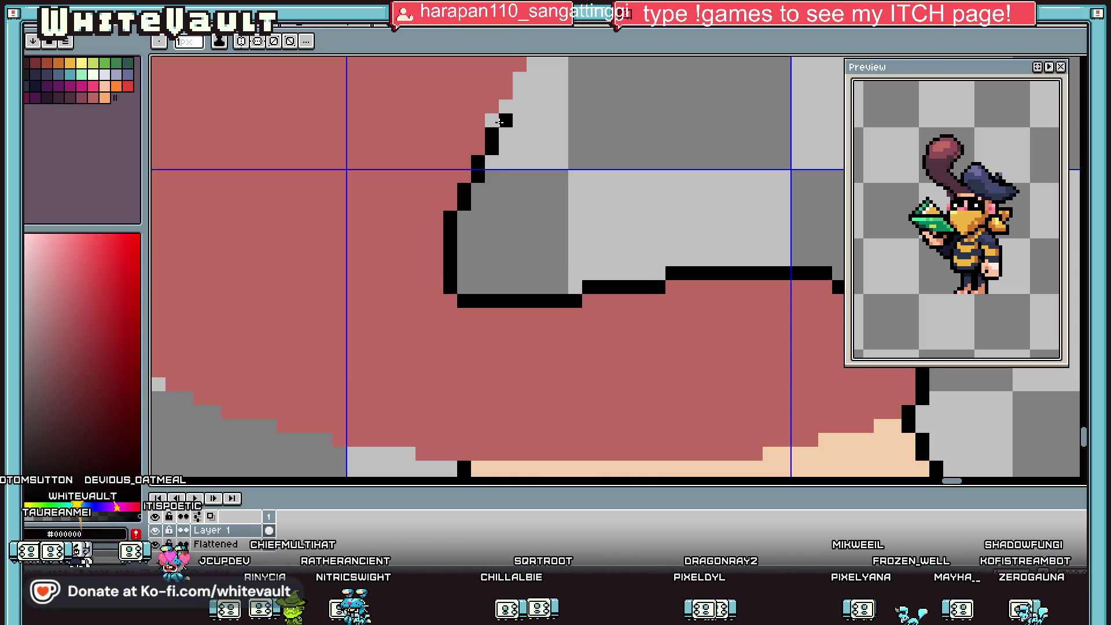
pyautogui.scroll(-3, 497, 123)
pyautogui.scroll(2, 507, 100)
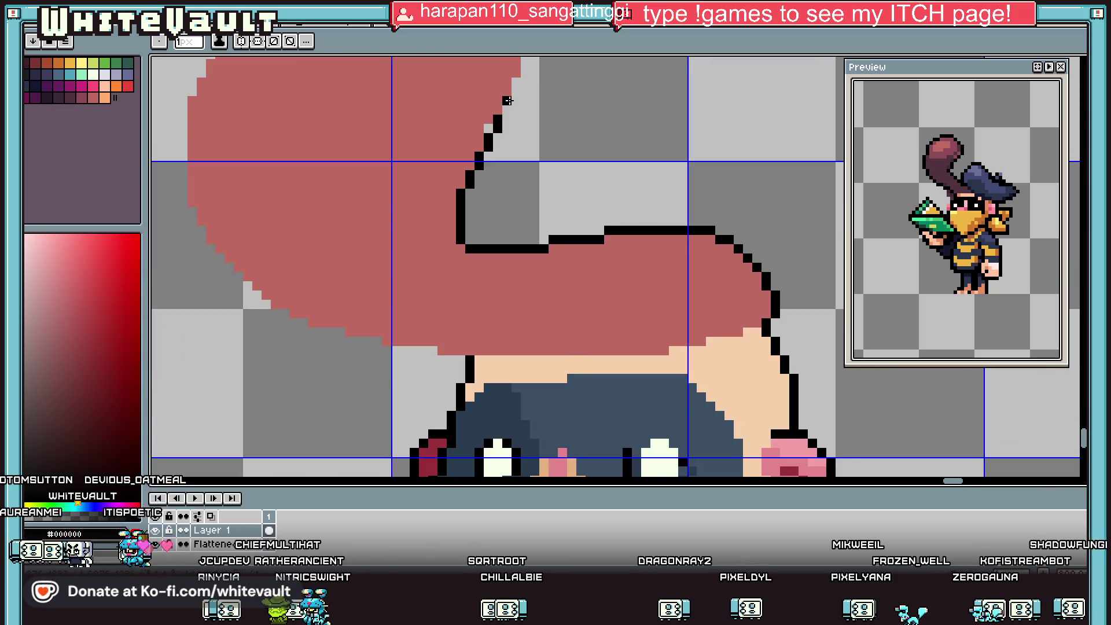
pyautogui.scroll(-3, 507, 100)
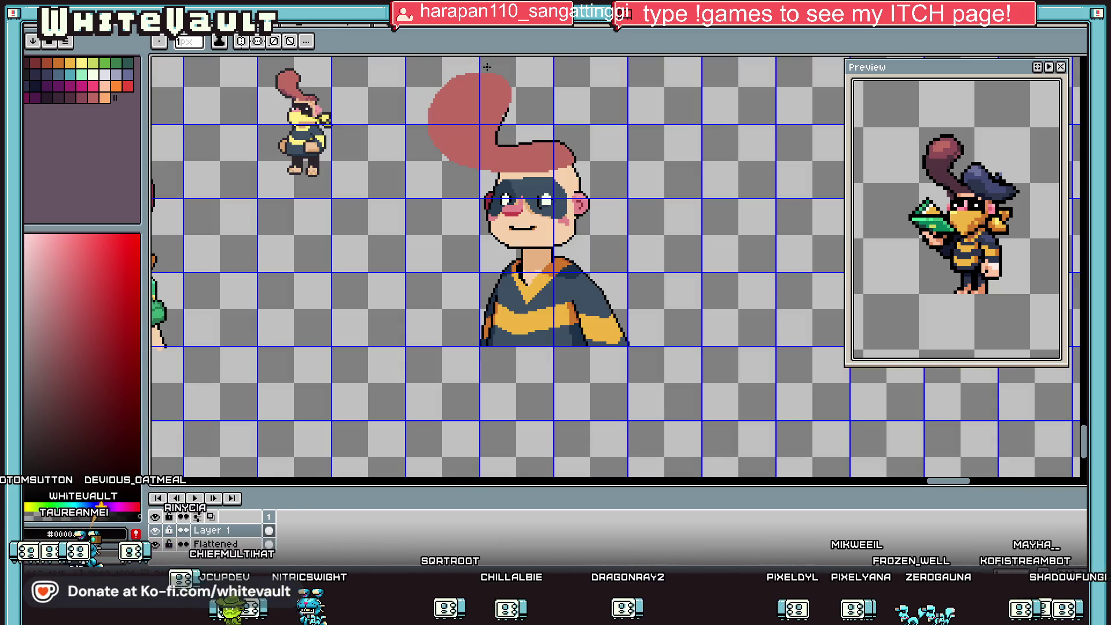
pyautogui.scroll(3, 486, 67)
pyautogui.moveTo(511, 107)
pyautogui.mouseDown()
pyautogui.moveTo(511, 194)
pyautogui.moveTo(498, 223)
pyautogui.mouseUp()
pyautogui.scroll(-2, 498, 94)
pyautogui.scroll(2, 457, 152)
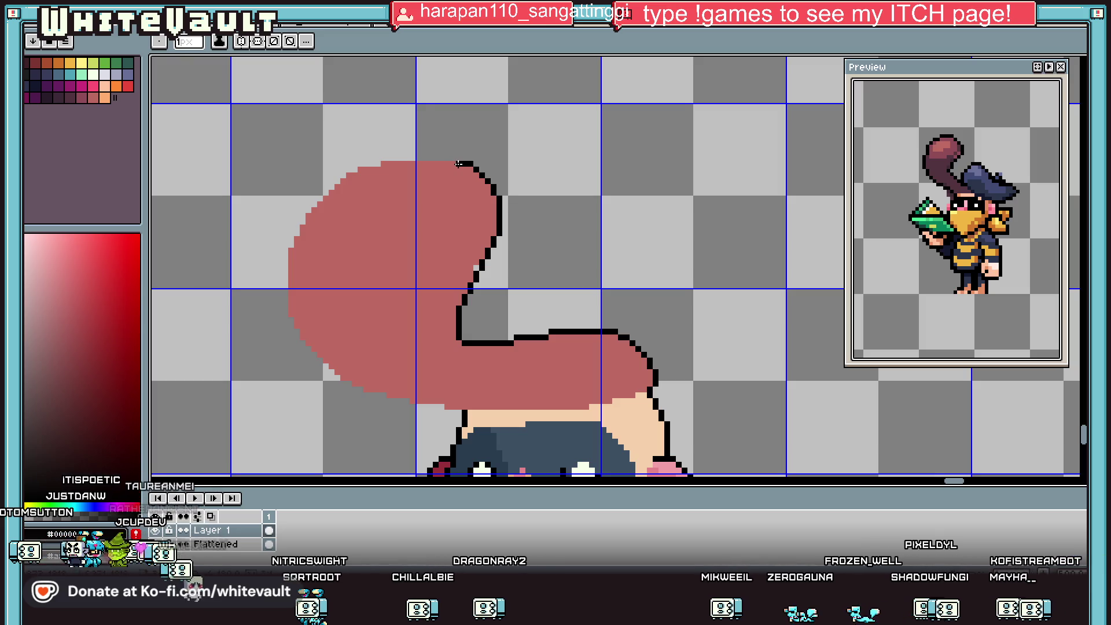
pyautogui.scroll(1, 452, 158)
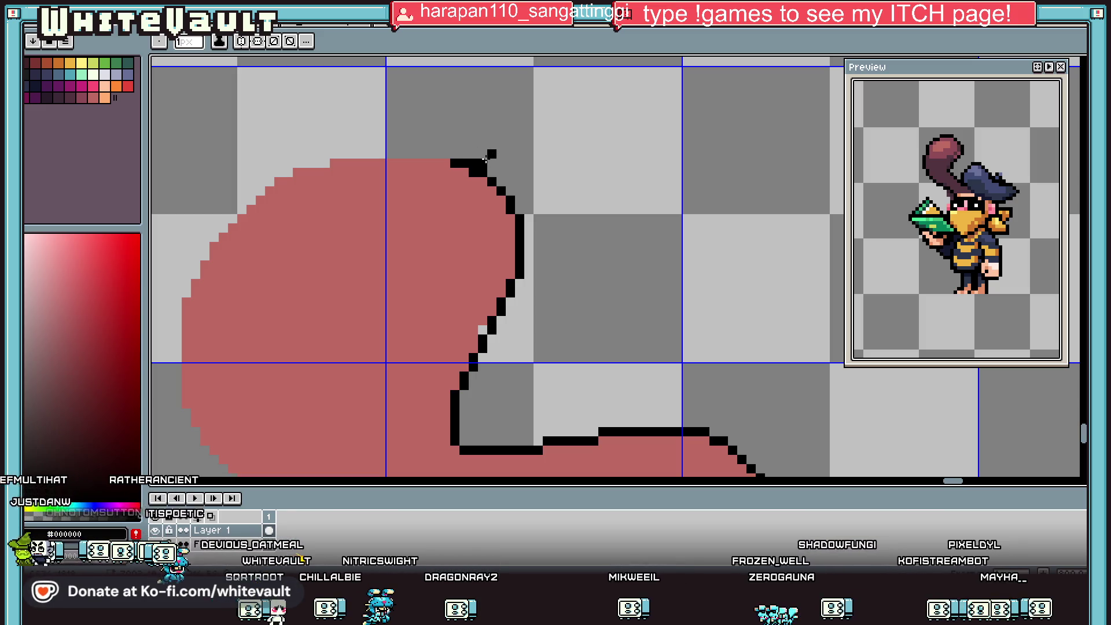
# Redraw the tuft's top outline and outline its upper-left and lower-left edges.
pyautogui.moveTo(484, 159); pyautogui.dragTo(352, 154)
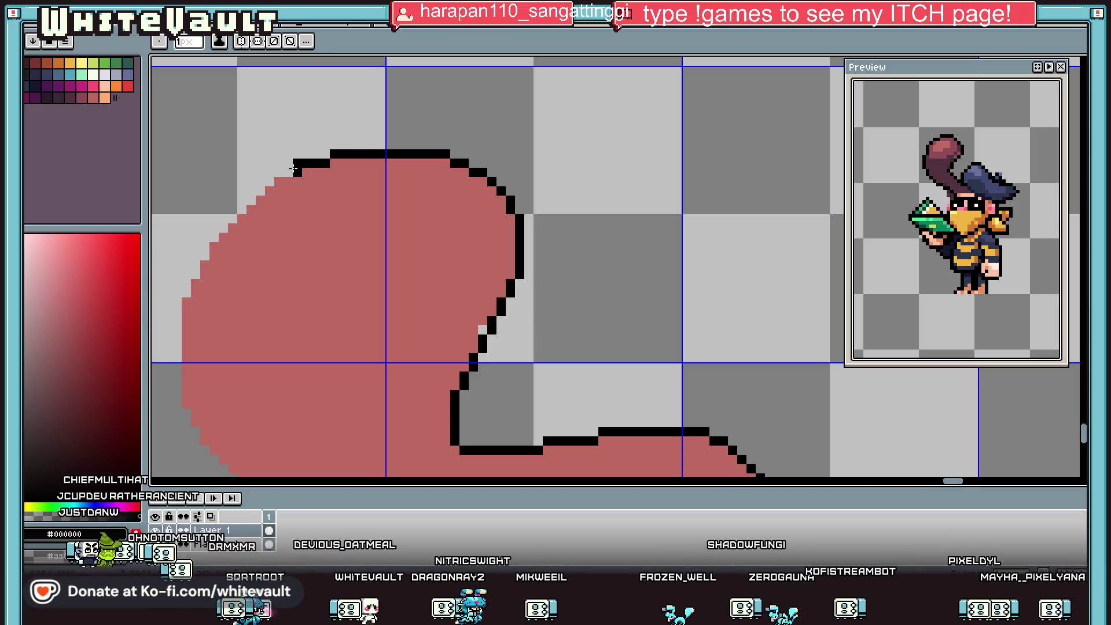
pyautogui.moveTo(268, 182); pyautogui.dragTo(202, 263)
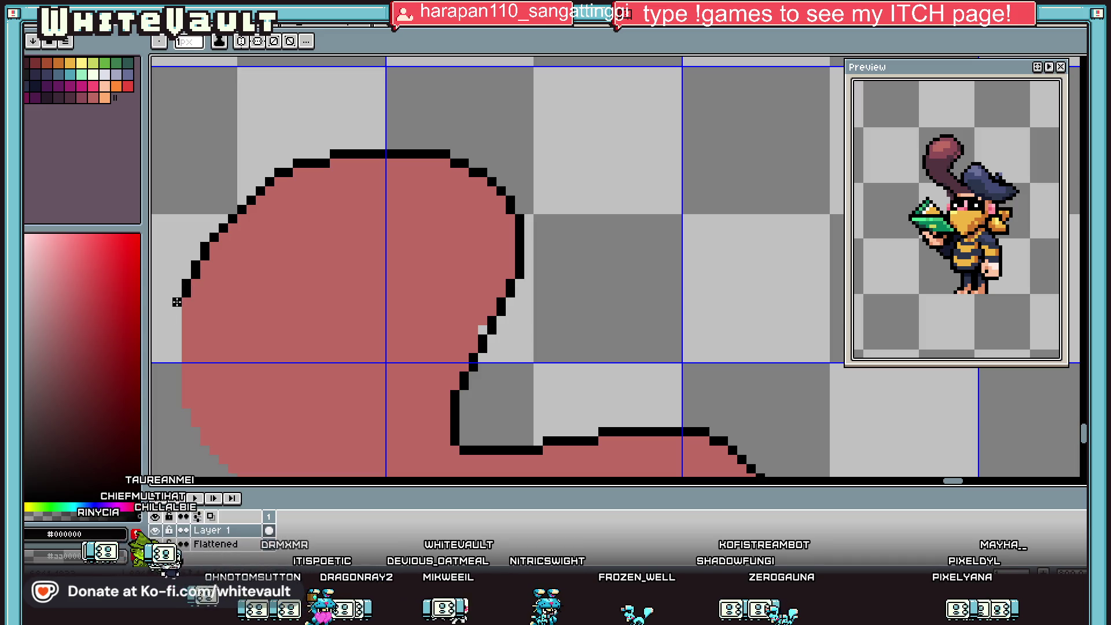
pyautogui.scroll(-5, 177, 302)
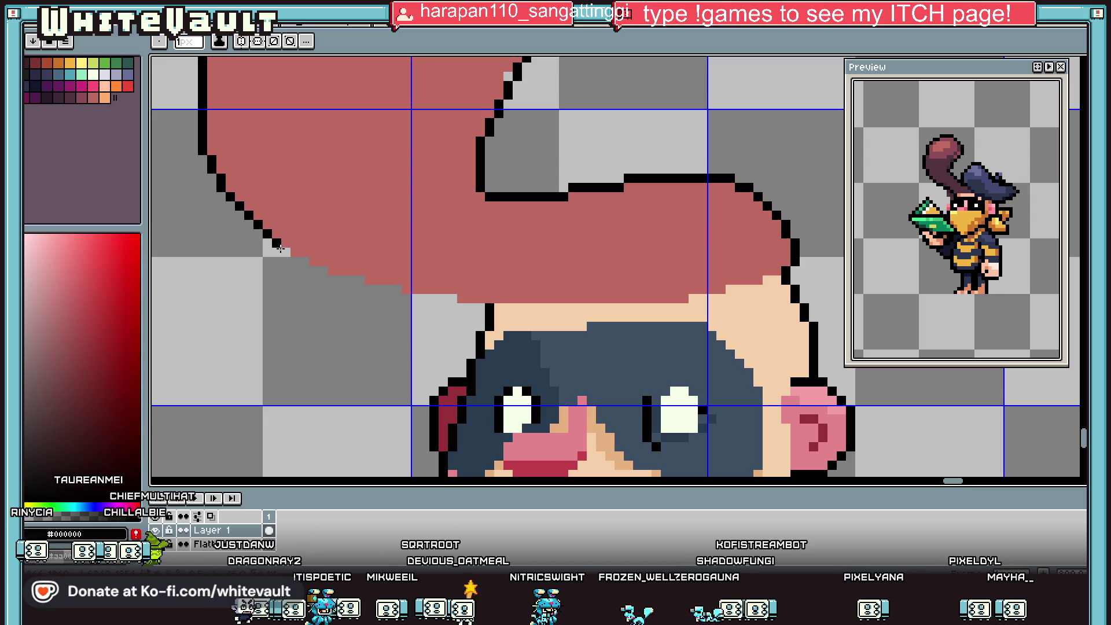
pyautogui.moveTo(296, 262)
pyautogui.mouseDown()
pyautogui.moveTo(460, 307)
pyautogui.moveTo(586, 310)
pyautogui.mouseUp()
pyautogui.scroll(-3, 587, 310)
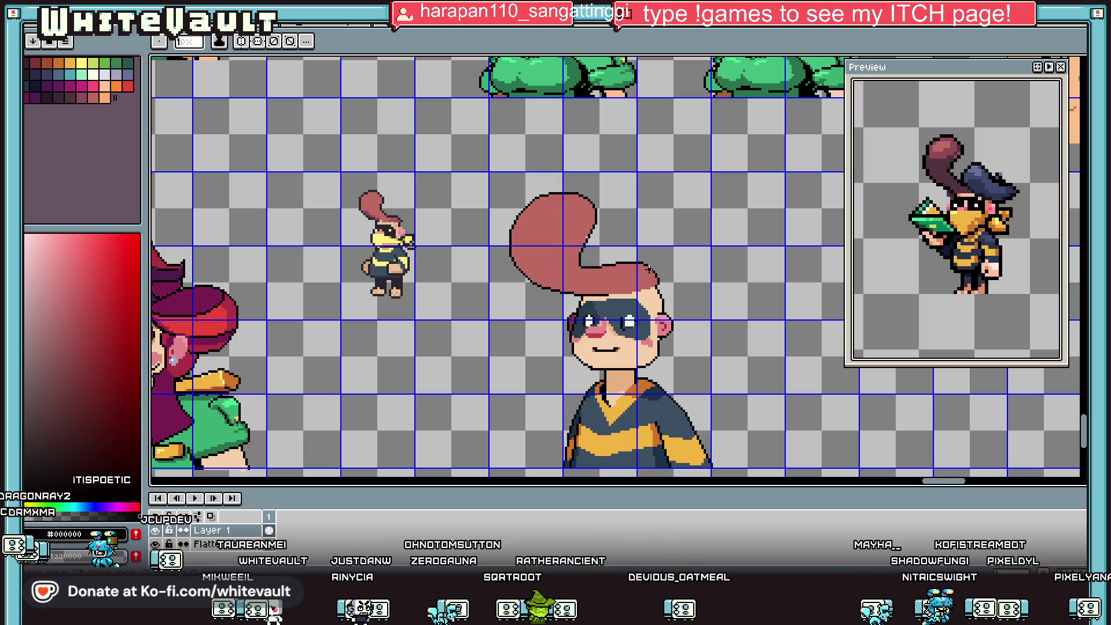
# Eyedrop the mask's dark blue and pencil it over the left eye pixels.
pyautogui.press('i')
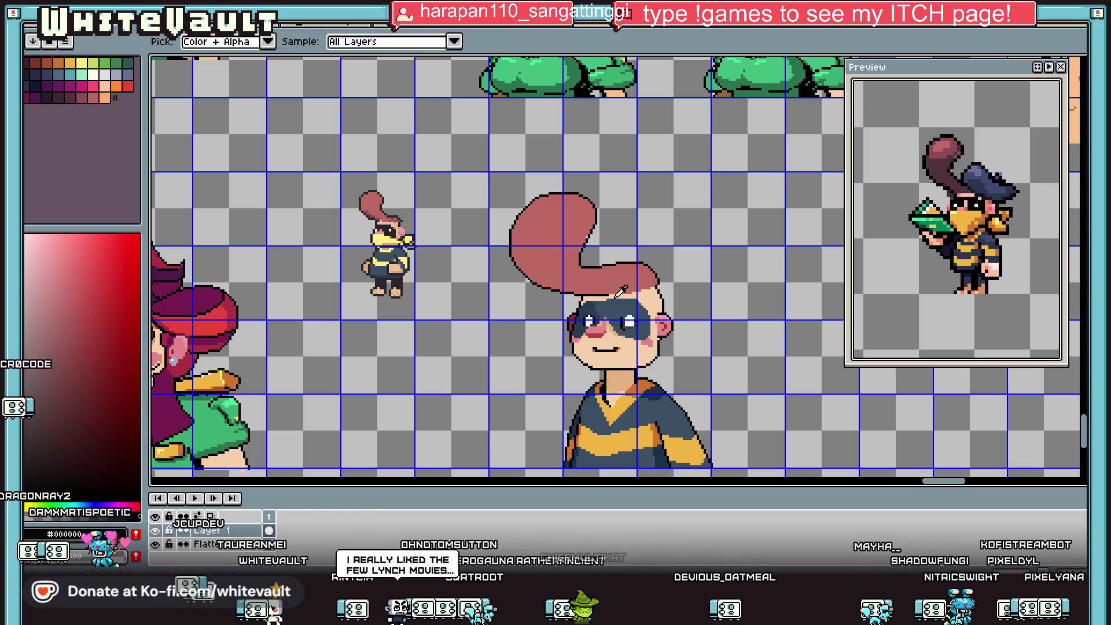
pyautogui.scroll(2, 648, 294)
pyautogui.scroll(-2, 543, 388)
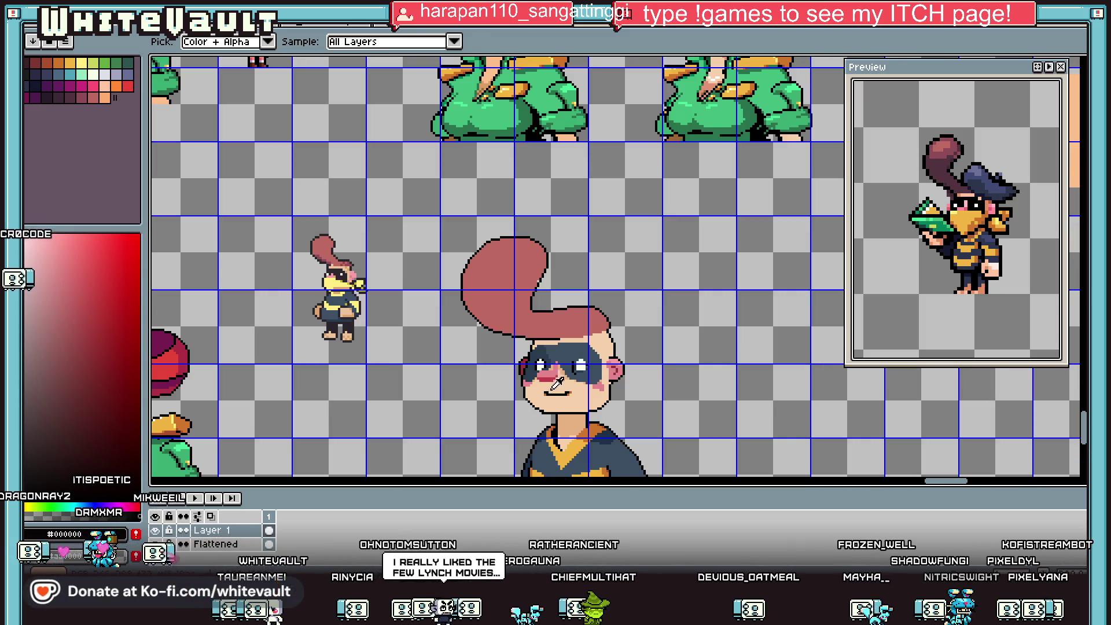
pyautogui.scroll(3, 579, 364)
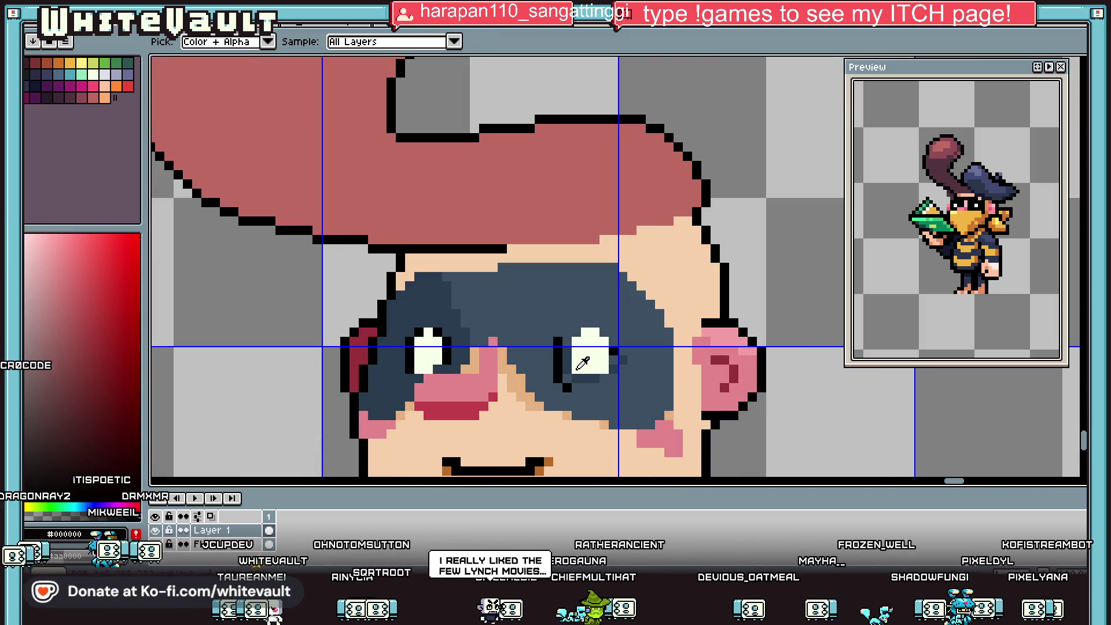
pyautogui.press('b')
pyautogui.scroll(1, 581, 345)
pyautogui.keyDown('alt'); pyautogui.click(561, 332); pyautogui.keyUp('alt')
pyautogui.moveTo(588, 335)
pyautogui.mouseDown()
pyautogui.moveTo(590, 396)
pyautogui.moveTo(617, 385)
pyautogui.mouseUp()
pyautogui.moveTo(537, 301)
pyautogui.mouseDown()
pyautogui.moveTo(564, 448)
pyautogui.moveTo(689, 420)
pyautogui.mouseUp()
# Darken the pixels beside the left eye with the darker mask blue and cover a white eye pixel.
pyautogui.scroll(-2, 689, 420)
pyautogui.scroll(2, 419, 405)
pyautogui.moveTo(445, 347); pyautogui.dragTo(419, 417)
pyautogui.click(416, 350)
pyautogui.hotkey('ctrl', 'z')
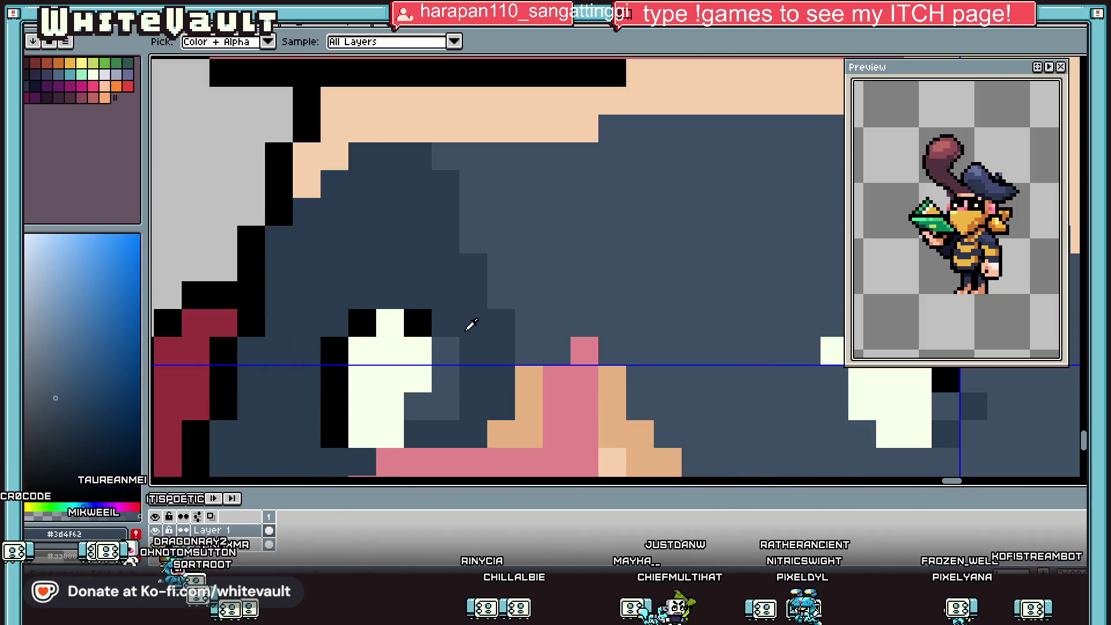
pyautogui.keyDown('alt'); pyautogui.click(466, 322); pyautogui.keyUp('alt')
pyautogui.moveTo(446, 341); pyautogui.dragTo(446, 405)
pyautogui.moveTo(418, 322); pyautogui.dragTo(426, 371)
pyautogui.click(389, 431)
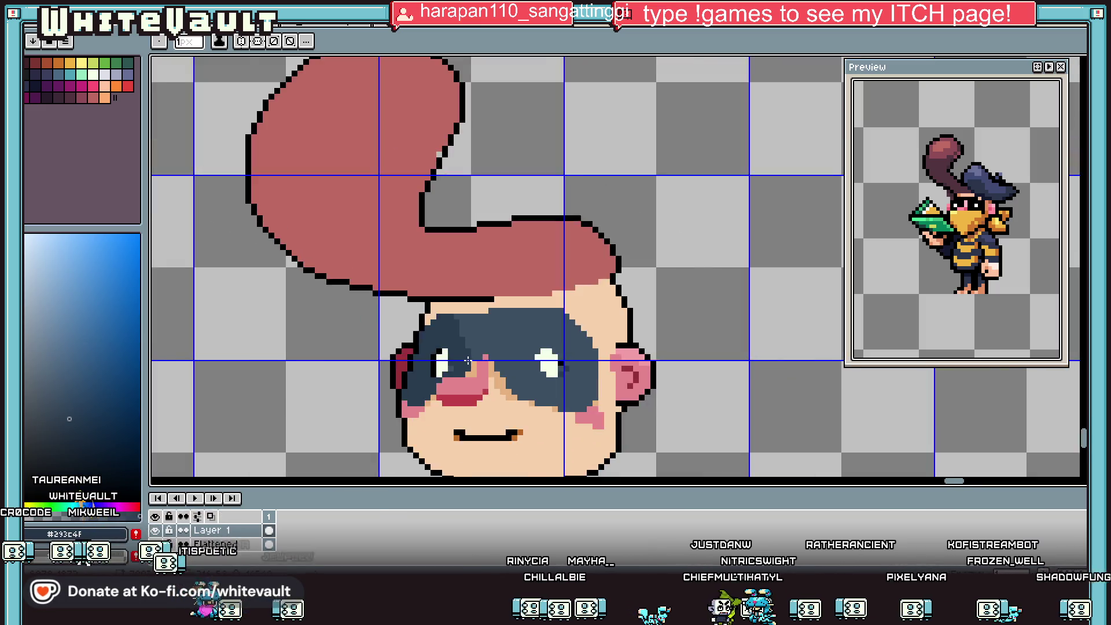
# Undo the accidental dark-blue bucket fill and bring up the Layer 1 options.
pyautogui.scroll(-4, 489, 380)
pyautogui.scroll(4, 489, 376)
pyautogui.press('g')
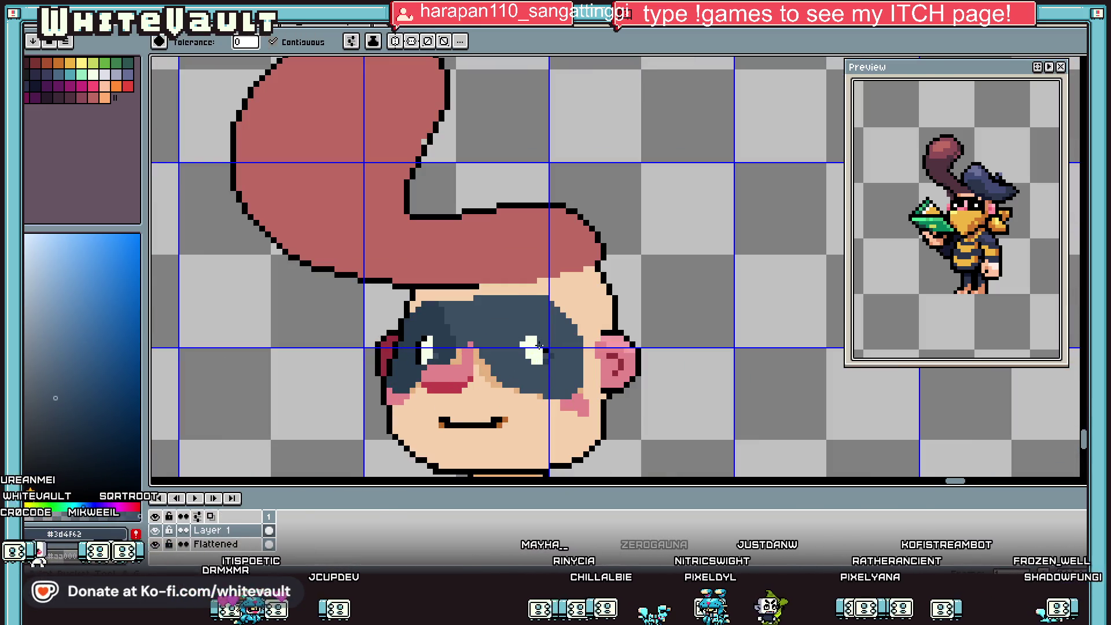
pyautogui.click(636, 376)
pyautogui.hotkey('ctrl', 'z')
pyautogui.rightClick(231, 530)
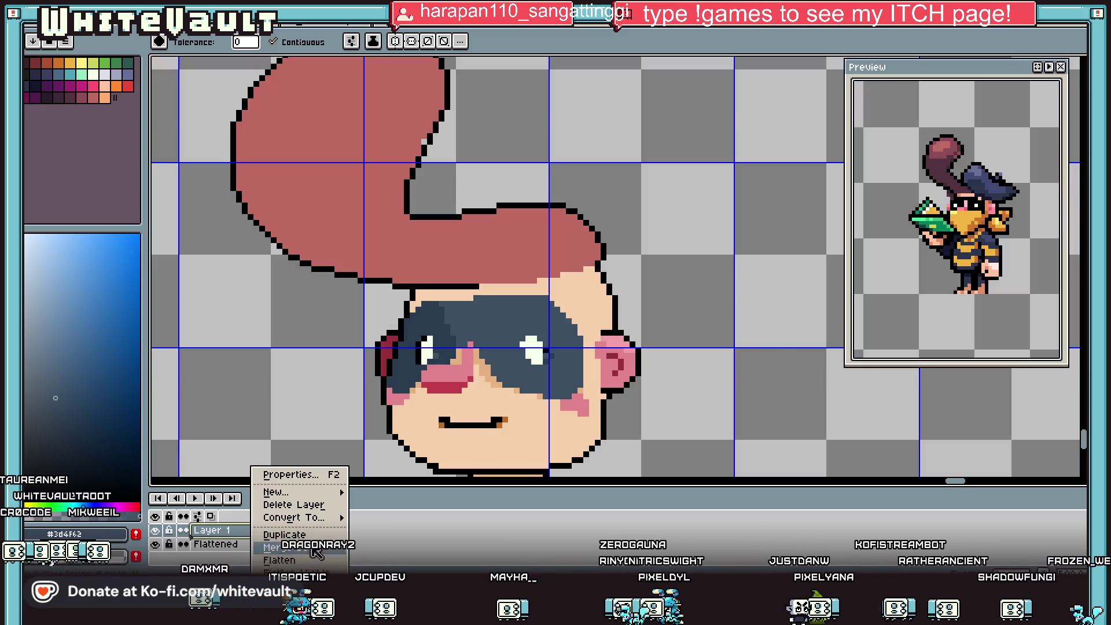
# Delete Layer 1, leaving only the Flattened layer.
pyautogui.click(266, 496)
pyautogui.press('-')
pyautogui.scroll(3, 483, 340)
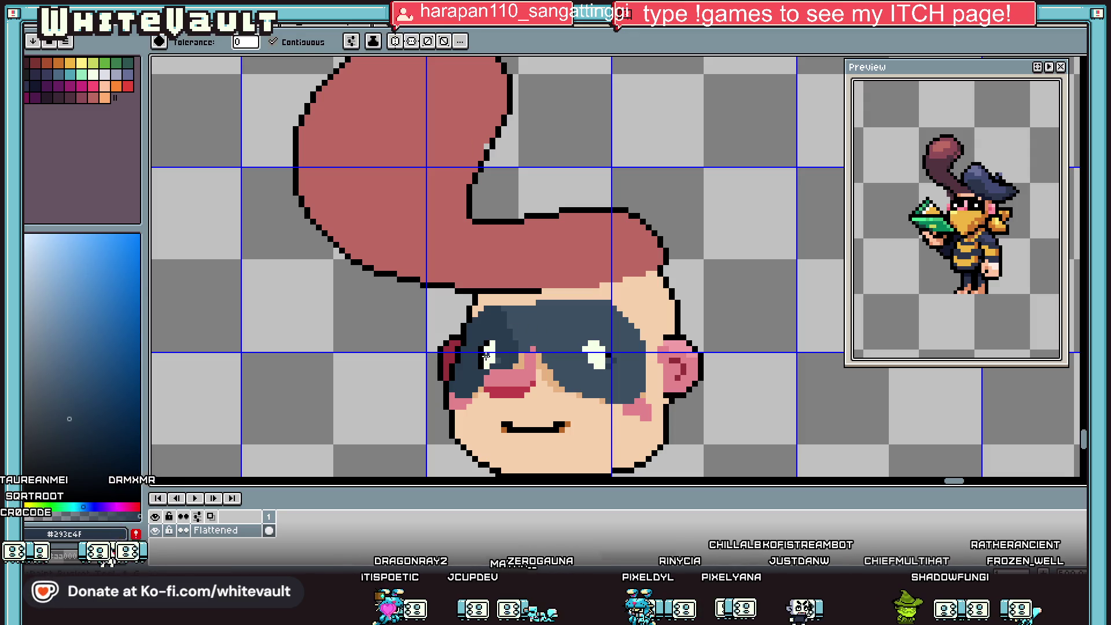
pyautogui.scroll(3, 480, 329)
# Bucket-fill the white eye highlight with dark blue.
pyautogui.press('b')
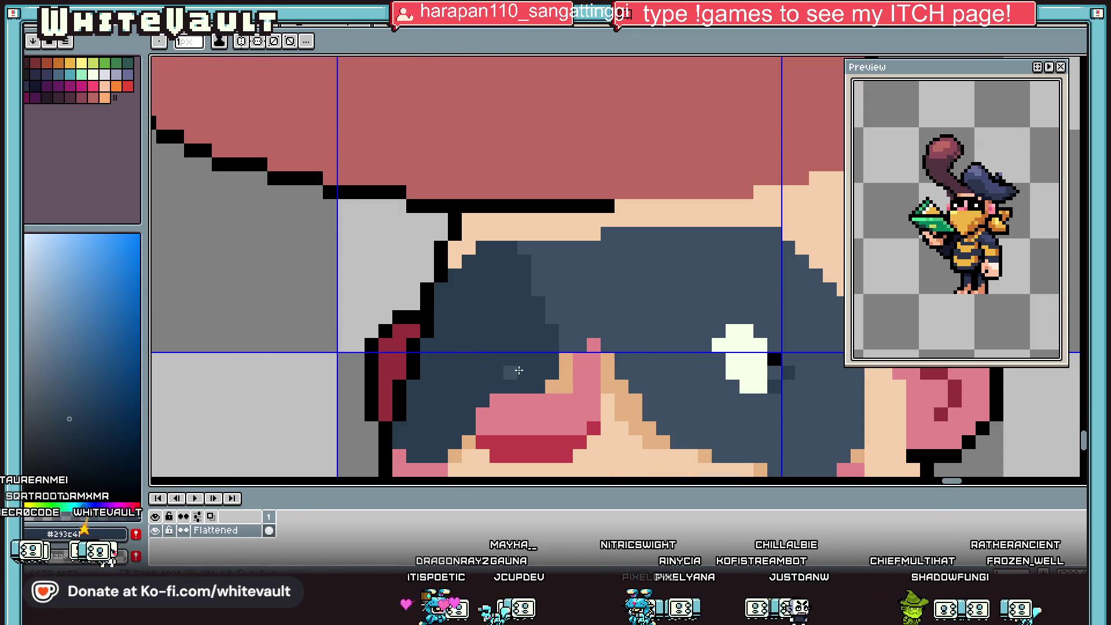
pyautogui.press('g')
pyautogui.click(760, 353)
pyautogui.press('i')
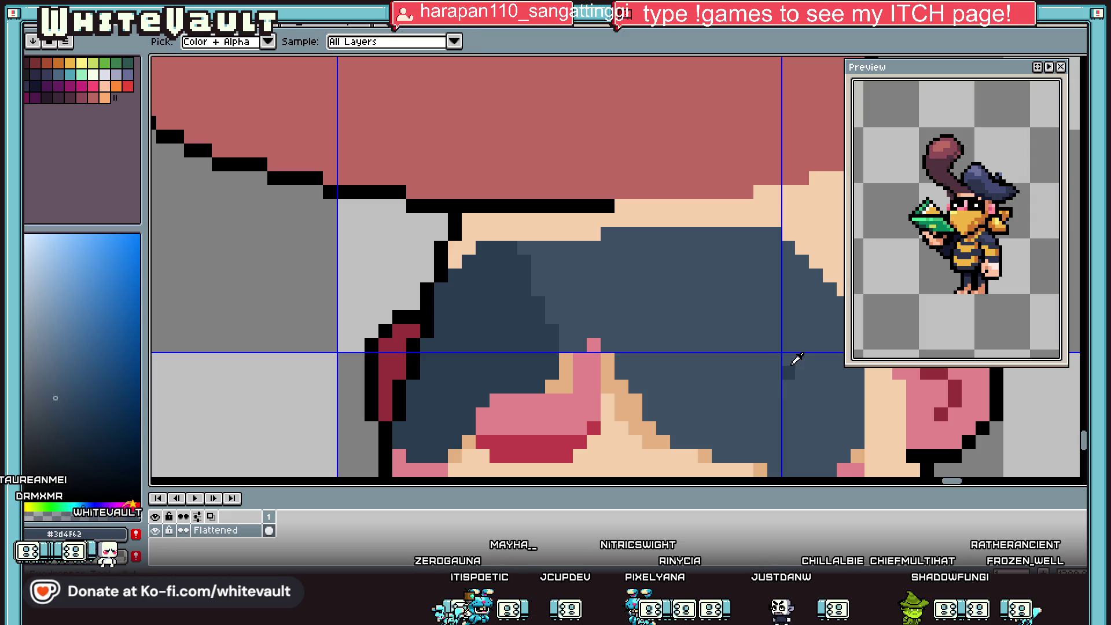
pyautogui.scroll(-5, 793, 370)
pyautogui.scroll(2, 806, 386)
pyautogui.scroll(3, 678, 306)
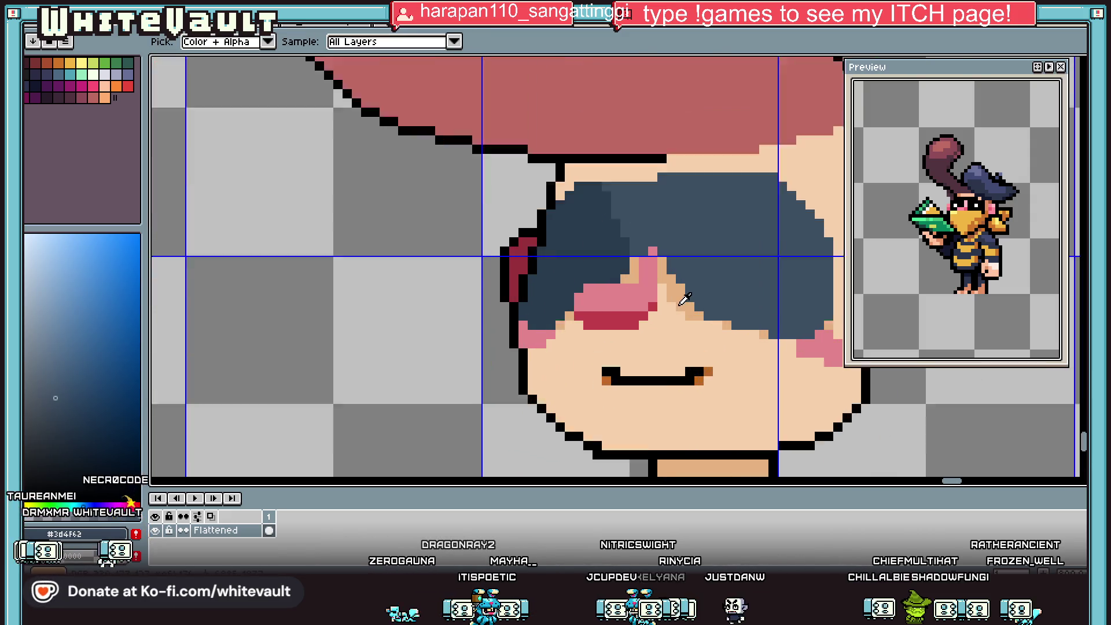
# Sample the tan skin shade and remove the mouth line from the face.
pyautogui.click(684, 268)
pyautogui.press('b')
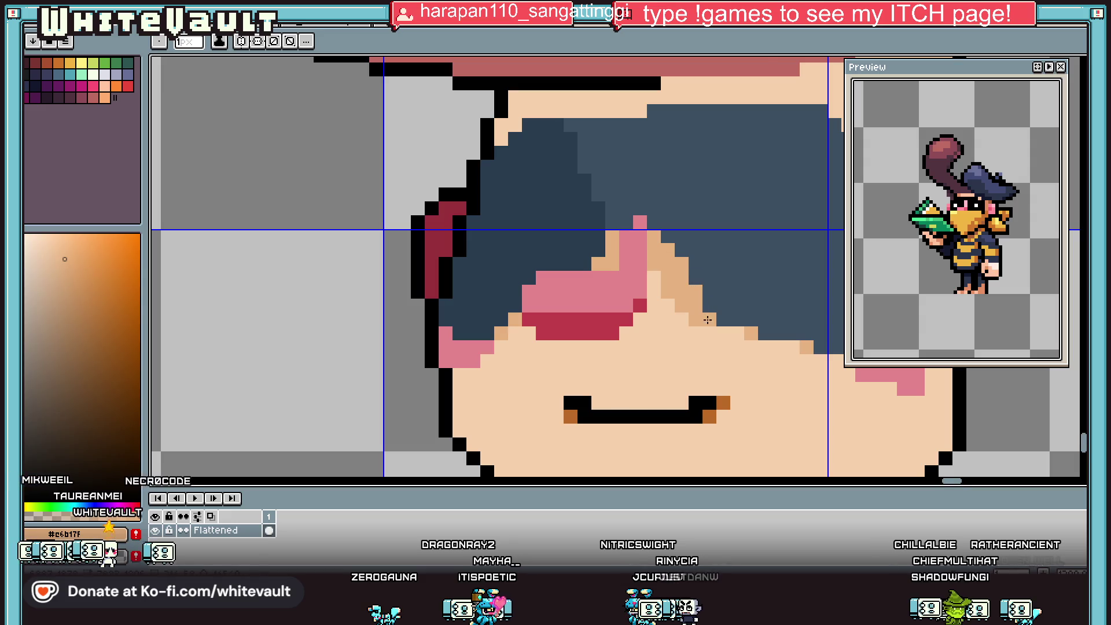
pyautogui.scroll(-5, 707, 315)
pyautogui.scroll(4, 715, 347)
pyautogui.press('i')
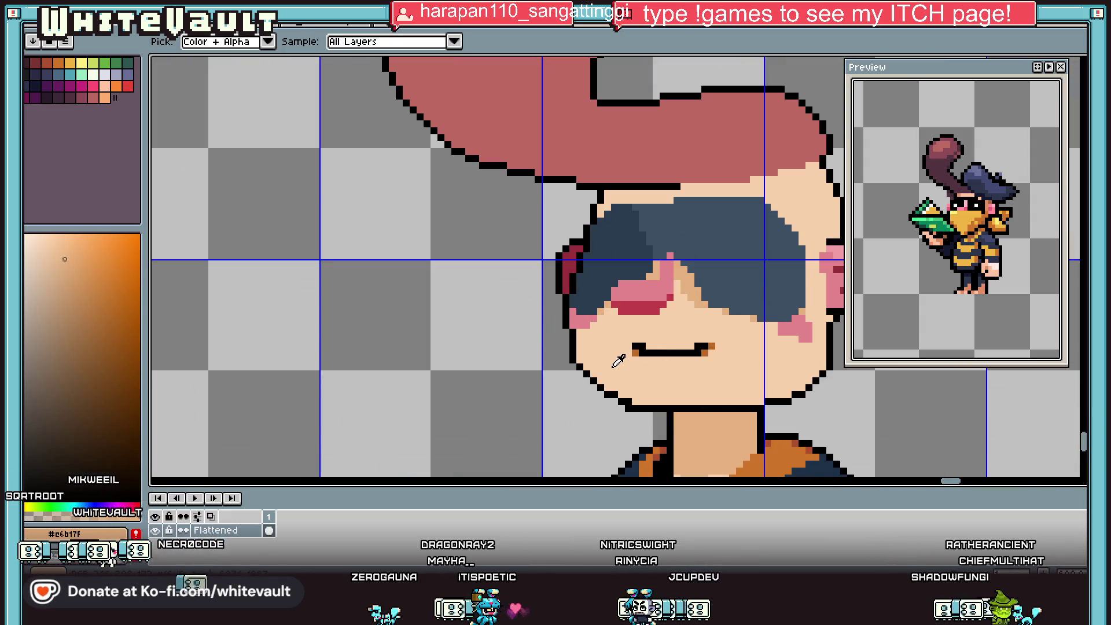
pyautogui.press('b')
pyautogui.hotkey('ctrl', 'z')
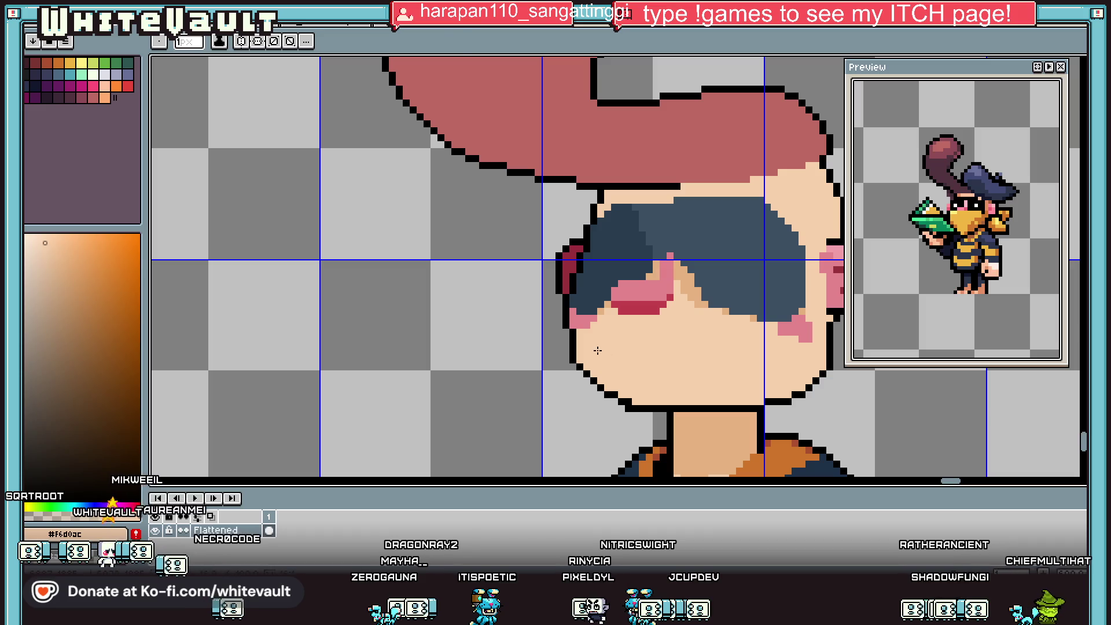
# Eyedrop black and draw the outline under the mouth plus a small mark beside it.
pyautogui.press('i')
pyautogui.scroll(-5, 703, 341)
pyautogui.scroll(5, 707, 313)
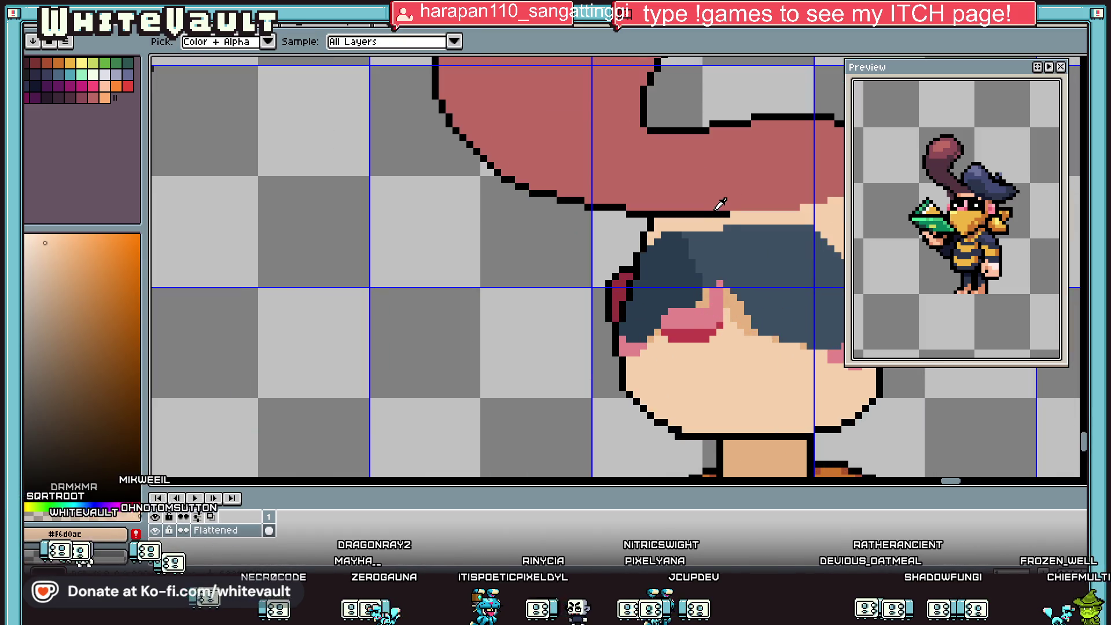
pyautogui.click(719, 213)
pyautogui.press('b')
pyautogui.scroll(2, 702, 302)
pyautogui.moveTo(721, 266)
pyautogui.mouseDown()
pyautogui.moveTo(719, 305)
pyautogui.moveTo(642, 305)
pyautogui.mouseUp()
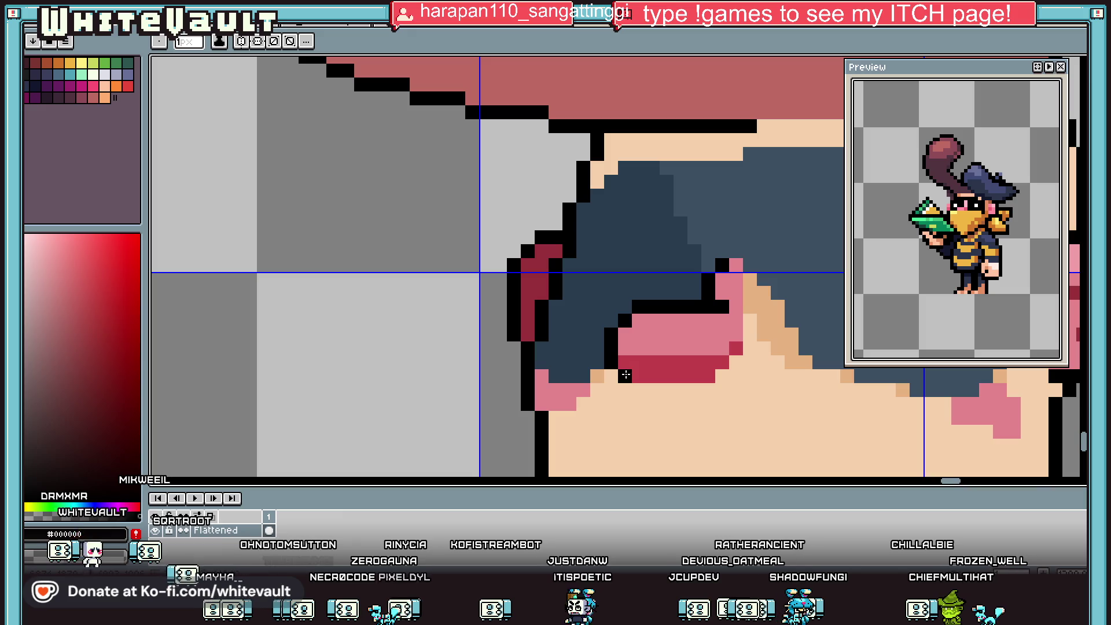
pyautogui.moveTo(625, 376); pyautogui.dragTo(722, 390)
pyautogui.click(736, 375)
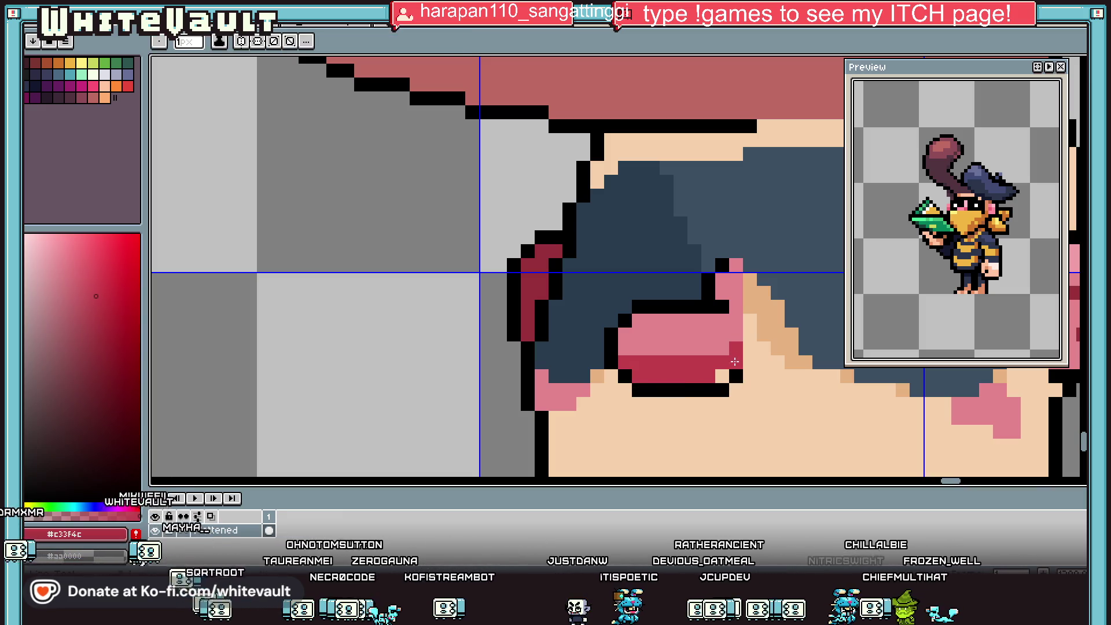
pyautogui.press('alt')
pyautogui.scroll(-3, 752, 347)
pyautogui.scroll(2, 766, 343)
pyautogui.scroll(-2, 687, 330)
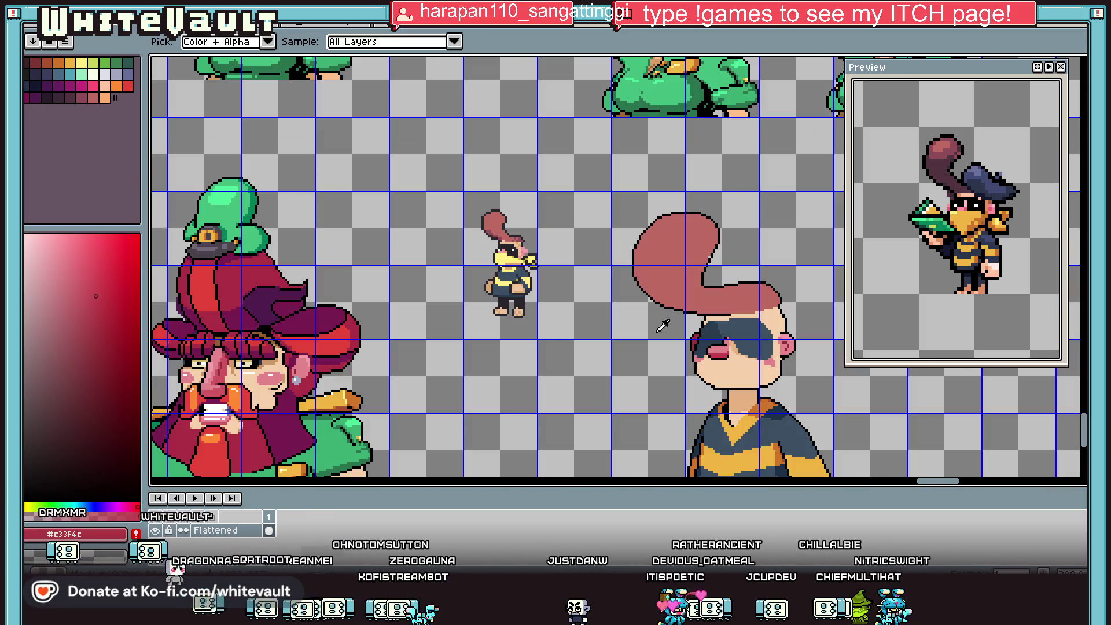
# Touch up the mouth corner with two red pixels and black outline pixels.
pyautogui.keyDown('alt'); pyautogui.click(717, 349); pyautogui.keyUp('alt')
pyautogui.scroll(2, 696, 347)
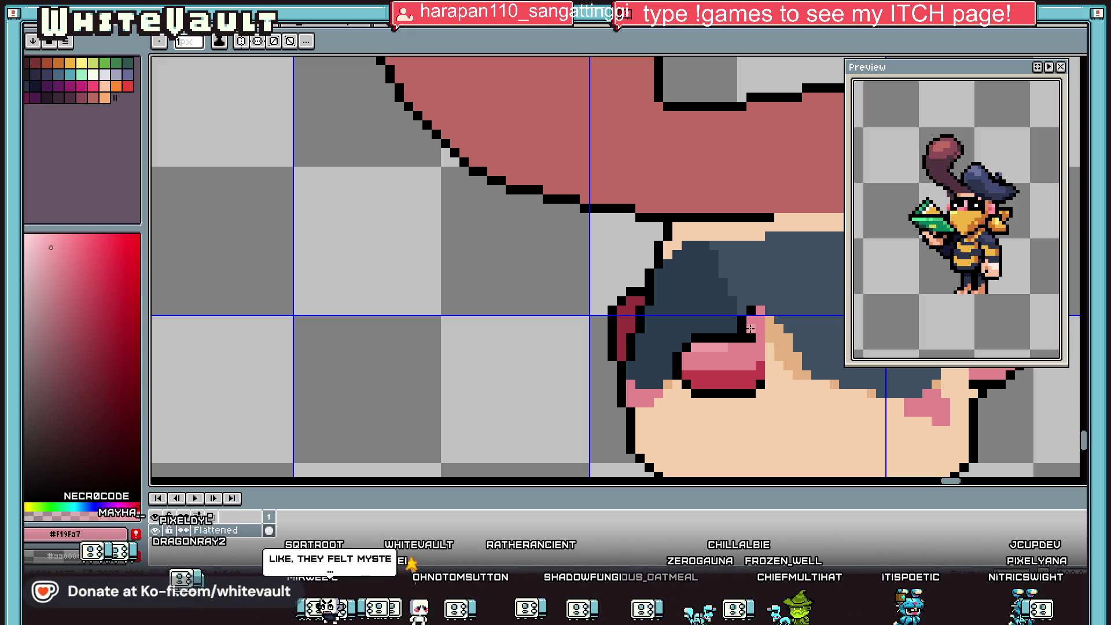
pyautogui.press('i')
pyautogui.scroll(-4, 744, 324)
pyautogui.scroll(6, 734, 347)
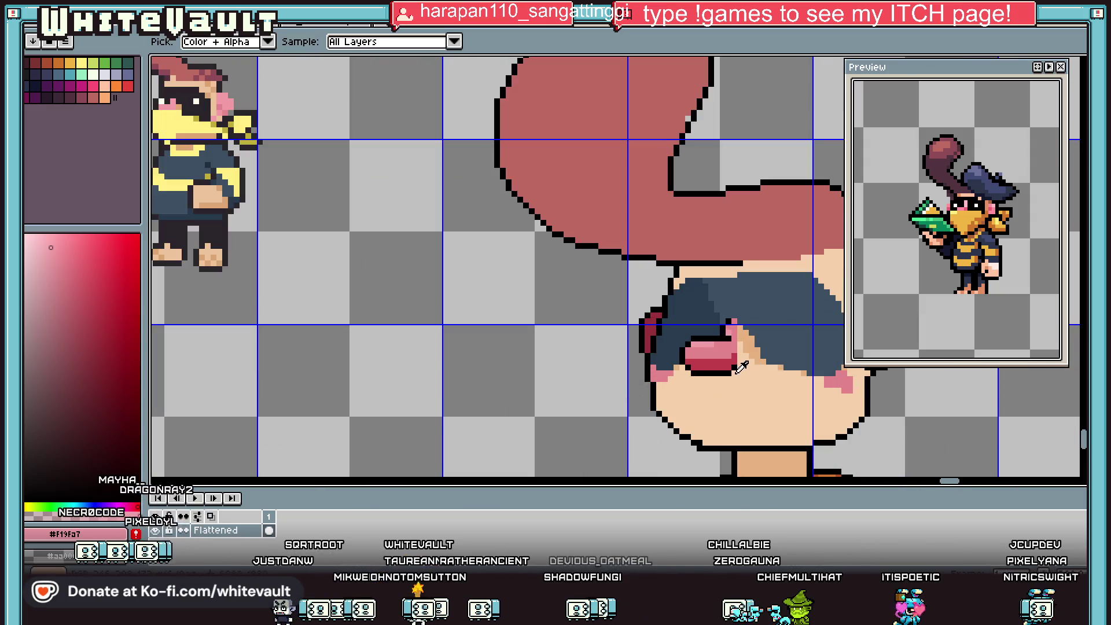
pyautogui.keyDown('alt'); pyautogui.click(726, 338); pyautogui.keyUp('alt')
pyautogui.click(745, 317)
pyautogui.click(752, 347)
pyautogui.keyDown('alt'); pyautogui.click(727, 370); pyautogui.keyUp('alt')
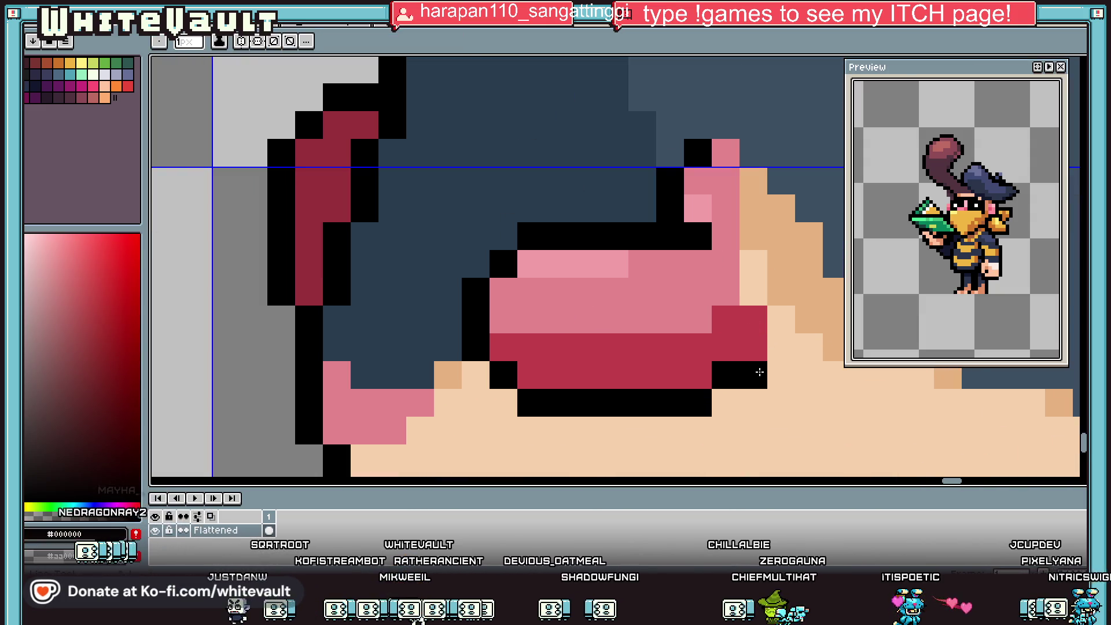
pyautogui.click(756, 373)
pyautogui.click(725, 402)
pyautogui.keyDown('alt'); pyautogui.click(725, 336); pyautogui.keyUp('alt')
# Sample the tan skin colour and pencil tan pixels along the skin edge.
pyautogui.keyDown('alt'); pyautogui.click(699, 307); pyautogui.keyUp('alt')
pyautogui.scroll(-5, 752, 336)
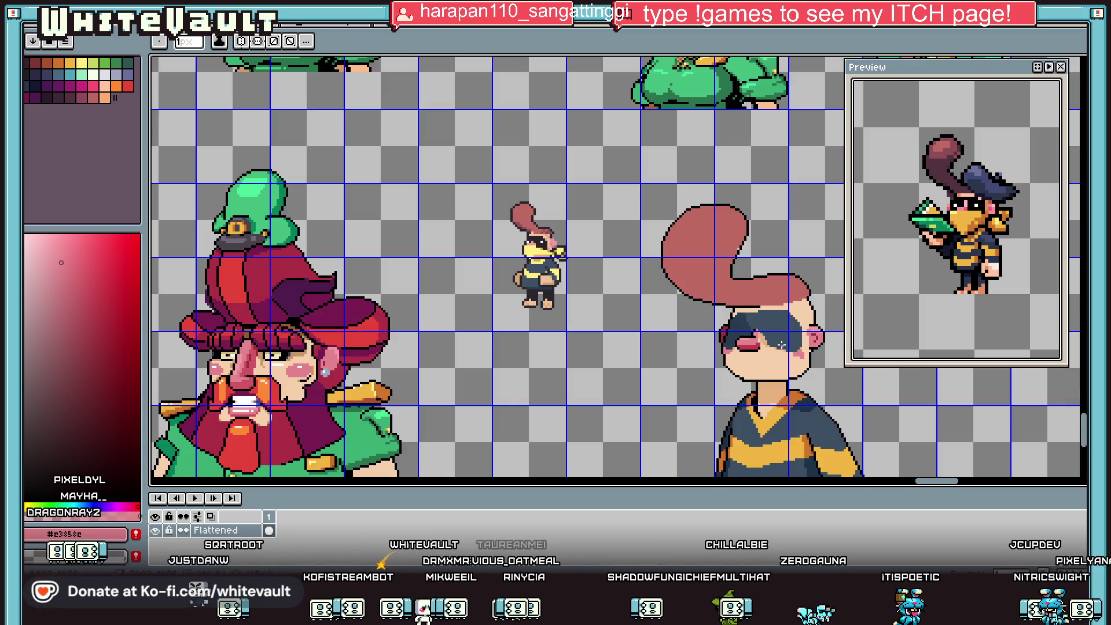
pyautogui.scroll(3, 784, 359)
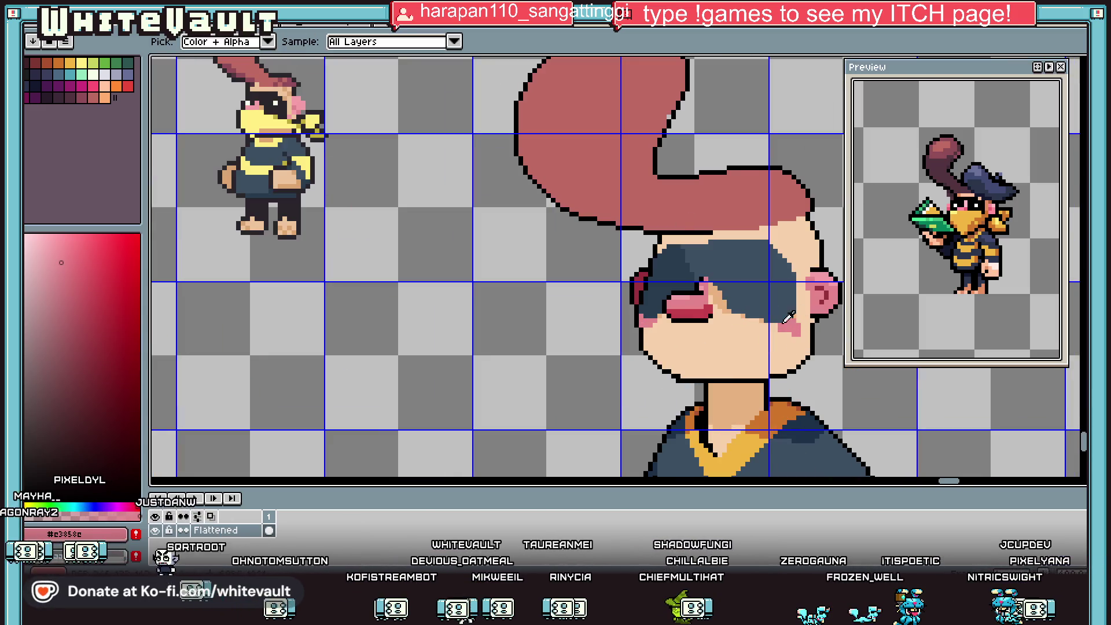
pyautogui.scroll(2, 805, 313)
pyautogui.keyDown('alt'); pyautogui.click(662, 331); pyautogui.keyUp('alt')
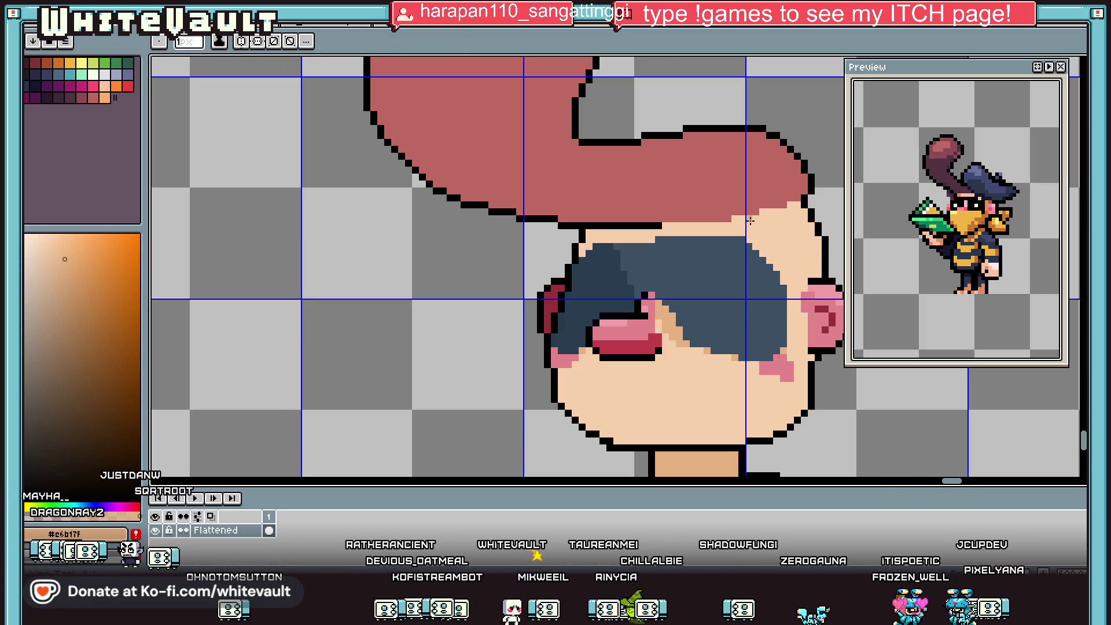
pyautogui.scroll(1, 746, 222)
pyautogui.moveTo(738, 215); pyautogui.dragTo(738, 229)
# Bucket-fill two light skin areas beside the mask with tan.
pyautogui.scroll(-3, 765, 256)
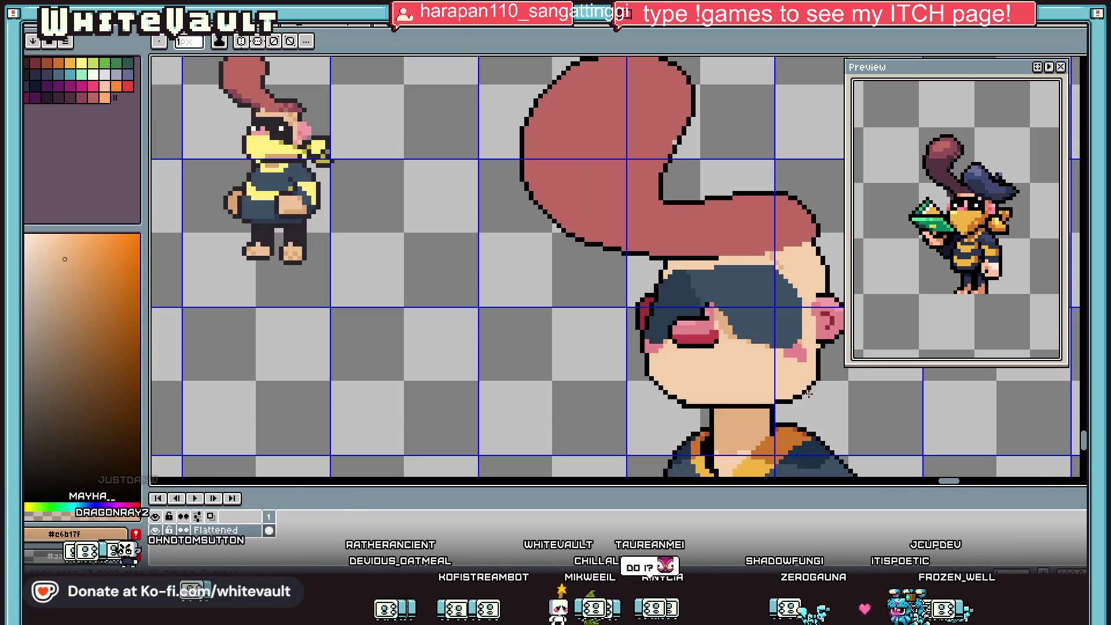
pyautogui.moveTo(694, 321); pyautogui.dragTo(569, 271)
pyautogui.scroll(1, 599, 275)
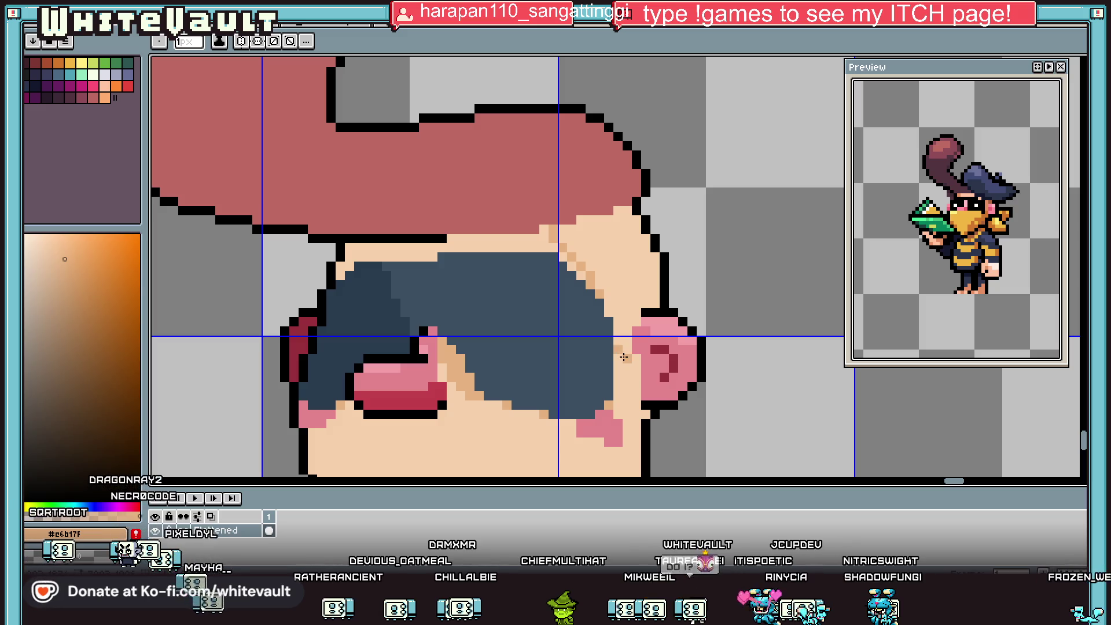
pyautogui.press('g')
pyautogui.click(624, 347)
pyautogui.scroll(-1, 624, 347)
pyautogui.scroll(1, 607, 254)
pyautogui.click(543, 256)
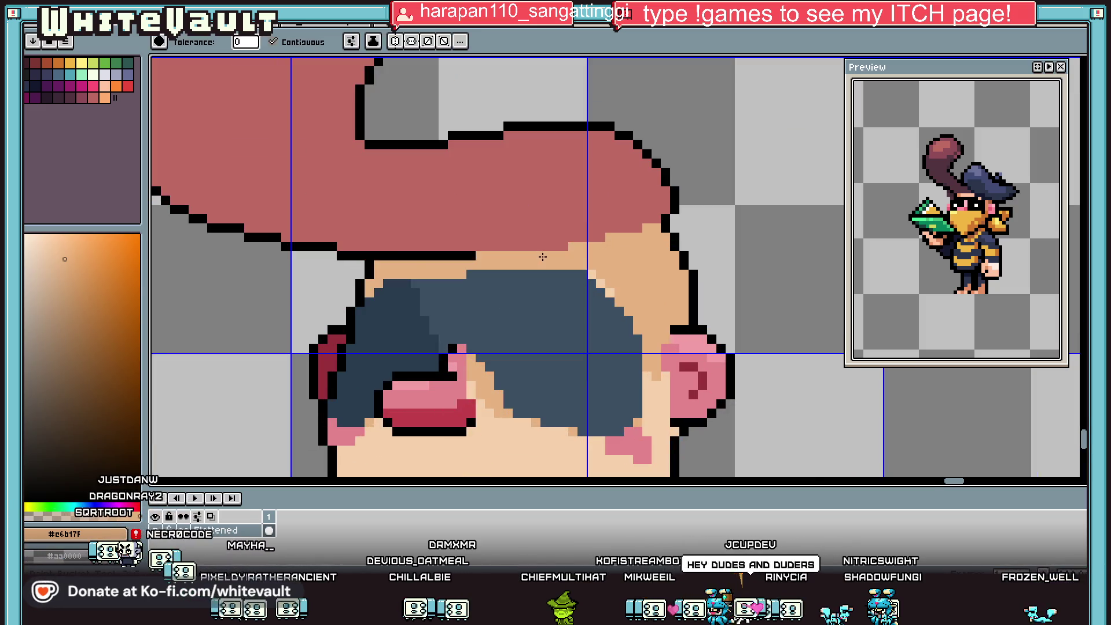
# Pick orange and bucket-fill the forehead shading under the hair.
pyautogui.scroll(-2, 542, 256)
pyautogui.scroll(1, 567, 220)
pyautogui.press('i')
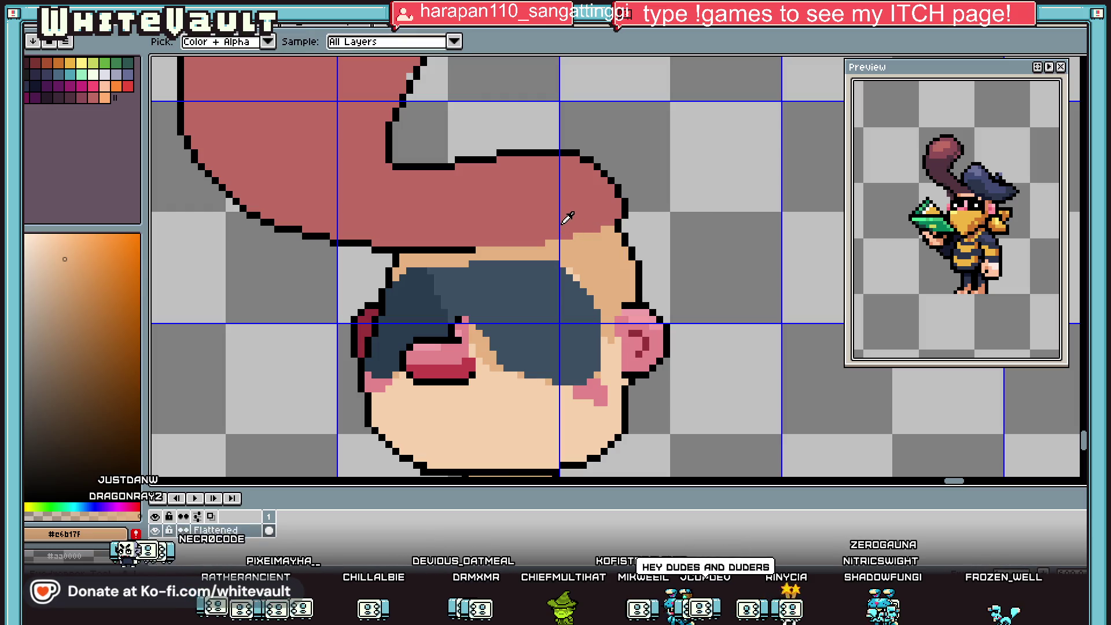
pyautogui.click(567, 218)
pyautogui.click(104, 97)
pyautogui.press('g')
pyautogui.scroll(-2, 615, 271)
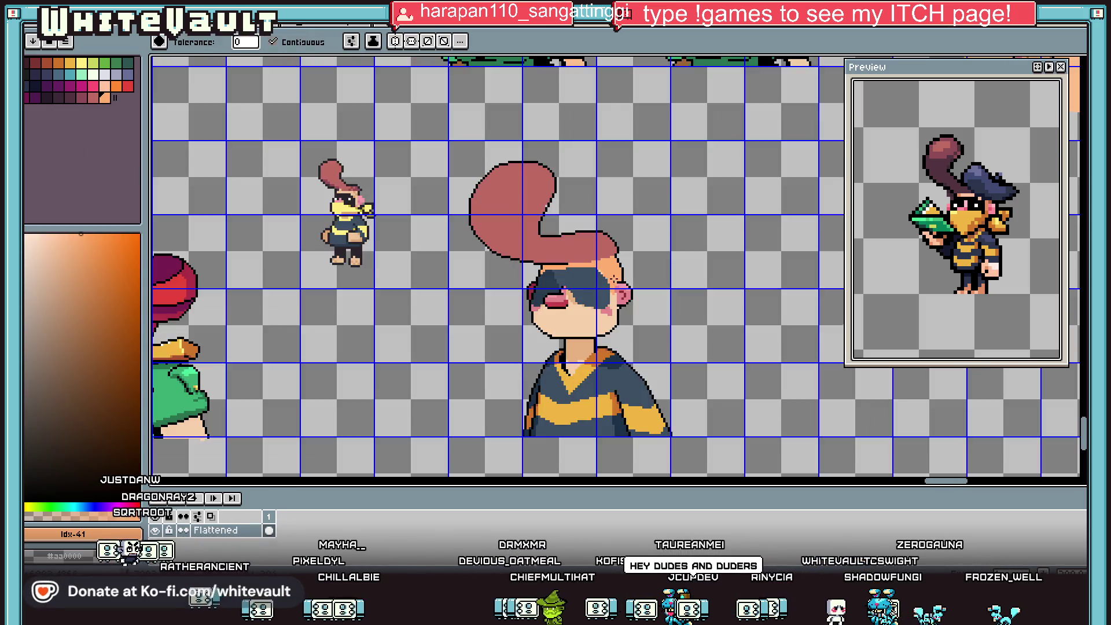
pyautogui.scroll(-2, 614, 273)
pyautogui.scroll(5, 611, 267)
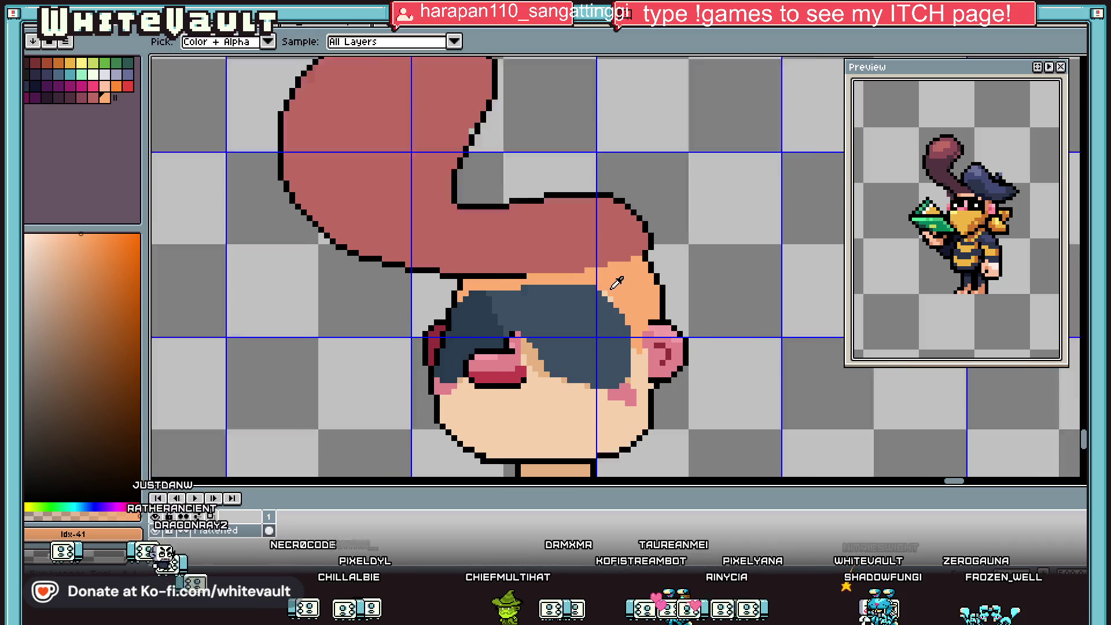
# Pencil a hair-coloured checker dither down the orange forehead shading.
pyautogui.press('i')
pyautogui.click(608, 232)
pyautogui.press('b')
pyautogui.scroll(2, 628, 263)
pyautogui.click(664, 270)
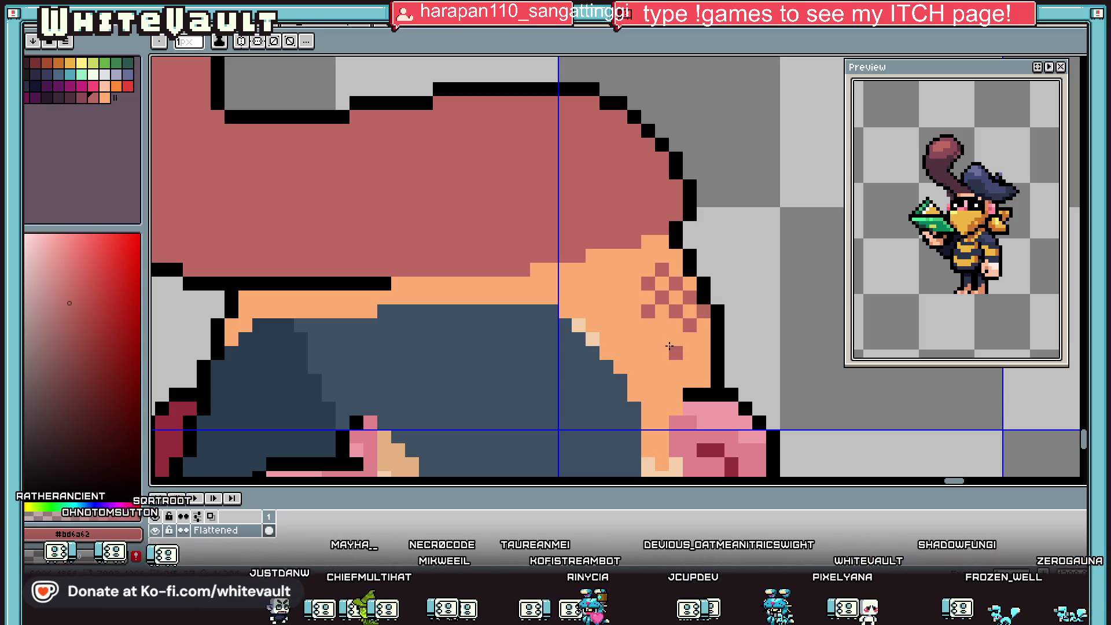
pyautogui.click(675, 338)
pyautogui.click(662, 352)
pyautogui.click(675, 366)
pyautogui.click(702, 339)
pyautogui.click(703, 366)
pyautogui.click(689, 380)
pyautogui.click(675, 394)
pyautogui.click(661, 408)
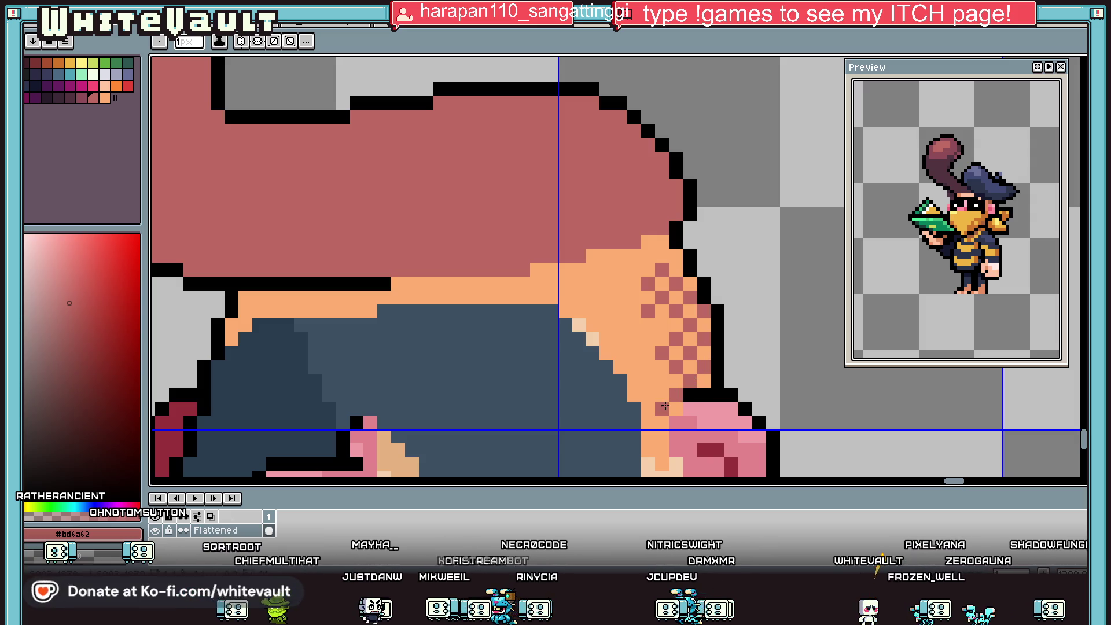
pyautogui.scroll(-2, 664, 406)
pyautogui.scroll(1, 530, 263)
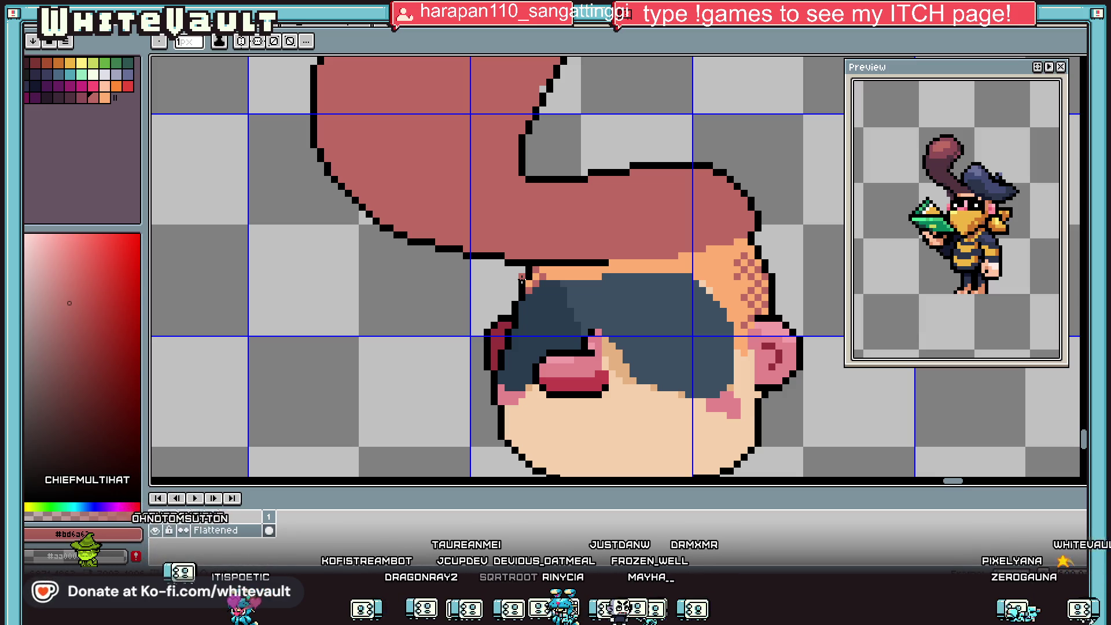
# Paint a pale peach line along the hair edge.
pyautogui.scroll(-1, 635, 240)
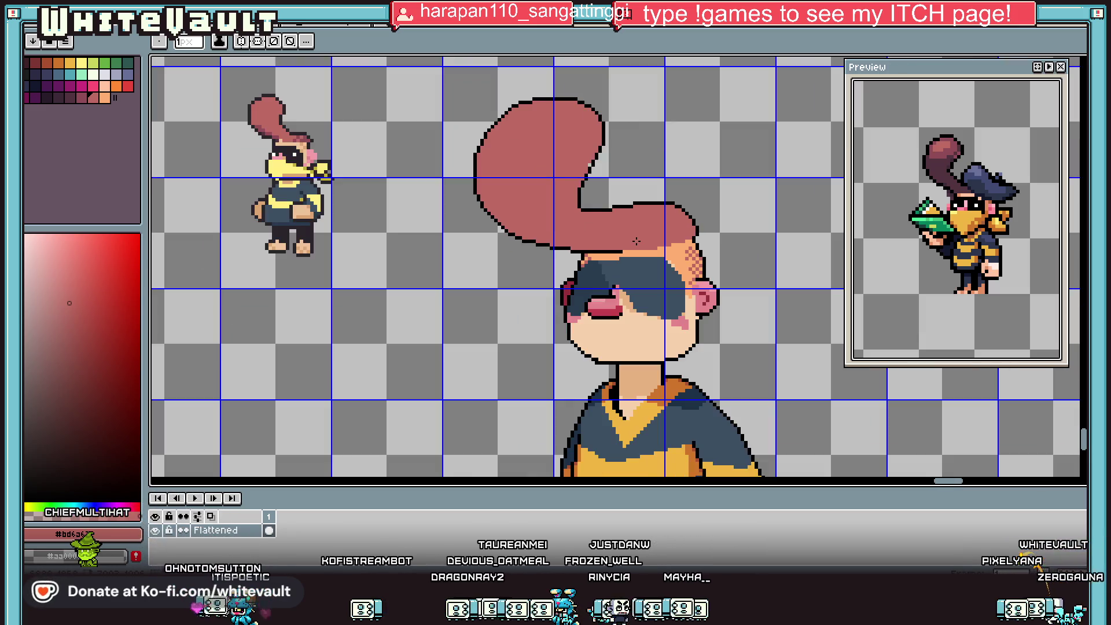
pyautogui.press('alt')
pyautogui.scroll(1, 690, 267)
pyautogui.keyDown('alt'); pyautogui.click(652, 265); pyautogui.keyUp('alt')
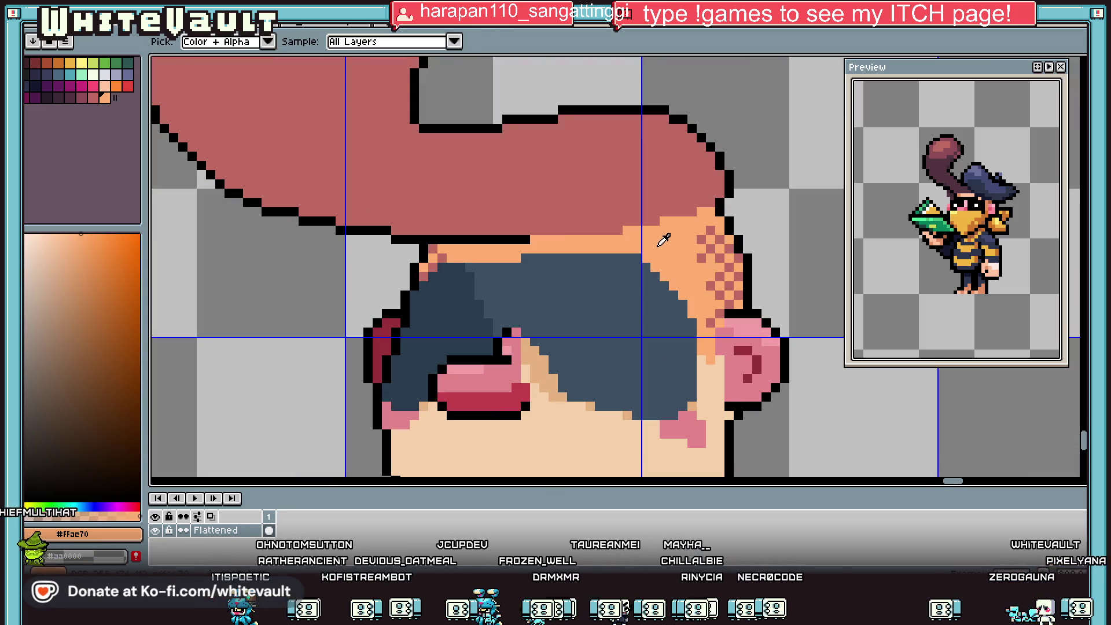
pyautogui.keyDown('alt'); pyautogui.click(607, 411); pyautogui.keyUp('alt')
pyautogui.scroll(1, 596, 246)
pyautogui.moveTo(608, 248)
pyautogui.mouseDown()
pyautogui.moveTo(342, 250)
pyautogui.moveTo(306, 281)
pyautogui.moveTo(359, 285)
pyautogui.moveTo(269, 249)
pyautogui.moveTo(250, 253)
pyautogui.moveTo(417, 218)
pyautogui.moveTo(585, 218)
pyautogui.moveTo(630, 240)
pyautogui.moveTo(630, 230)
pyautogui.mouseUp()
pyautogui.scroll(-2, 631, 229)
pyautogui.scroll(-2, 630, 229)
pyautogui.scroll(3, 652, 244)
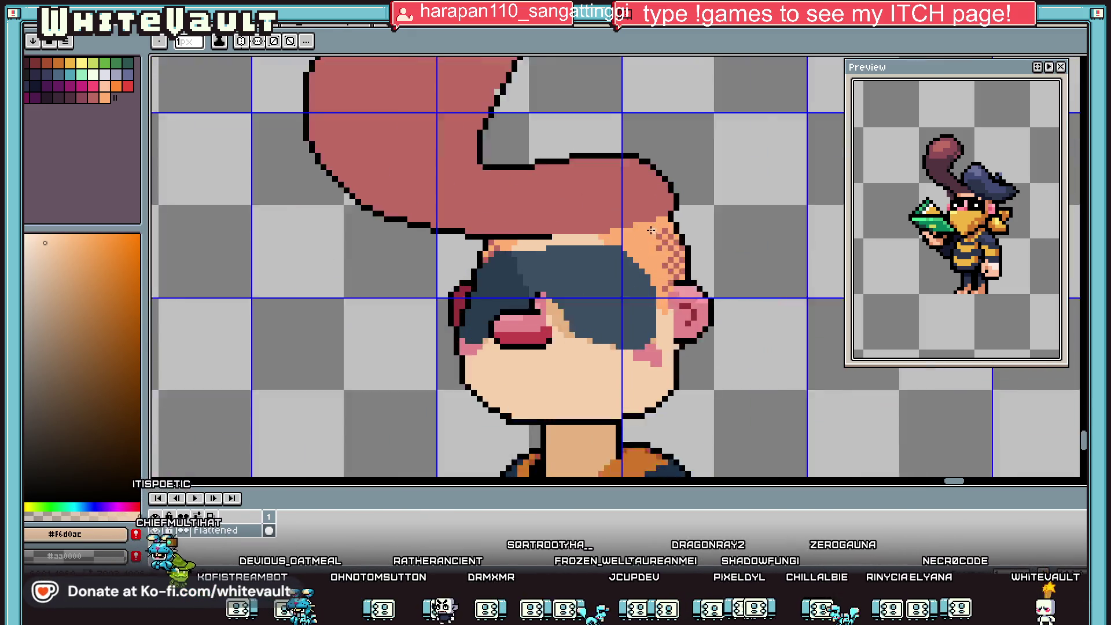
# Sample the pink cheek blush and add a blush pixel to the cheek.
pyautogui.press('i')
pyautogui.scroll(2, 562, 370)
pyautogui.scroll(-3, 562, 370)
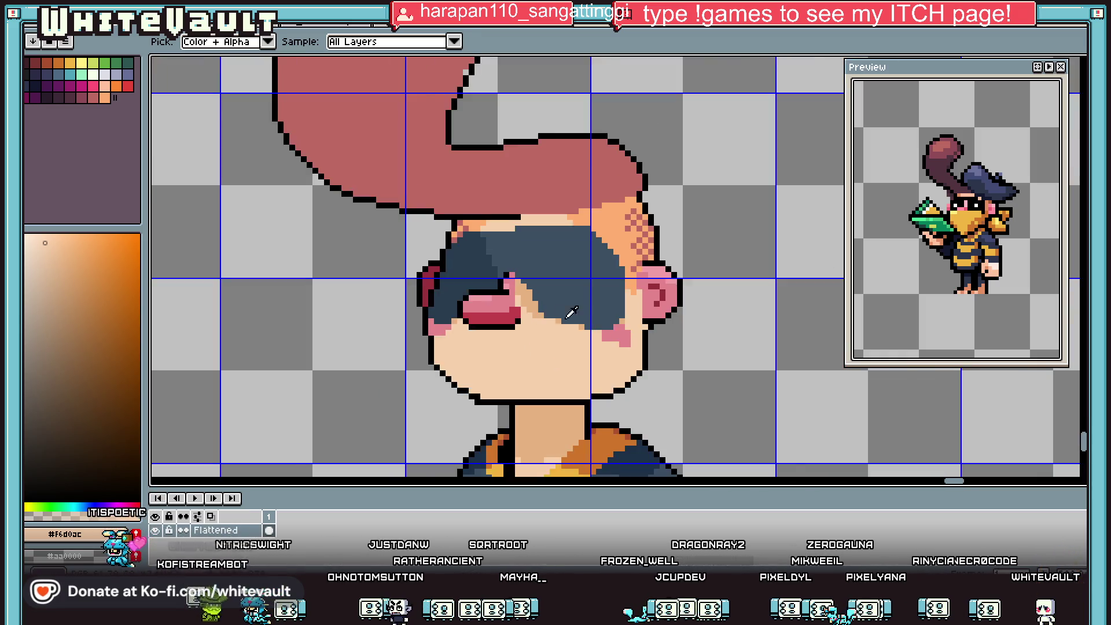
pyautogui.click(616, 299)
pyautogui.press('b')
pyautogui.scroll(3, 617, 299)
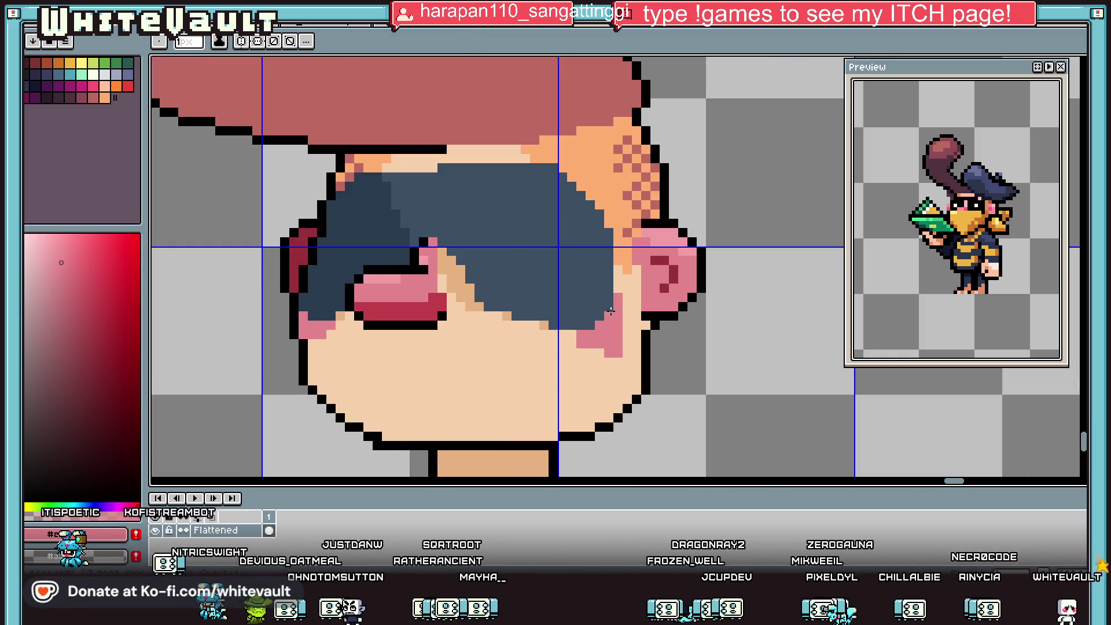
pyautogui.keyDown('alt'); pyautogui.click(617, 347); pyautogui.keyUp('alt')
pyautogui.keyDown('alt'); pyautogui.click(588, 340); pyautogui.keyUp('alt')
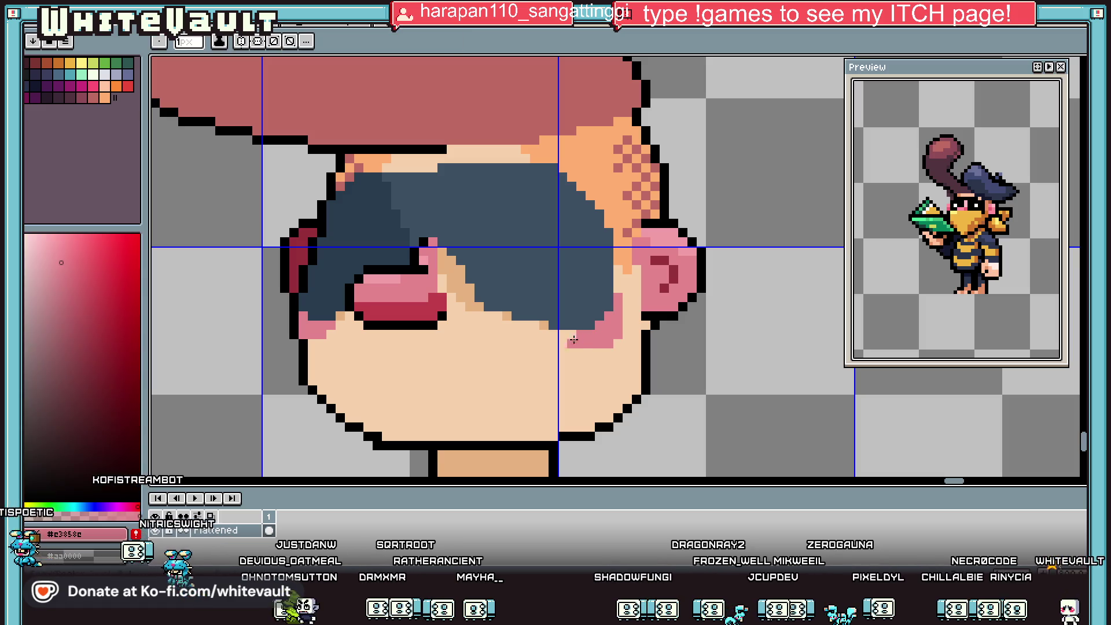
pyautogui.click(571, 344)
pyautogui.scroll(-3, 521, 331)
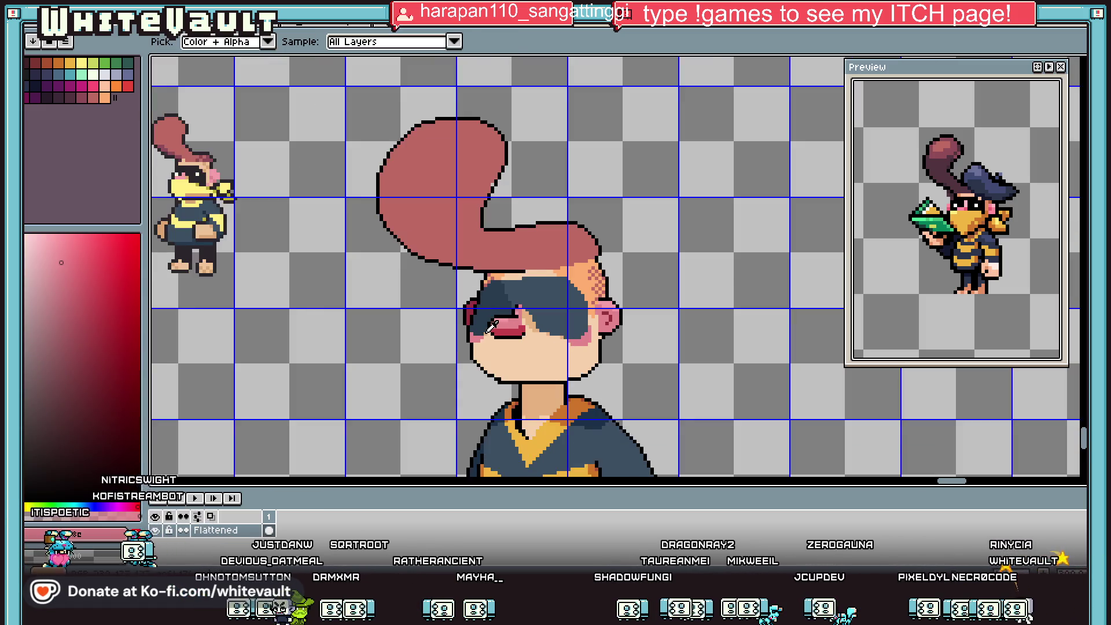
pyautogui.scroll(3, 489, 329)
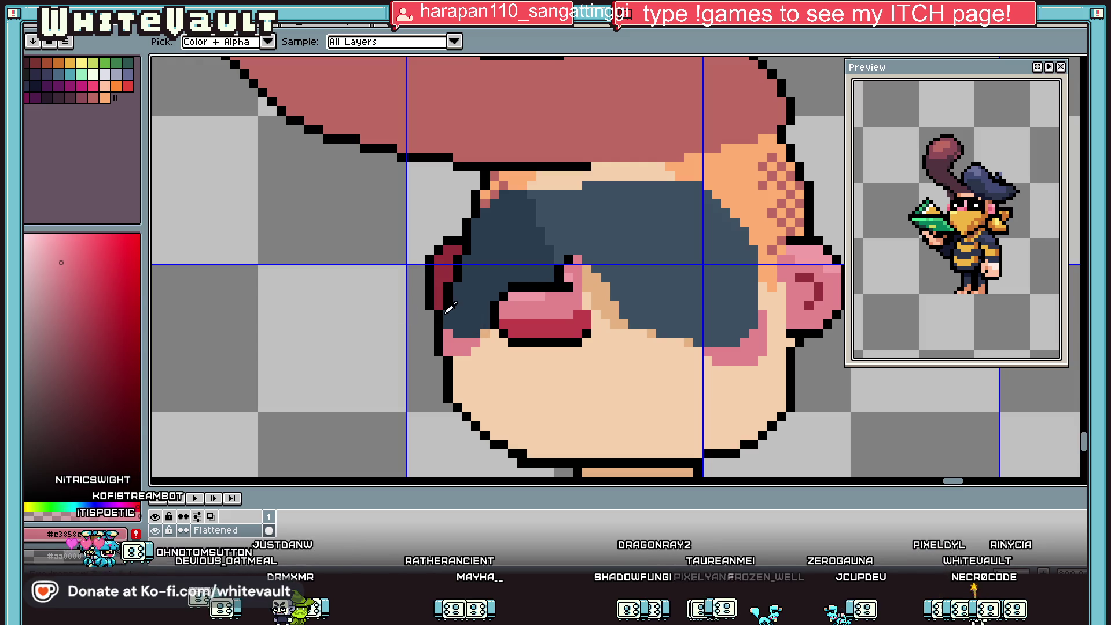
# Turn a stray pink outline pixel black.
pyautogui.keyDown('alt'); pyautogui.click(440, 332); pyautogui.keyUp('alt')
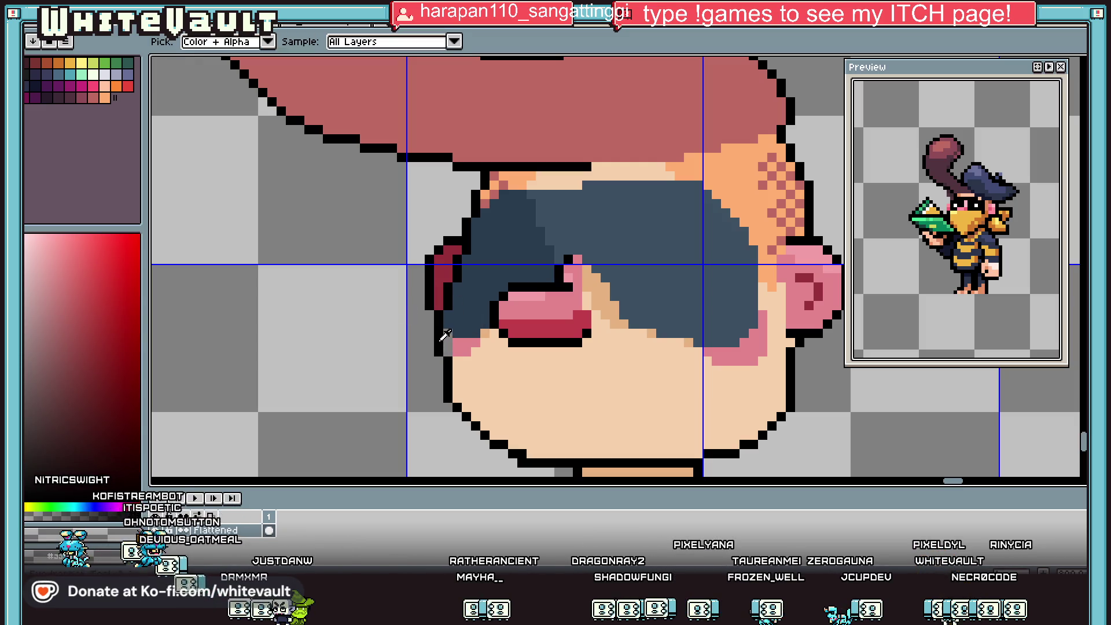
pyautogui.click(446, 343)
pyautogui.scroll(-4, 439, 352)
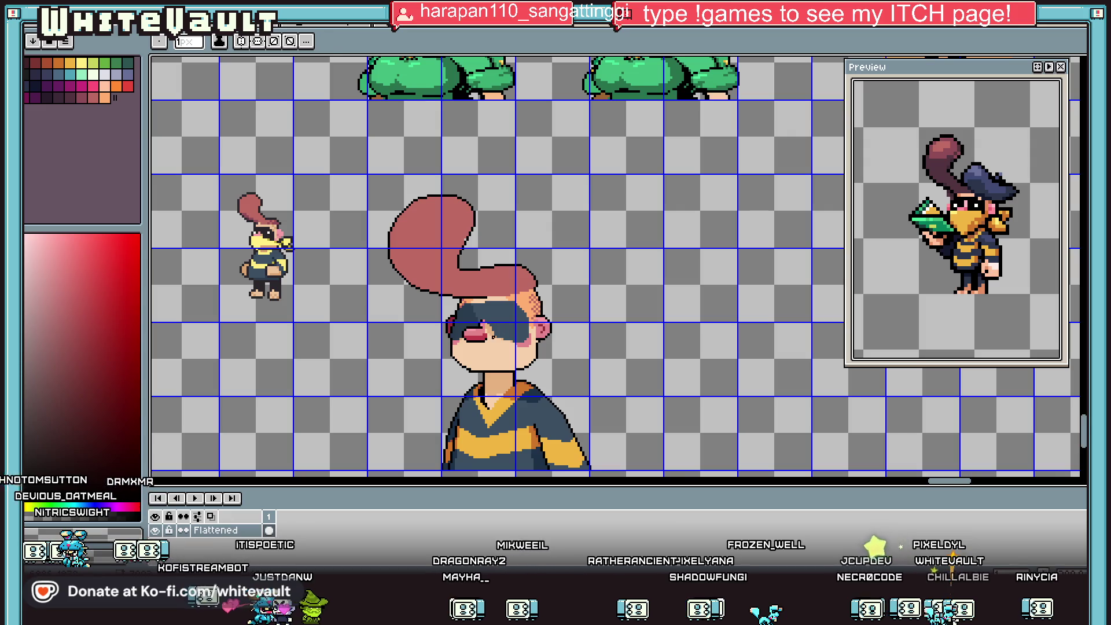
pyautogui.scroll(5, 500, 346)
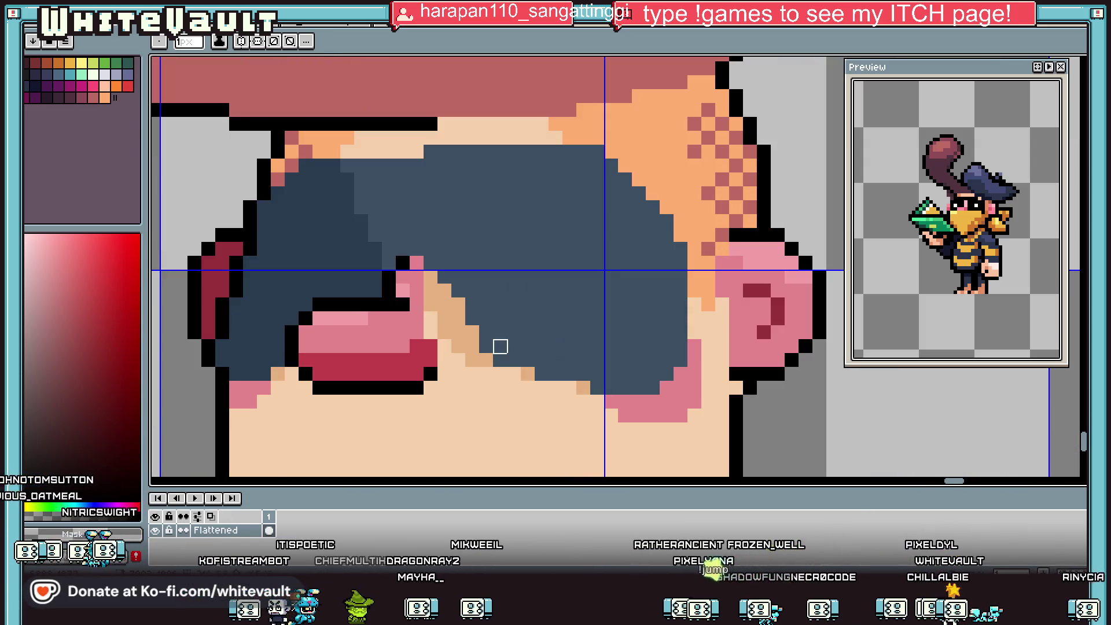
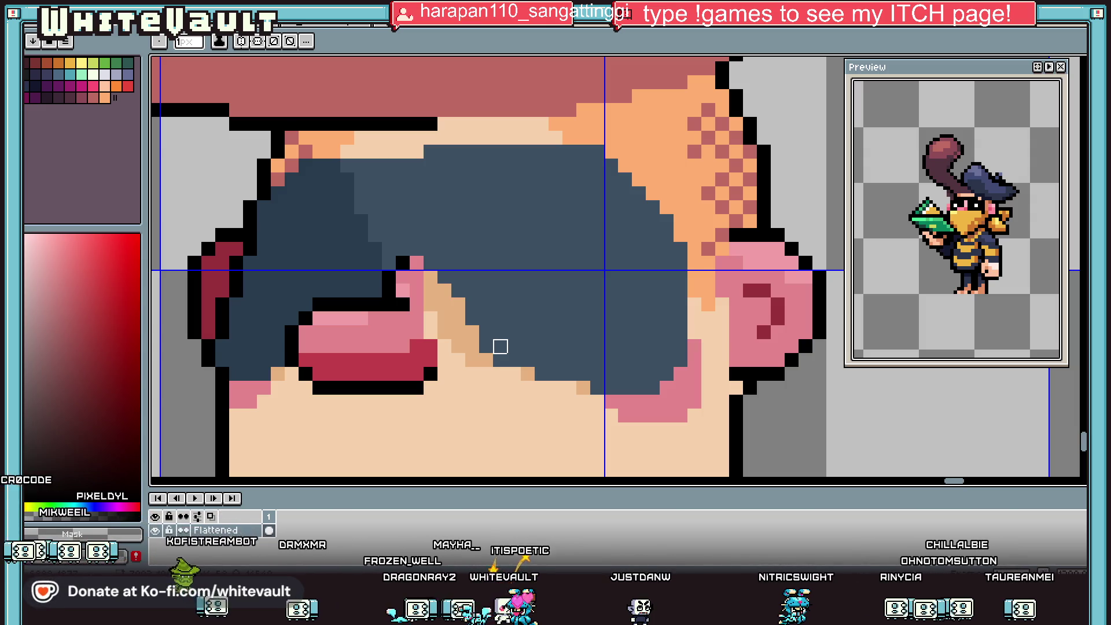
# Select the chin area and nudge it down one pixel to lengthen the chin.
pyautogui.scroll(-4, 501, 345)
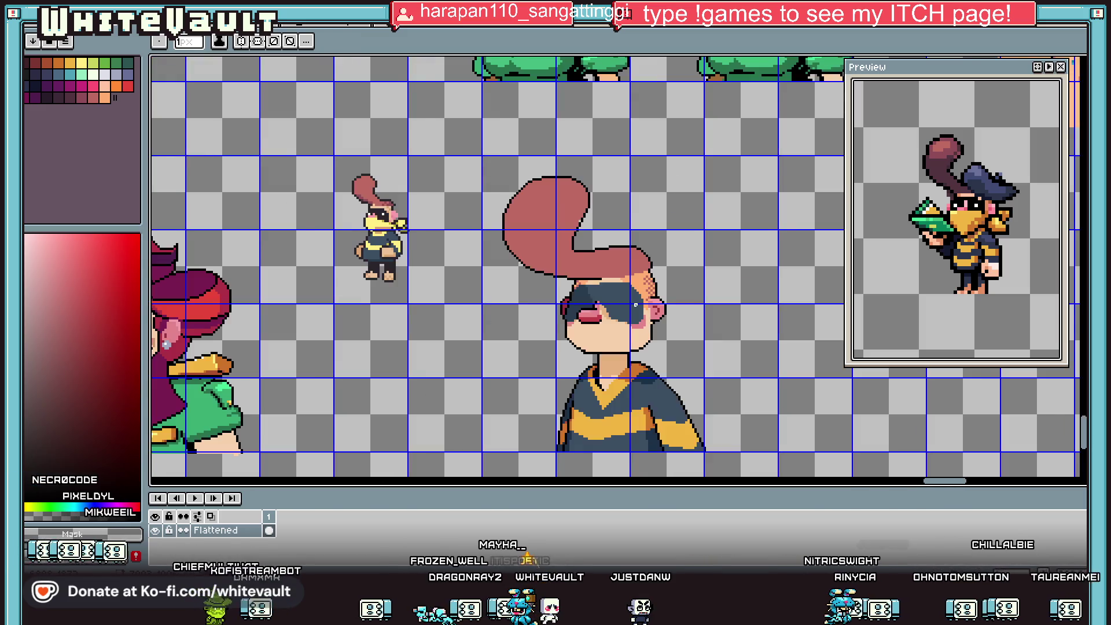
pyautogui.scroll(3, 500, 346)
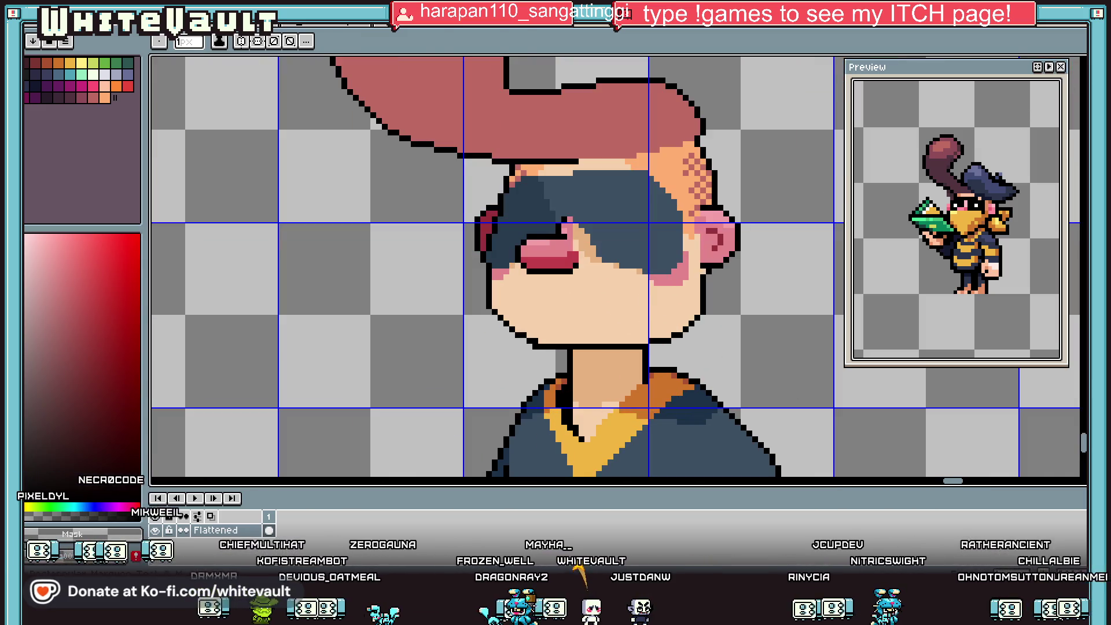
pyautogui.press('m')
pyautogui.moveTo(478, 300); pyautogui.dragTo(720, 357)
pyautogui.press('Down')
pyautogui.press('Down')
pyautogui.press('Left')
pyautogui.press('Return')
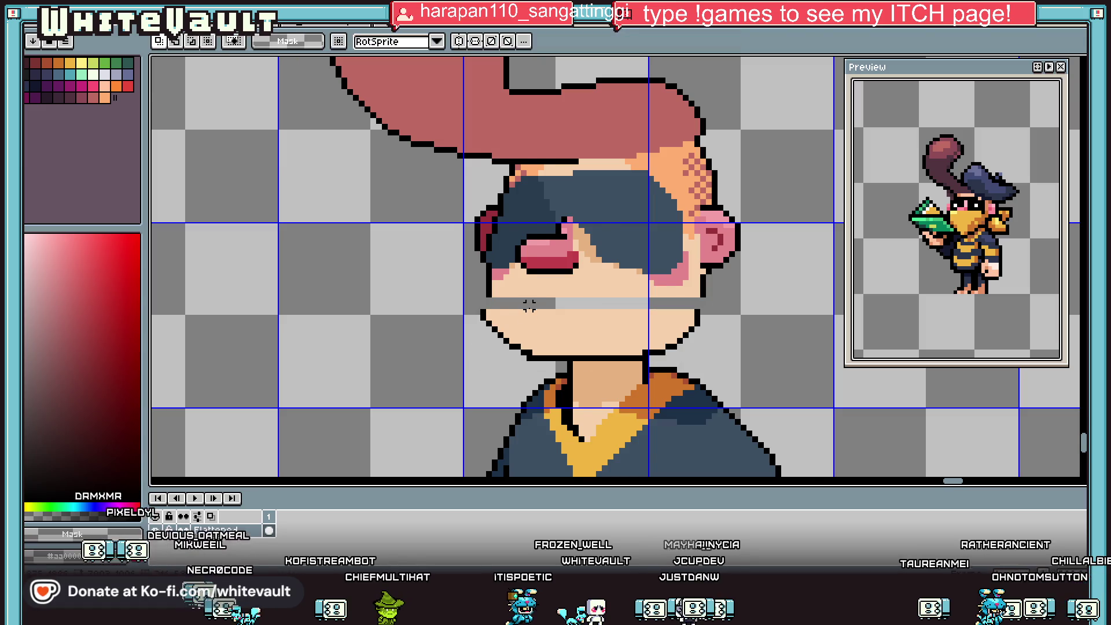
# Patch the chin's left edge with black outline and skin-tone pixels.
pyautogui.press('i')
pyautogui.click(489, 282)
pyautogui.press('b')
pyautogui.scroll(3, 471, 324)
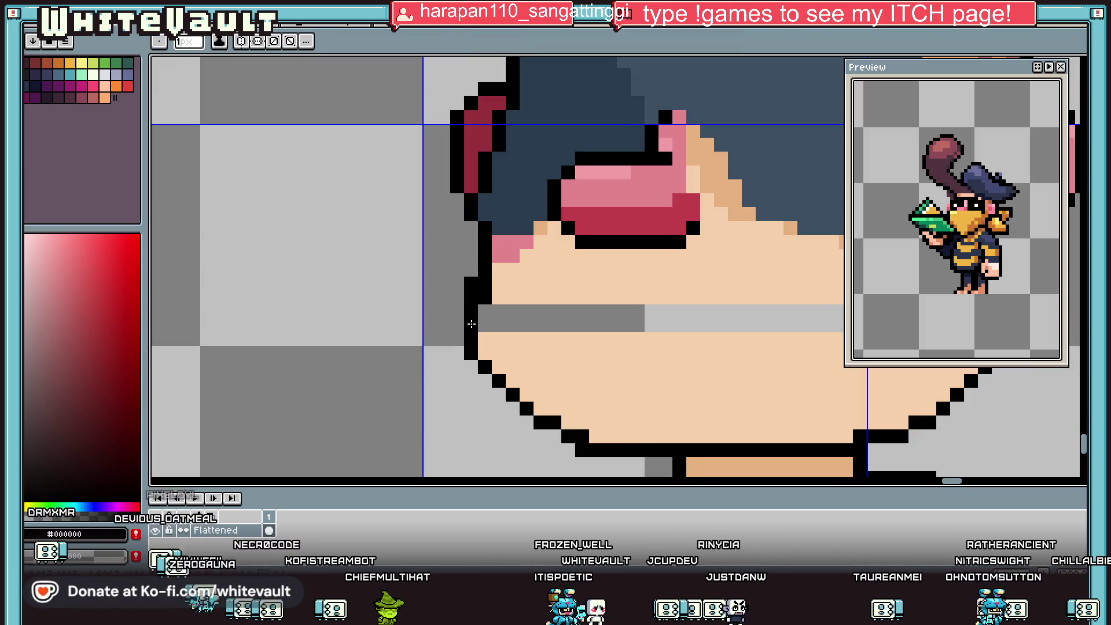
pyautogui.press('i')
pyautogui.click(485, 289)
pyautogui.press('b')
pyautogui.moveTo(485, 289); pyautogui.dragTo(484, 330)
pyautogui.scroll(-3, 485, 324)
pyautogui.scroll(2, 680, 297)
# Fill the missing black outline pixel at the chin's right edge and resample the skin tone.
pyautogui.press('i')
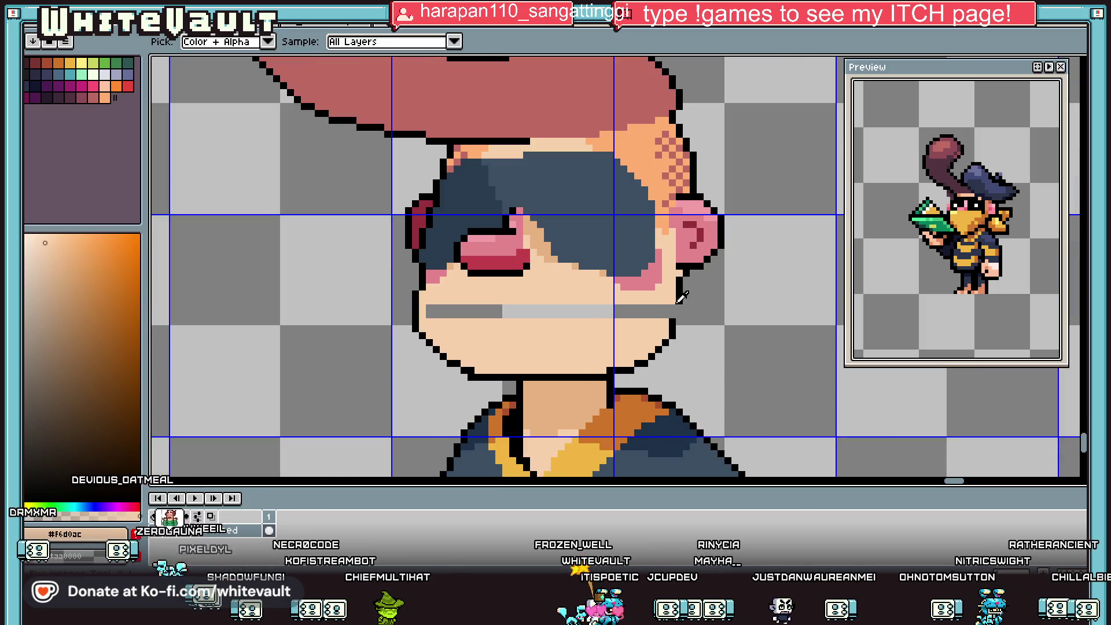
pyautogui.click(676, 301)
pyautogui.press('b')
pyautogui.click(678, 308)
pyautogui.press('i')
pyautogui.click(665, 298)
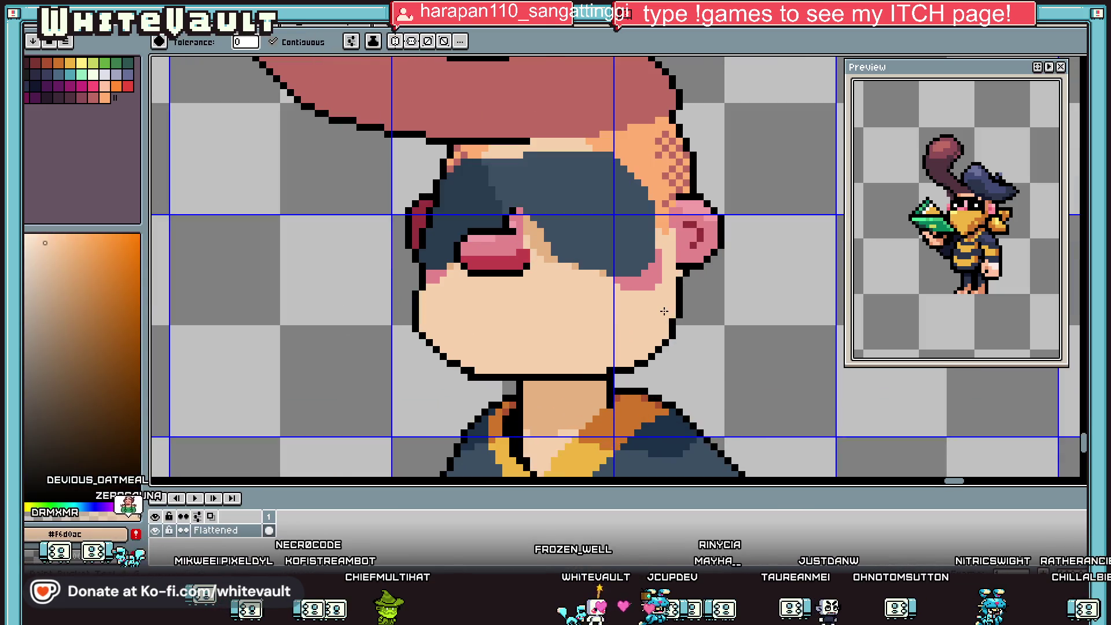
pyautogui.scroll(-3, 664, 311)
pyautogui.scroll(3, 610, 295)
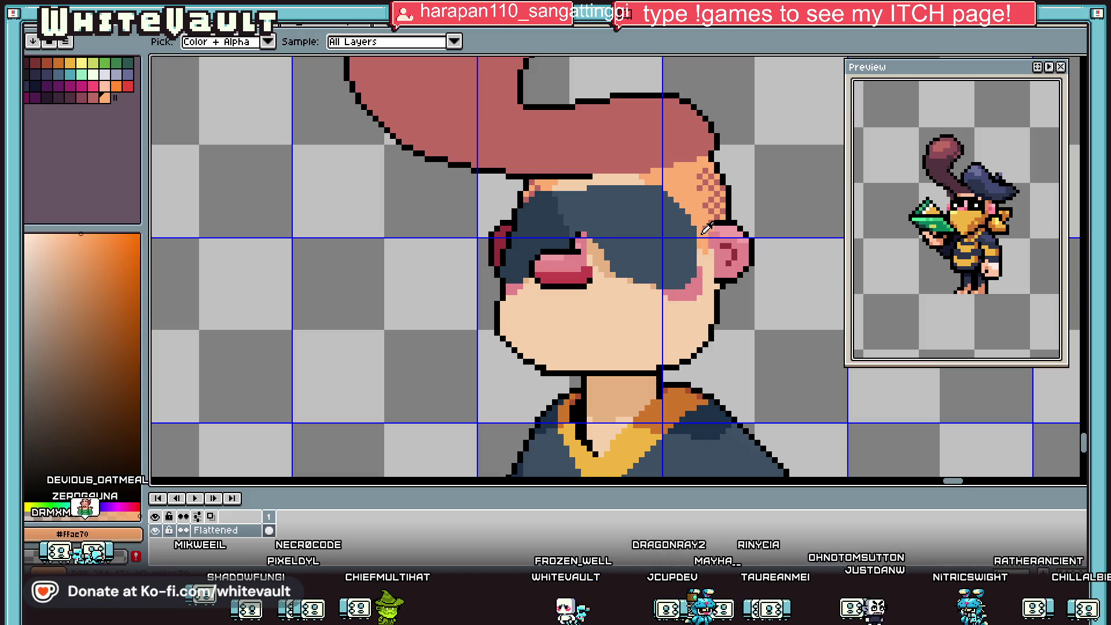
pyautogui.click(694, 152)
pyautogui.press('b')
pyautogui.scroll(2, 547, 295)
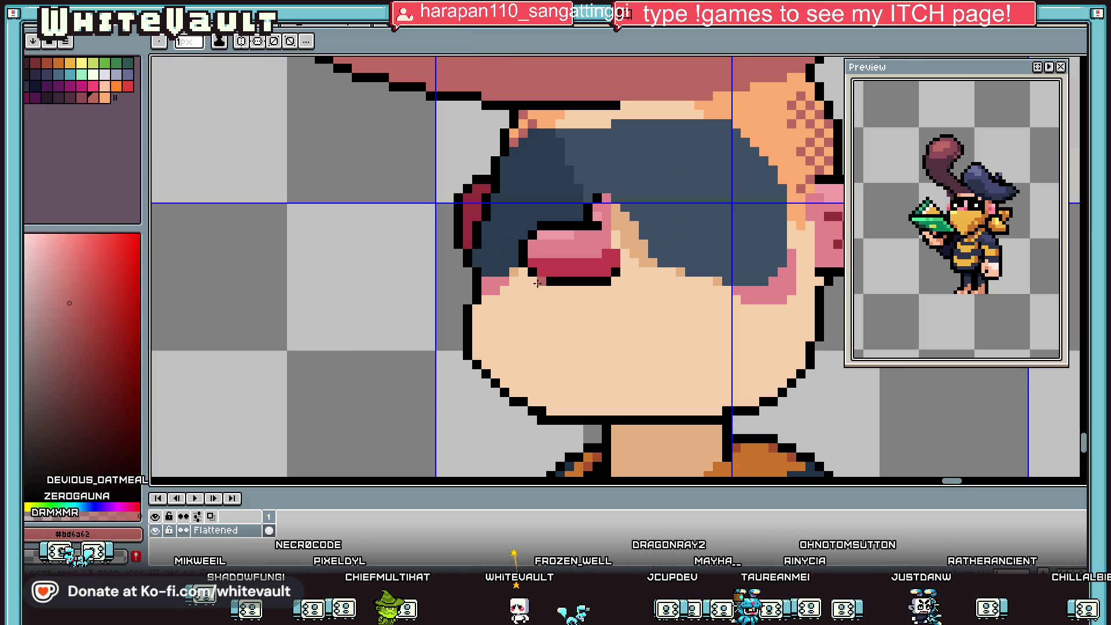
# Outline a hair-red mask across the lower face and flood-fill it.
pyautogui.click(522, 290)
pyautogui.moveTo(514, 299); pyautogui.dragTo(477, 346)
pyautogui.moveTo(615, 282)
pyautogui.mouseDown()
pyautogui.moveTo(674, 337)
pyautogui.moveTo(801, 339)
pyautogui.moveTo(806, 273)
pyautogui.mouseUp()
pyautogui.press('g')
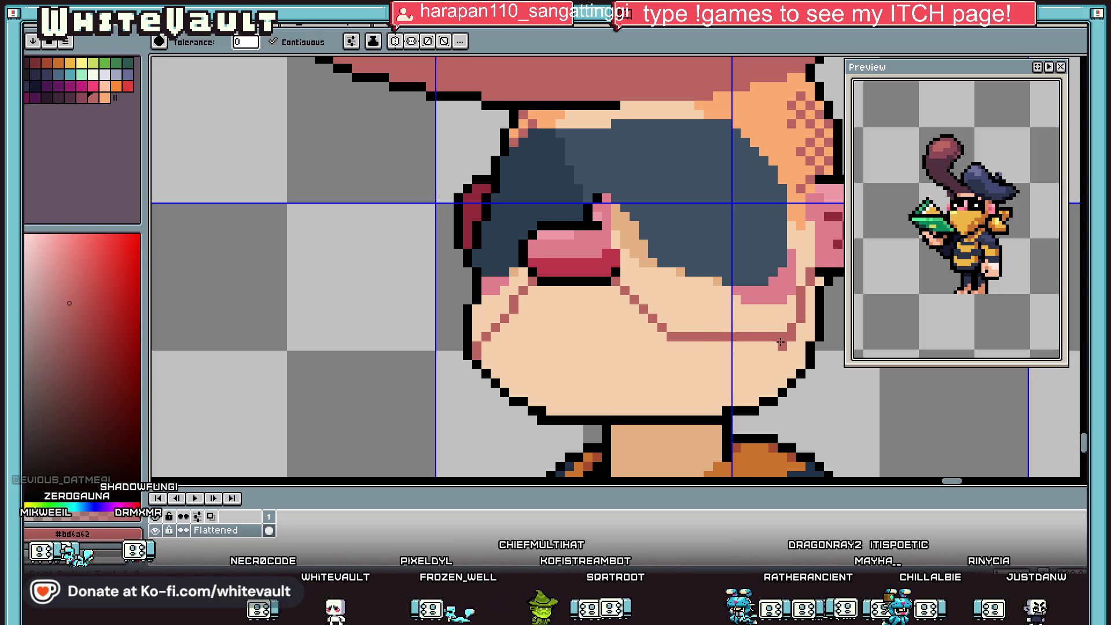
pyautogui.click(790, 347)
pyautogui.scroll(-5, 788, 344)
pyautogui.scroll(2, 788, 342)
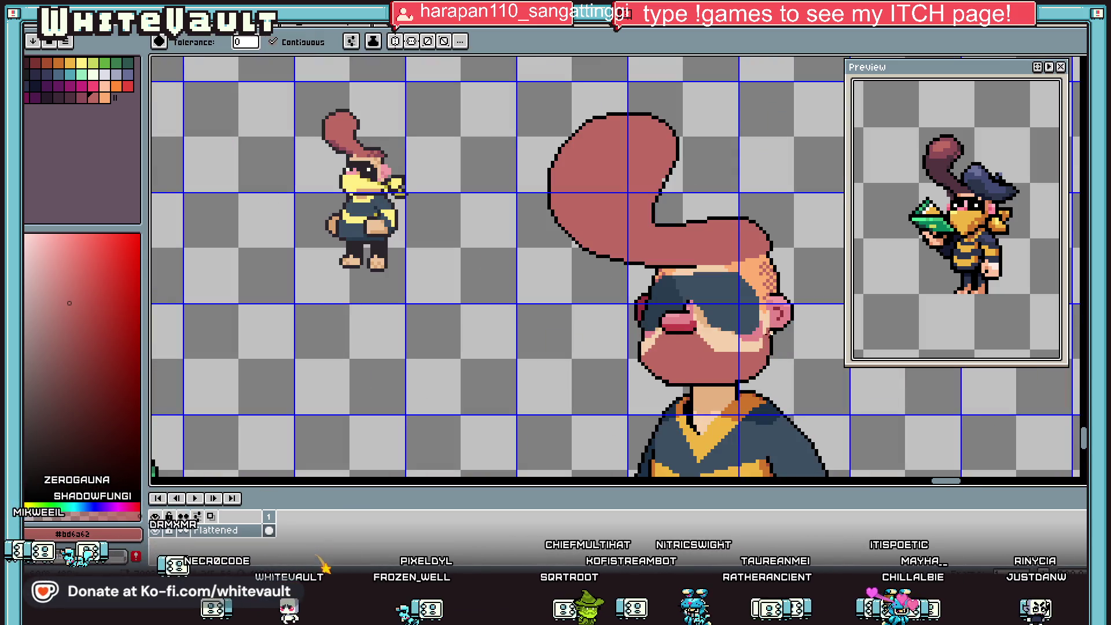
pyautogui.scroll(2, 762, 321)
# Shade the mask with a darker column along the right cheek.
pyautogui.press('i')
pyautogui.scroll(2, 763, 330)
pyautogui.press('b')
pyautogui.moveTo(778, 301)
pyautogui.mouseDown()
pyautogui.moveTo(778, 286)
pyautogui.moveTo(775, 328)
pyautogui.mouseUp()
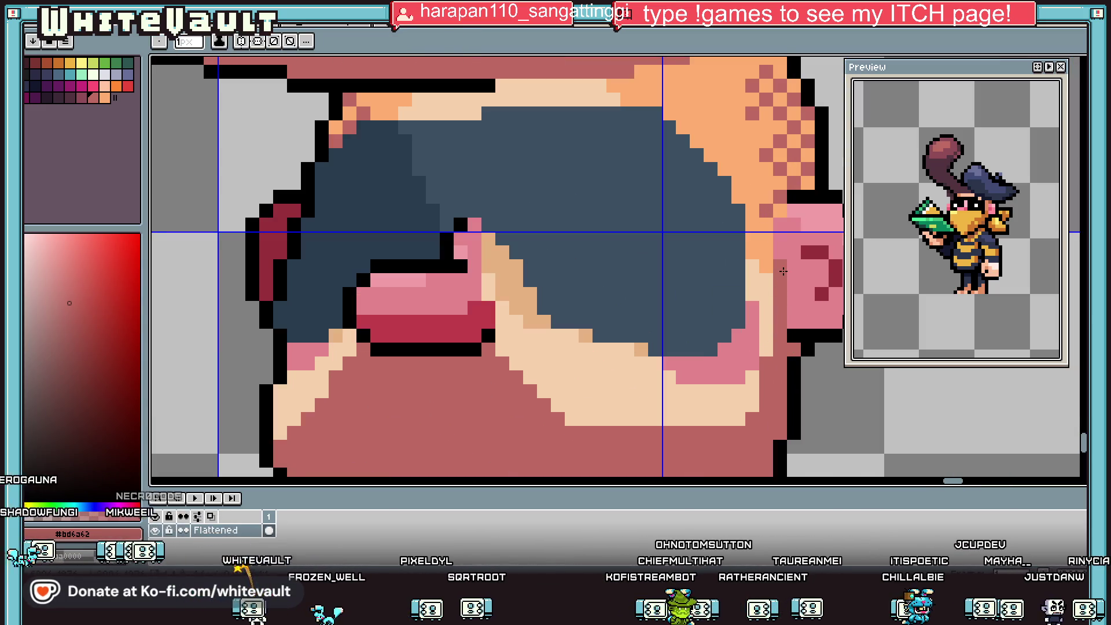
pyautogui.scroll(-5, 783, 271)
pyautogui.scroll(4, 712, 314)
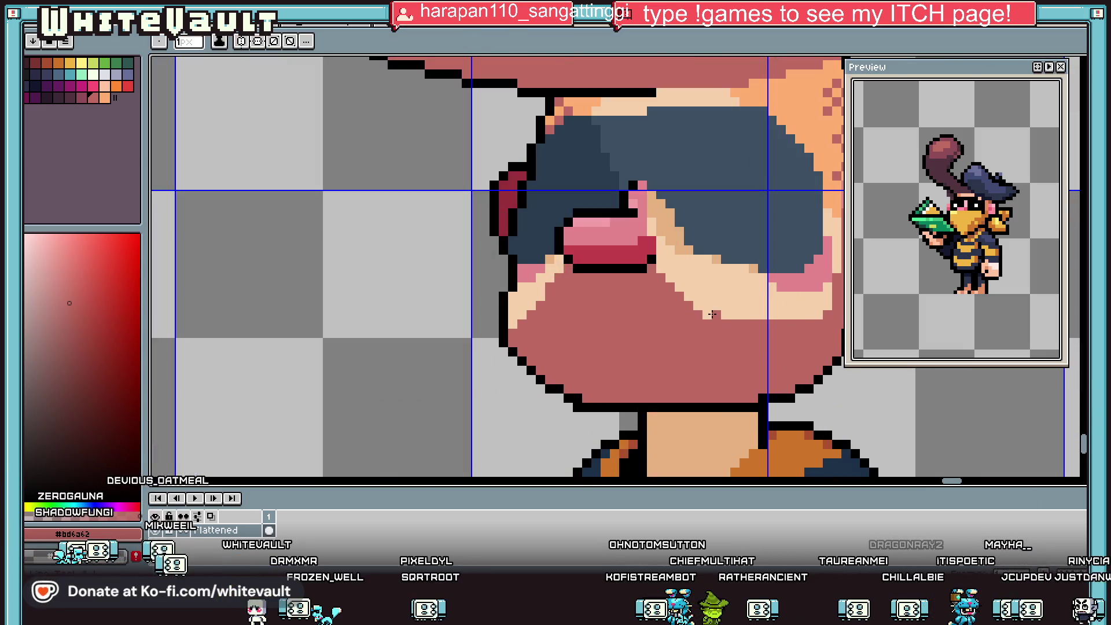
pyautogui.scroll(-5, 737, 312)
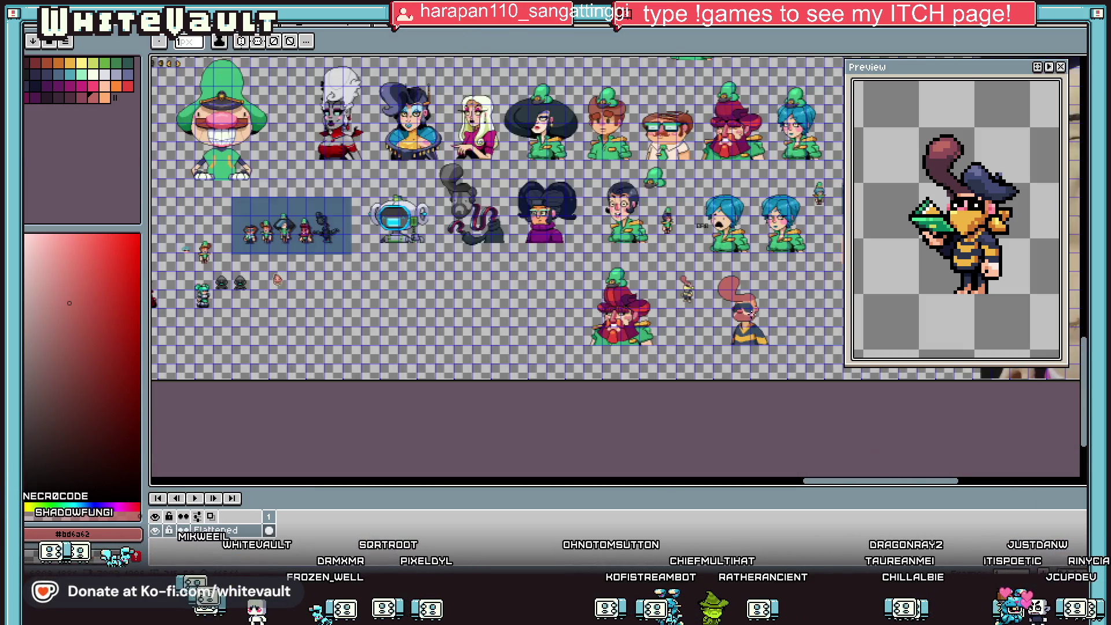
pyautogui.scroll(4, 723, 309)
pyautogui.press('i')
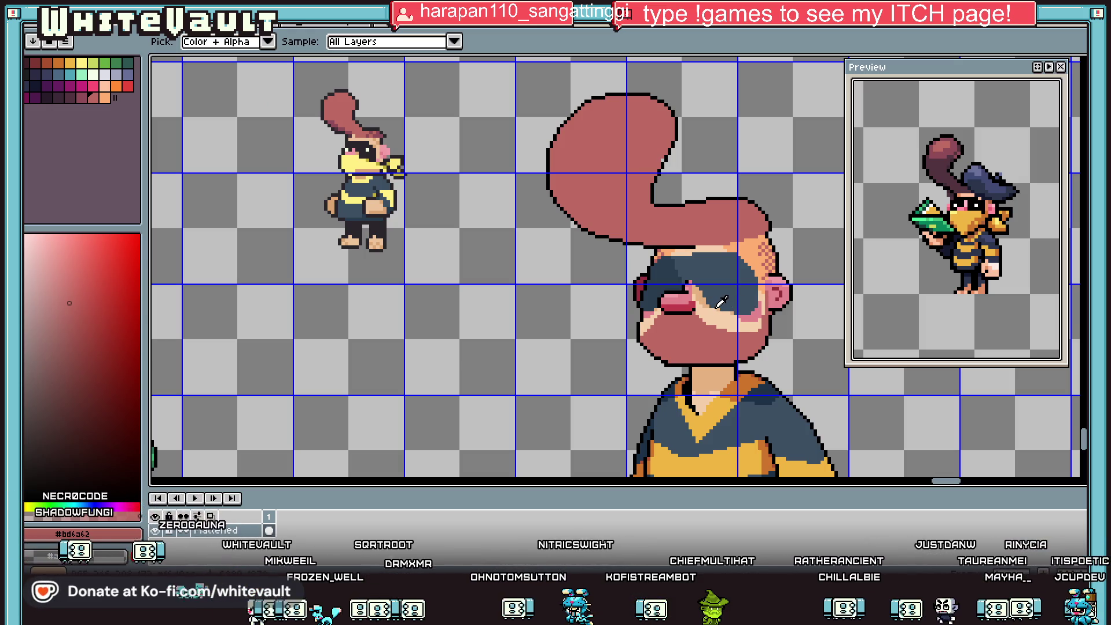
pyautogui.scroll(2, 721, 302)
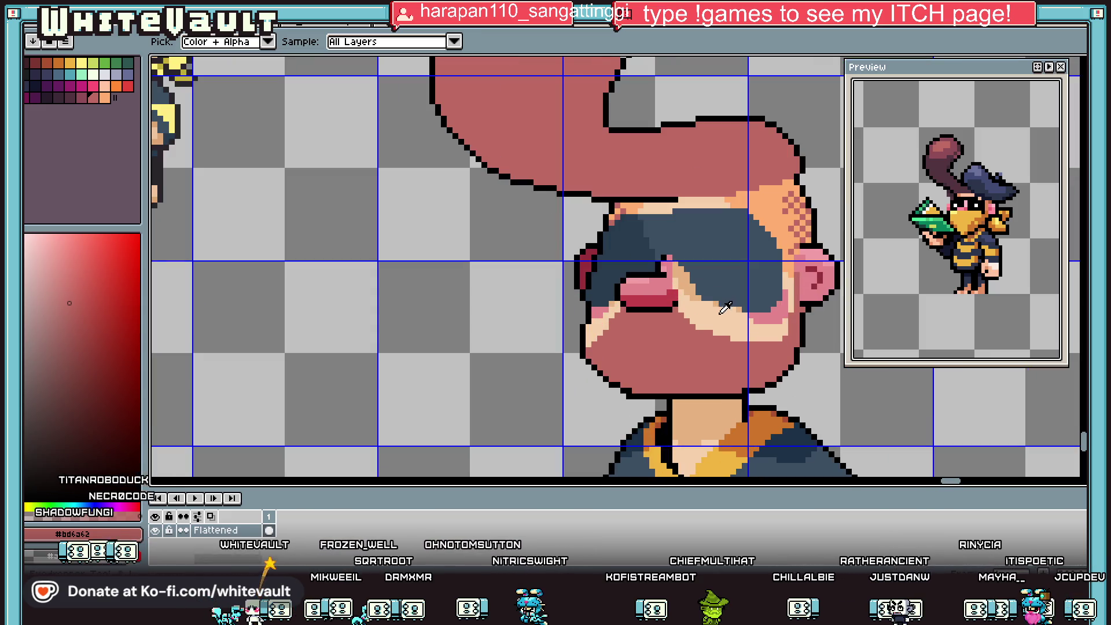
pyautogui.click(694, 292)
pyautogui.press('f')
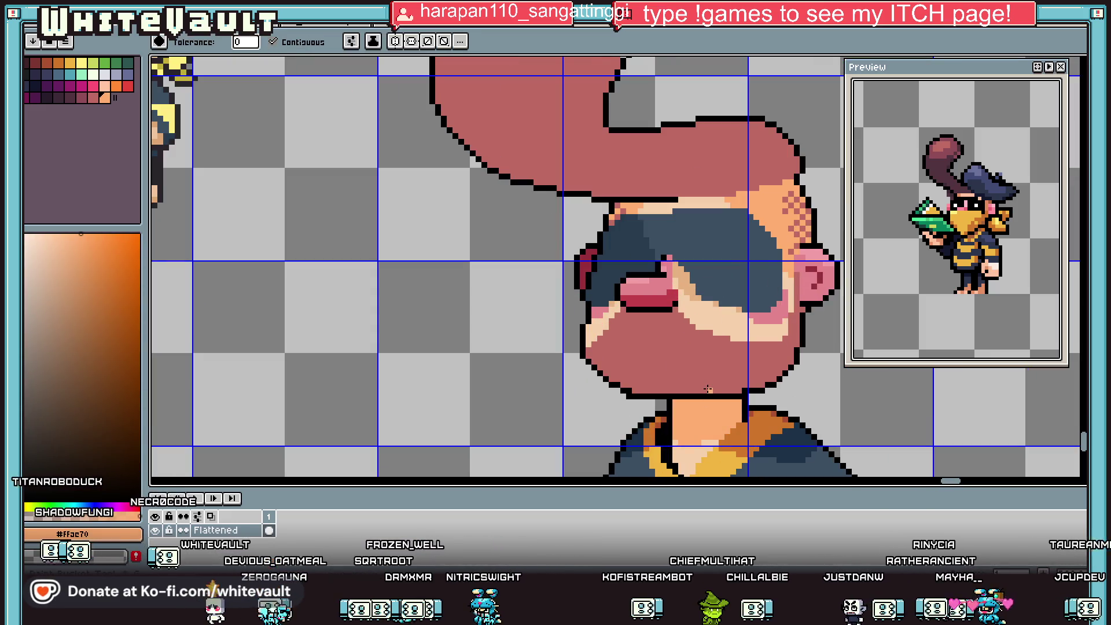
pyautogui.scroll(-5, 710, 378)
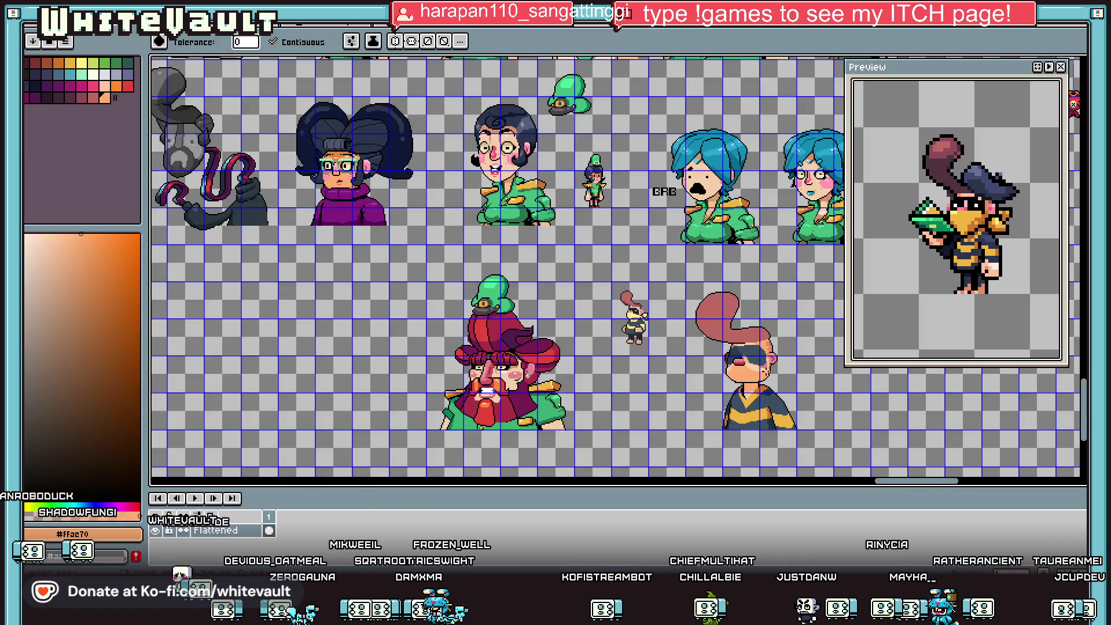
# Undo the last fill and repaint dark blue pixels along the top of the eye band.
pyautogui.press('v')
pyautogui.hotkey('ctrl', 'z')
pyautogui.press('f')
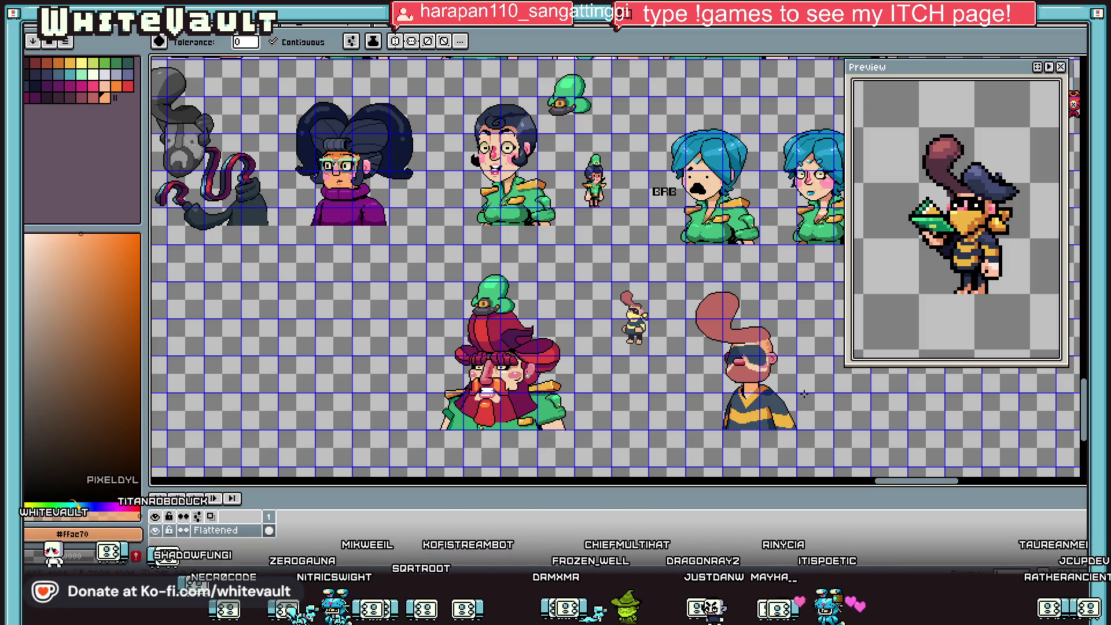
pyautogui.scroll(5, 807, 393)
pyautogui.press('b')
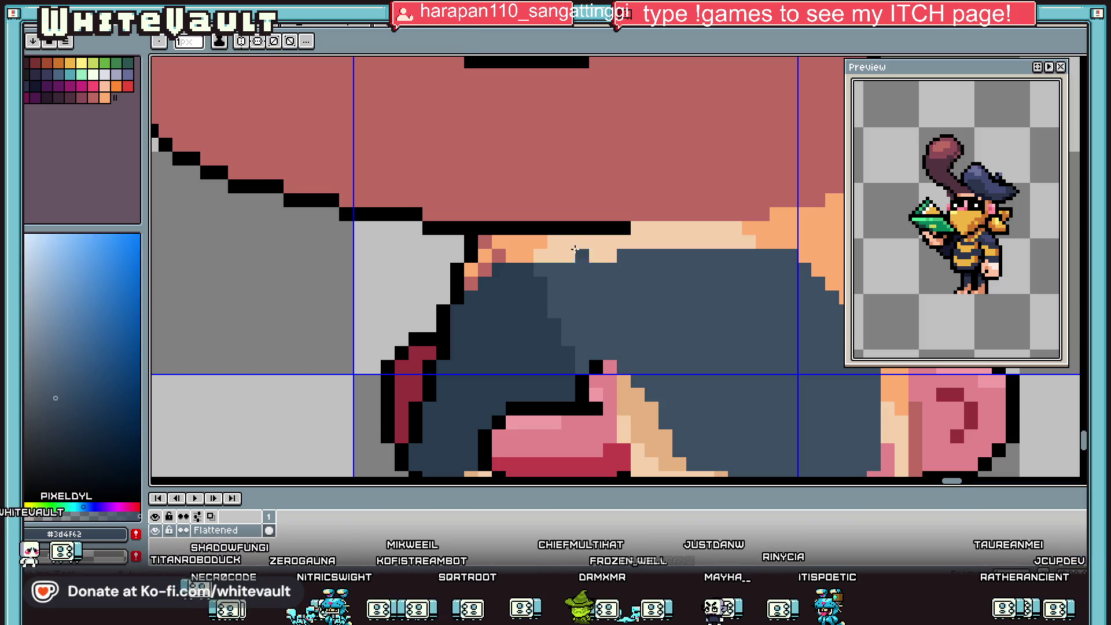
pyautogui.moveTo(581, 258)
pyautogui.mouseDown()
pyautogui.moveTo(744, 252)
pyautogui.moveTo(810, 269)
pyautogui.mouseUp()
# Touch up the hairline above the eye band with skin-tone and orange pixels.
pyautogui.keyDown('alt'); pyautogui.click(687, 235); pyautogui.keyUp('alt')
pyautogui.keyDown('alt'); pyautogui.click(783, 253); pyautogui.keyUp('alt')
pyautogui.scroll(-4, 780, 322)
pyautogui.scroll(-2, 780, 323)
pyautogui.scroll(5, 701, 301)
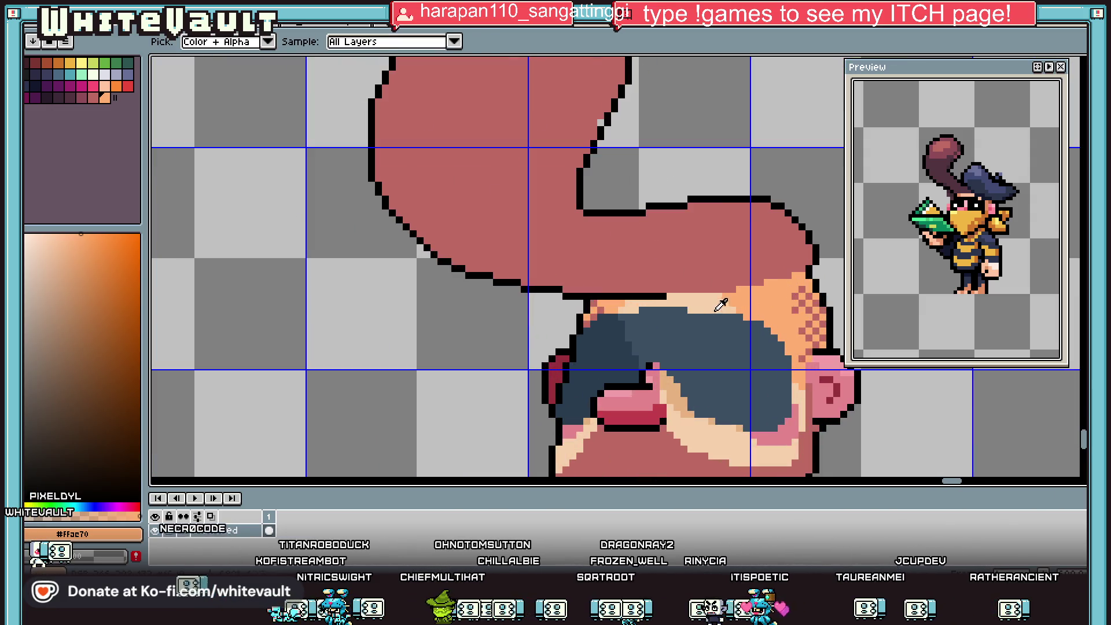
pyautogui.press('g')
pyautogui.scroll(-3, 701, 302)
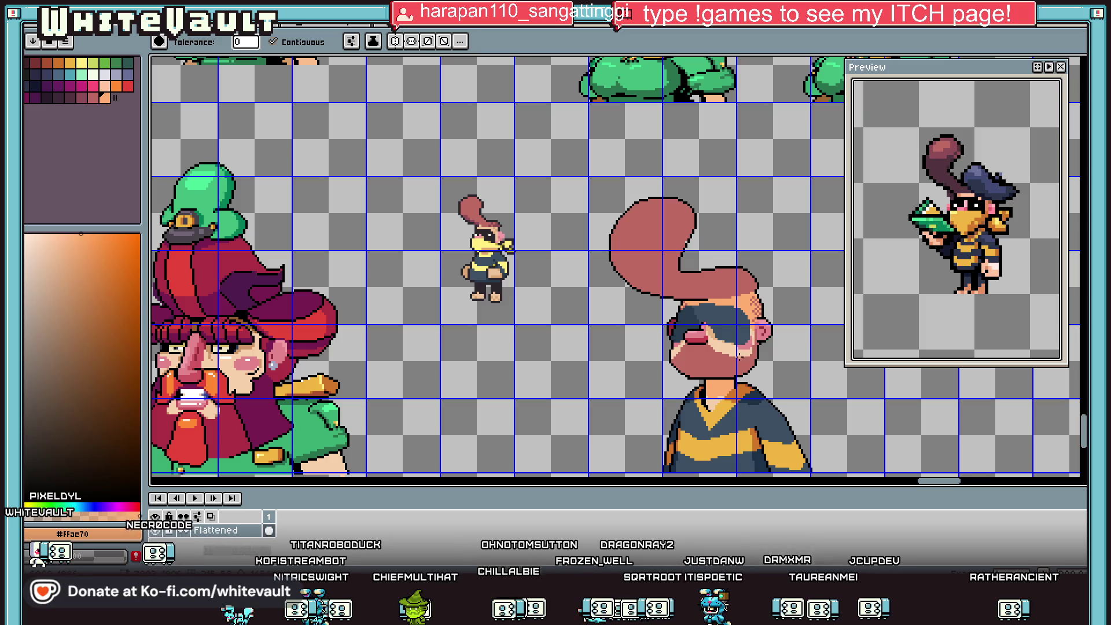
pyautogui.press('i')
pyautogui.scroll(3, 728, 324)
pyautogui.press('g')
pyautogui.scroll(-3, 768, 330)
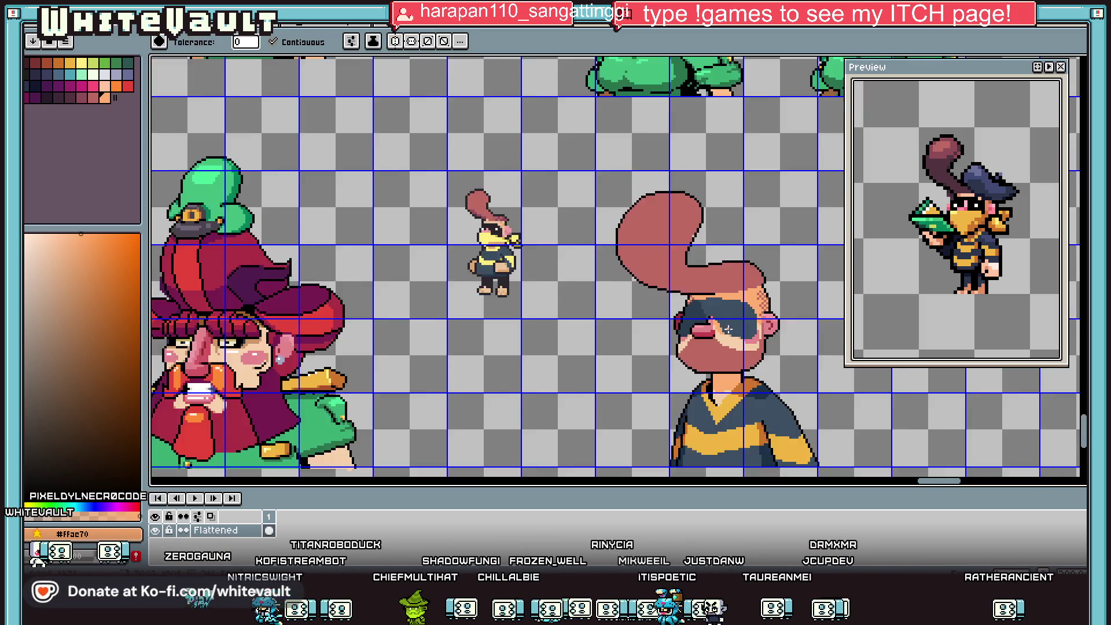
pyautogui.press('i')
pyautogui.scroll(3, 768, 331)
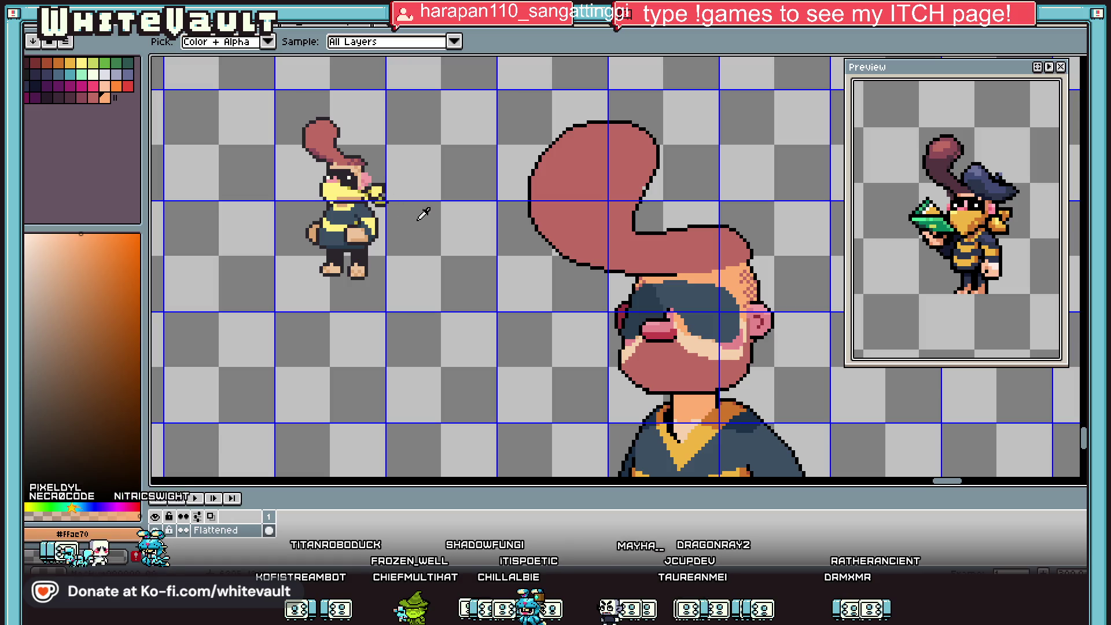
pyautogui.scroll(-4, 662, 271)
pyautogui.scroll(2, 709, 289)
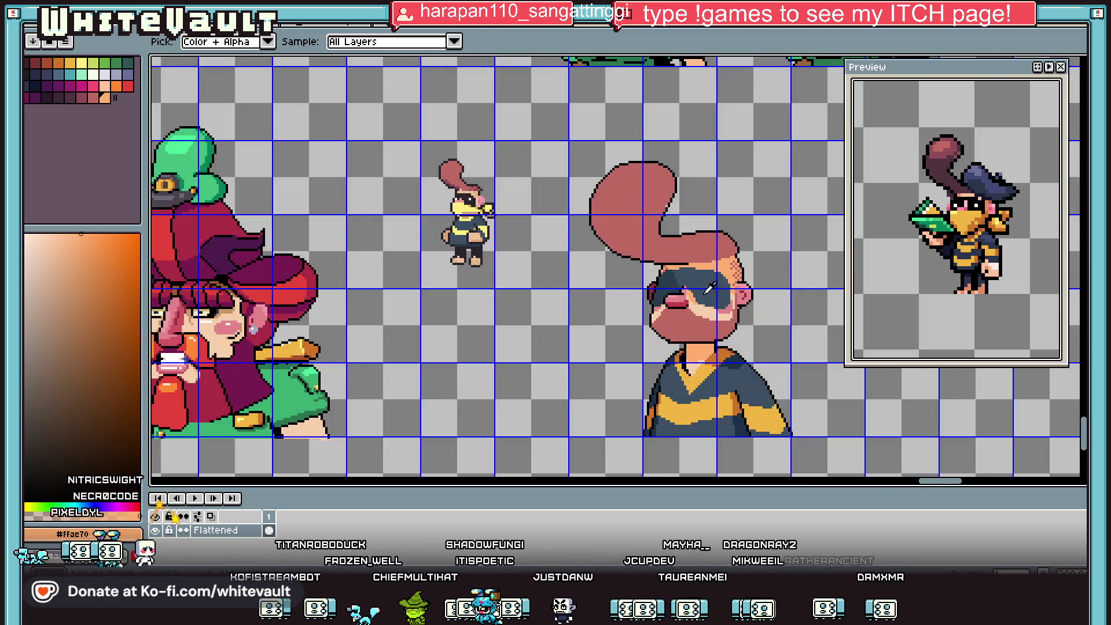
pyautogui.click(472, 197)
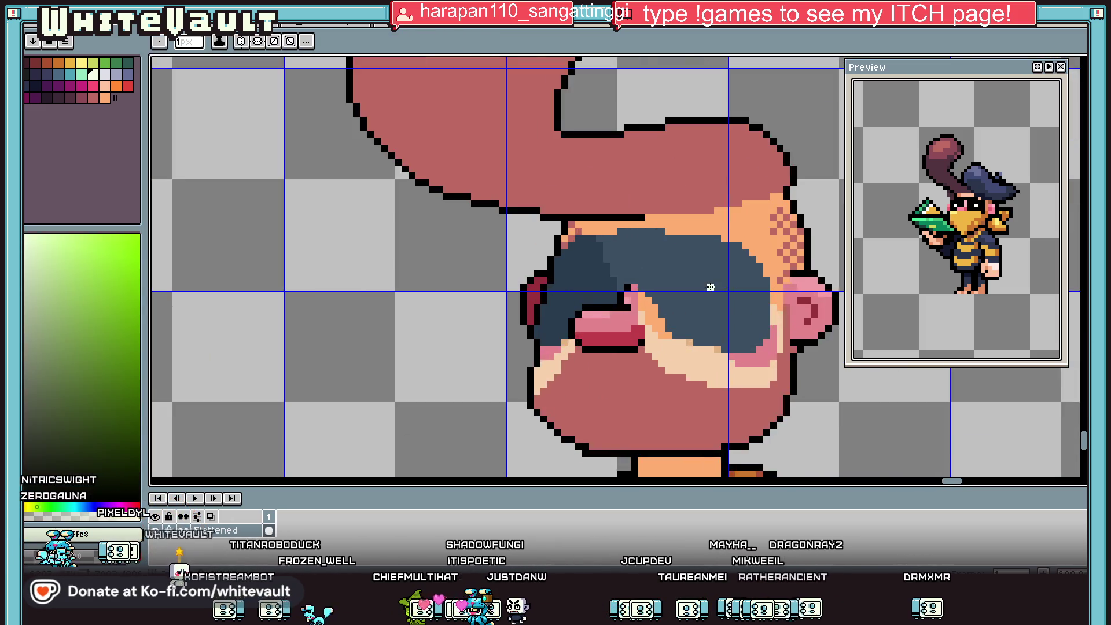
# Stamp near-white cross-shaped glints on both lenses of the dark eye band.
pyautogui.scroll(3, 711, 286)
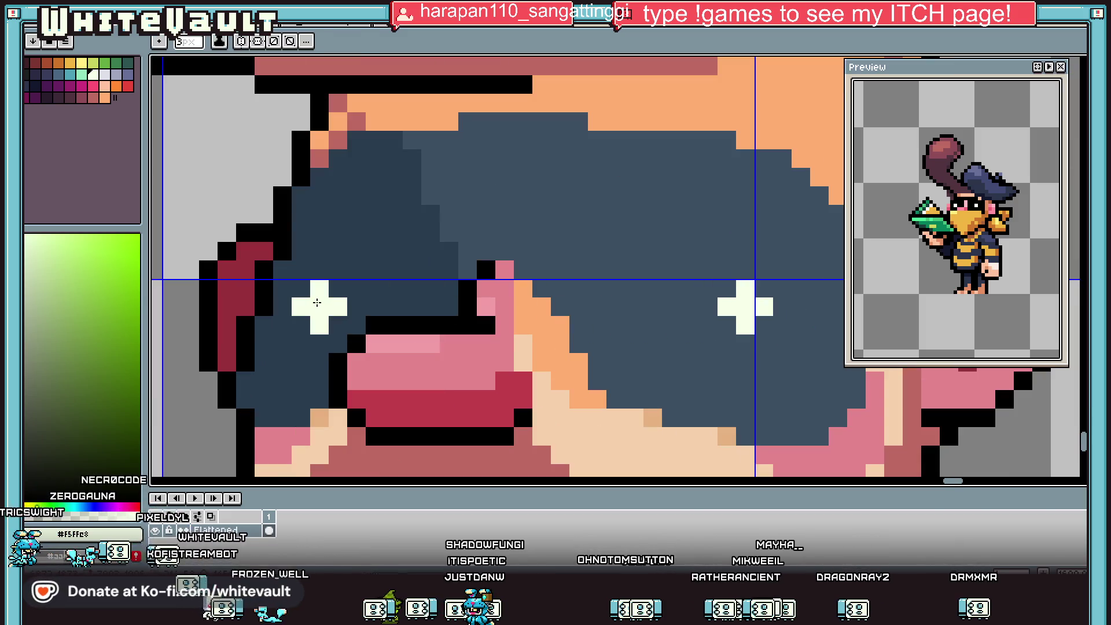
pyautogui.click(308, 299)
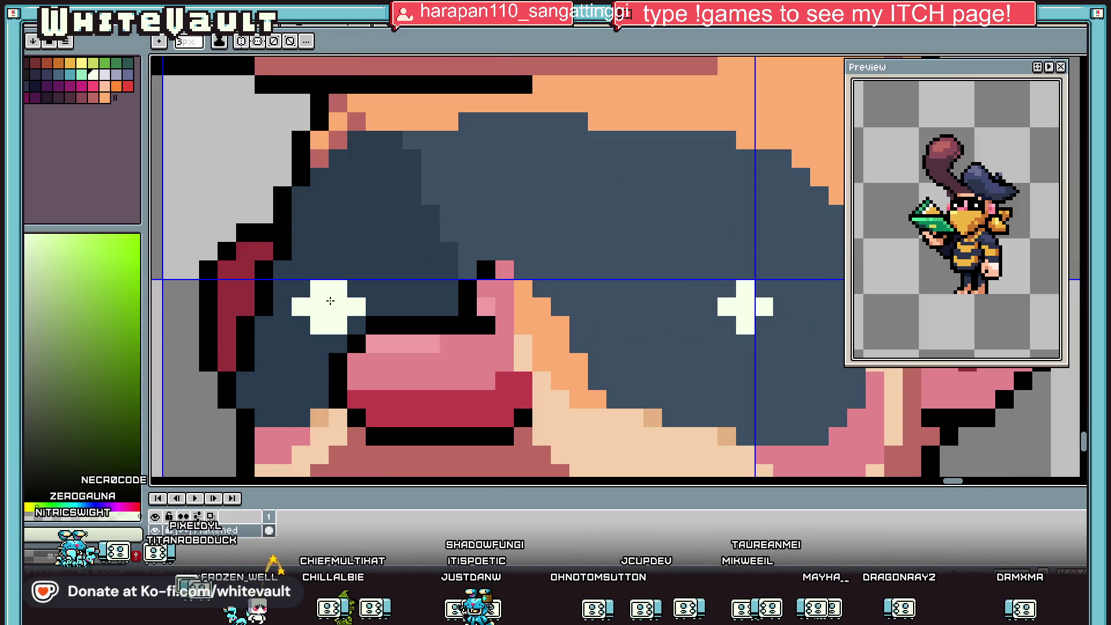
pyautogui.scroll(-4, 405, 324)
pyautogui.scroll(2, 537, 364)
pyautogui.scroll(1, 579, 243)
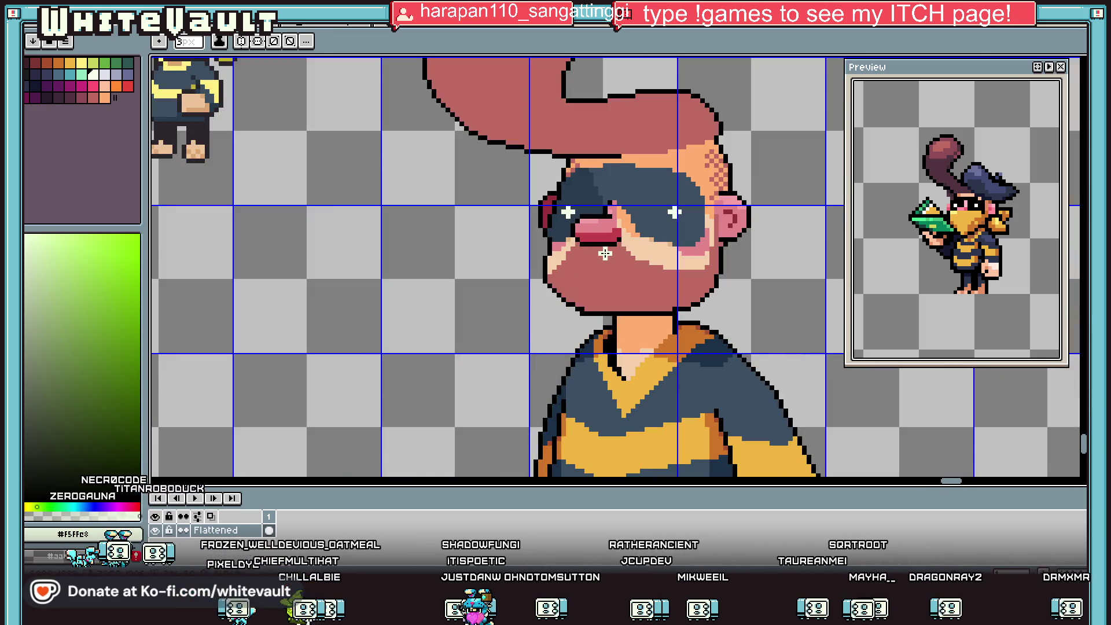
pyautogui.press('i')
pyautogui.scroll(1, 588, 193)
pyautogui.click(589, 192)
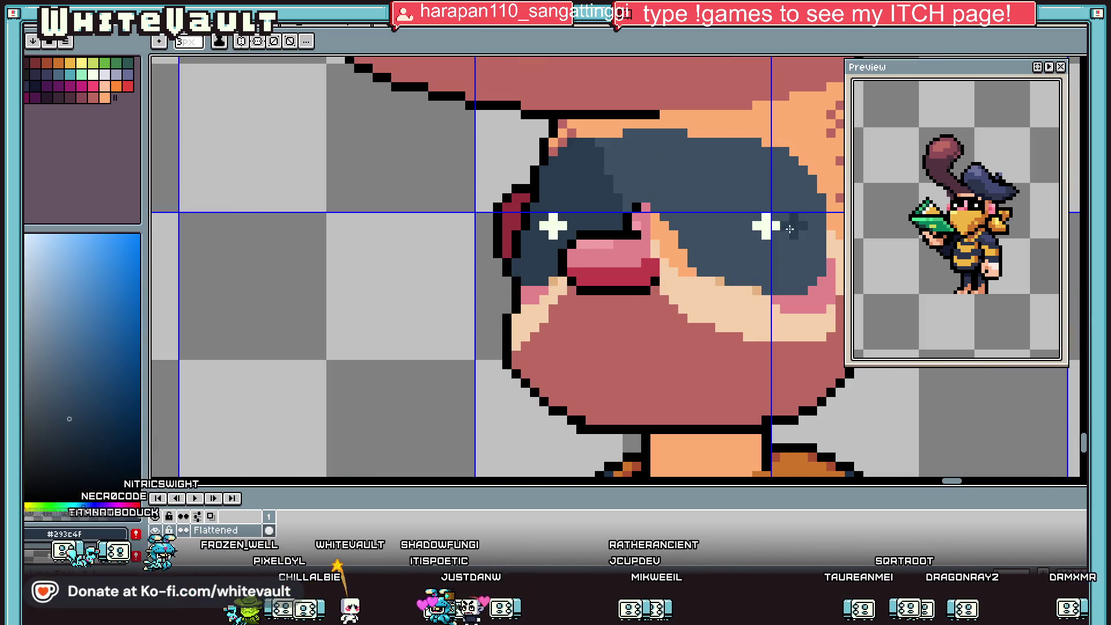
pyautogui.scroll(-3, 563, 237)
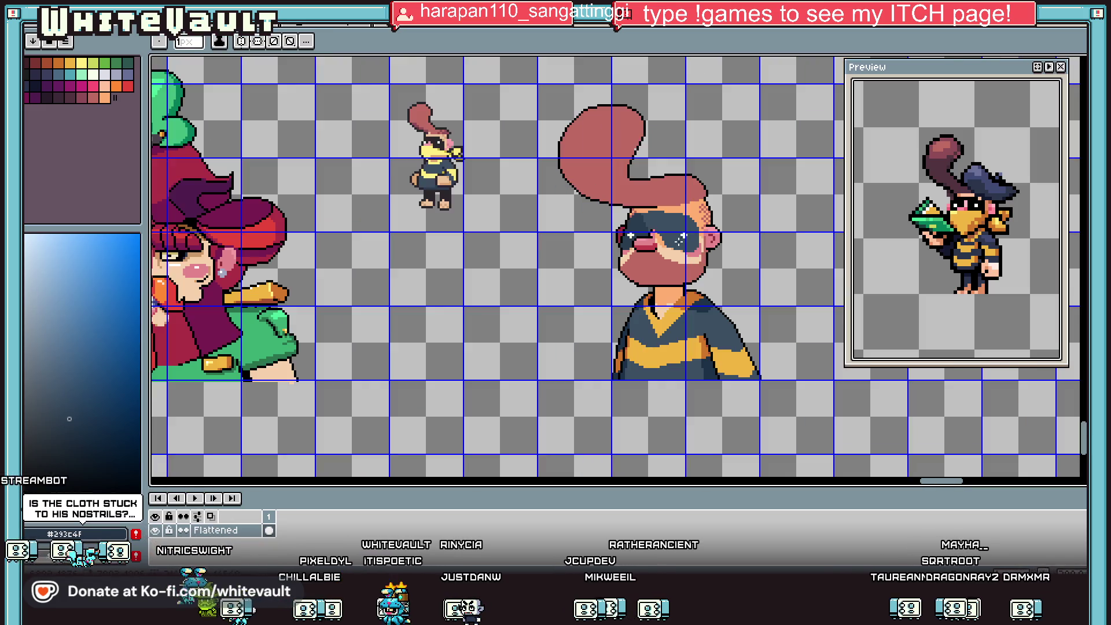
pyautogui.scroll(1, 687, 197)
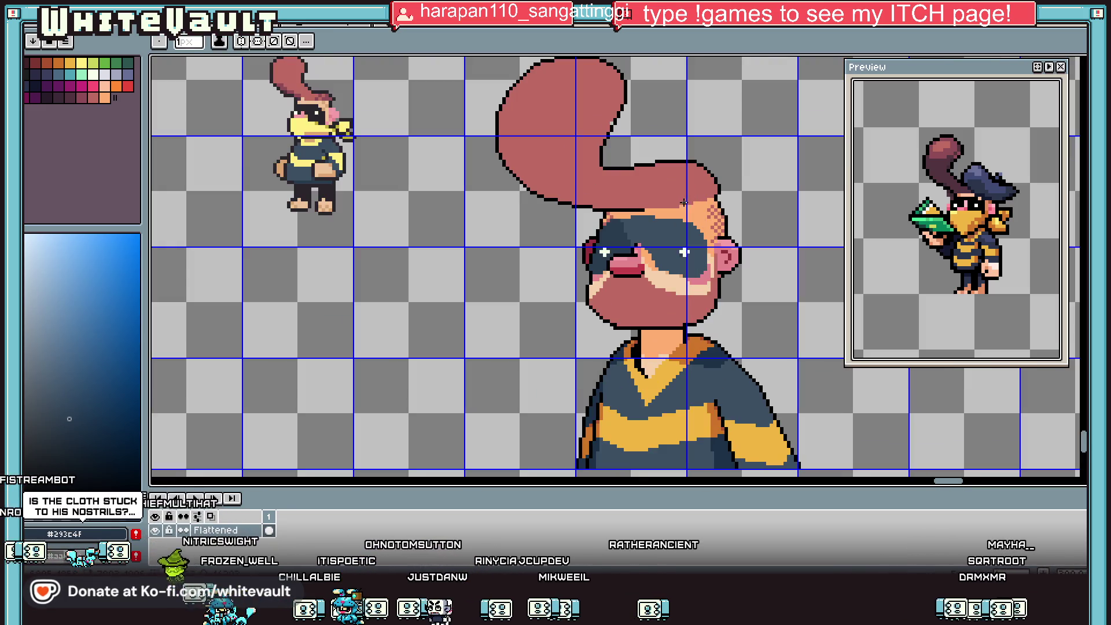
pyautogui.press('alt')
pyautogui.scroll(1, 650, 298)
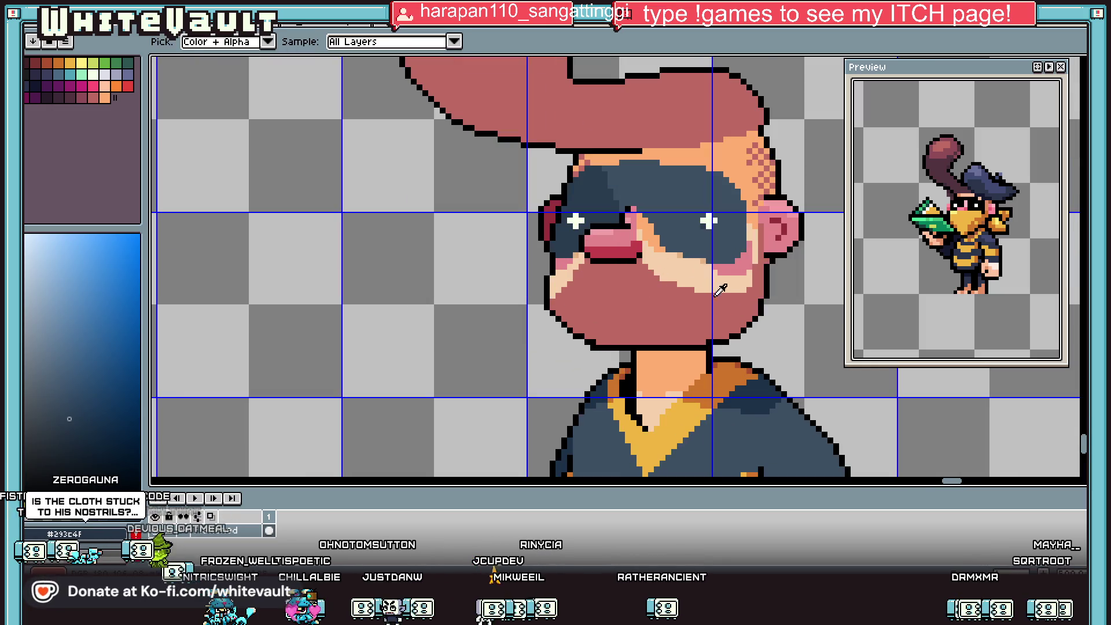
# Draw a short black mouth dash below the mask, then resample the face skin tone.
pyautogui.keyDown('alt'); pyautogui.click(735, 335); pyautogui.keyUp('alt')
pyautogui.scroll(1, 632, 312)
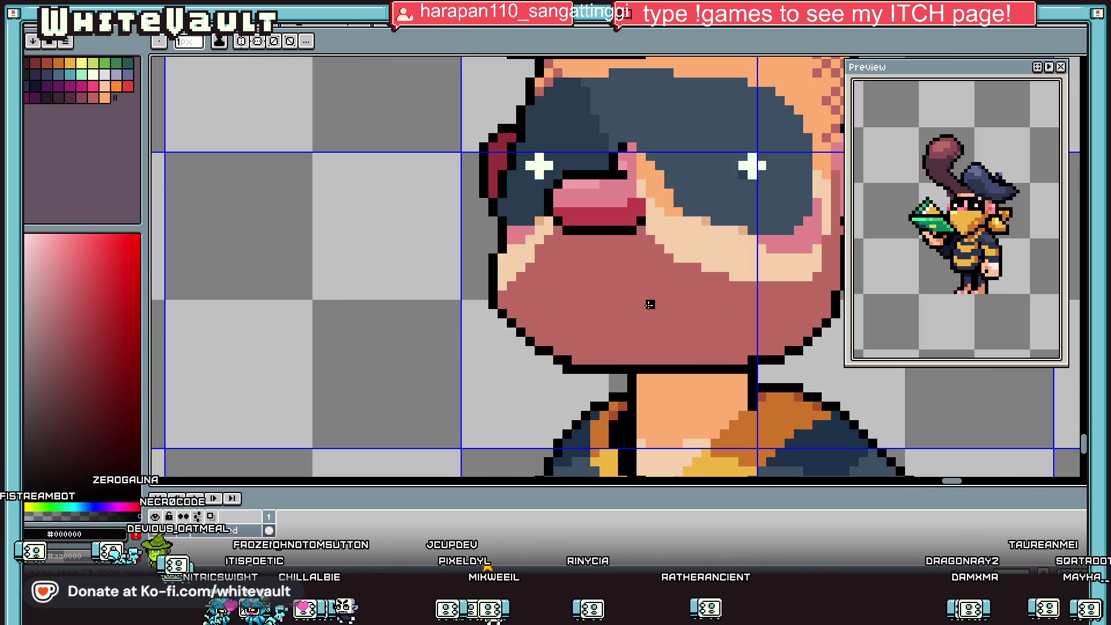
pyautogui.scroll(-3, 639, 300)
pyautogui.scroll(2, 638, 300)
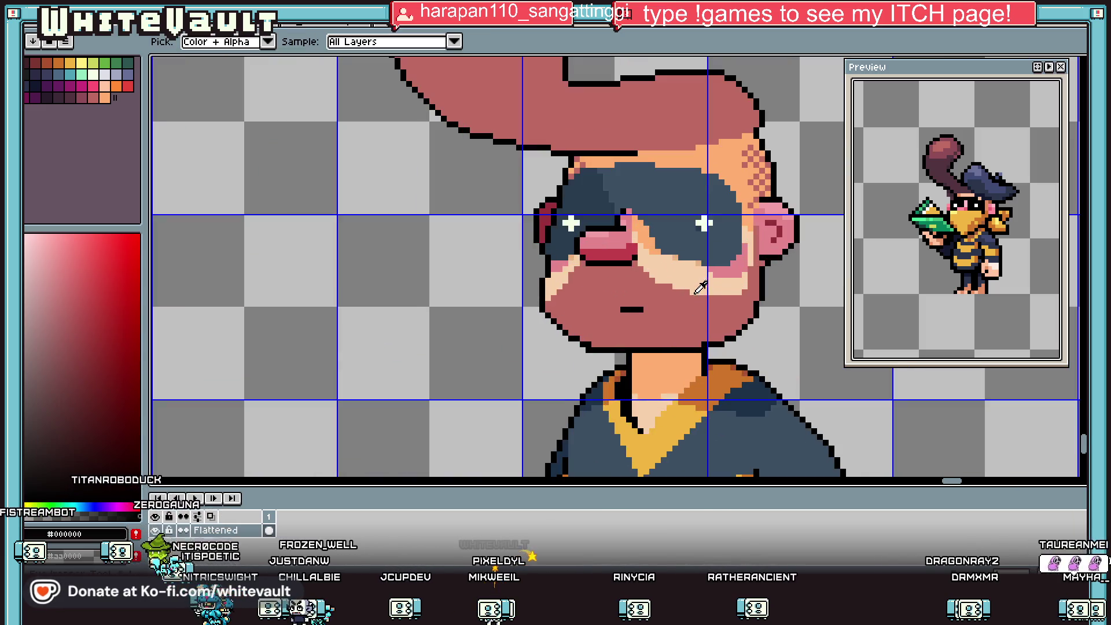
pyautogui.keyDown('alt'); pyautogui.click(678, 303); pyautogui.keyUp('alt')
pyautogui.scroll(2, 652, 311)
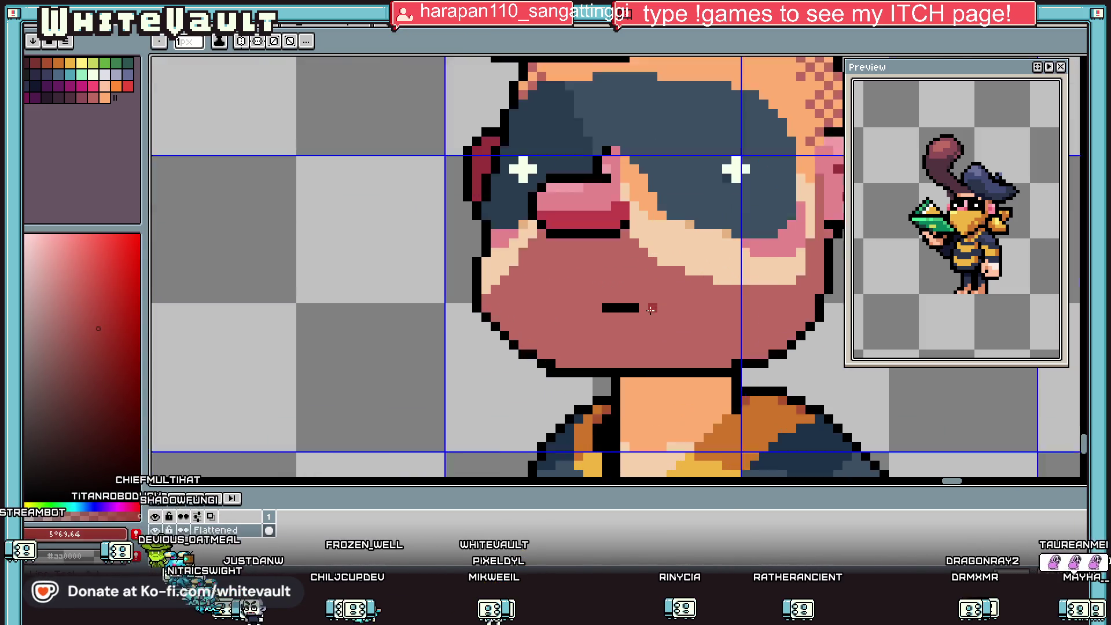
pyautogui.scroll(-3, 694, 284)
pyautogui.scroll(-2, 743, 272)
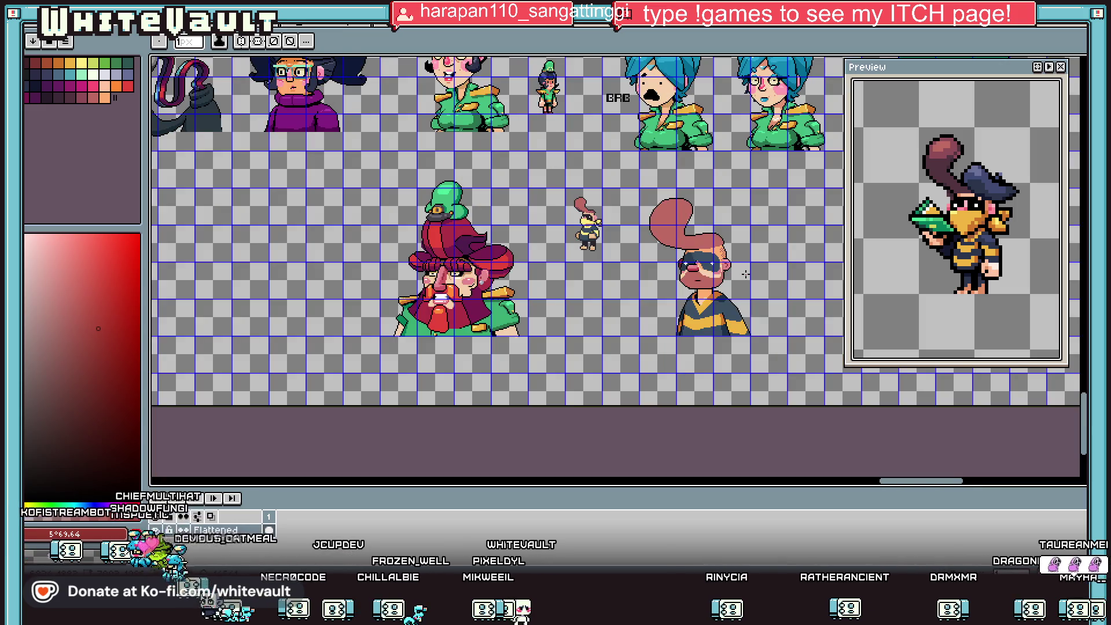
pyautogui.scroll(1, 744, 268)
pyautogui.press('alt')
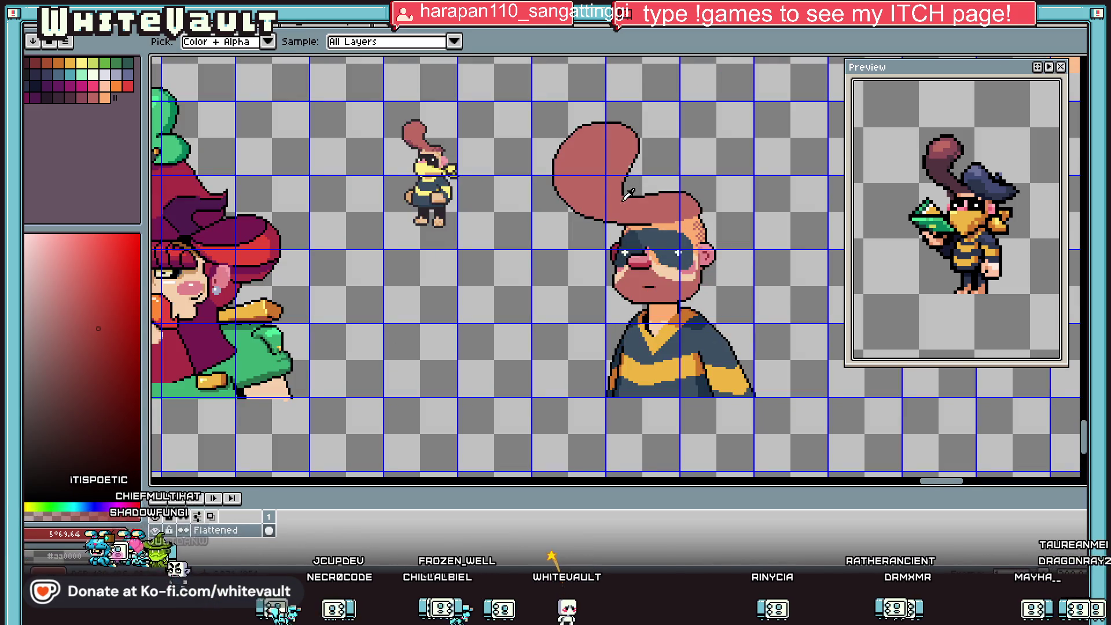
pyautogui.click(81, 96)
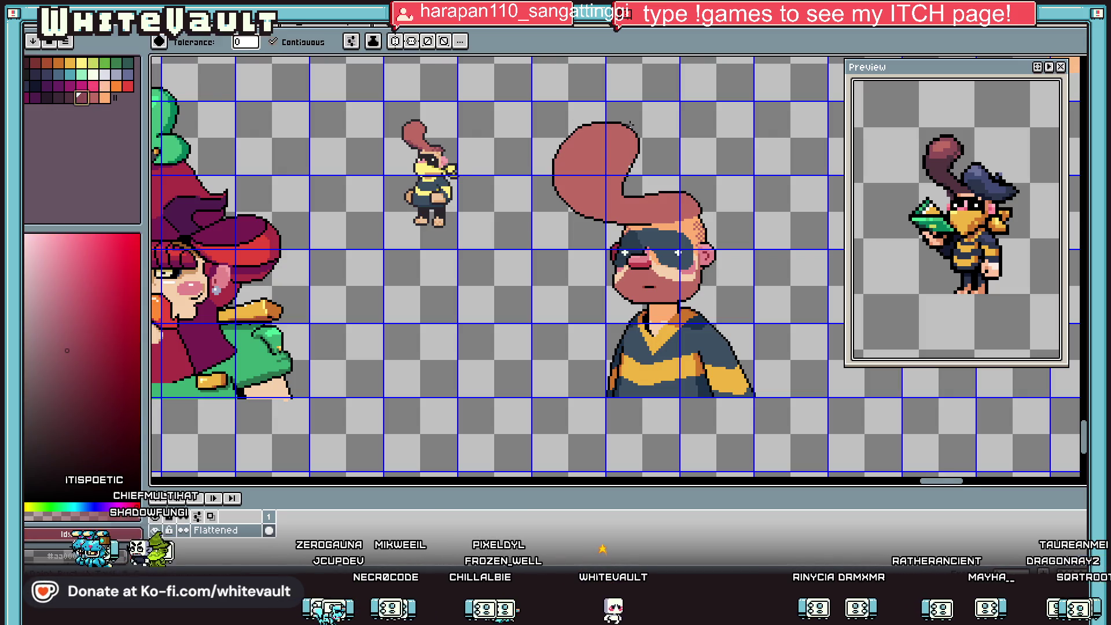
# Fill the hair with maroon and darker maroon, and dither dark maroon onto the head's side.
pyautogui.click(615, 148)
pyautogui.click(65, 97)
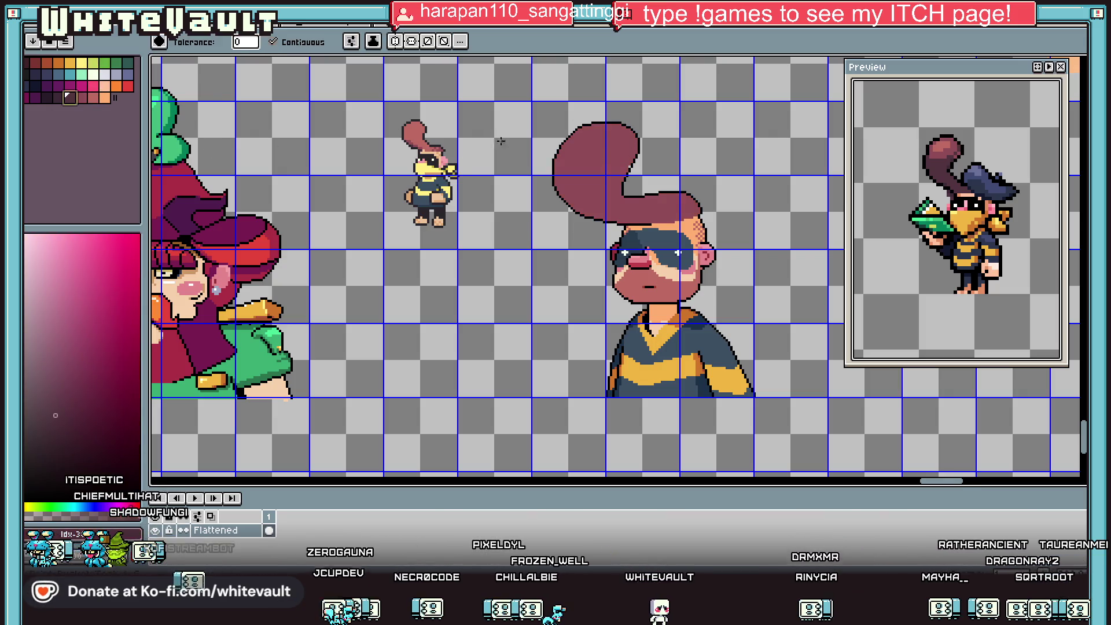
pyautogui.click(629, 164)
pyautogui.press('b')
pyautogui.scroll(1, 639, 163)
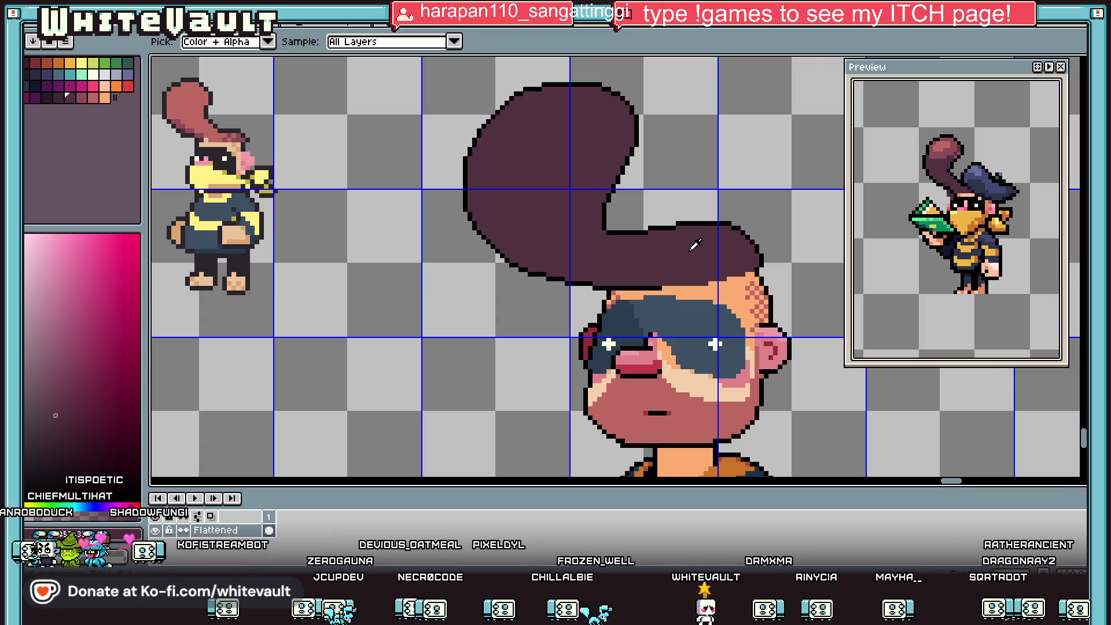
pyautogui.scroll(1, 685, 241)
pyautogui.scroll(1, 788, 312)
pyautogui.click(779, 330)
pyautogui.click(764, 316)
pyautogui.click(765, 344)
pyautogui.click(809, 334)
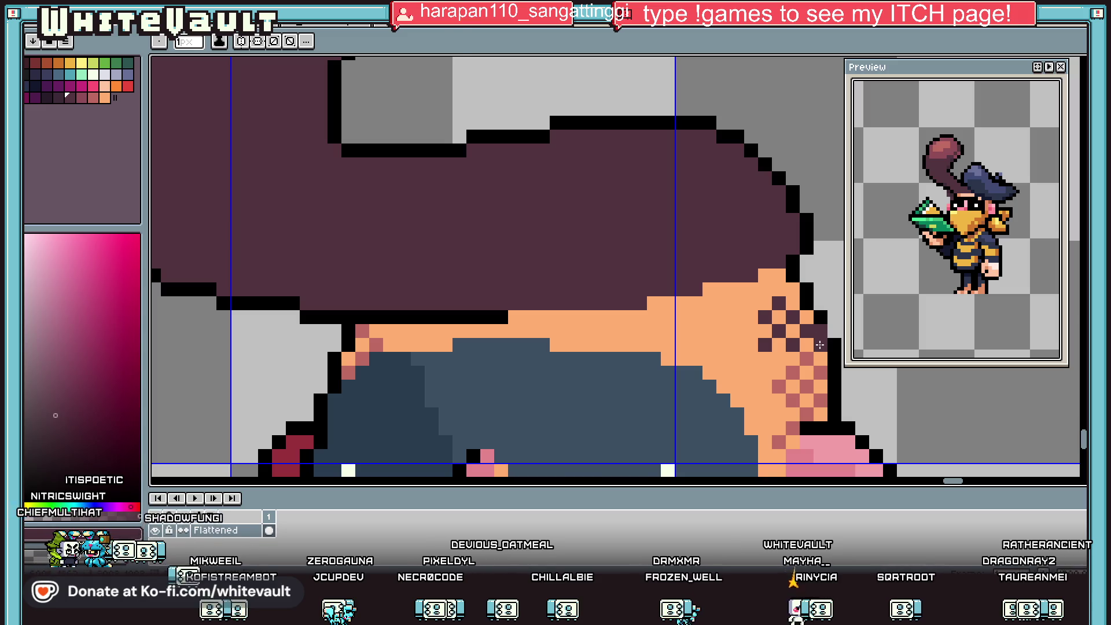
pyautogui.click(819, 345)
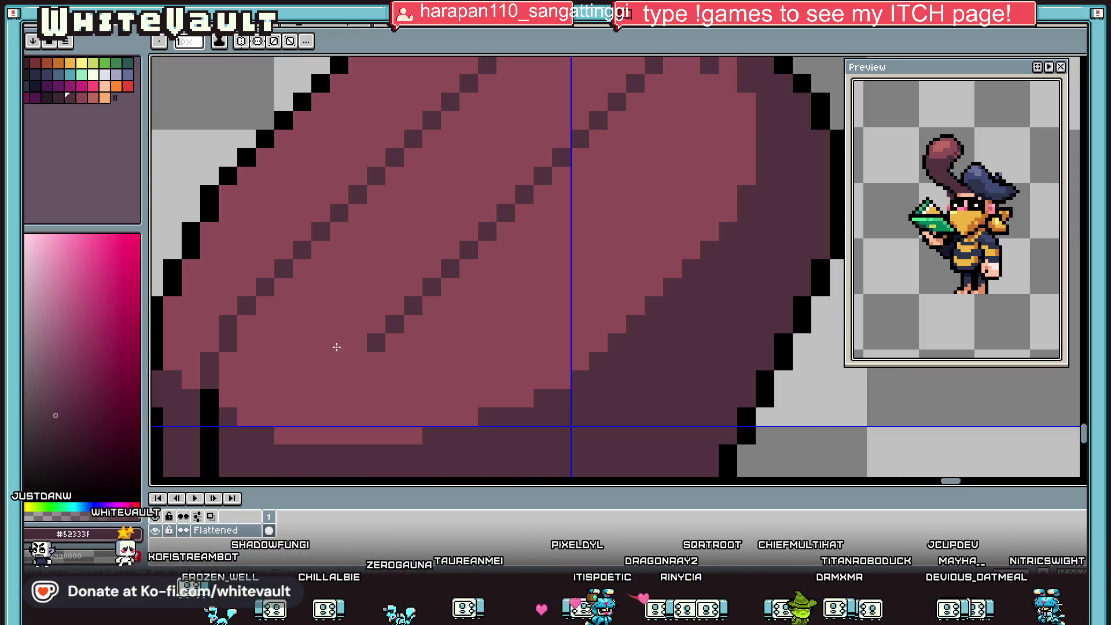
# Draw black strand lines down the hair tail.
pyautogui.moveTo(396, 317)
pyautogui.mouseDown()
pyautogui.moveTo(375, 344)
pyautogui.moveTo(363, 403)
pyautogui.mouseUp()
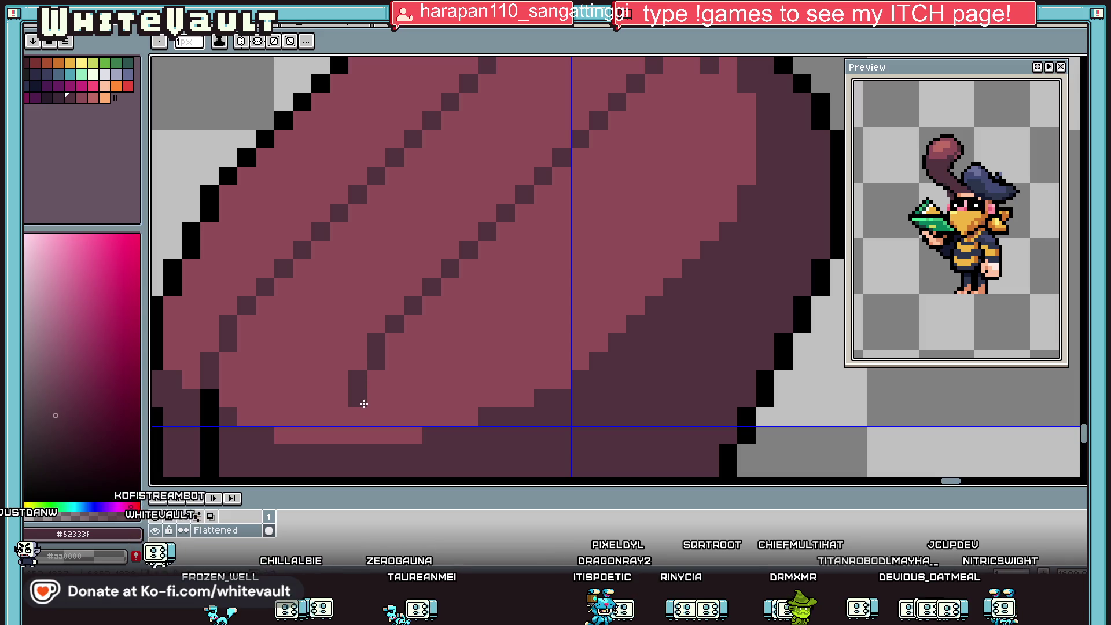
pyautogui.scroll(-4, 345, 422)
pyautogui.scroll(2, 376, 442)
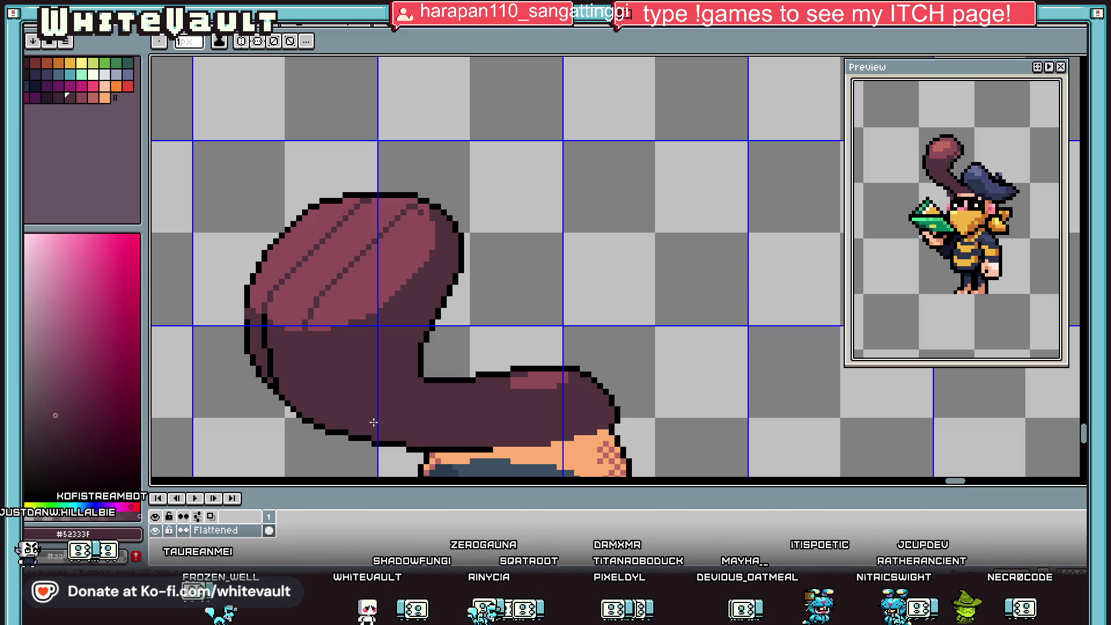
pyautogui.scroll(-3, 373, 422)
pyautogui.scroll(2, 371, 369)
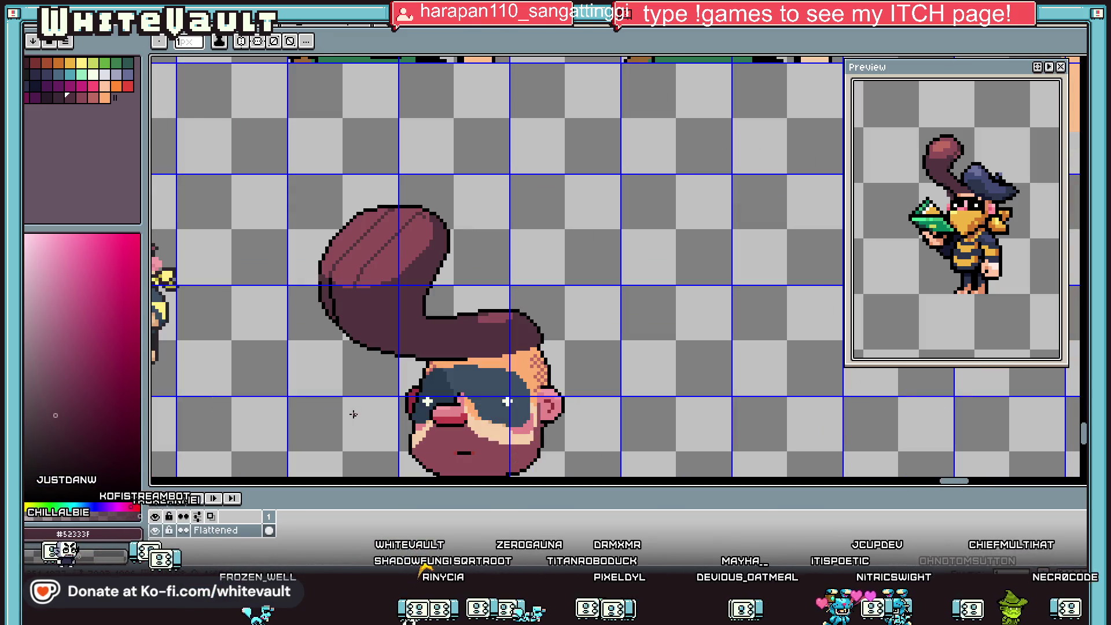
pyautogui.scroll(1, 372, 368)
pyautogui.keyDown('alt'); pyautogui.click(372, 368); pyautogui.keyUp('alt')
pyautogui.scroll(1, 370, 306)
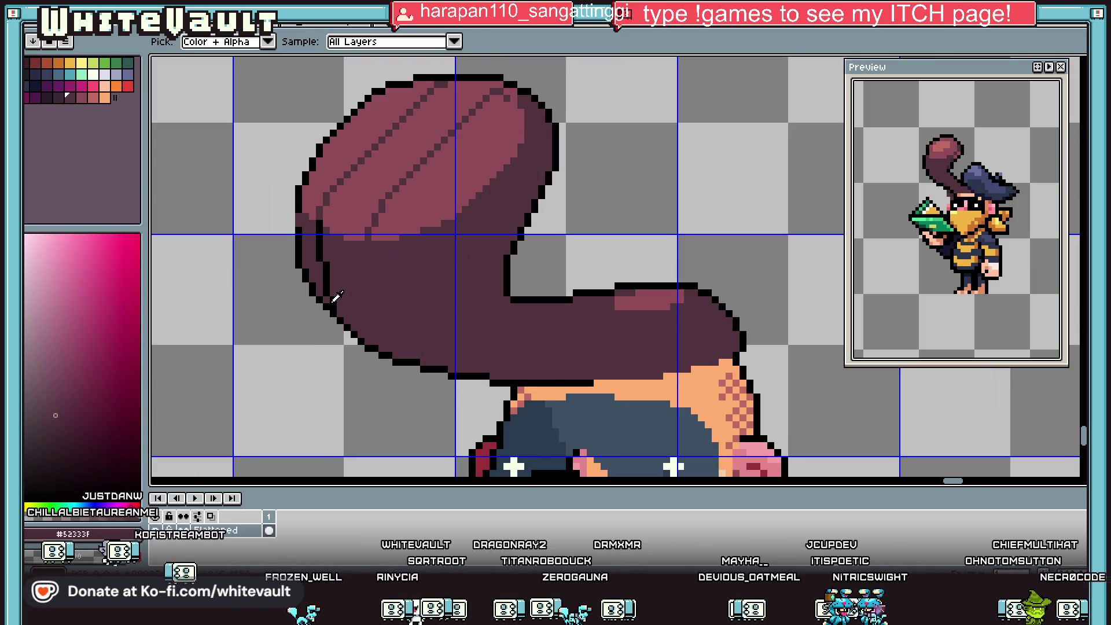
pyautogui.scroll(1, 370, 298)
pyautogui.moveTo(369, 290); pyautogui.dragTo(376, 342)
pyautogui.scroll(-2, 415, 359)
pyautogui.scroll(-2, 415, 359)
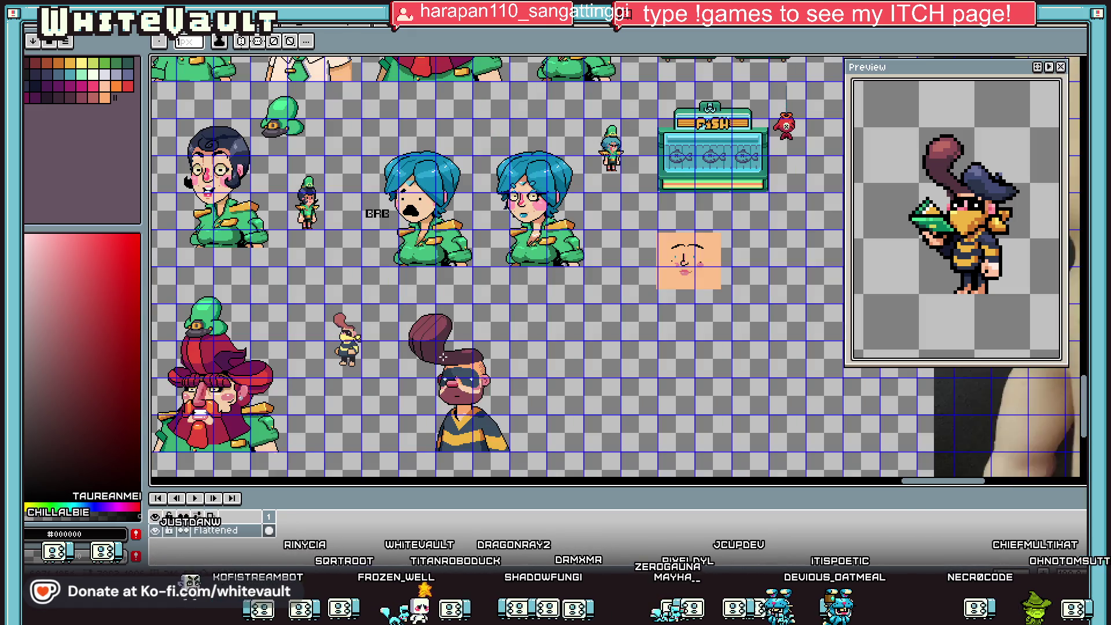
pyautogui.scroll(2, 415, 359)
pyautogui.scroll(1, 460, 358)
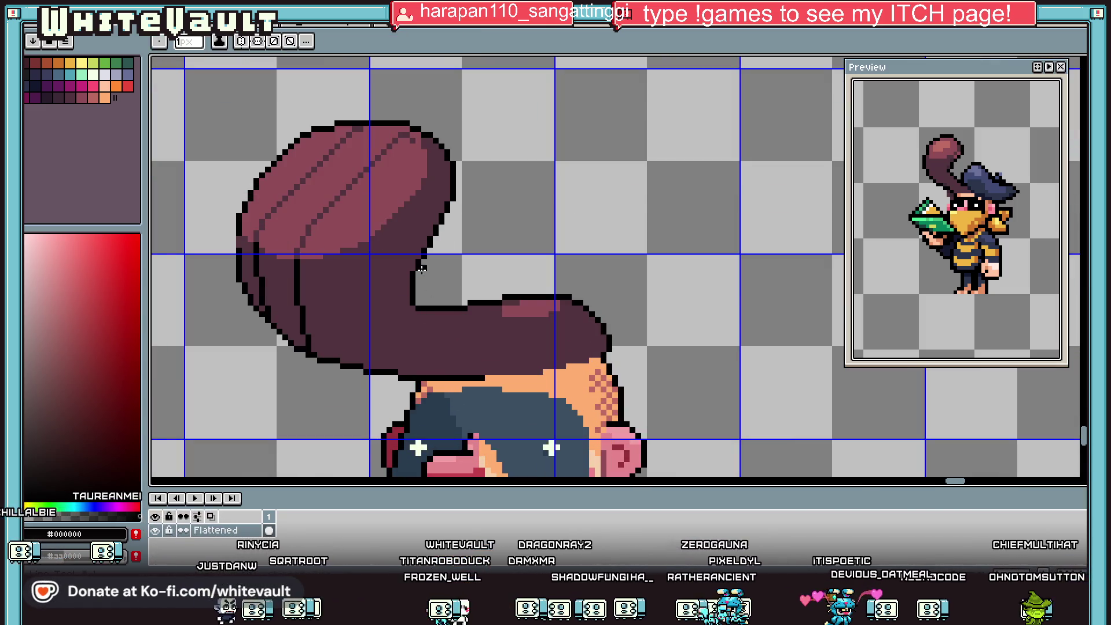
pyautogui.scroll(2, 421, 209)
pyautogui.click(440, 199)
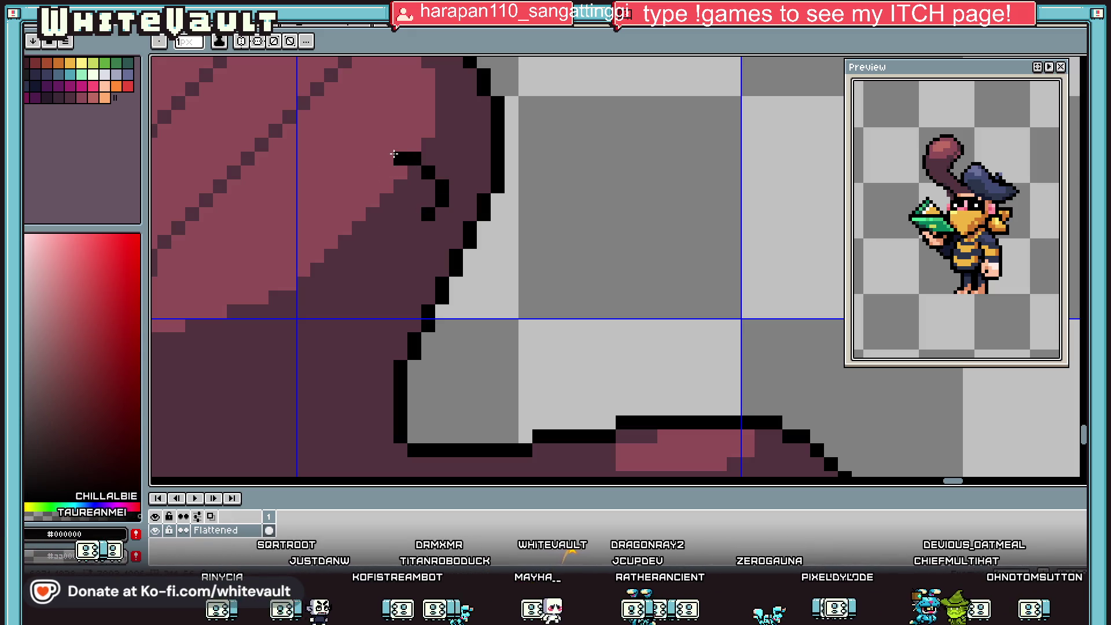
# Draw a curved black strand on the hair curl and extend it downward.
pyautogui.moveTo(358, 169)
pyautogui.mouseDown()
pyautogui.moveTo(321, 277)
pyautogui.moveTo(253, 392)
pyautogui.mouseUp()
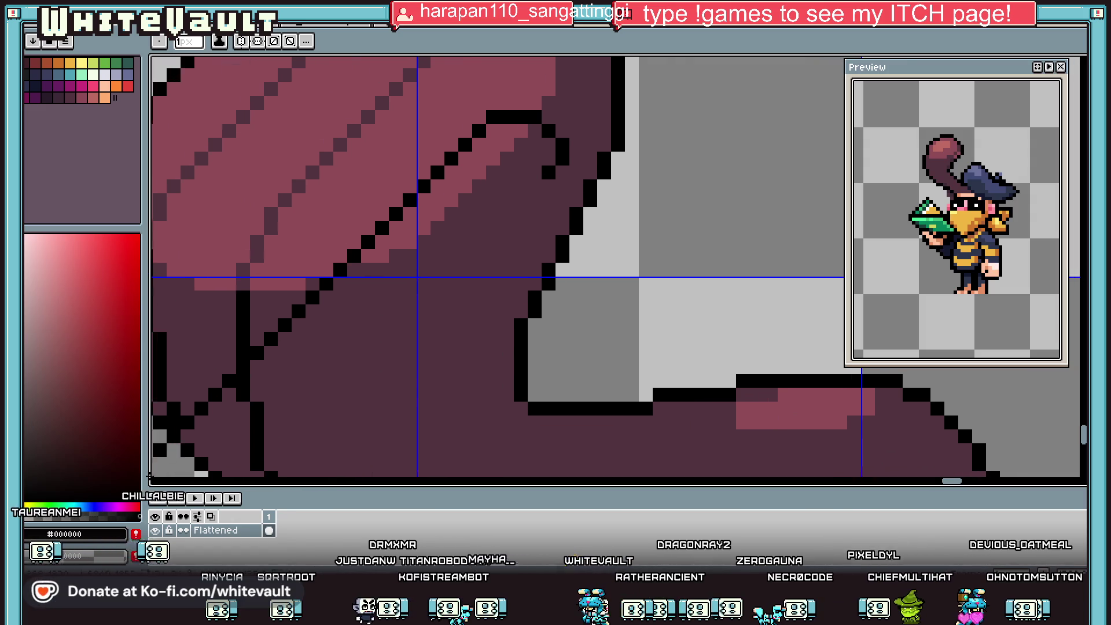
pyautogui.moveTo(418, 354)
pyautogui.mouseDown()
pyautogui.moveTo(414, 427)
pyautogui.moveTo(461, 449)
pyautogui.moveTo(492, 405)
pyautogui.moveTo(678, 423)
pyautogui.mouseUp()
pyautogui.scroll(-2, 415, 427)
pyautogui.scroll(1, 405, 410)
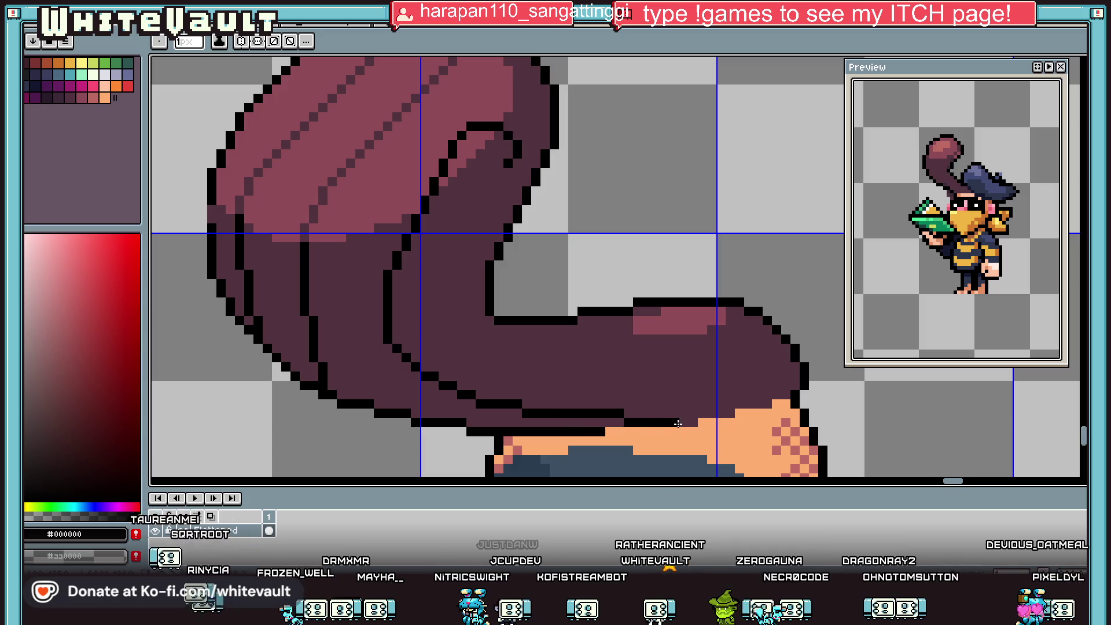
# Repaint individual black strand pixels on the curl with eyedropped darkest and light maroon.
pyautogui.press('alt')
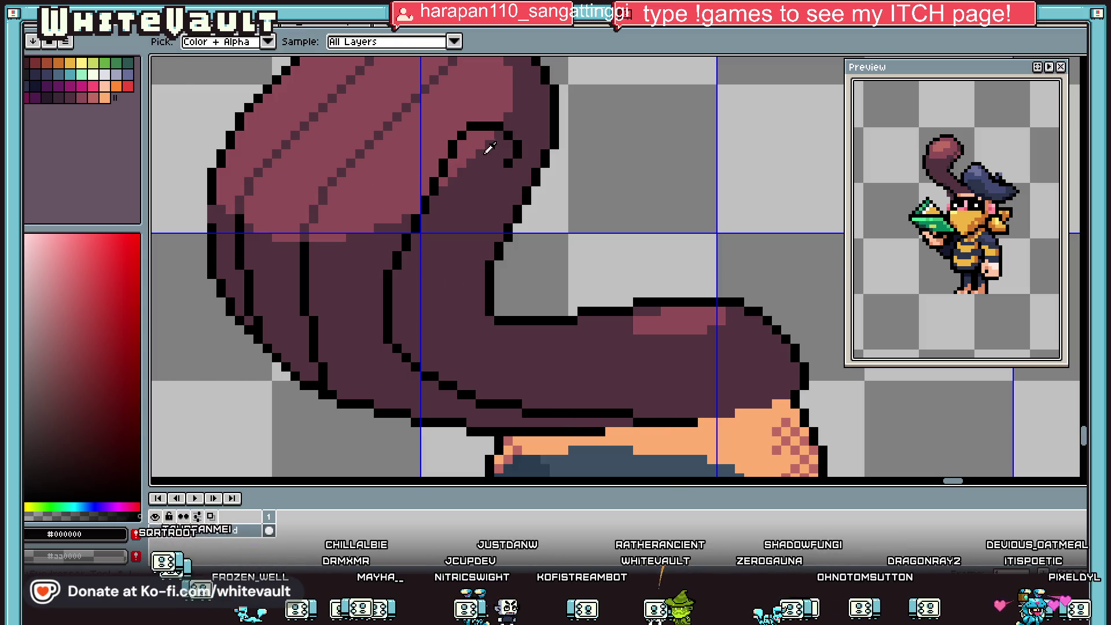
pyautogui.click(492, 186)
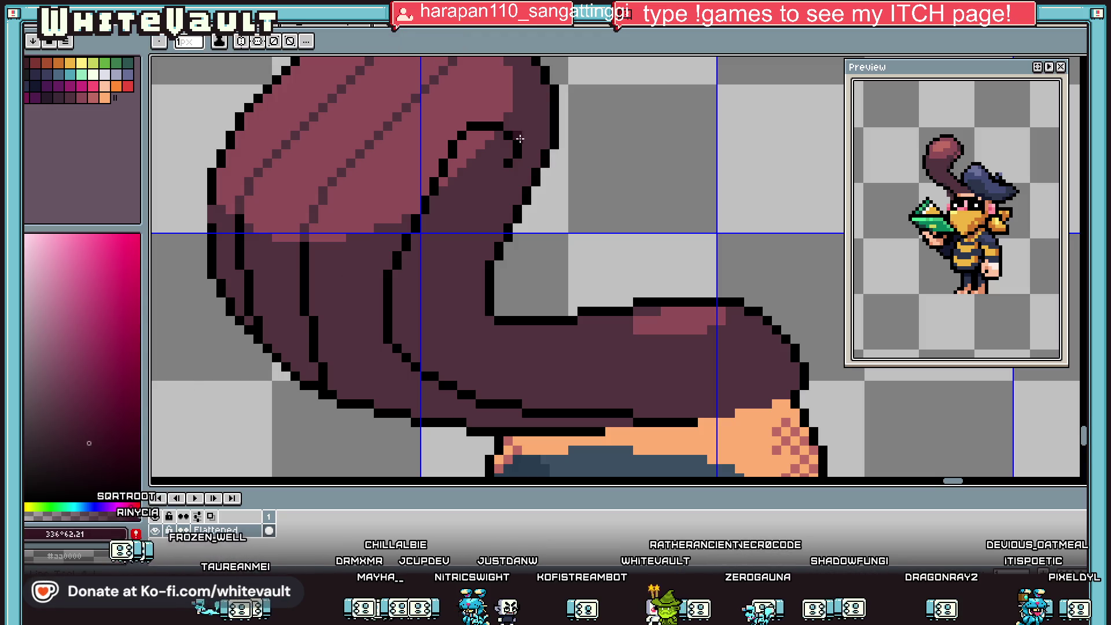
pyautogui.scroll(1, 520, 141)
pyautogui.moveTo(496, 129); pyautogui.dragTo(515, 166)
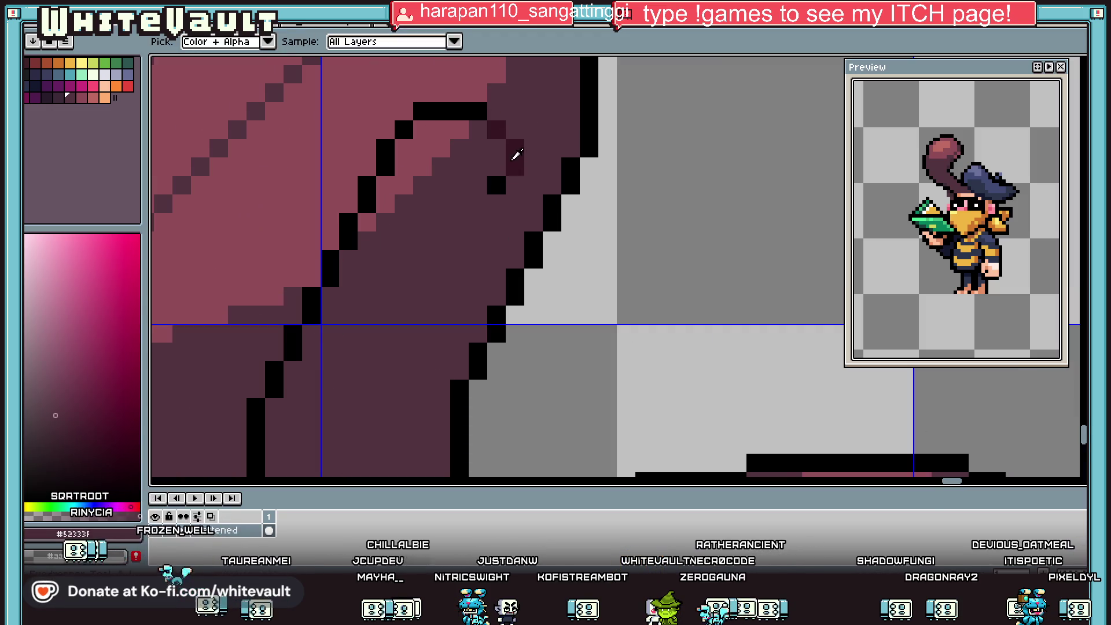
pyautogui.keyDown('alt'); pyautogui.click(508, 154); pyautogui.keyUp('alt')
pyautogui.click(495, 184)
pyautogui.click(307, 298)
pyautogui.click(293, 351)
pyautogui.keyDown('alt'); pyautogui.click(296, 264); pyautogui.keyUp('alt')
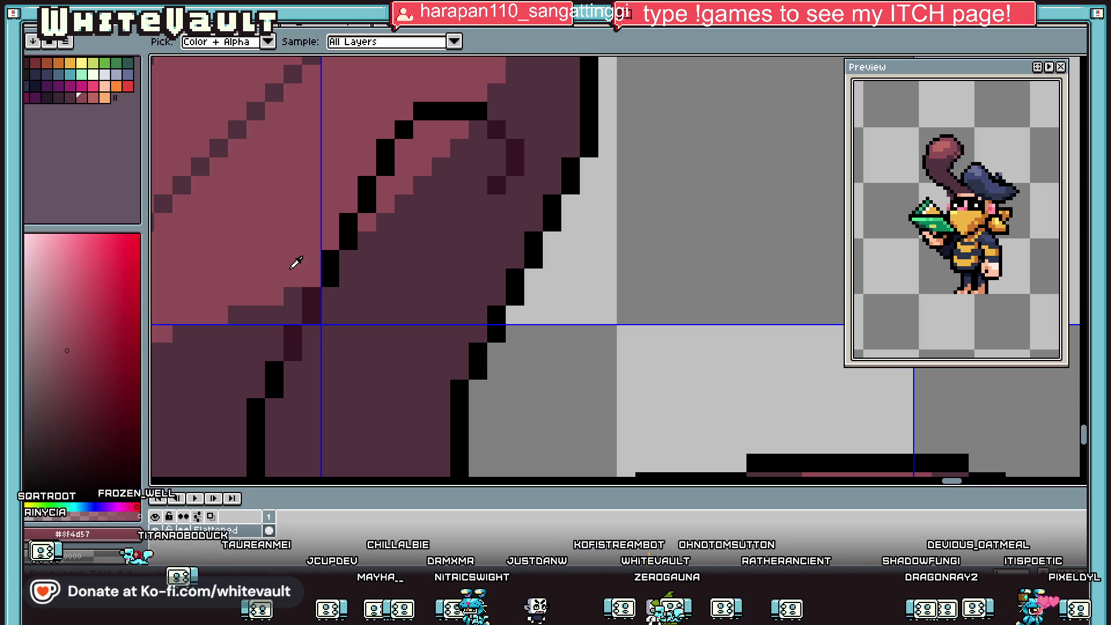
pyautogui.keyDown('alt'); pyautogui.click(307, 295); pyautogui.keyUp('alt')
pyautogui.click(332, 257)
pyautogui.keyDown('alt'); pyautogui.click(348, 245); pyautogui.keyUp('alt')
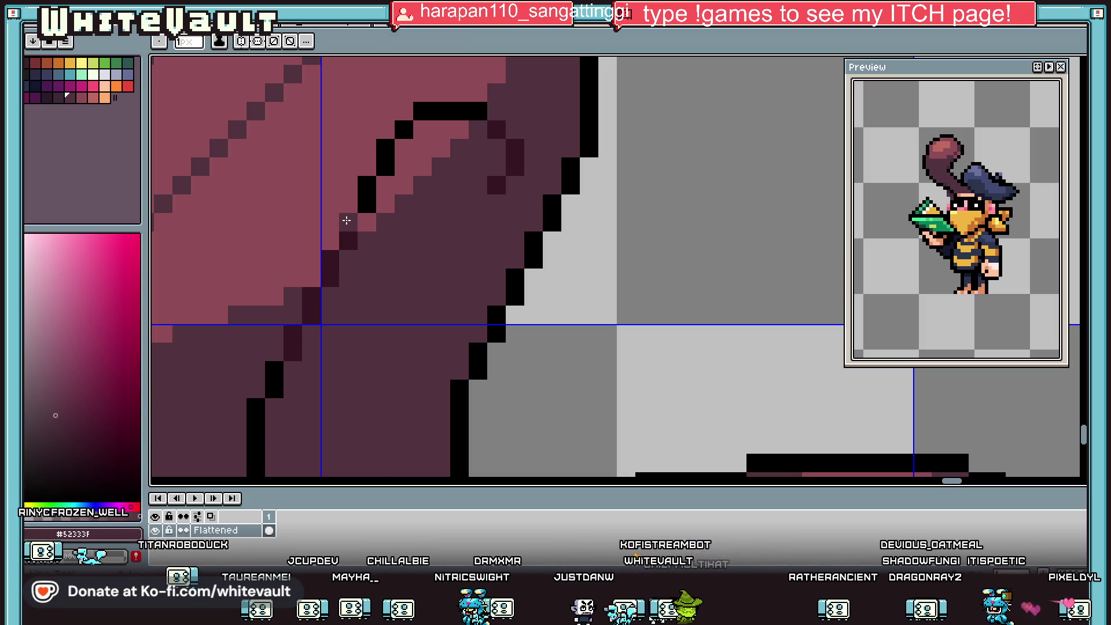
# Fill the black strand line segments with mid maroon and darken a pixel at the curl's edge.
pyautogui.press('g')
pyautogui.click(348, 221)
pyautogui.click(366, 185)
pyautogui.click(385, 157)
pyautogui.click(403, 130)
pyautogui.click(423, 114)
pyautogui.keyDown('alt'); pyautogui.click(489, 120); pyautogui.keyUp('alt')
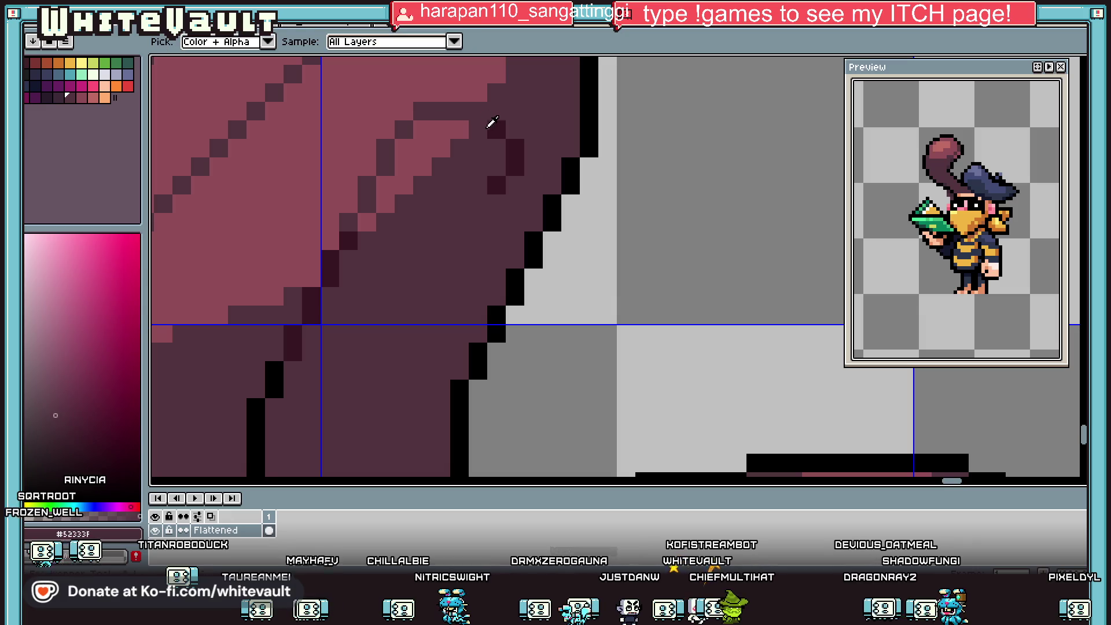
pyautogui.press('b')
pyautogui.click(478, 112)
# Paint over two stray black strand pixels with the mid maroon hair colour.
pyautogui.scroll(-4, 488, 119)
pyautogui.scroll(-2, 501, 164)
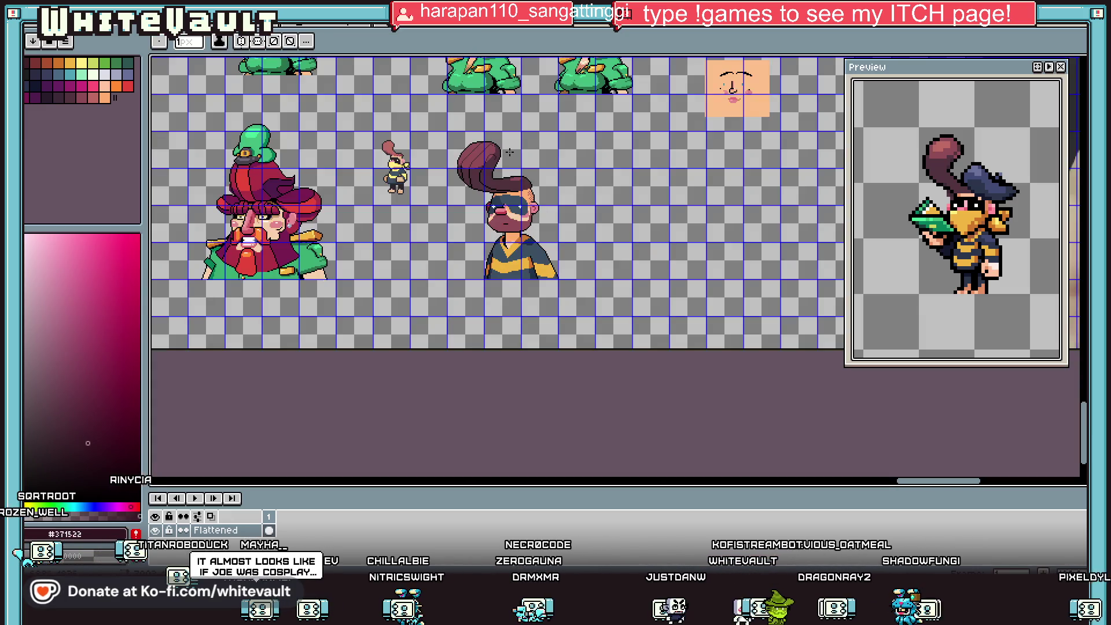
pyautogui.scroll(6, 488, 167)
pyautogui.press('alt')
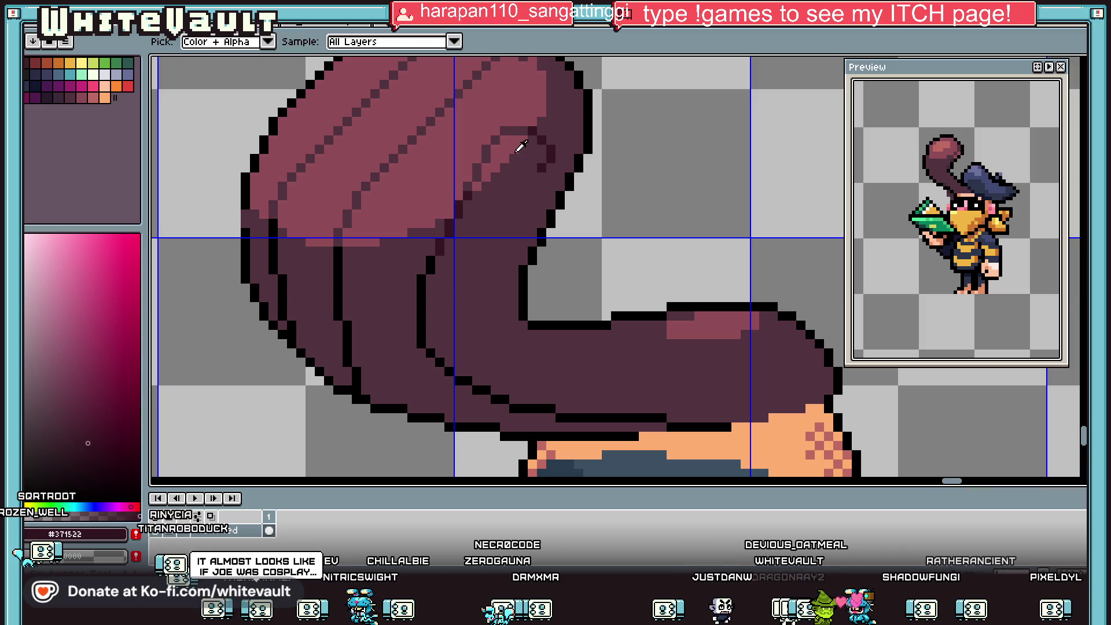
pyautogui.keyDown('alt'); pyautogui.click(486, 164); pyautogui.keyUp('alt')
pyautogui.scroll(-1, 486, 164)
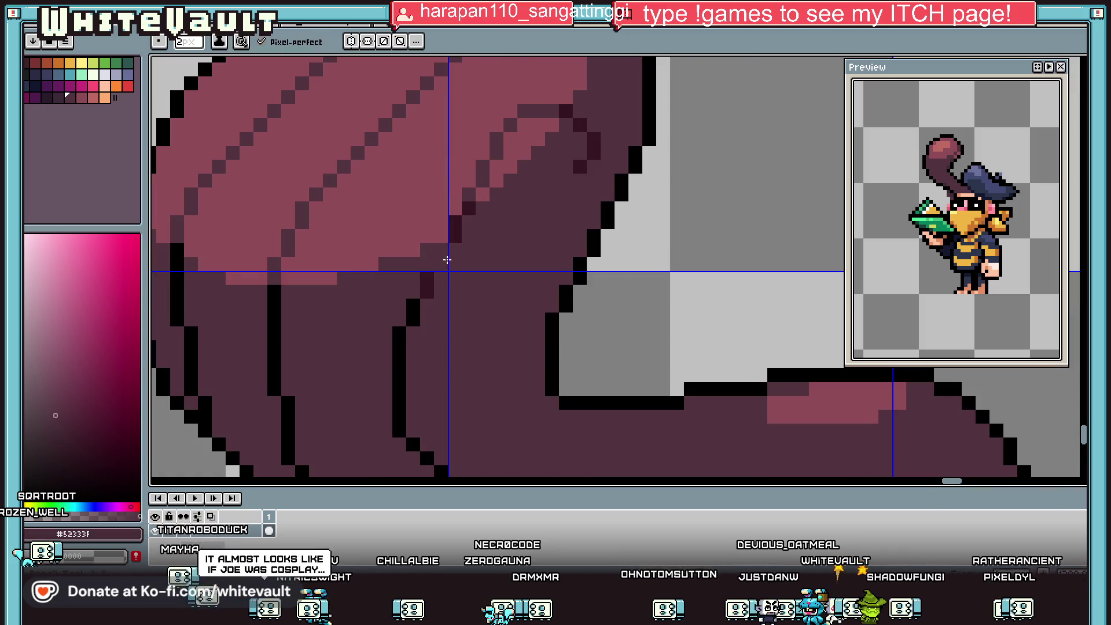
pyautogui.press('alt')
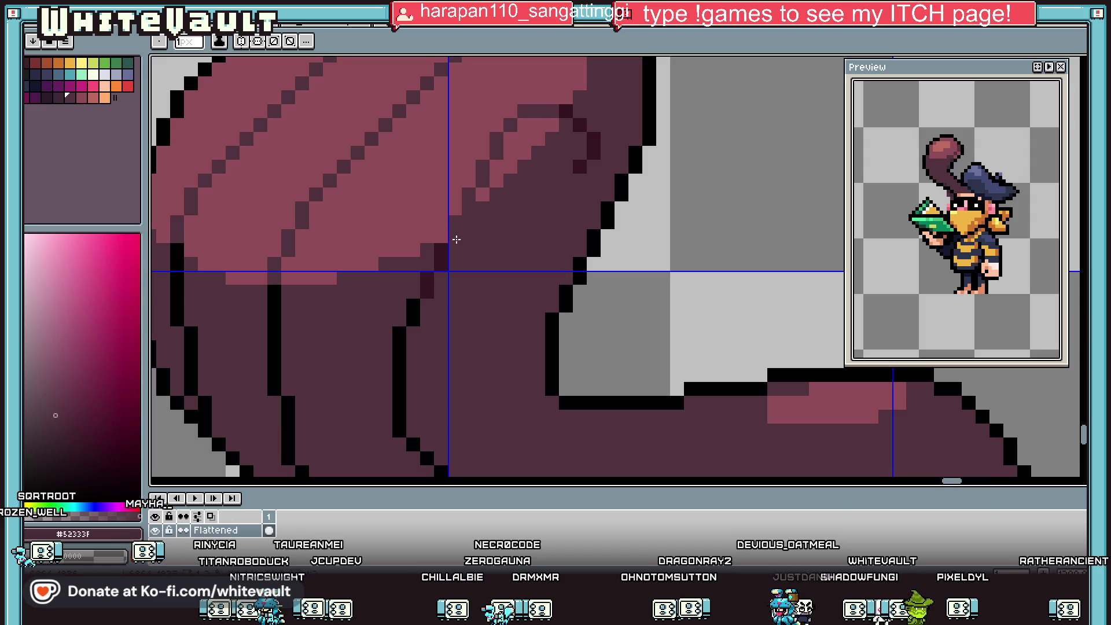
pyautogui.moveTo(413, 304); pyautogui.dragTo(412, 320)
# Outline the top of the hair curl in black sampled from the hair outline.
pyautogui.press('alt')
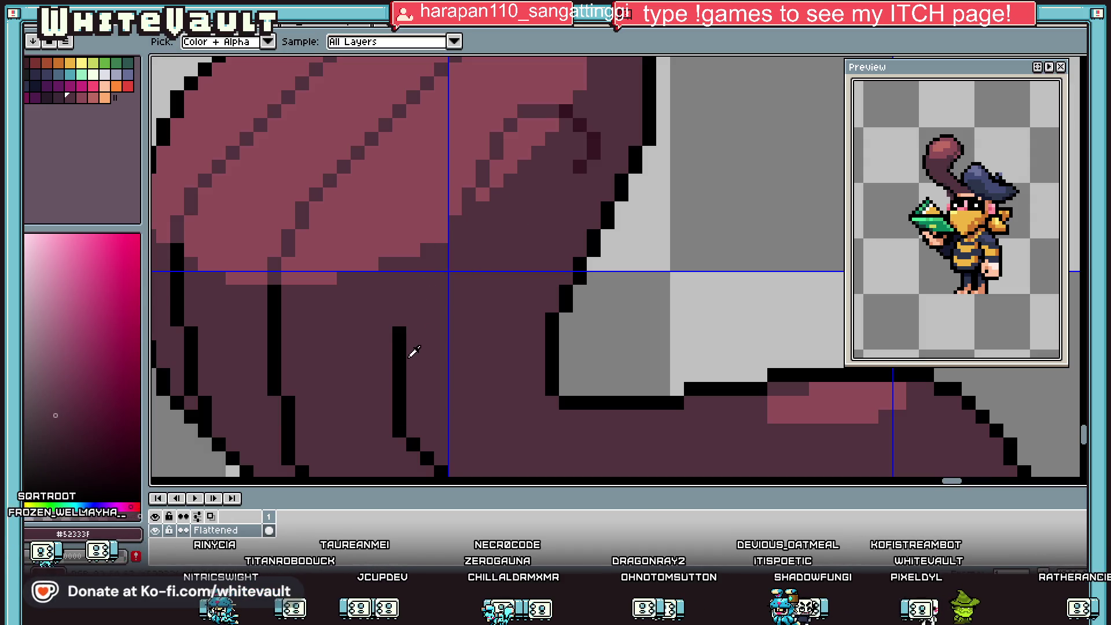
pyautogui.keyDown('alt'); pyautogui.click(398, 347); pyautogui.keyUp('alt')
pyautogui.scroll(-3, 467, 240)
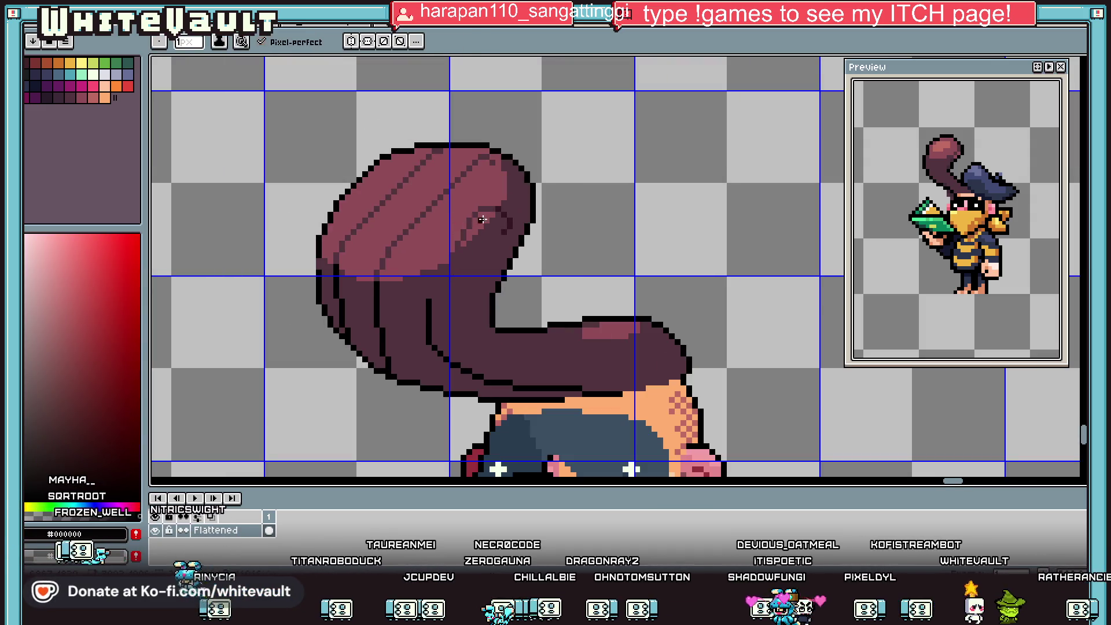
pyautogui.moveTo(506, 222)
pyautogui.mouseDown()
pyautogui.moveTo(501, 210)
pyautogui.moveTo(469, 208)
pyautogui.moveTo(429, 280)
pyautogui.mouseUp()
pyautogui.scroll(-3, 465, 250)
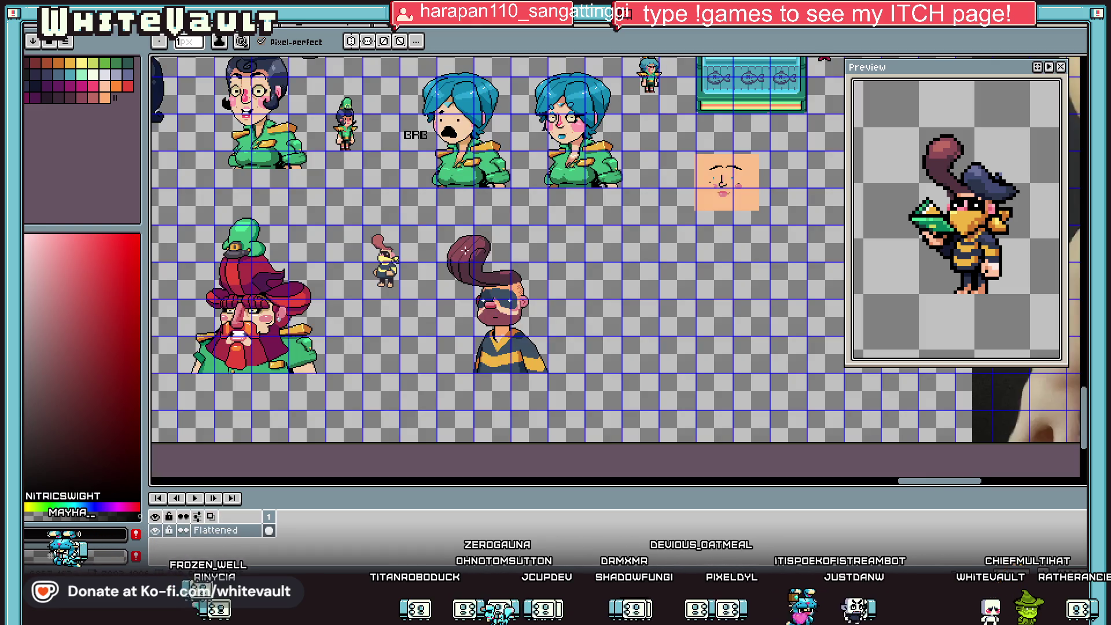
pyautogui.scroll(3, 465, 250)
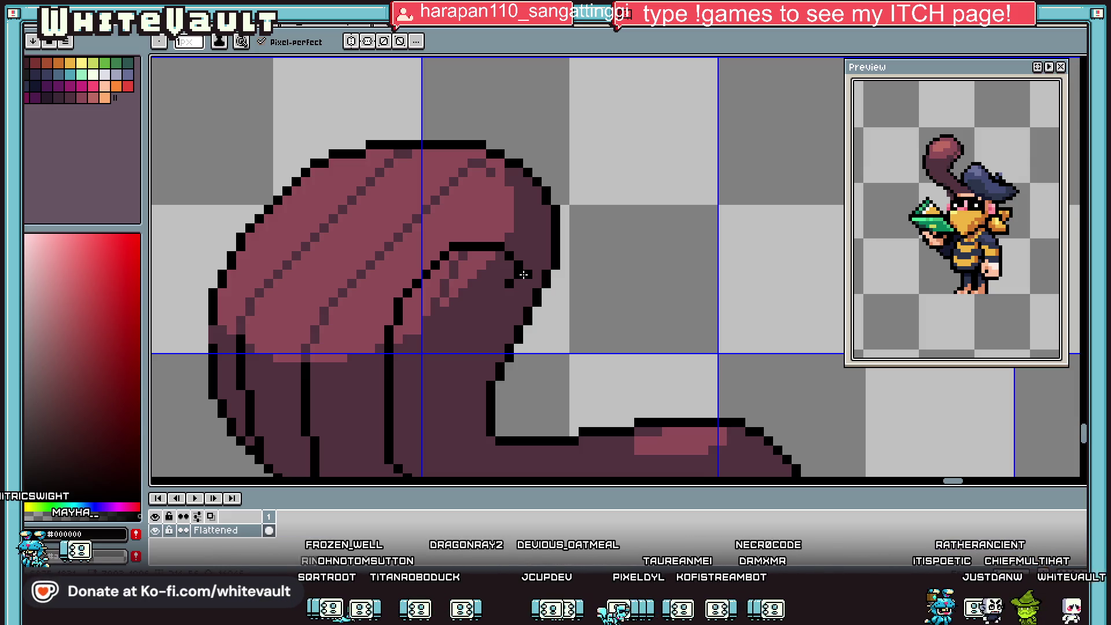
# Paint mid pink hair pixels inside the curl.
pyautogui.press('i')
pyautogui.scroll(2, 457, 269)
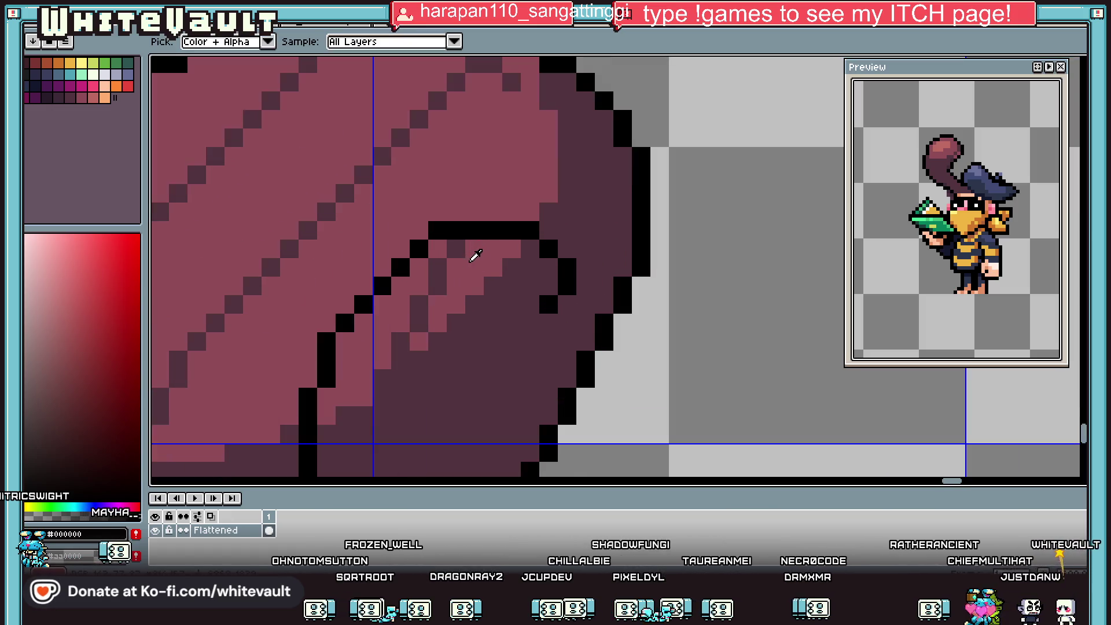
pyautogui.click(459, 248)
pyautogui.moveTo(443, 260); pyautogui.dragTo(401, 341)
pyautogui.scroll(-2, 402, 341)
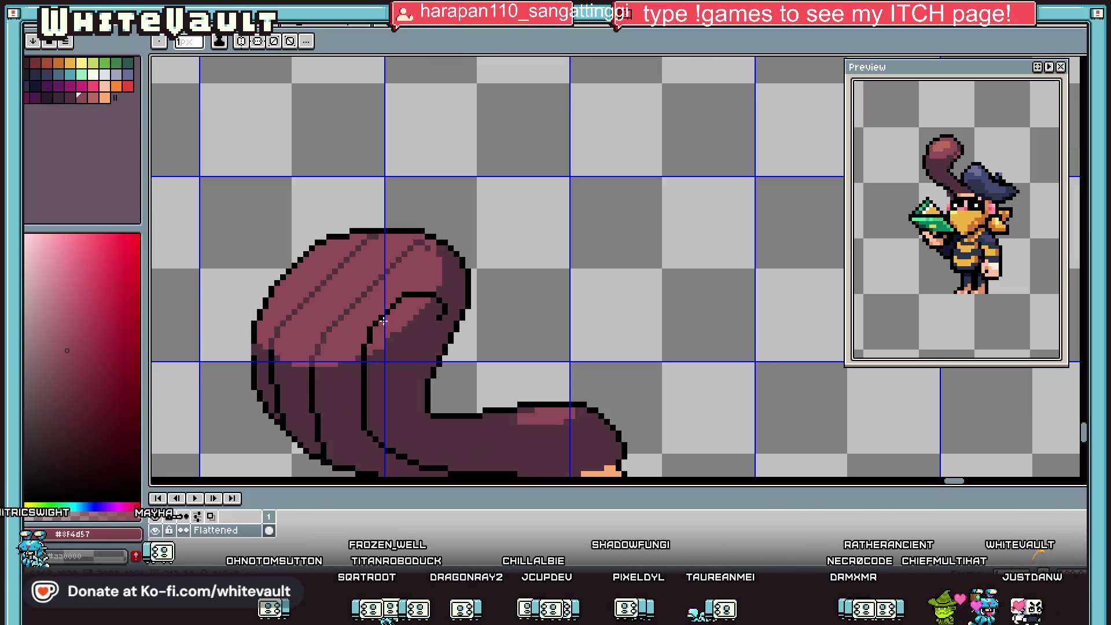
pyautogui.scroll(2, 379, 317)
# Recolour the inner curl's black diagonal outline with the dark shade #52333f.
pyautogui.press('i')
pyautogui.scroll(-2, 353, 328)
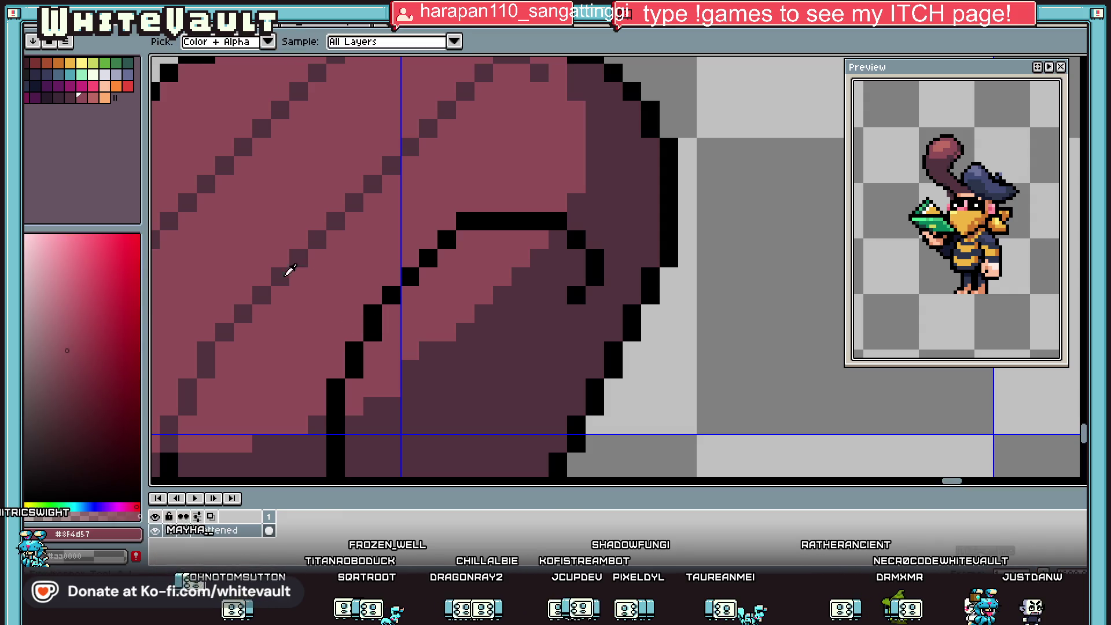
pyautogui.click(289, 290)
pyautogui.scroll(2, 353, 347)
pyautogui.moveTo(355, 347); pyautogui.dragTo(337, 382)
pyautogui.moveTo(372, 330)
pyautogui.mouseDown()
pyautogui.moveTo(434, 242)
pyautogui.moveTo(461, 226)
pyautogui.moveTo(542, 217)
pyautogui.mouseUp()
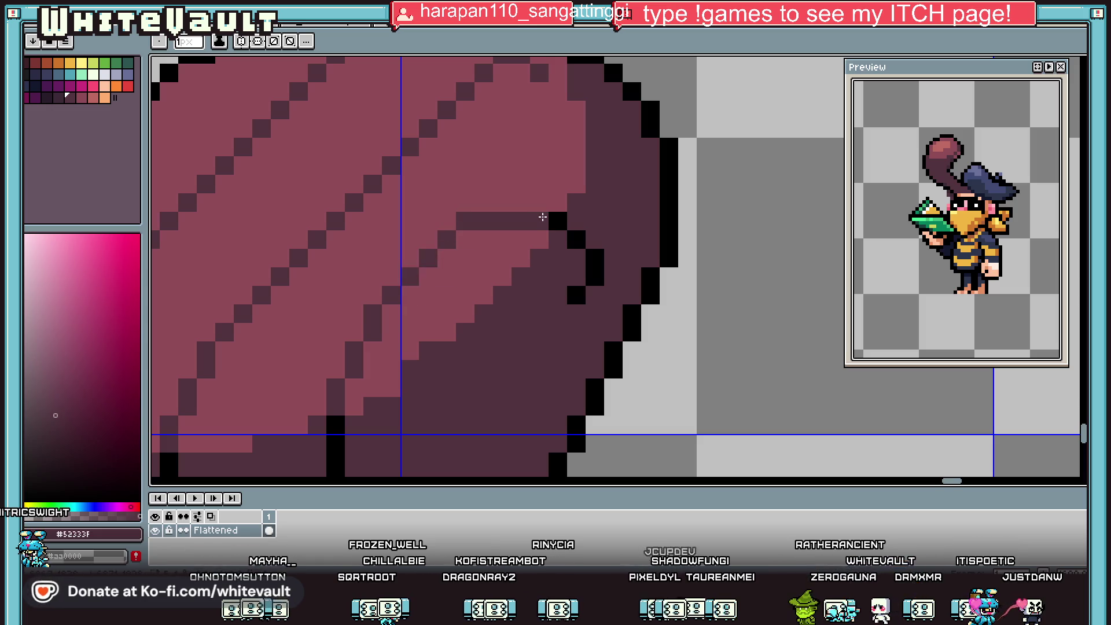
pyautogui.scroll(-2, 515, 243)
# Recolour another outline diagonal and two ponytail outline pixels with a darker hair shade.
pyautogui.press('i')
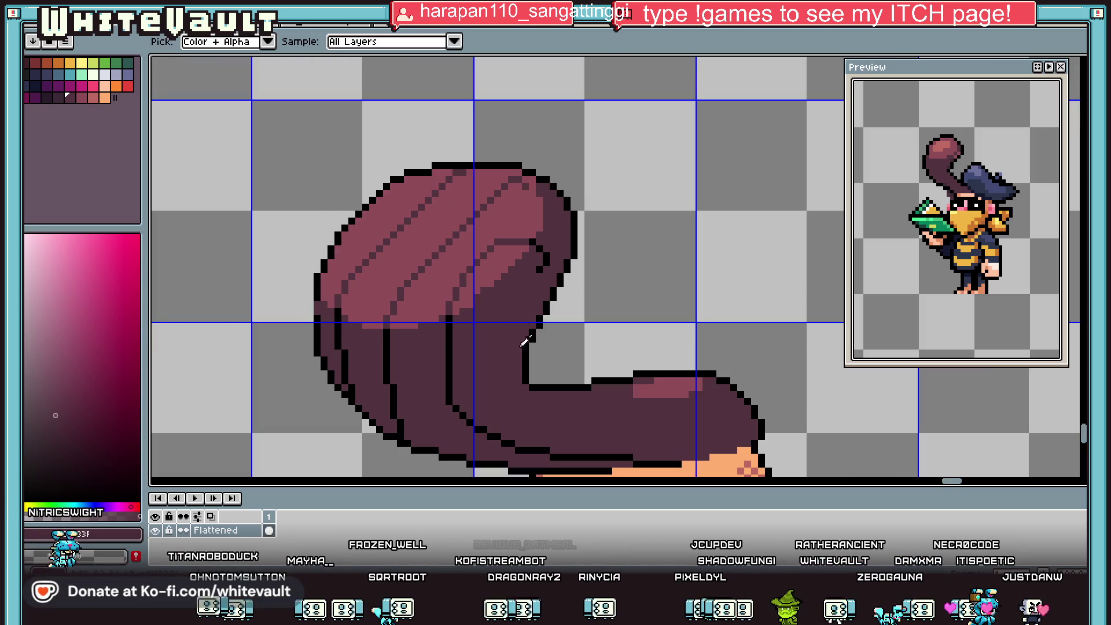
pyautogui.click(75, 448)
pyautogui.press('b')
pyautogui.scroll(2, 550, 255)
pyautogui.moveTo(516, 238); pyautogui.dragTo(554, 275)
pyautogui.scroll(-3, 537, 312)
pyautogui.scroll(2, 493, 317)
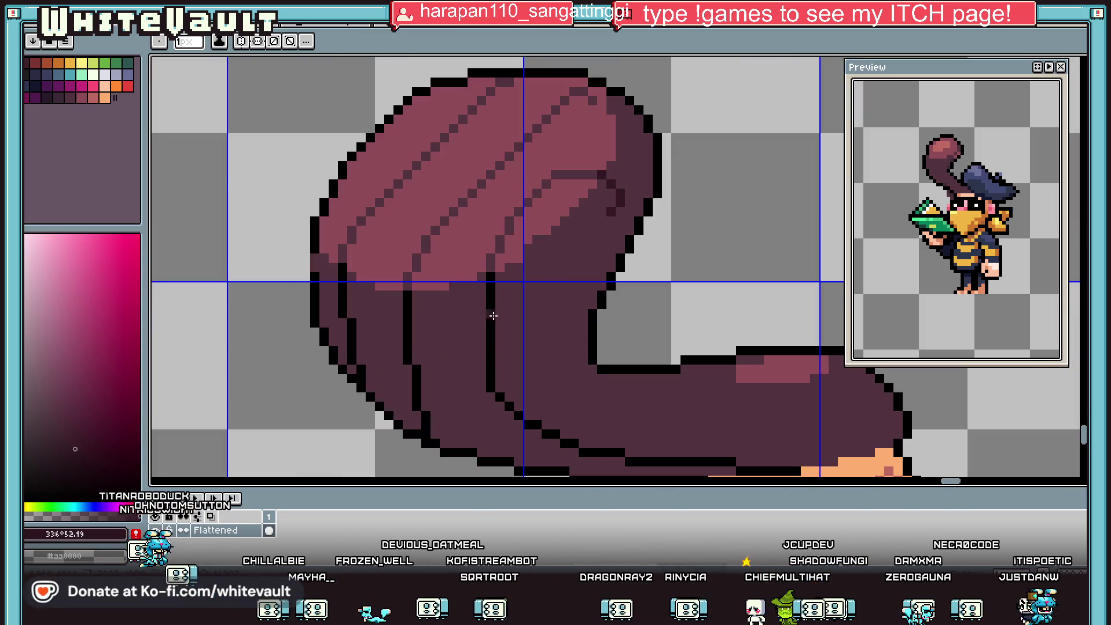
pyautogui.click(491, 378)
pyautogui.click(500, 397)
# Recolour the ponytail's vertical black strand line with the darkest shade #321822.
pyautogui.scroll(1, 503, 393)
pyautogui.moveTo(497, 345); pyautogui.dragTo(497, 388)
pyautogui.click(498, 346)
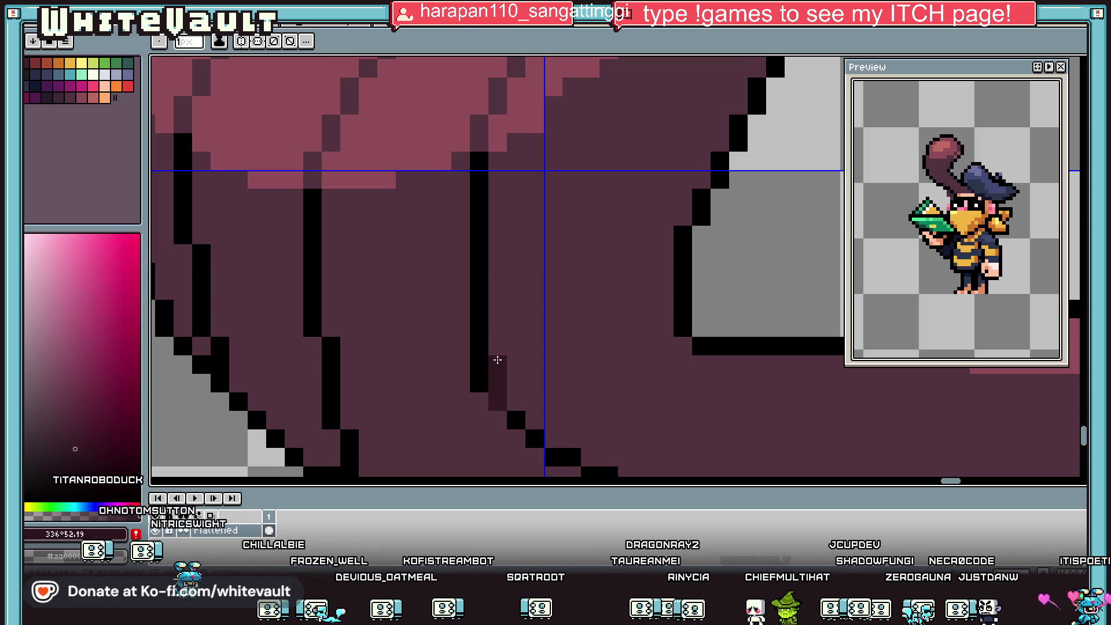
pyautogui.keyDown('alt'); pyautogui.click(498, 367); pyautogui.keyUp('alt')
pyautogui.moveTo(479, 347); pyautogui.dragTo(478, 158)
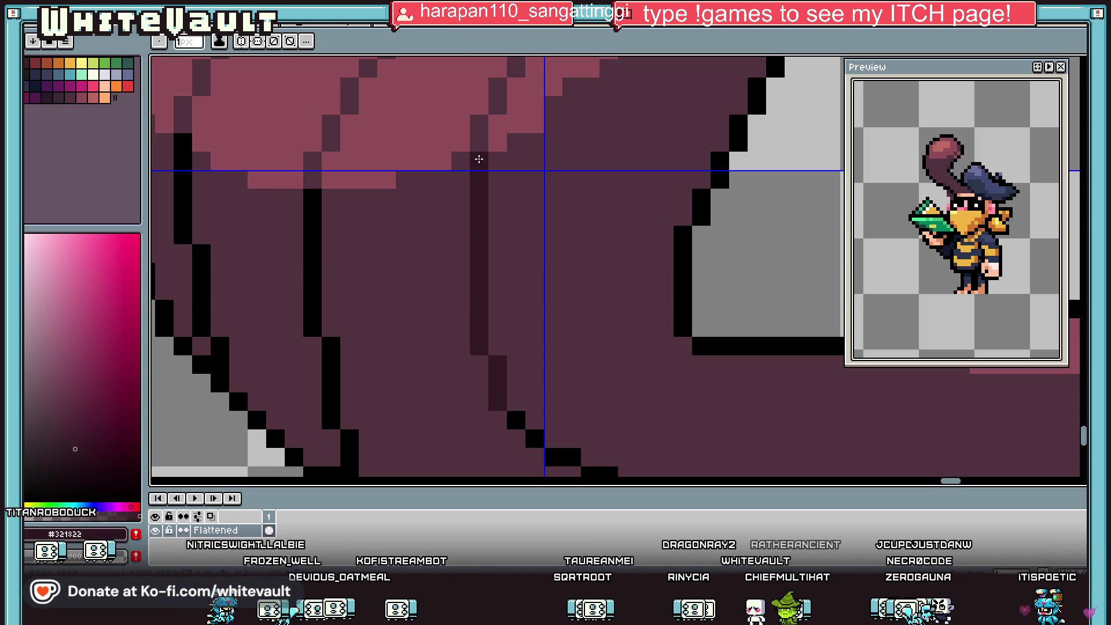
pyautogui.scroll(-3, 490, 228)
pyautogui.scroll(3, 490, 227)
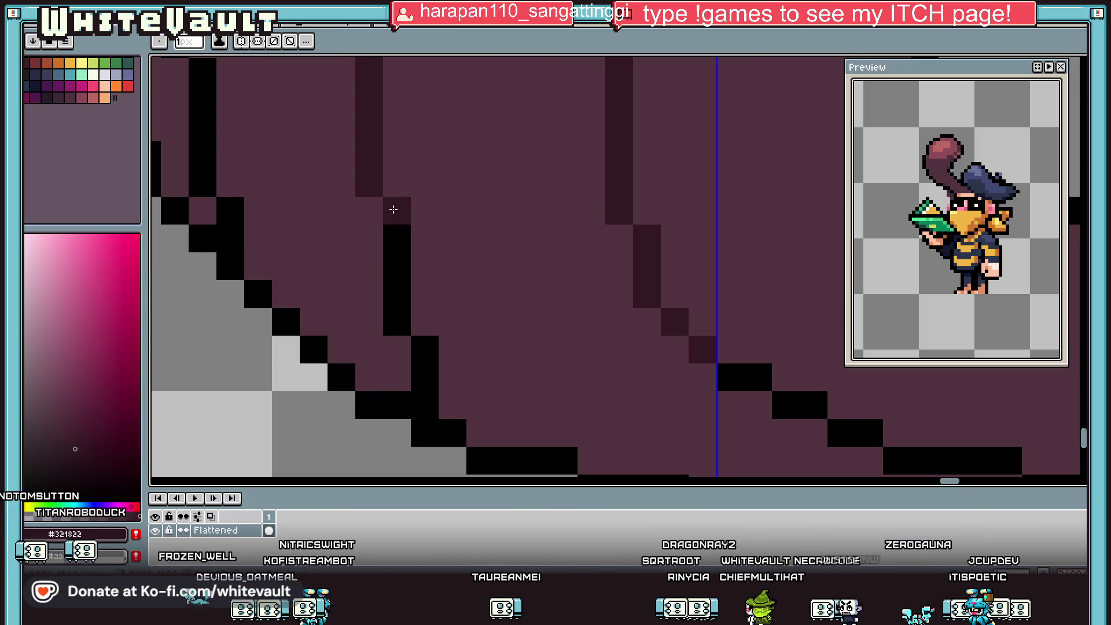
pyautogui.scroll(2, 389, 208)
# Turn the remaining black strand pixels and the hair's left-edge outline darkest maroon.
pyautogui.moveTo(425, 349); pyautogui.dragTo(454, 401)
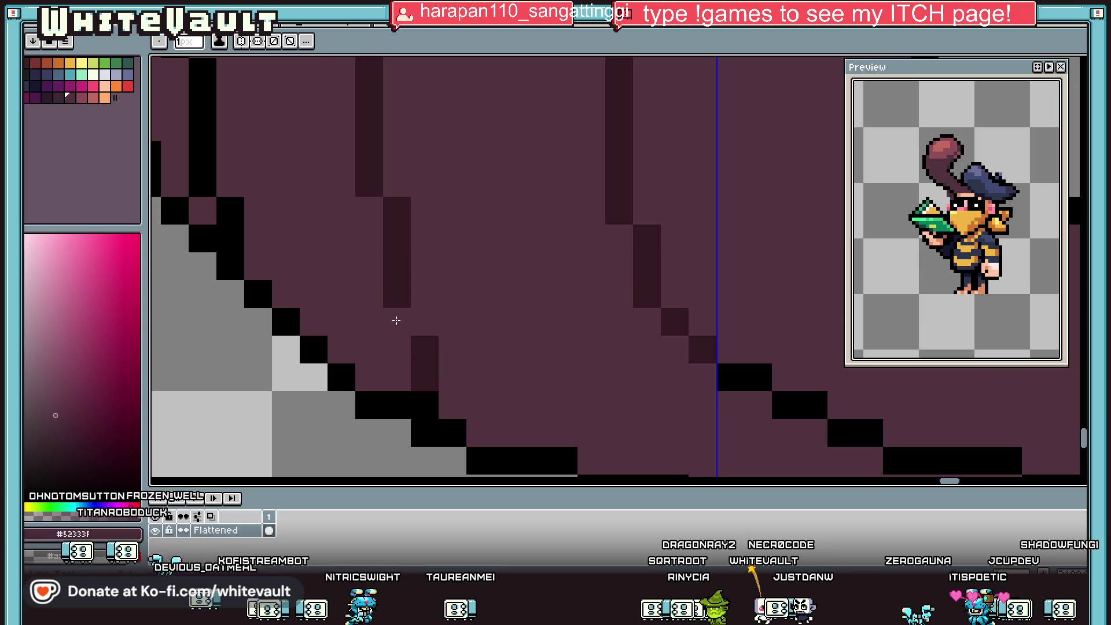
pyautogui.click(426, 325)
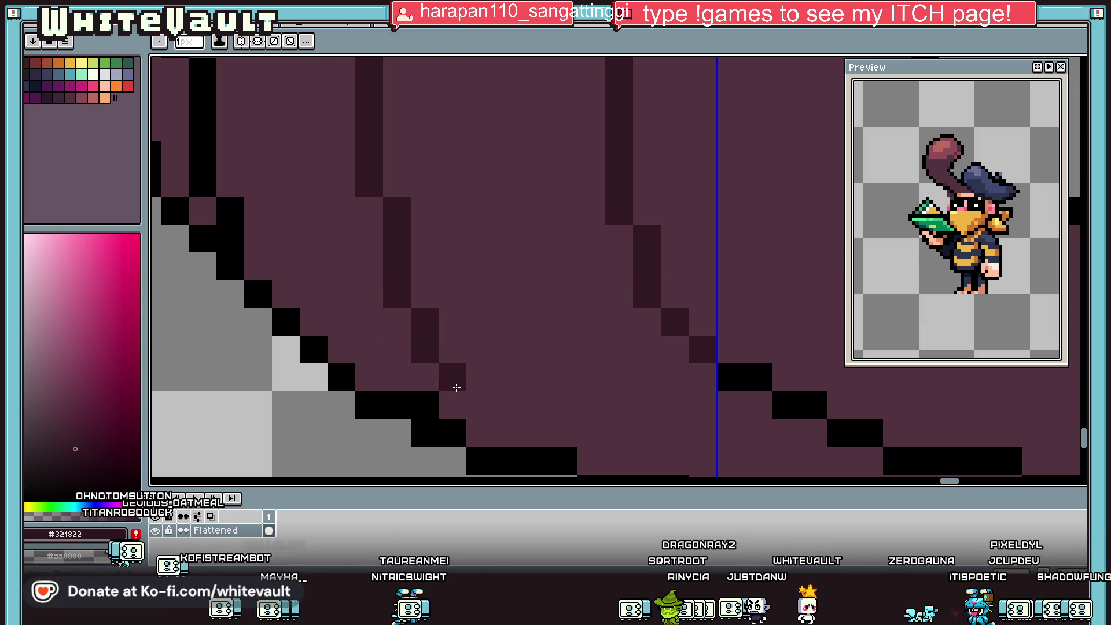
pyautogui.moveTo(453, 387); pyautogui.dragTo(502, 434)
pyautogui.click(426, 405)
pyautogui.click(453, 431)
pyautogui.scroll(-5, 458, 419)
pyautogui.scroll(2, 508, 410)
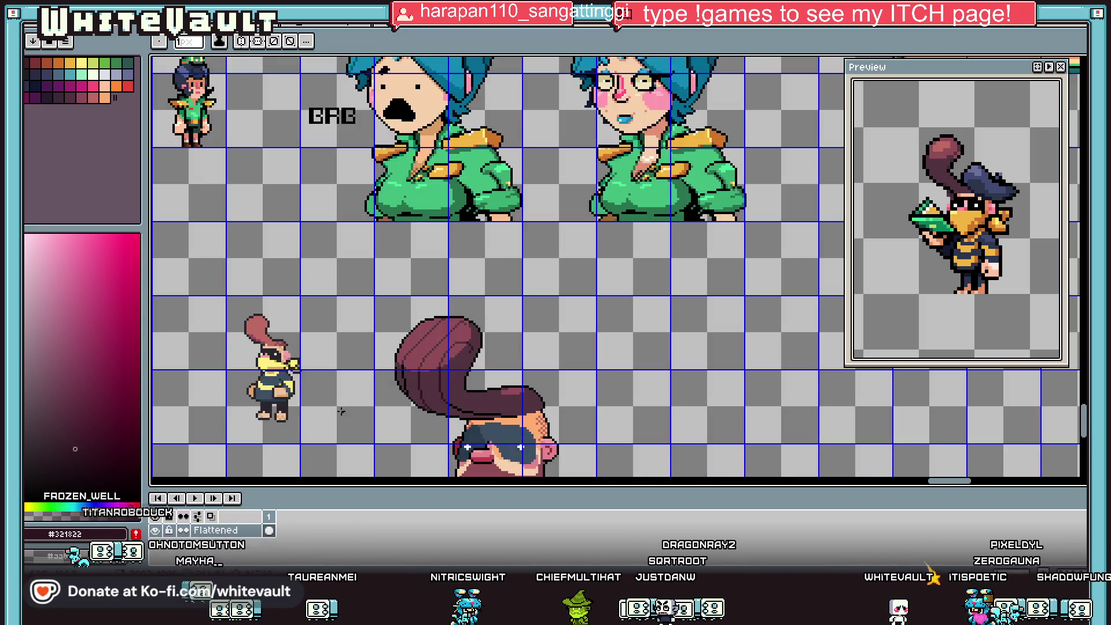
pyautogui.scroll(2, 411, 398)
pyautogui.scroll(2, 411, 396)
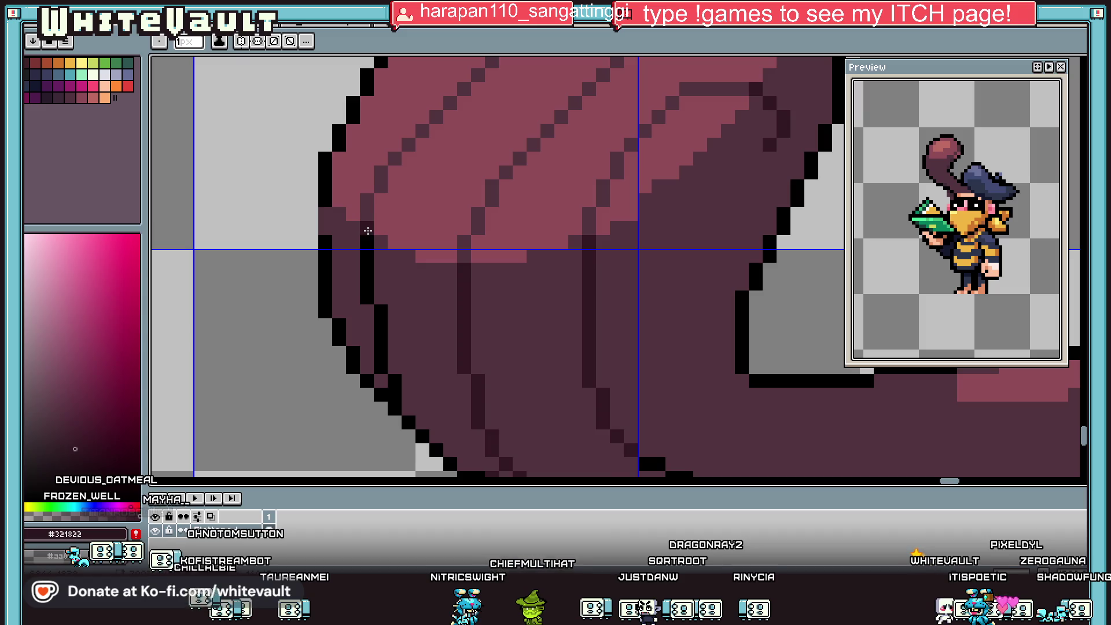
pyautogui.moveTo(369, 287); pyautogui.dragTo(385, 365)
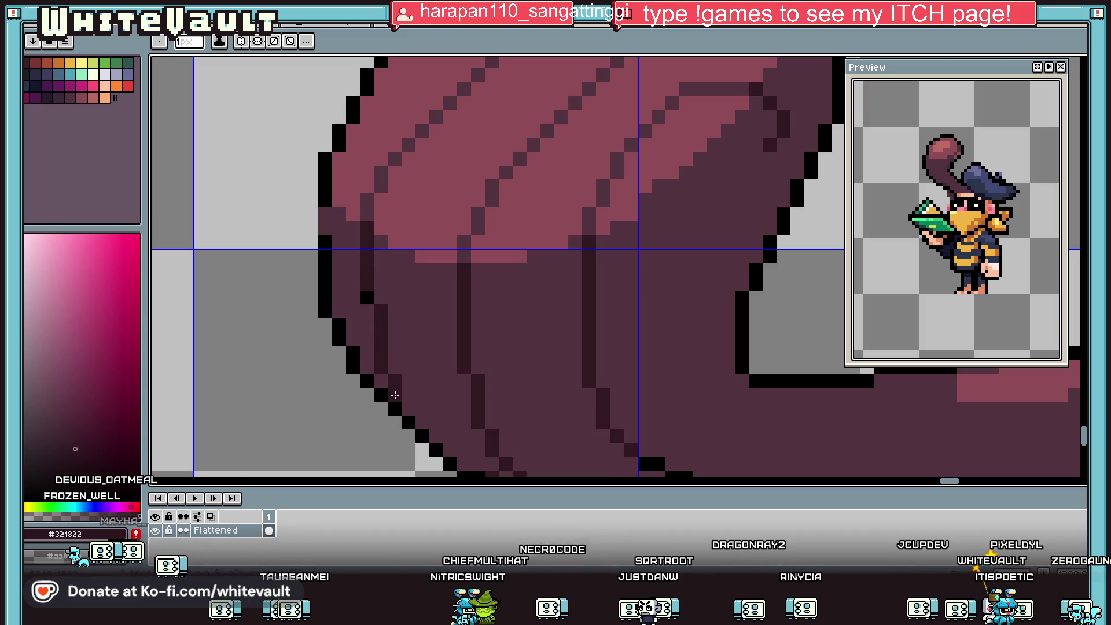
pyautogui.scroll(-5, 370, 294)
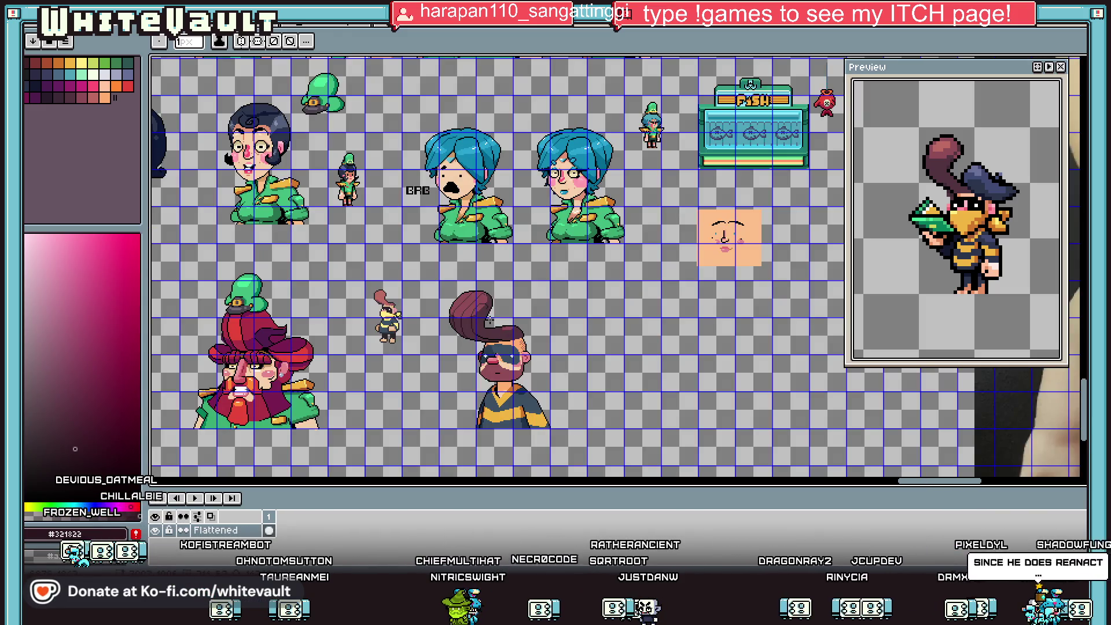
pyautogui.scroll(4, 489, 319)
# Paint the base hair colour #8f4d57 over dark strand lines across the top.
pyautogui.press('alt')
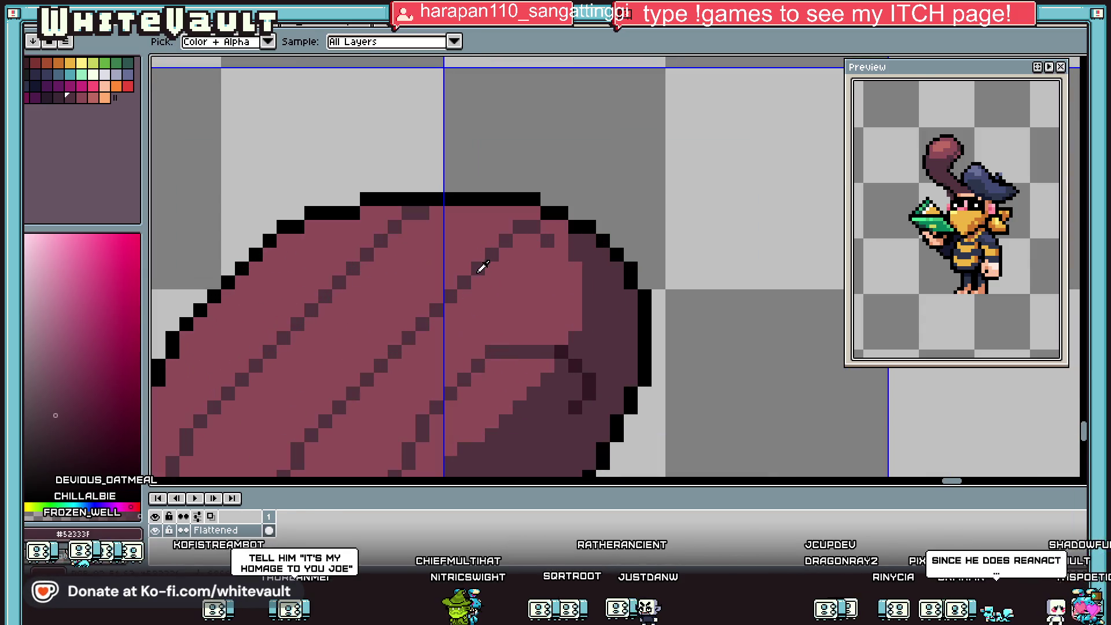
pyautogui.scroll(-3, 508, 259)
pyautogui.scroll(-3, 549, 279)
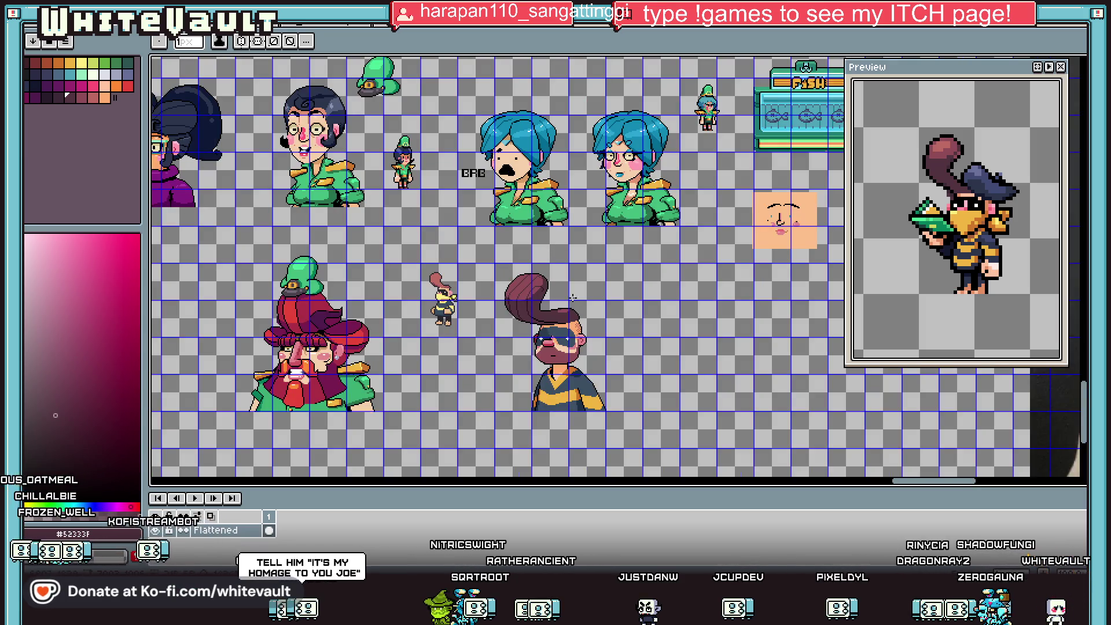
pyautogui.scroll(3, 537, 270)
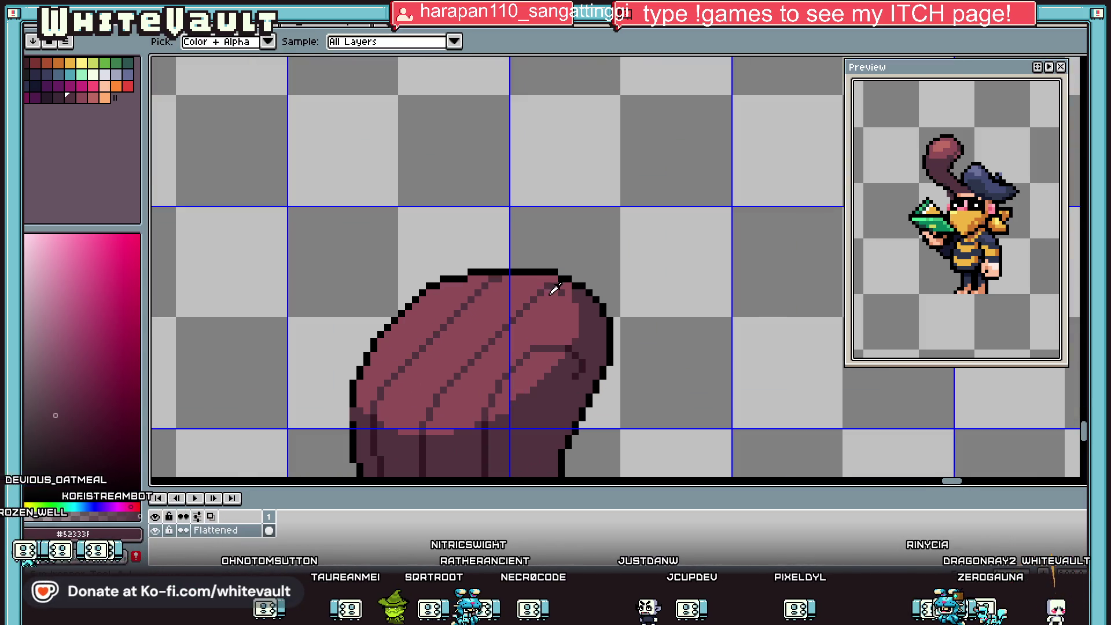
pyautogui.scroll(2, 576, 305)
pyautogui.keyDown('alt'); pyautogui.click(576, 305); pyautogui.keyUp('alt')
pyautogui.moveTo(586, 272); pyautogui.dragTo(472, 323)
pyautogui.moveTo(336, 218); pyautogui.dragTo(265, 285)
pyautogui.scroll(-3, 271, 313)
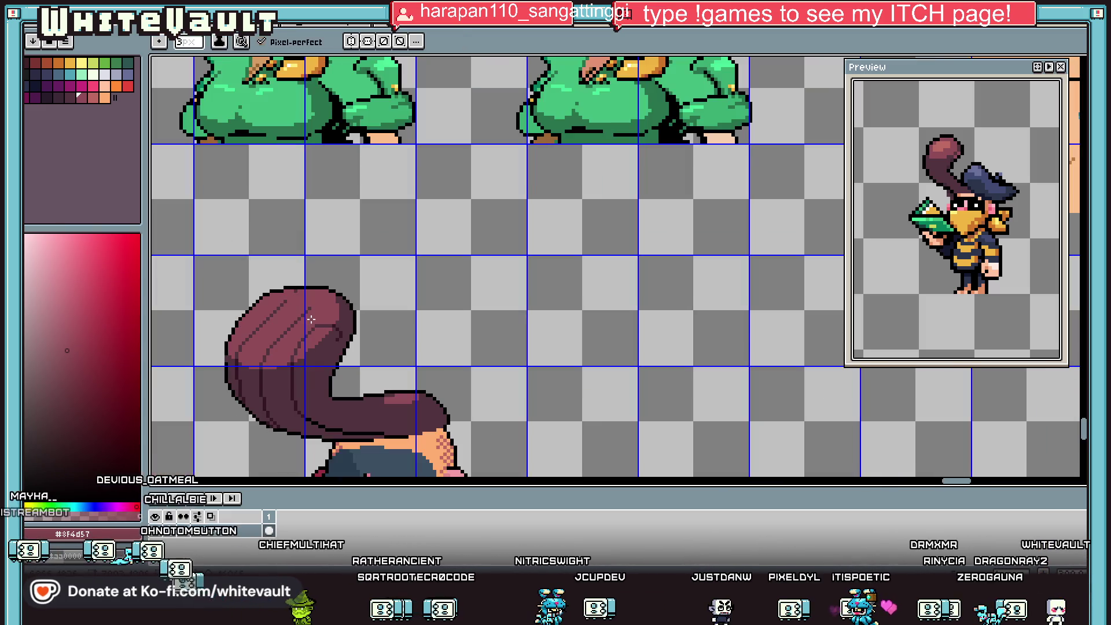
pyautogui.scroll(1, 284, 337)
pyautogui.scroll(1, 284, 336)
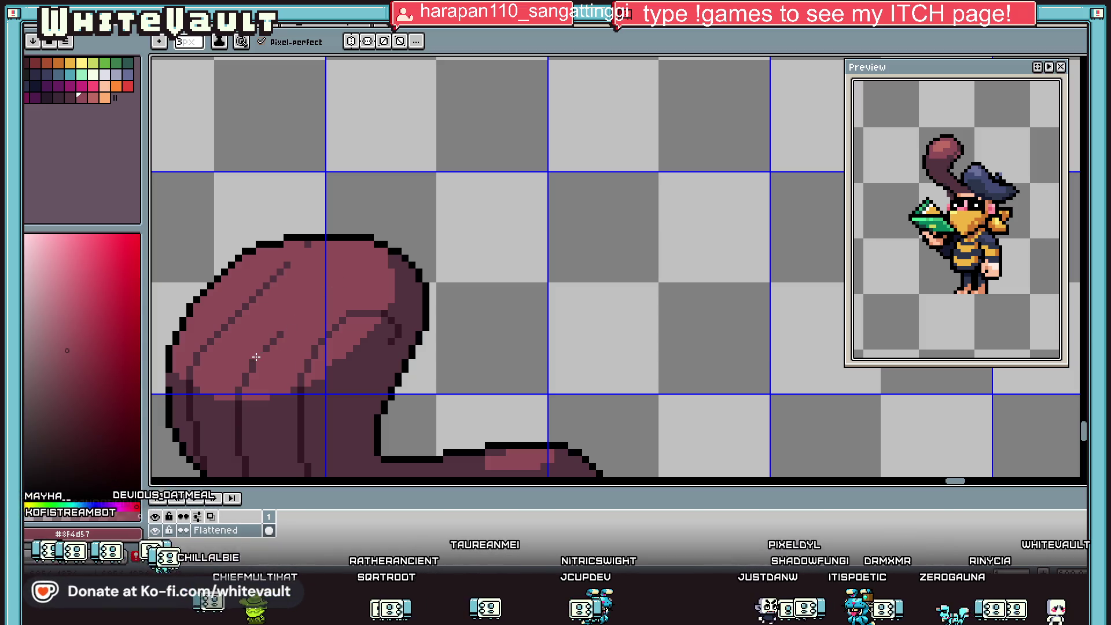
# Redraw a dark strand line along the ponytail's top, undoing unwanted strokes.
pyautogui.press('alt')
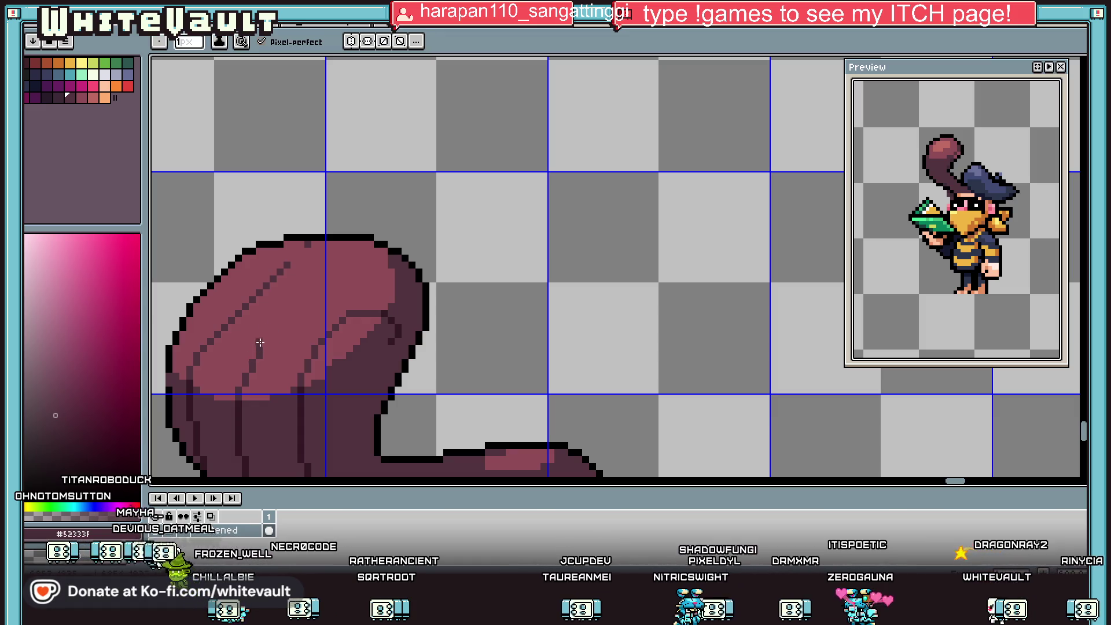
pyautogui.hotkey('ctrl', 'z')
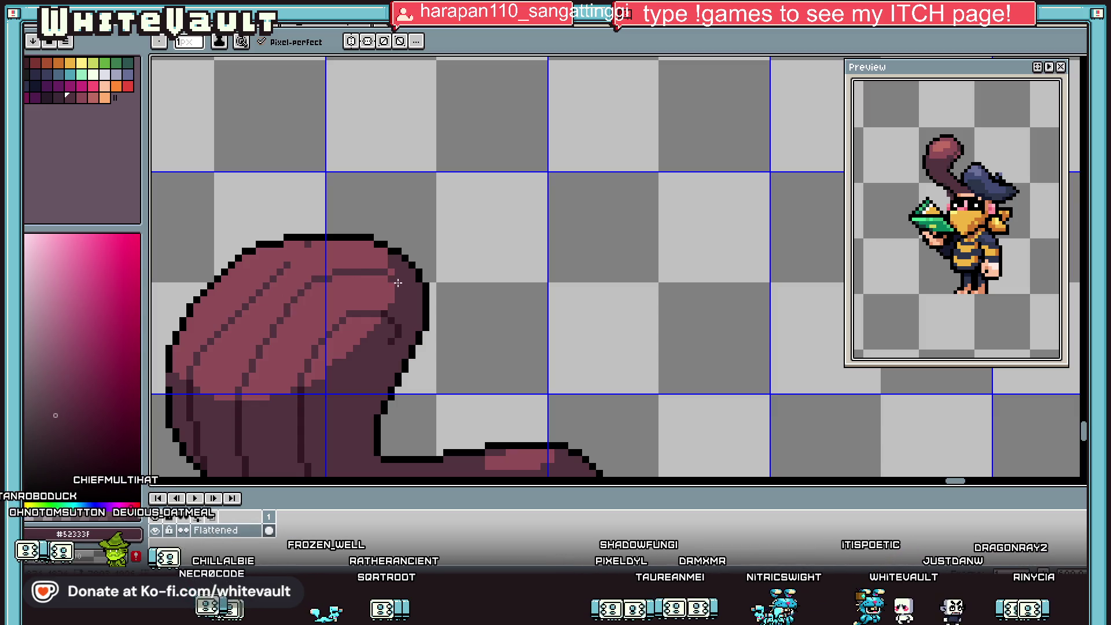
pyautogui.moveTo(284, 270); pyautogui.dragTo(345, 251)
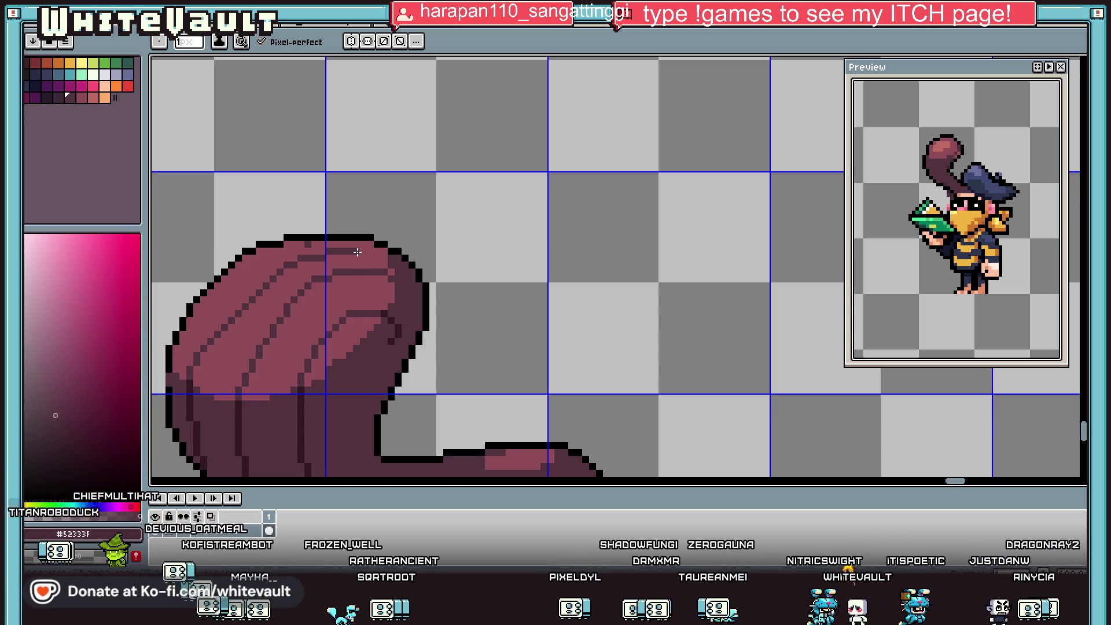
pyautogui.scroll(-1, 277, 314)
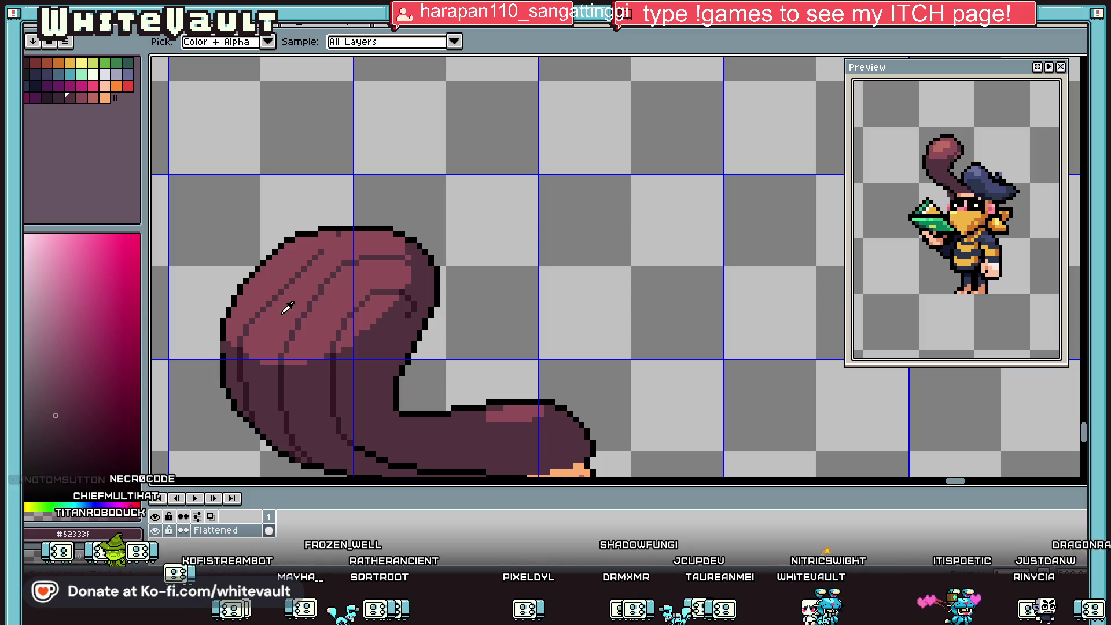
pyautogui.keyDown('alt'); pyautogui.click(288, 307); pyautogui.keyUp('alt')
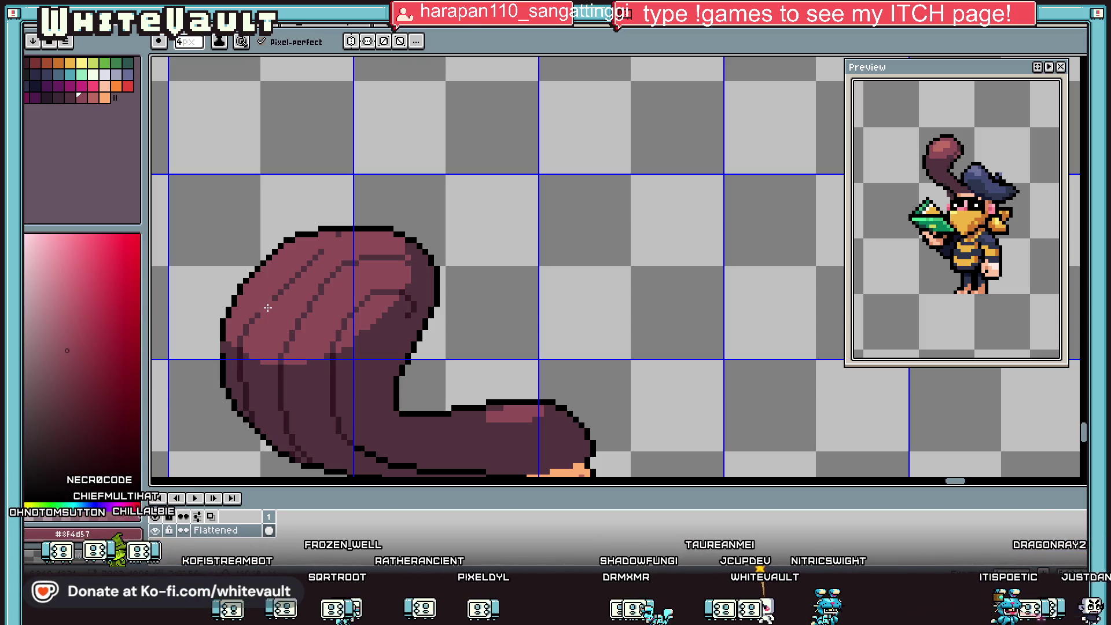
pyautogui.hotkey('ctrl', 'z')
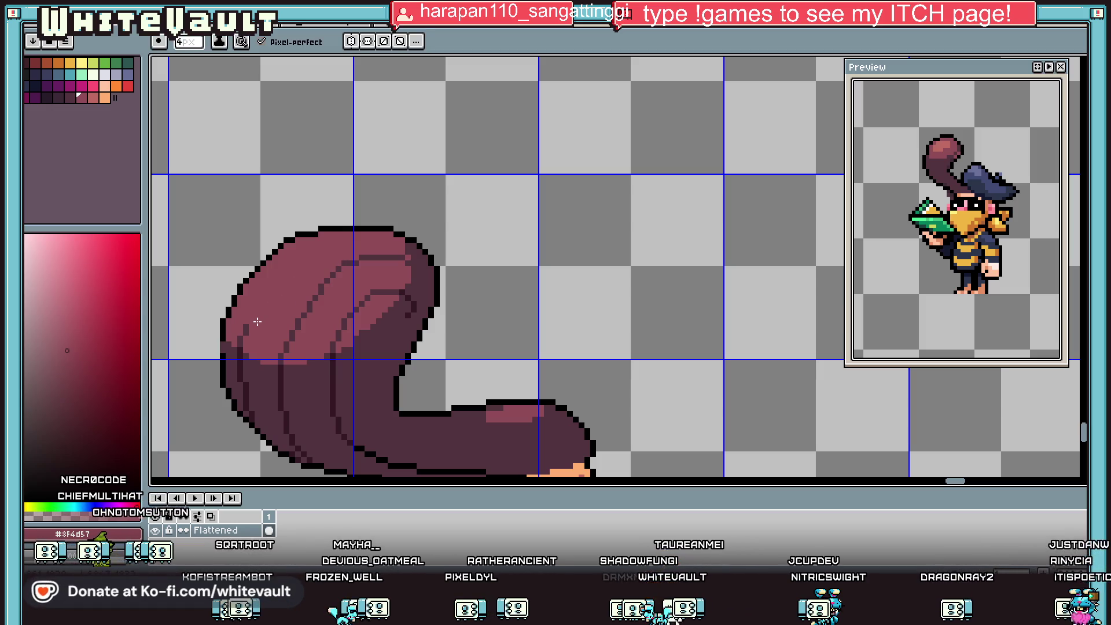
pyautogui.press('alt')
pyautogui.keyDown('alt'); pyautogui.click(255, 324); pyautogui.keyUp('alt')
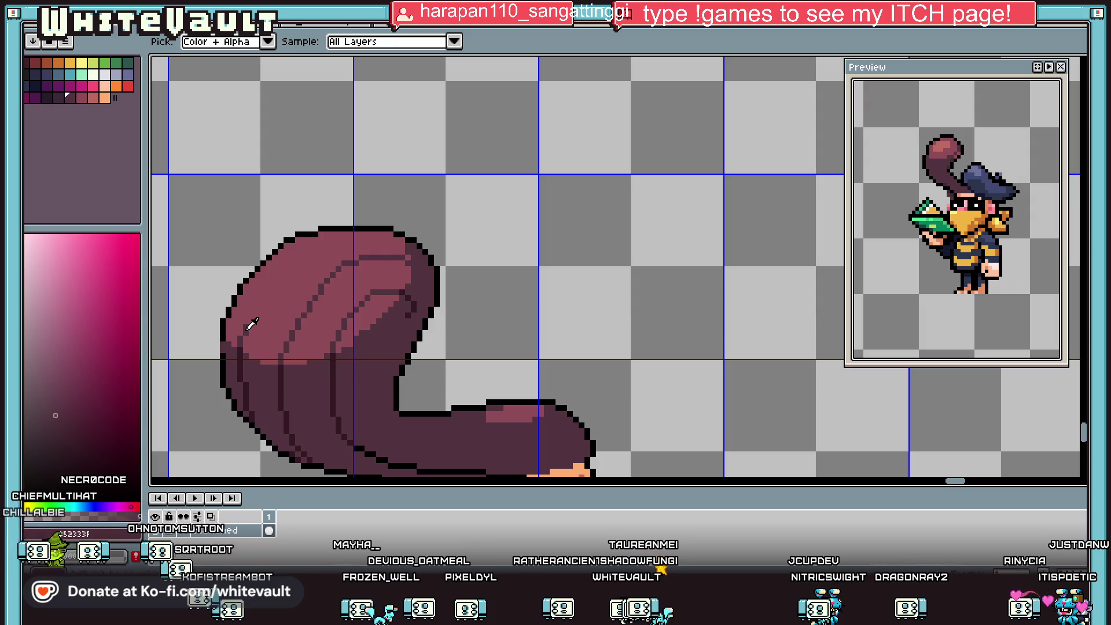
pyautogui.scroll(-2, 254, 321)
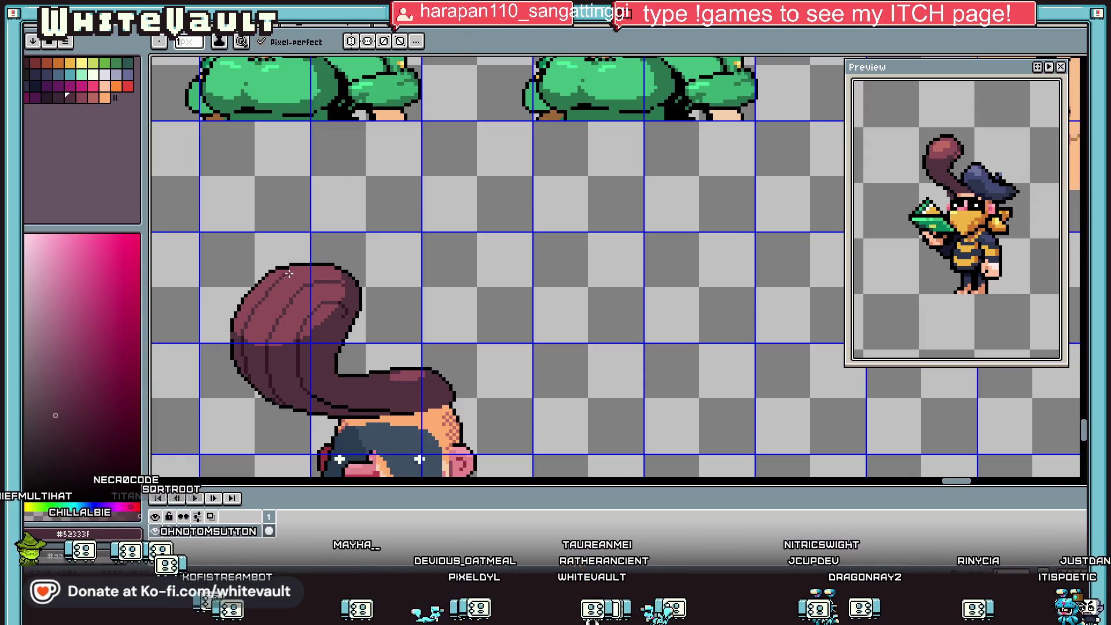
pyautogui.scroll(-3, 341, 307)
pyautogui.scroll(2, 348, 309)
pyautogui.scroll(3, 356, 309)
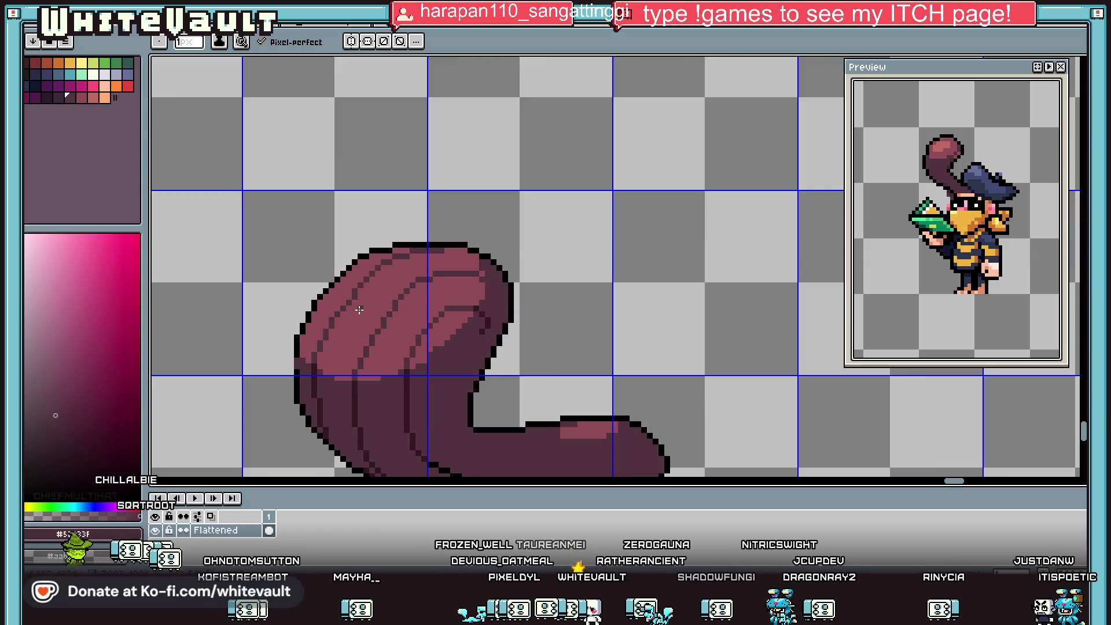
pyautogui.press('alt')
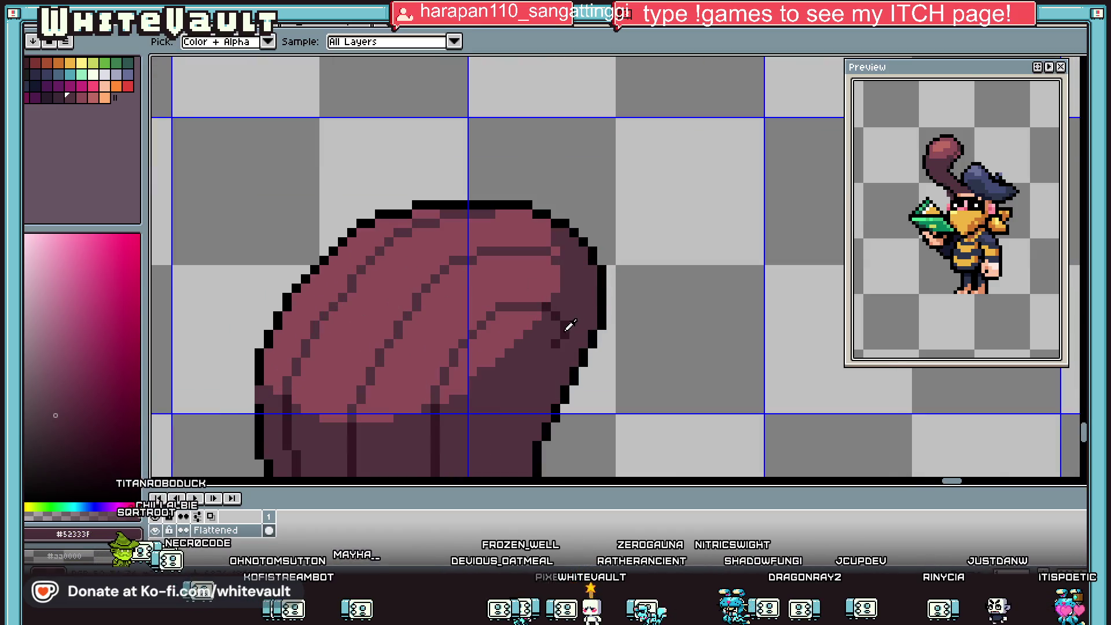
# Add single darkest-shade #321822 shading pixels to the ponytail.
pyautogui.click(571, 325)
pyautogui.scroll(2, 548, 262)
pyautogui.click(536, 255)
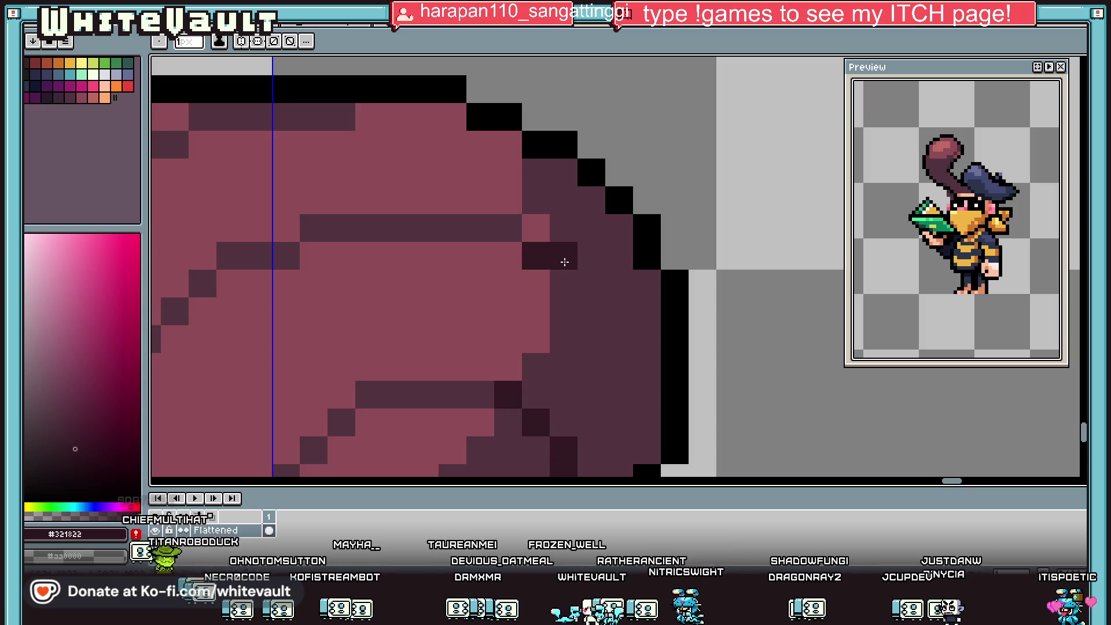
pyautogui.click(592, 284)
pyautogui.click(339, 110)
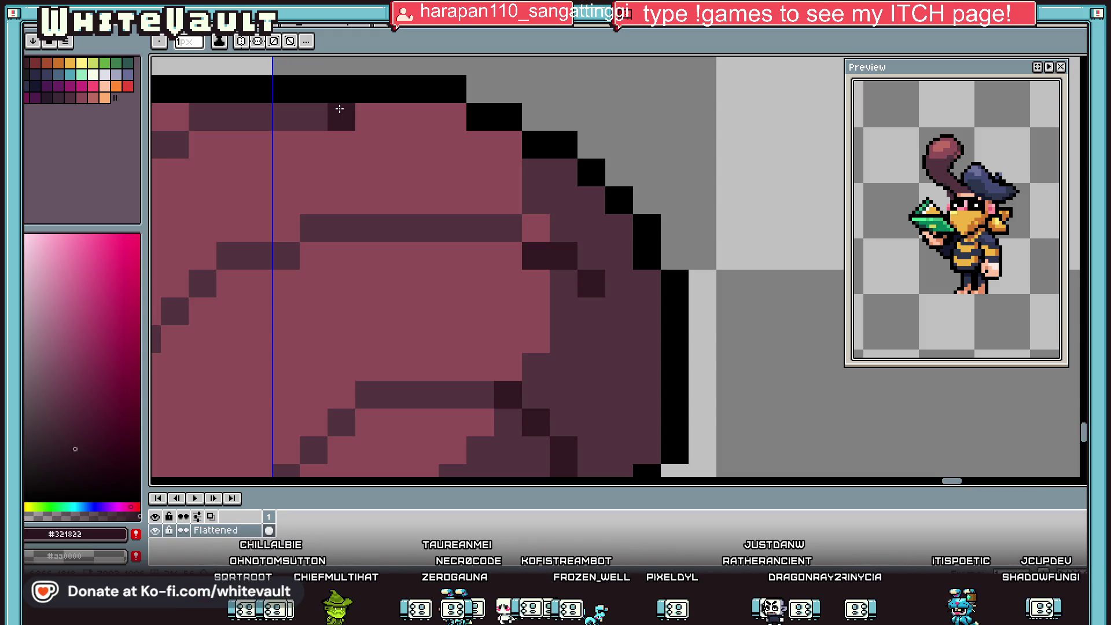
pyautogui.scroll(-4, 359, 202)
pyautogui.scroll(2, 380, 301)
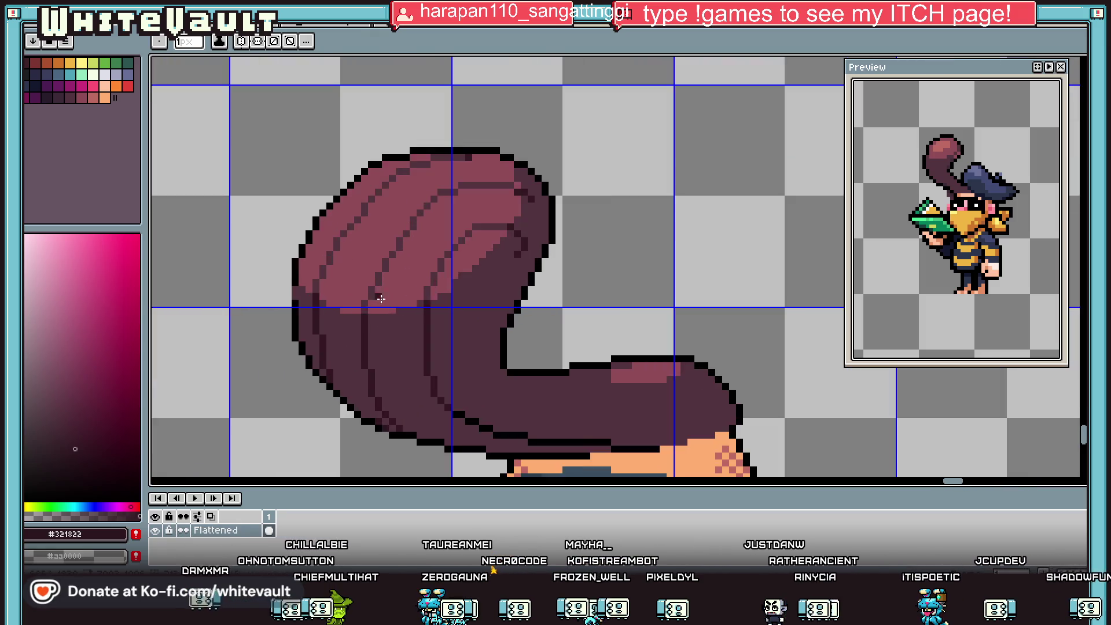
pyautogui.scroll(1, 380, 300)
# Eyedrop the #52333f and #8f4d57 hair tones and inspect the ponytail shading with the pencil ready.
pyautogui.press('i')
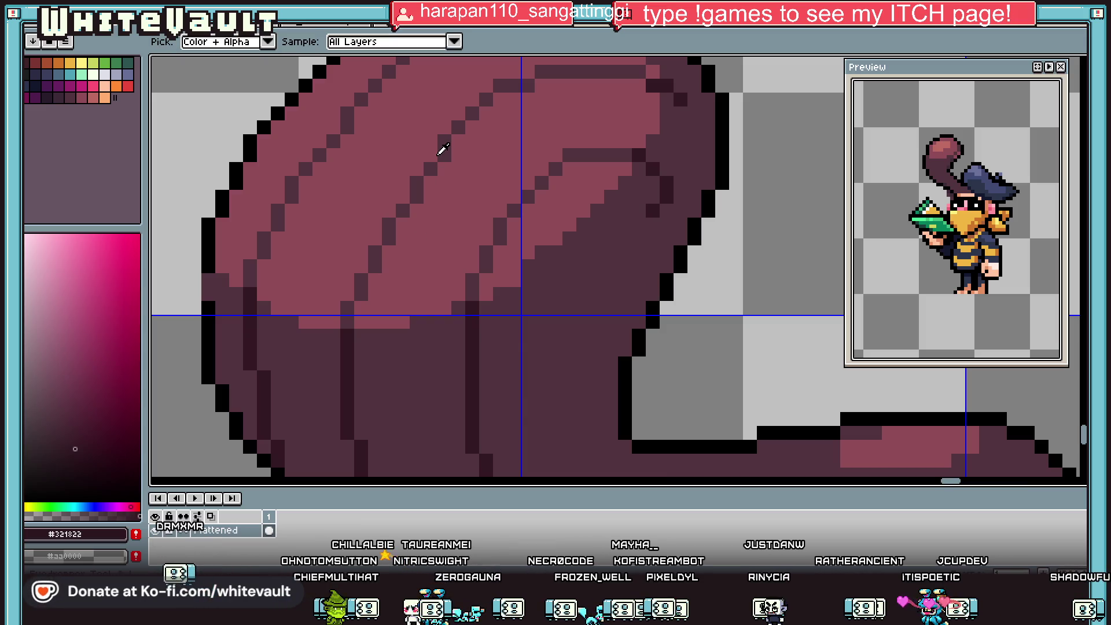
pyautogui.click(448, 153)
pyautogui.scroll(-2, 445, 177)
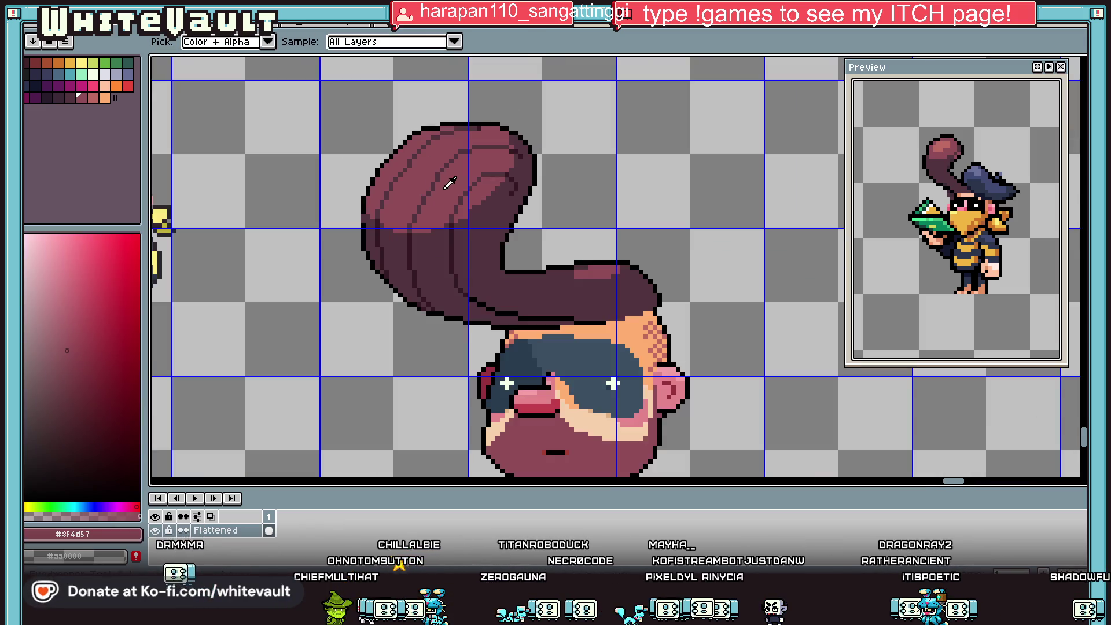
pyautogui.scroll(2, 438, 185)
pyautogui.click(438, 186)
pyautogui.scroll(-3, 437, 181)
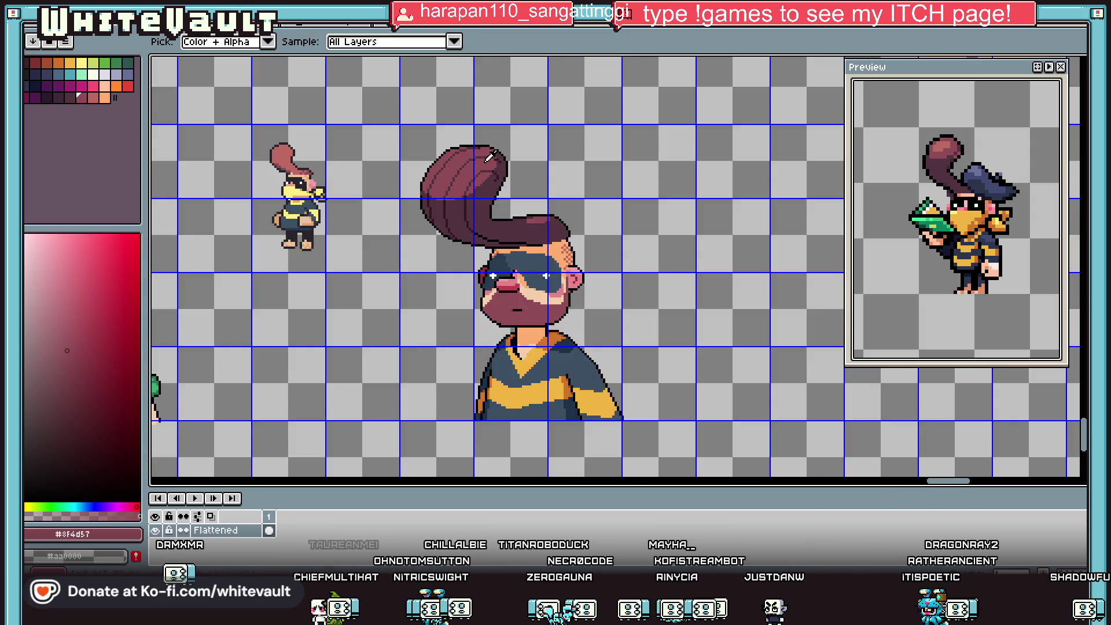
pyautogui.scroll(-1, 487, 151)
pyautogui.scroll(2, 504, 144)
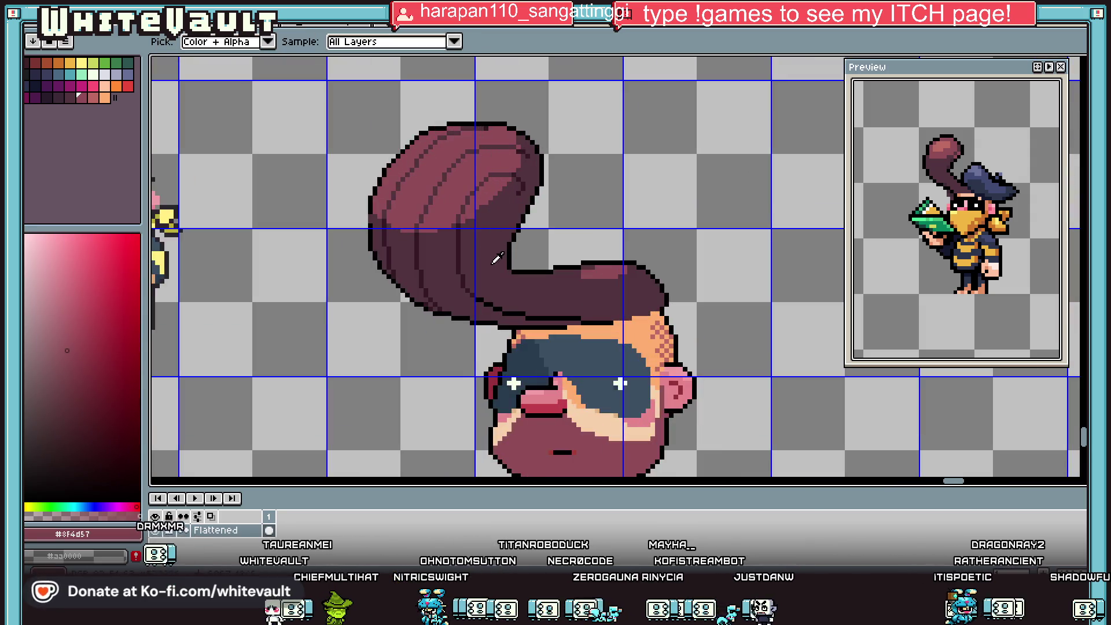
pyautogui.scroll(2, 540, 307)
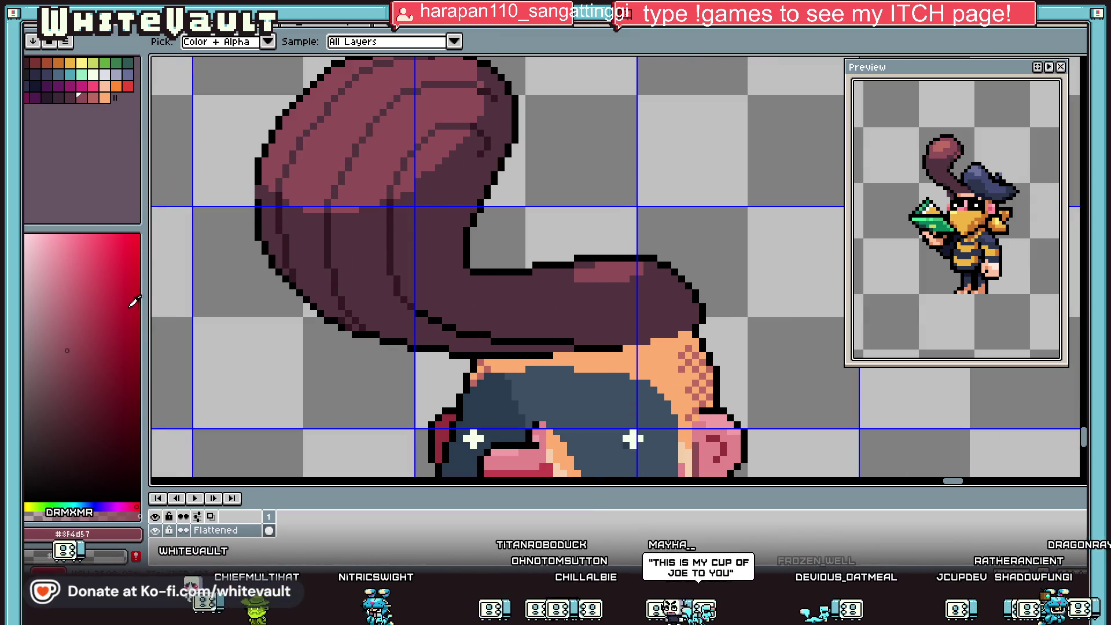
pyautogui.press('b')
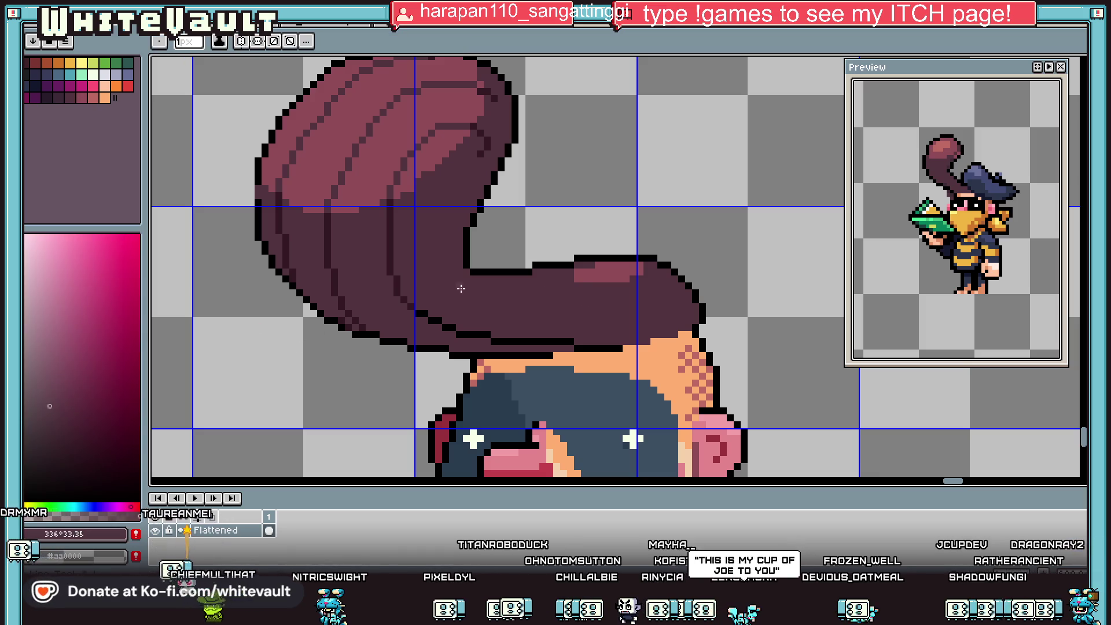
pyautogui.scroll(2, 583, 278)
pyautogui.scroll(-3, 578, 277)
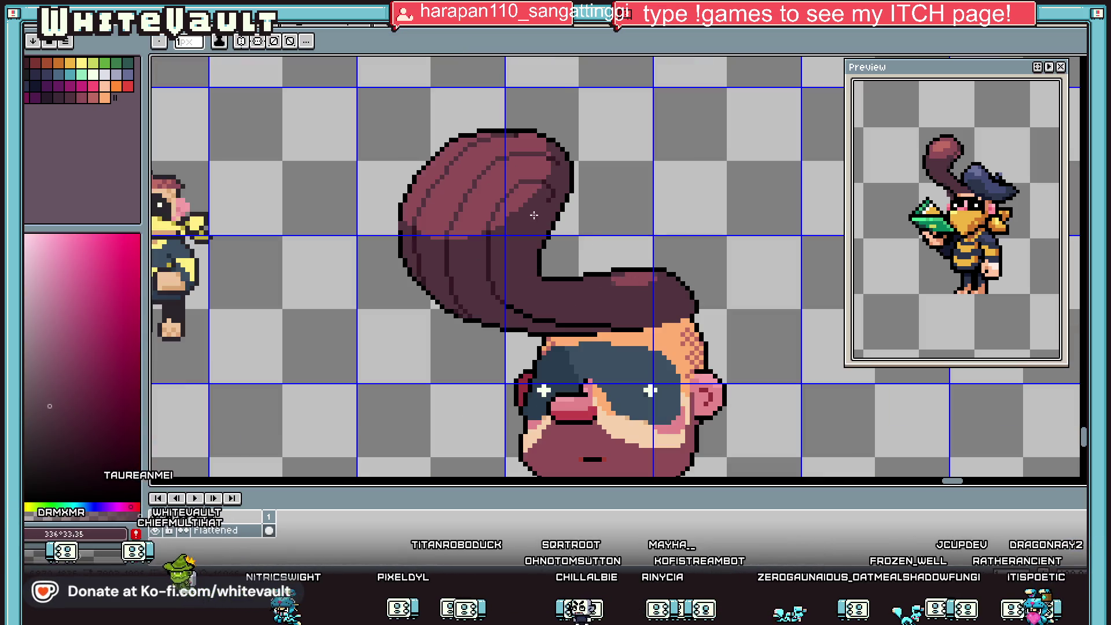
pyautogui.scroll(3, 482, 229)
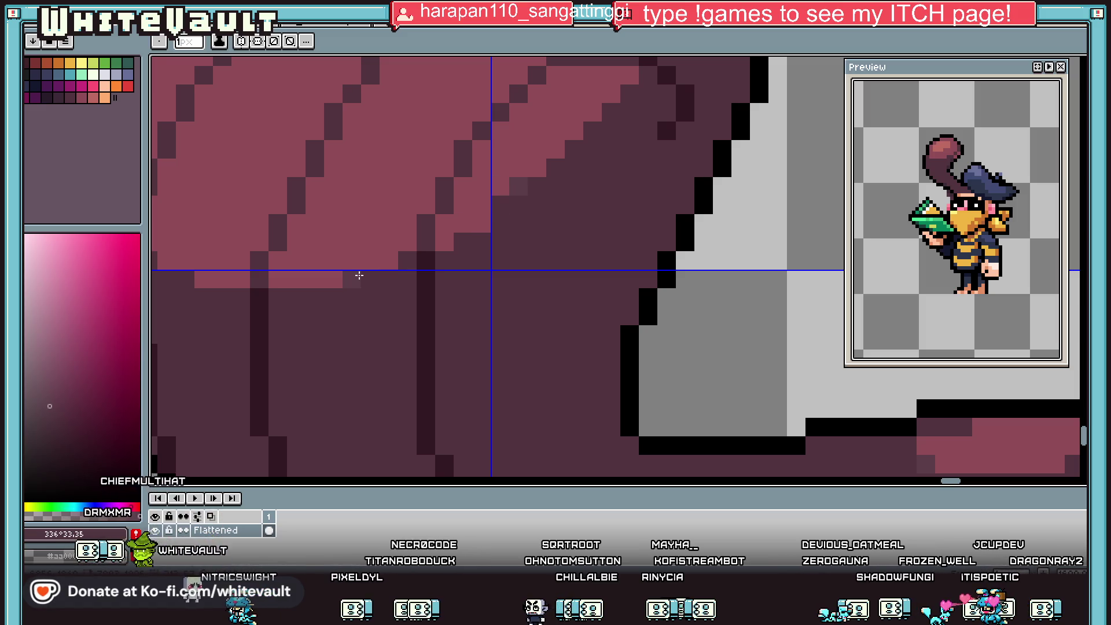
pyautogui.scroll(-2, 188, 275)
pyautogui.scroll(1, 318, 201)
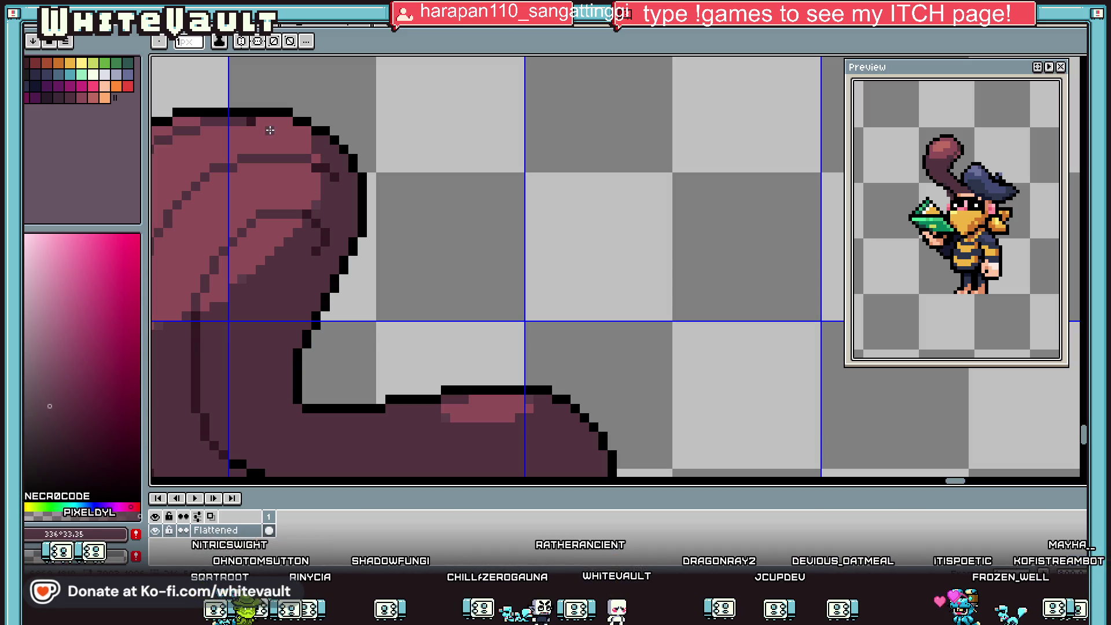
pyautogui.scroll(-5, 495, 288)
pyautogui.scroll(-1, 451, 383)
# Redraw the V-neck's black outline as a diagonal rising from the collar point, replacing the misplaced stroke.
pyautogui.scroll(6, 453, 394)
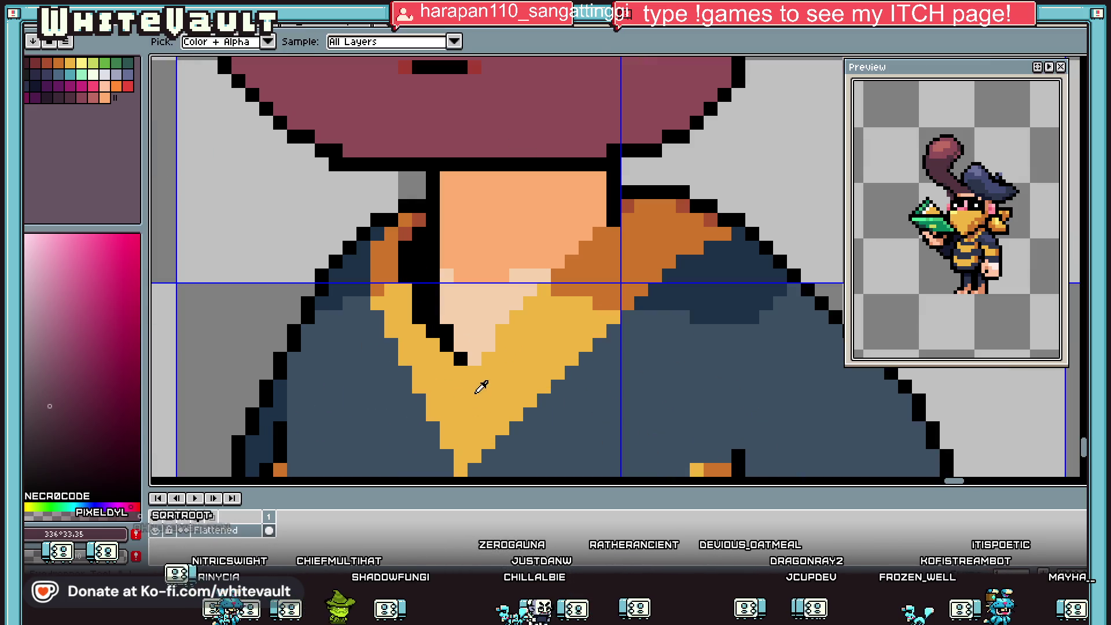
pyautogui.keyDown('alt'); pyautogui.click(460, 356); pyautogui.keyUp('alt')
pyautogui.scroll(-3, 470, 446)
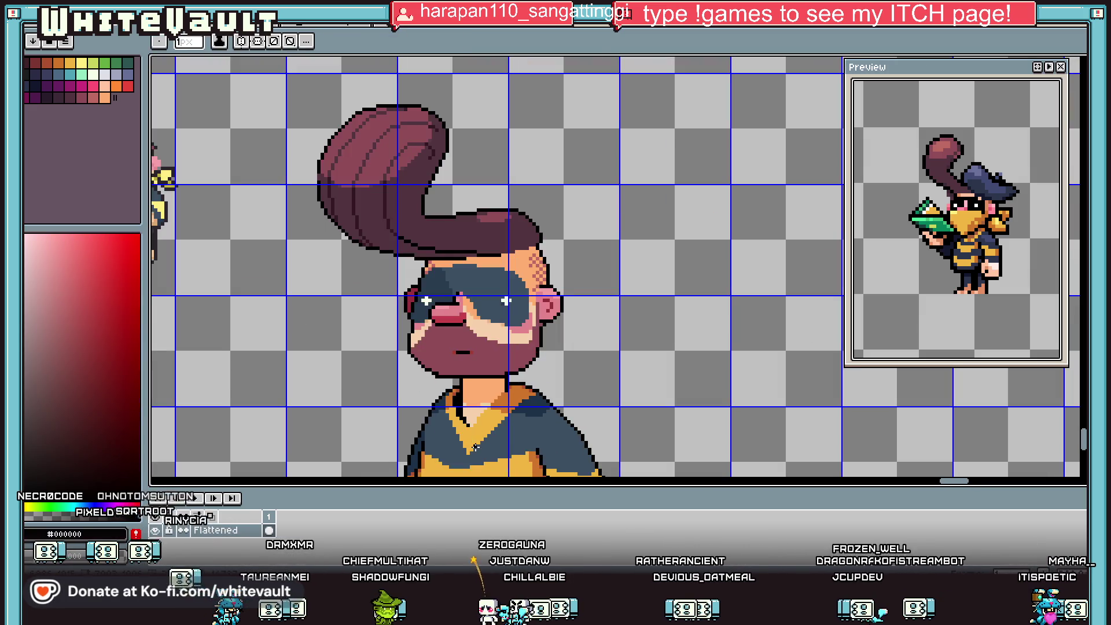
pyautogui.scroll(2, 459, 421)
pyautogui.moveTo(461, 450); pyautogui.dragTo(451, 338)
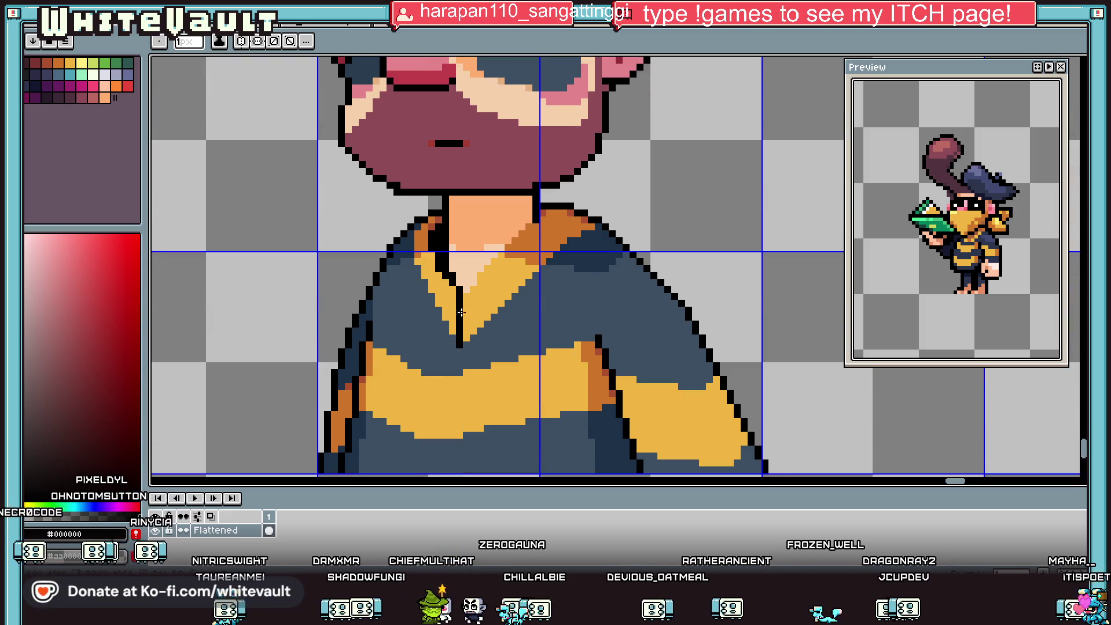
pyautogui.hotkey('ctrl', 'z')
pyautogui.scroll(2, 467, 295)
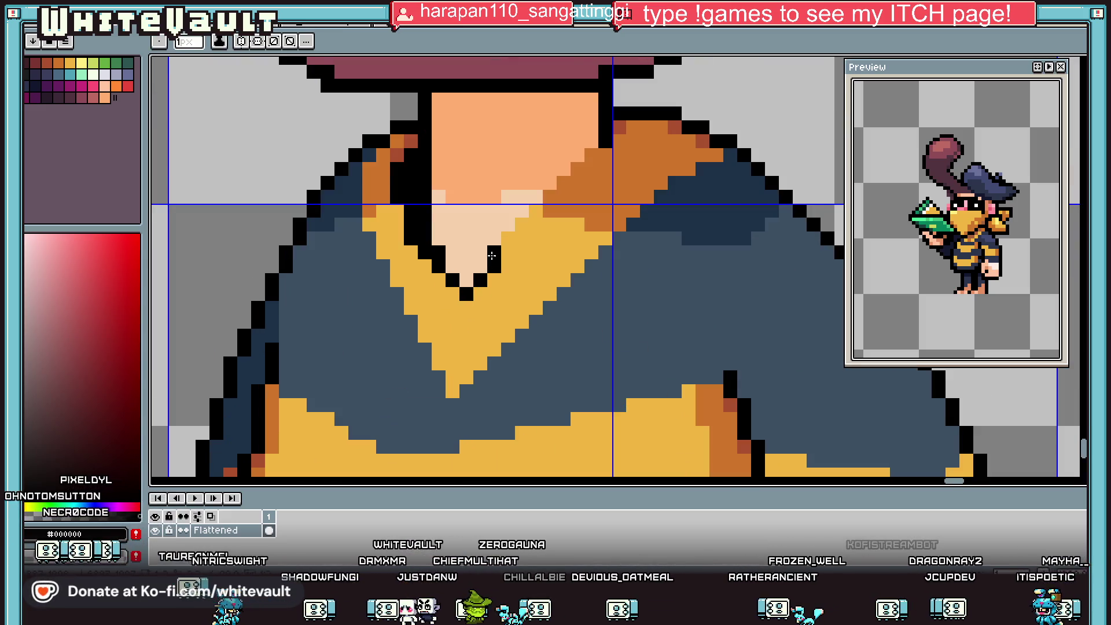
pyautogui.moveTo(512, 241); pyautogui.dragTo(605, 150)
pyautogui.scroll(-3, 609, 164)
pyautogui.scroll(2, 624, 127)
pyautogui.scroll(-2, 636, 116)
pyautogui.scroll(2, 636, 87)
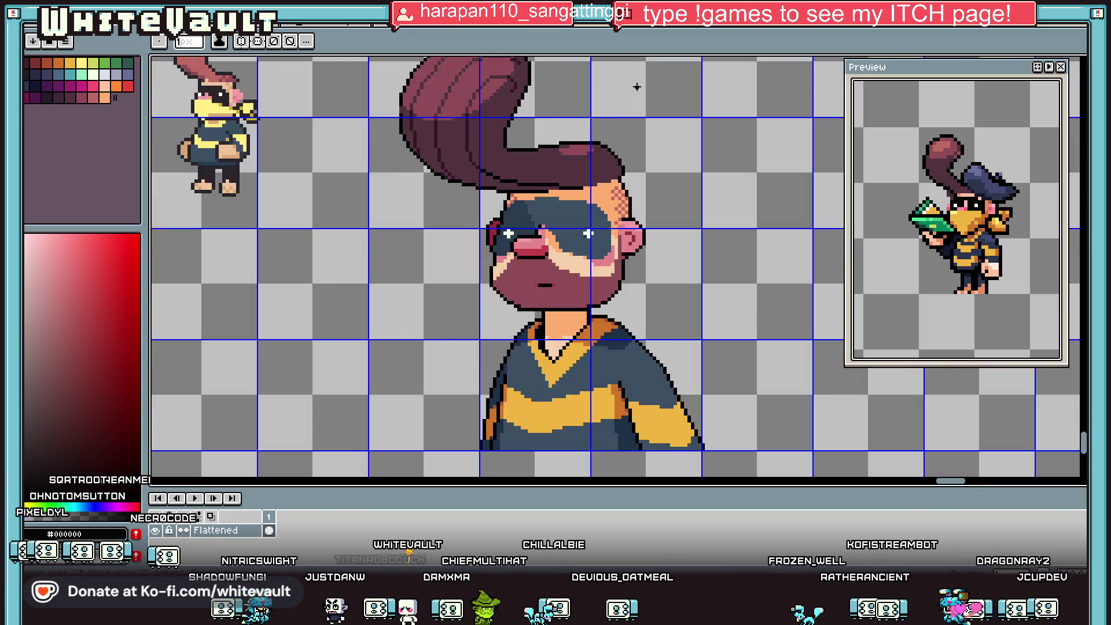
# Fill the bust's forehead with the tan skin tone #f6d0ac.
pyautogui.scroll(1, 636, 87)
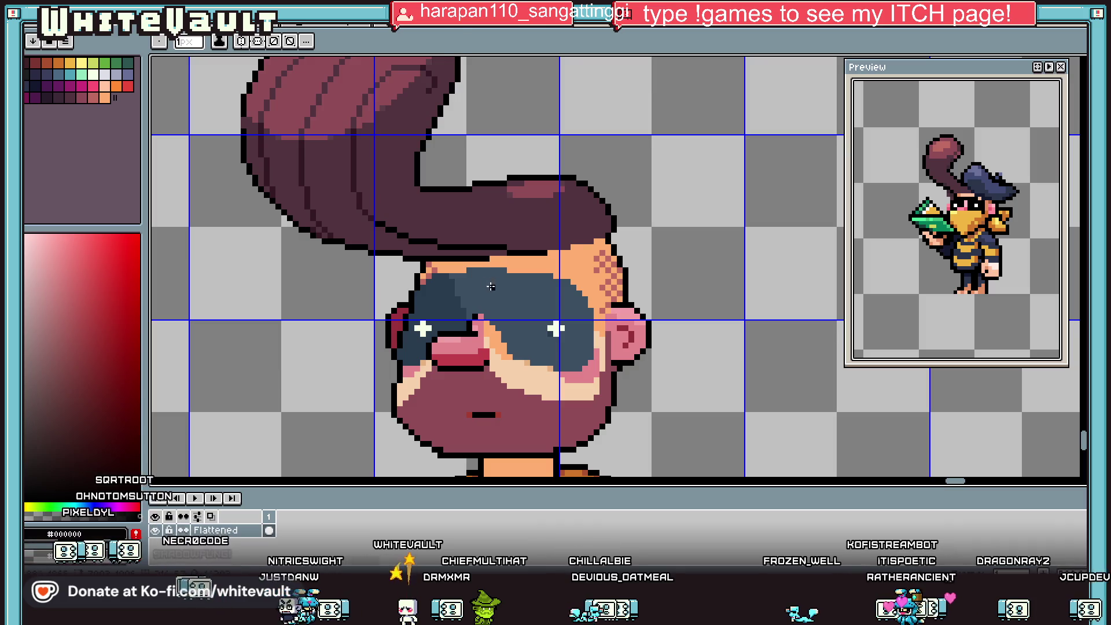
pyautogui.press('i')
pyautogui.click(523, 361)
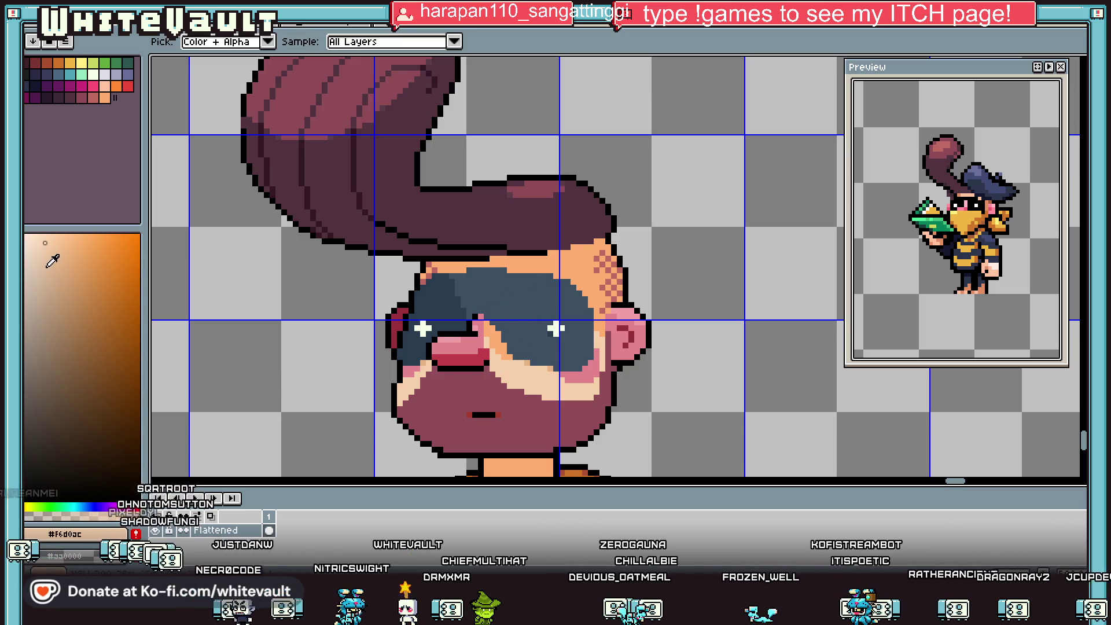
pyautogui.press('g')
pyautogui.click(525, 259)
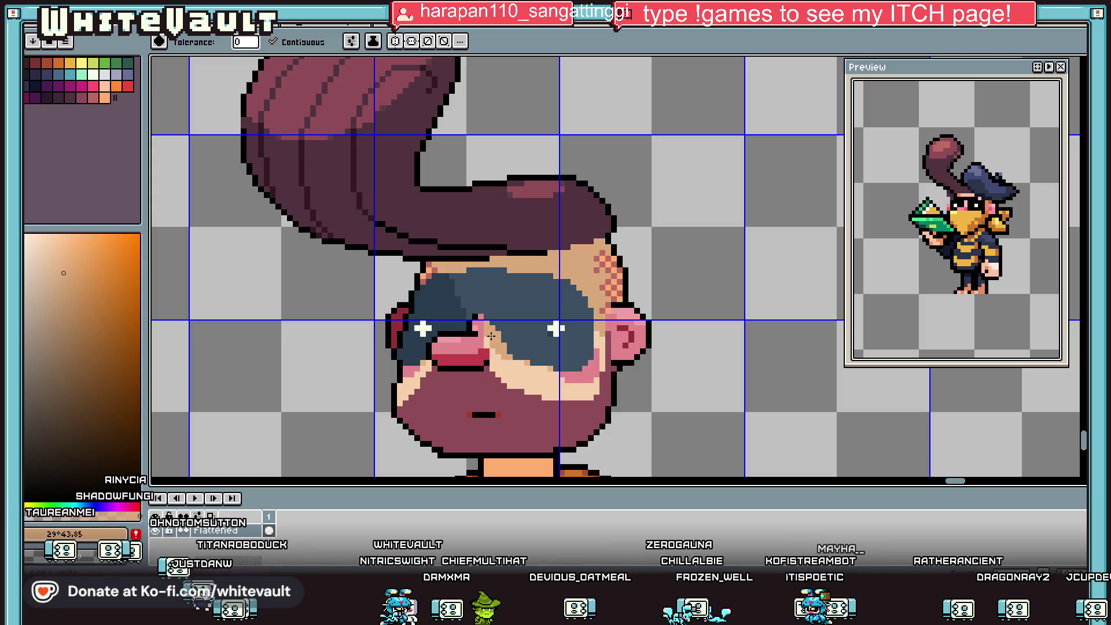
# Select a rectangle around the head and collar and turn off Contiguous filling.
pyautogui.press('r')
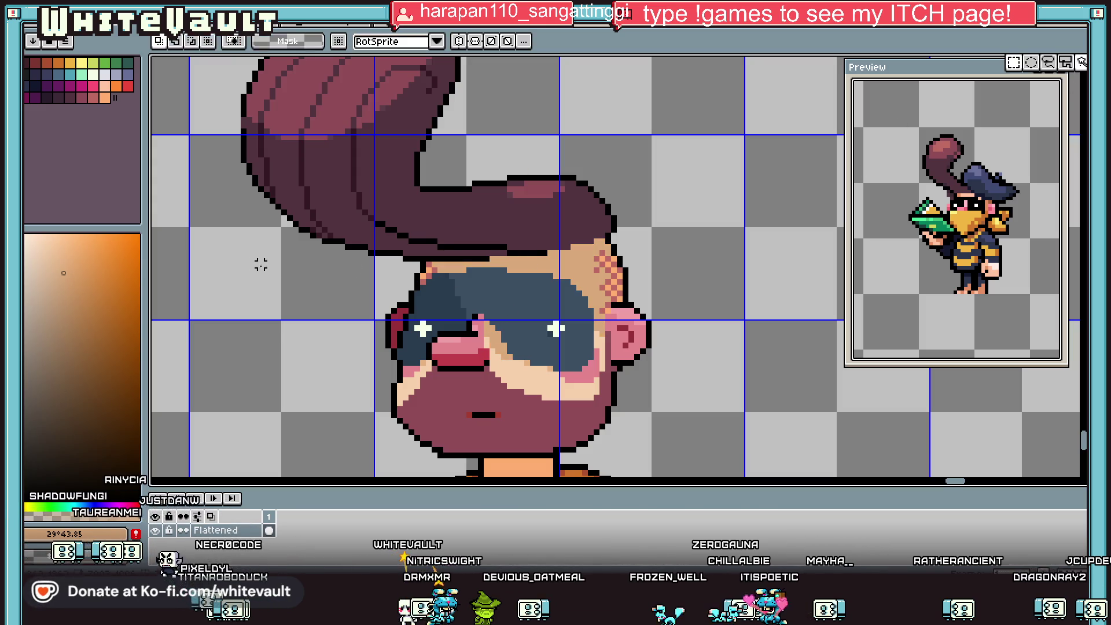
pyautogui.scroll(-2, 277, 174)
pyautogui.moveTo(270, 82); pyautogui.dragTo(815, 447)
pyautogui.press('g')
pyautogui.click(273, 42)
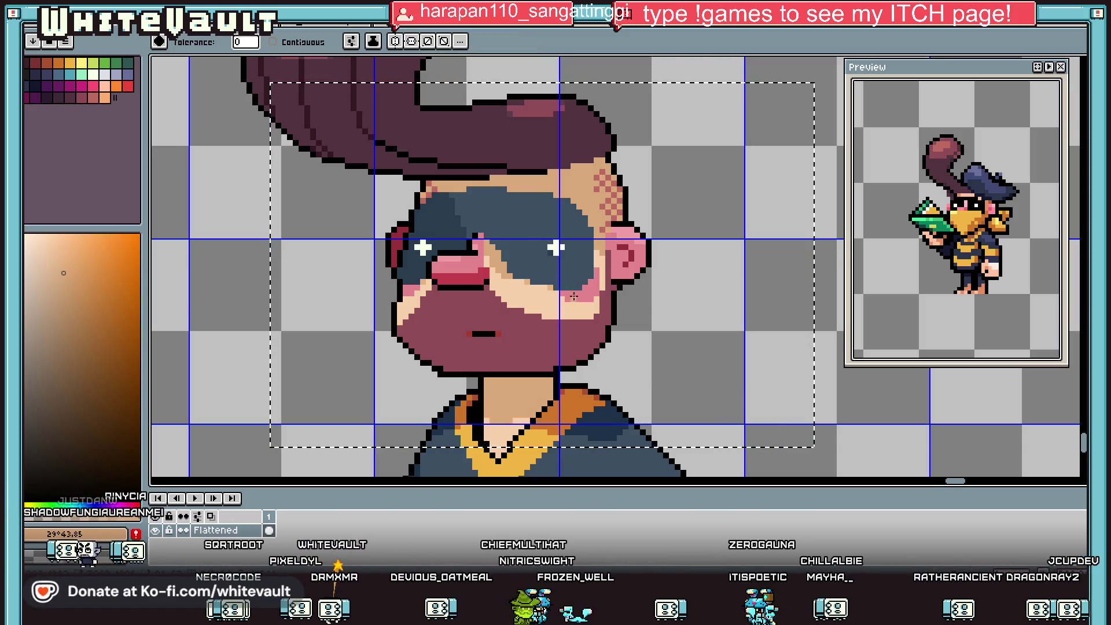
pyautogui.scroll(-3, 566, 289)
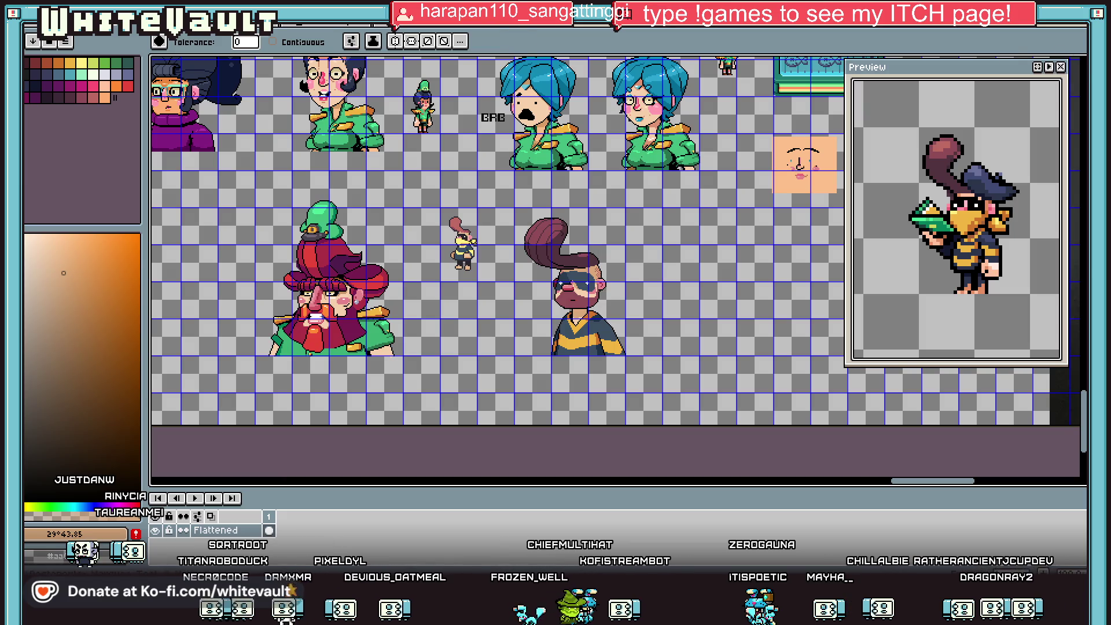
# Extend the black hair outline downward into the corner where the ponytail meets the head.
pyautogui.press('w')
pyautogui.scroll(5, 582, 263)
pyautogui.press('i')
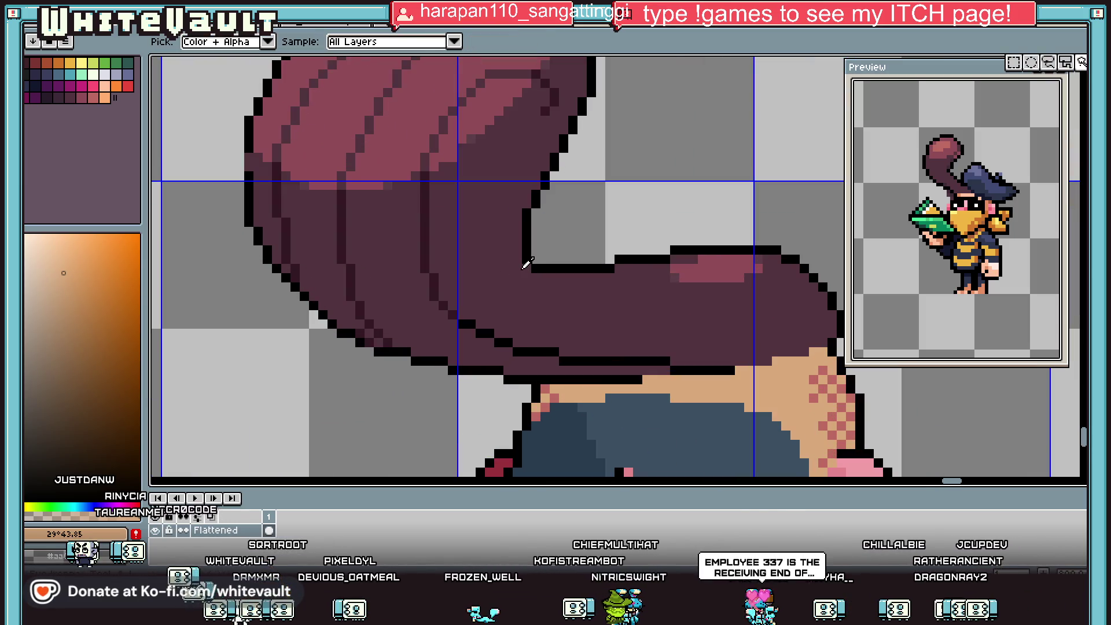
pyautogui.click(527, 263)
pyautogui.press('b')
pyautogui.moveTo(526, 269)
pyautogui.mouseDown()
pyautogui.moveTo(552, 296)
pyautogui.moveTo(503, 292)
pyautogui.moveTo(513, 275)
pyautogui.moveTo(474, 276)
pyautogui.mouseUp()
pyautogui.scroll(-4, 550, 295)
pyautogui.scroll(5, 541, 295)
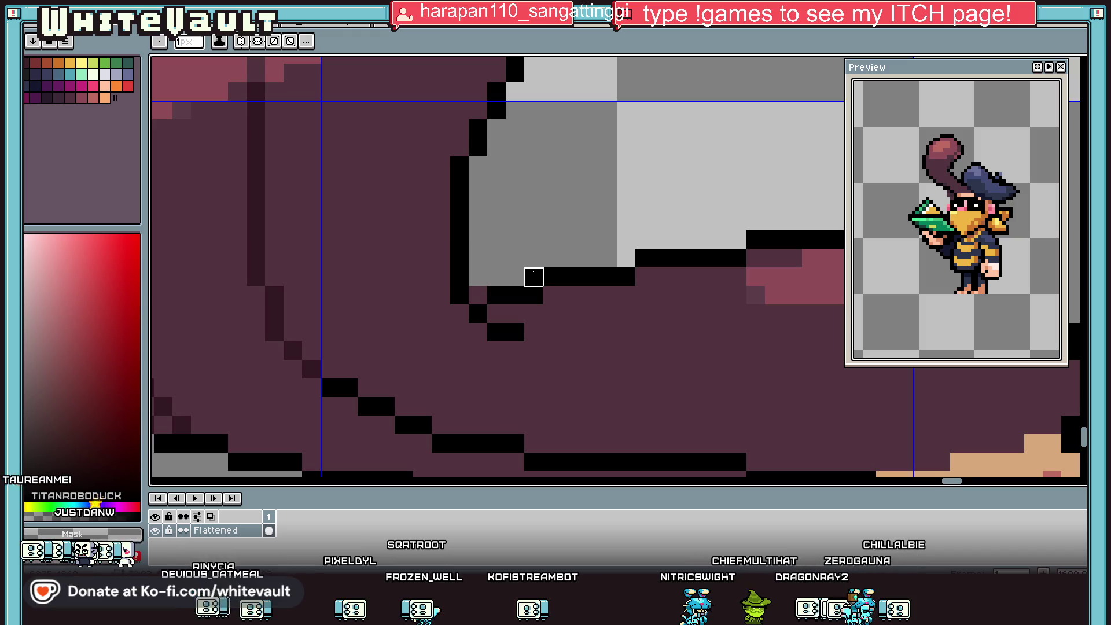
pyautogui.scroll(-4, 534, 276)
pyautogui.press('i')
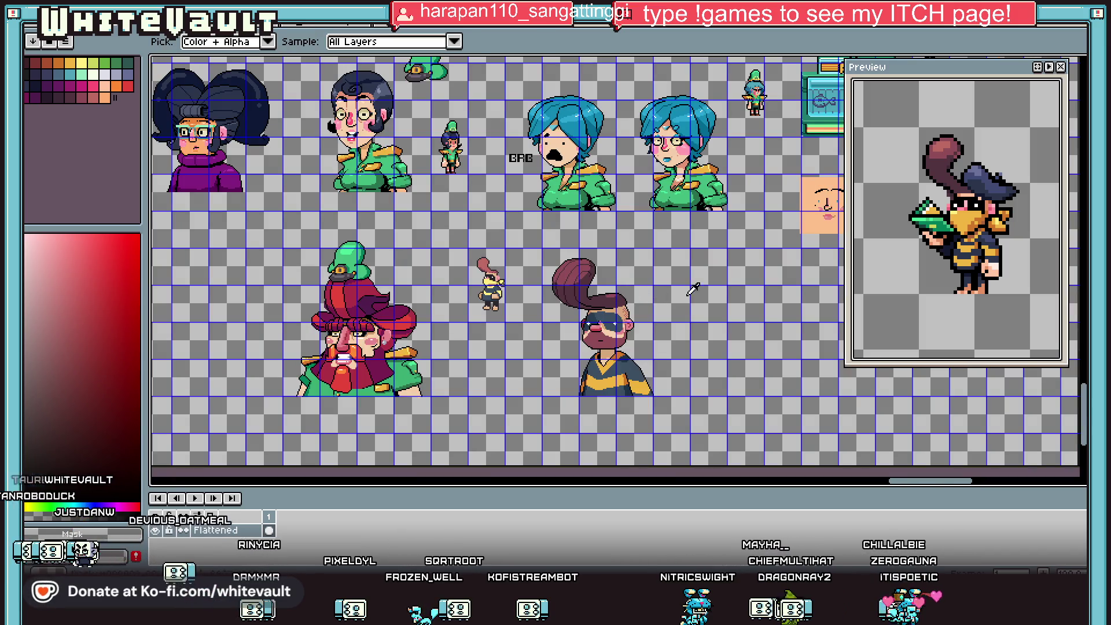
# Copy the bottom-right bust and paste the duplicate to the right of the original.
pyautogui.press('m')
pyautogui.moveTo(526, 240); pyautogui.dragTo(669, 428)
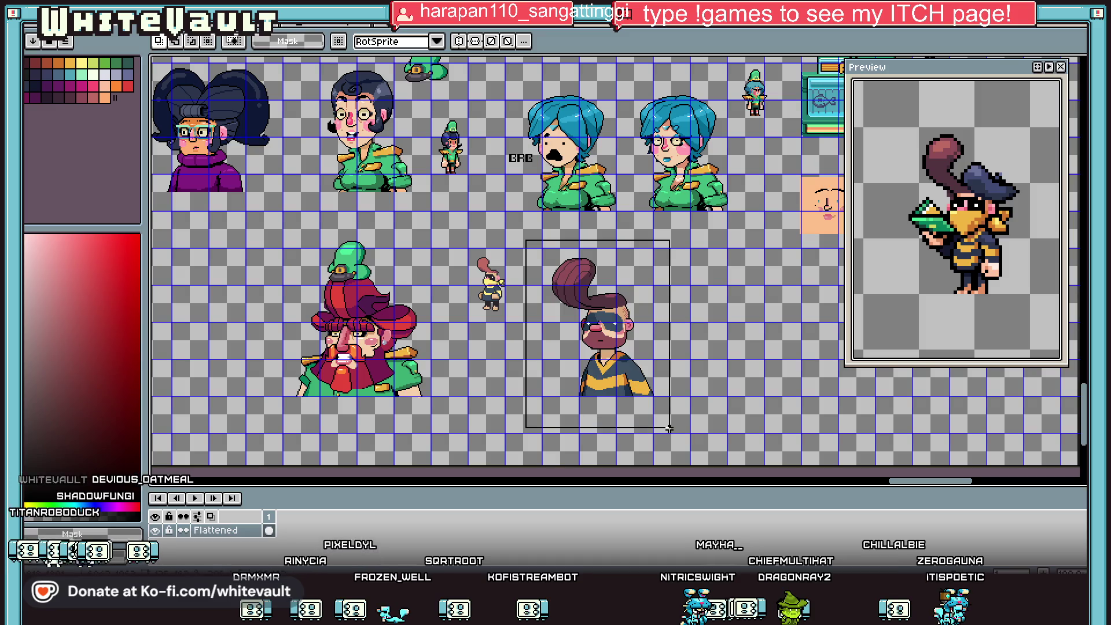
pyautogui.hotkey('ctrl', 'c')
pyautogui.hotkey('ctrl', 'v')
pyautogui.moveTo(677, 324); pyautogui.dragTo(835, 324)
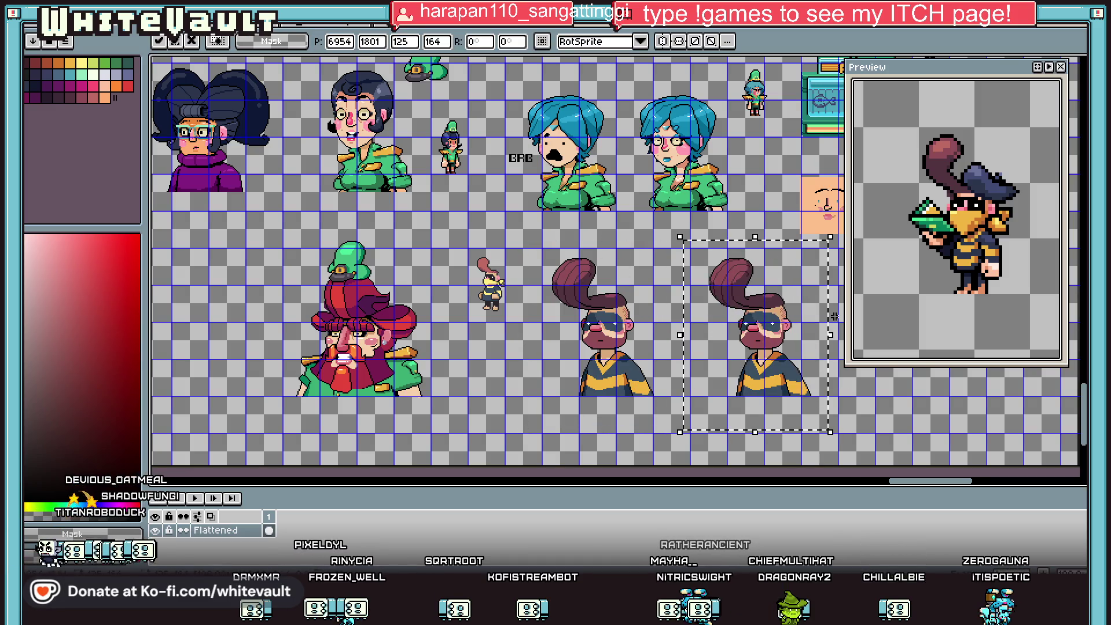
pyautogui.press('Return')
pyautogui.scroll(2, 842, 255)
pyautogui.scroll(-1, 841, 255)
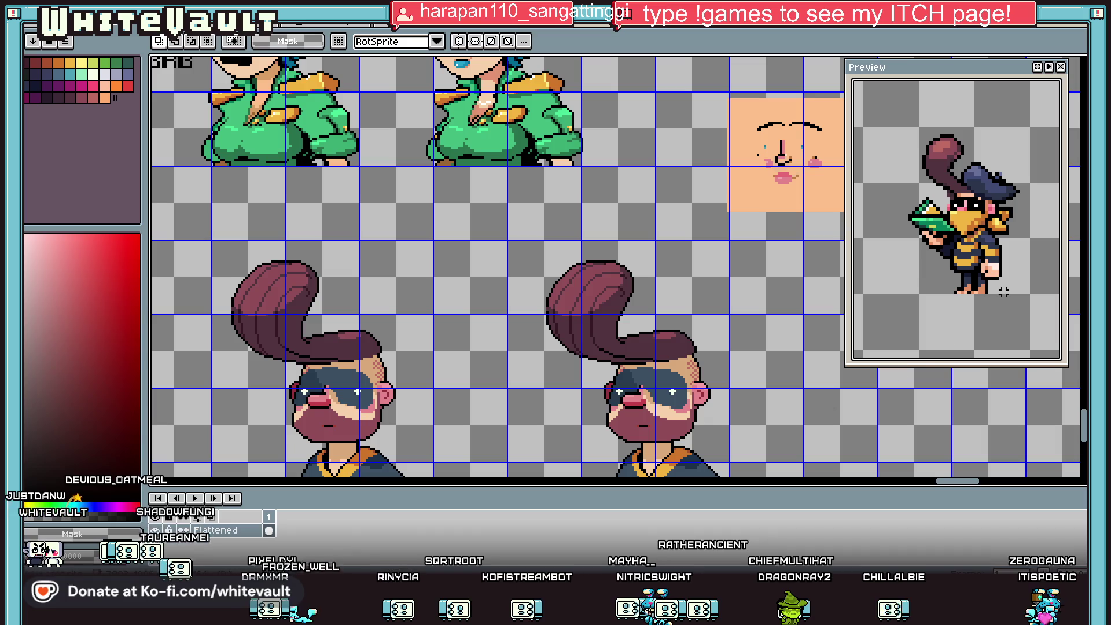
pyautogui.scroll(-2, 806, 402)
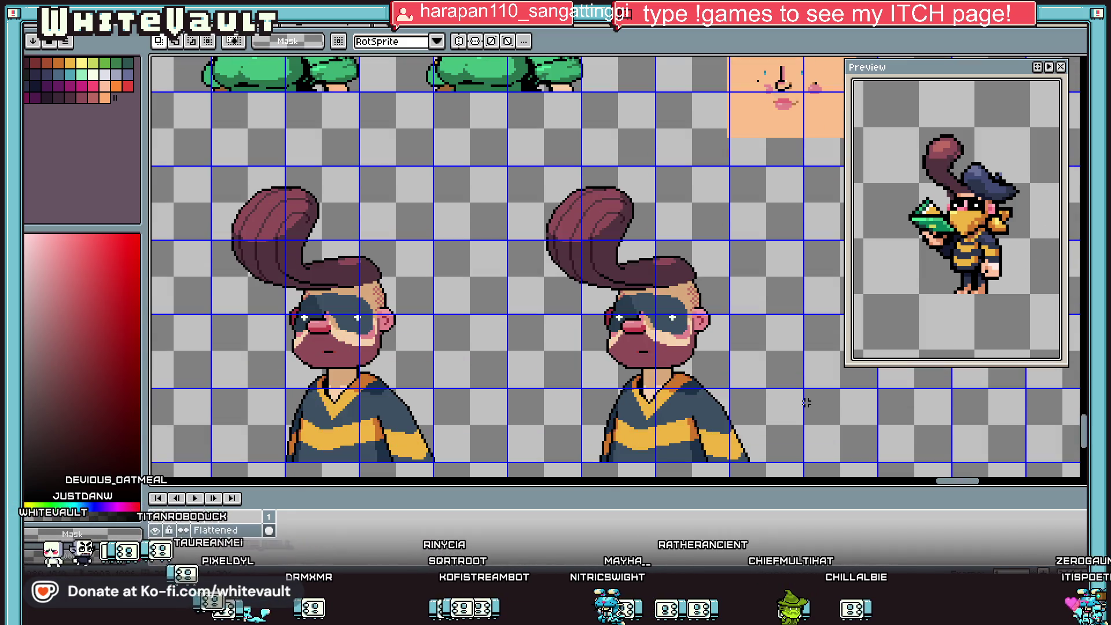
# Add a new empty layer, Layer 1, above the Flattened layer.
pyautogui.press('d')
pyautogui.rightClick(231, 530)
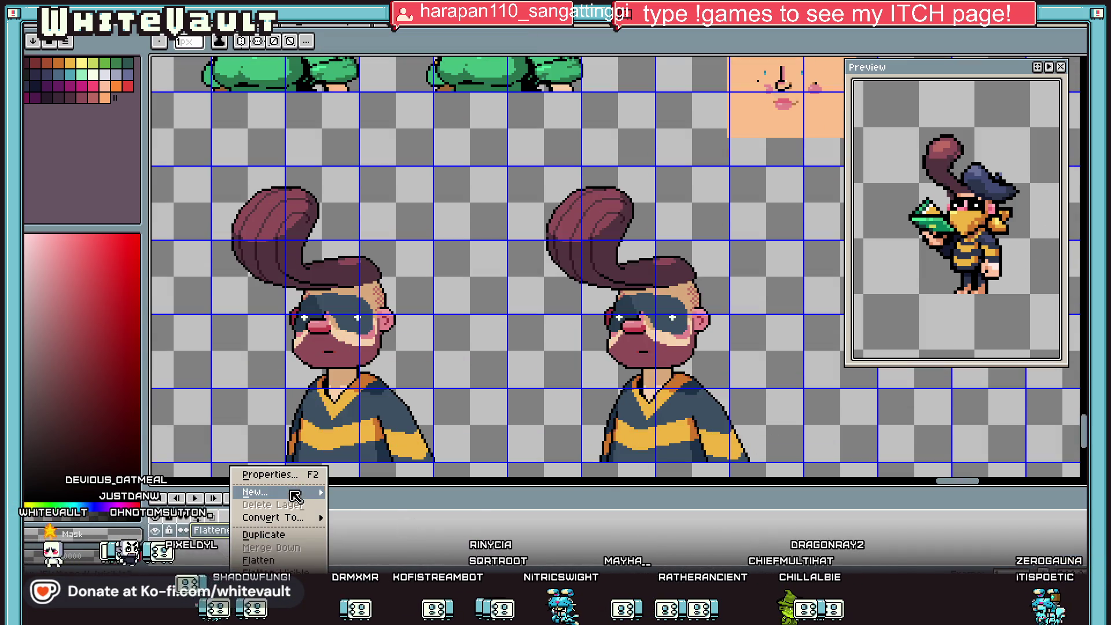
pyautogui.moveTo(295, 496)
pyautogui.click(355, 492)
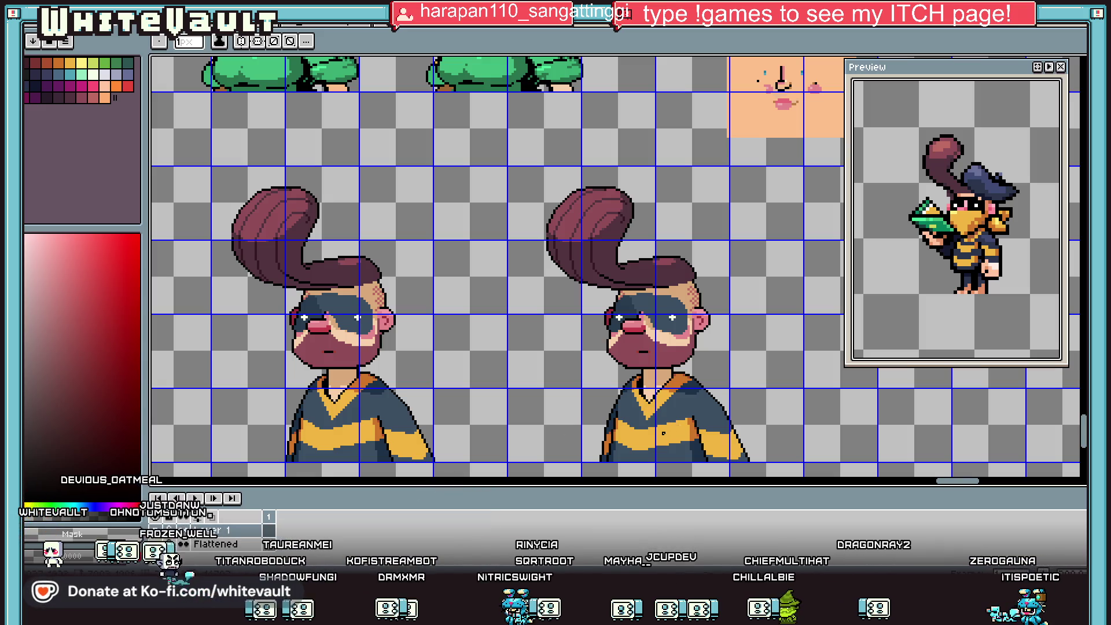
# Sample the shirt's yellow #f0b541 as the drawing colour.
pyautogui.press('i')
pyautogui.click(663, 433)
pyautogui.scroll(1, 648, 370)
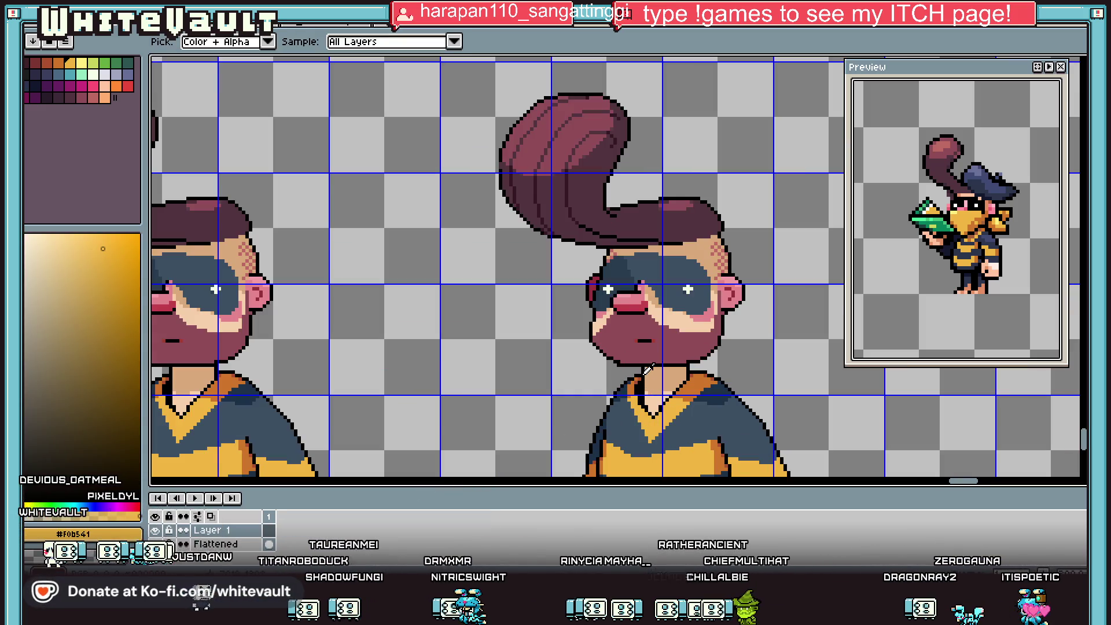
pyautogui.click(1054, 212)
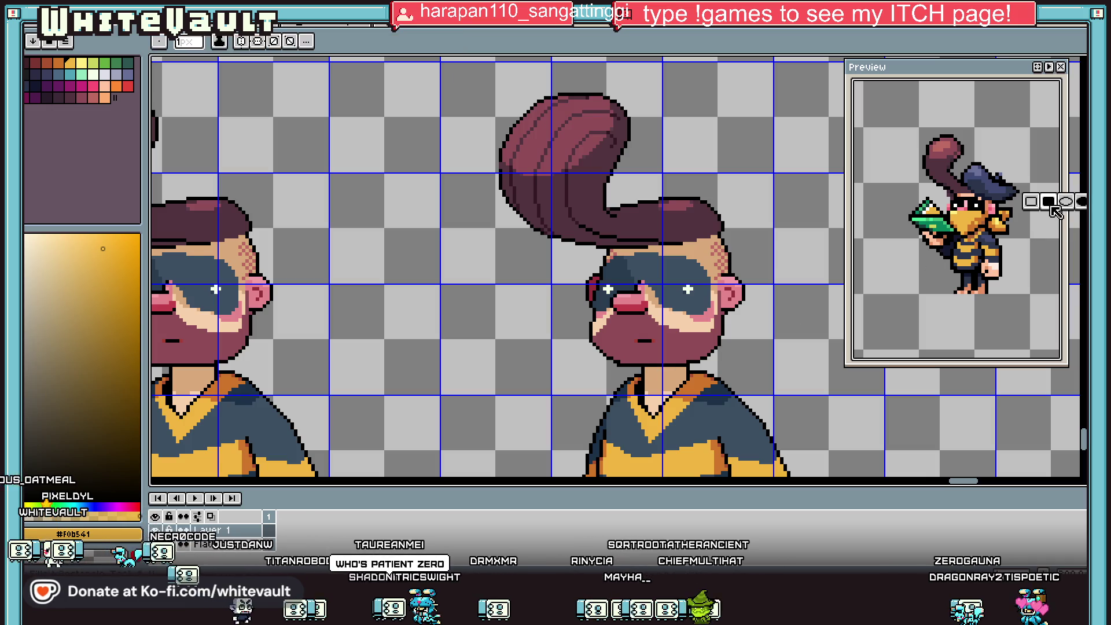
# Sketch the bandana with yellow straight lines from the cheeks down toward the collar, redoing one misplaced line.
pyautogui.click(1047, 201)
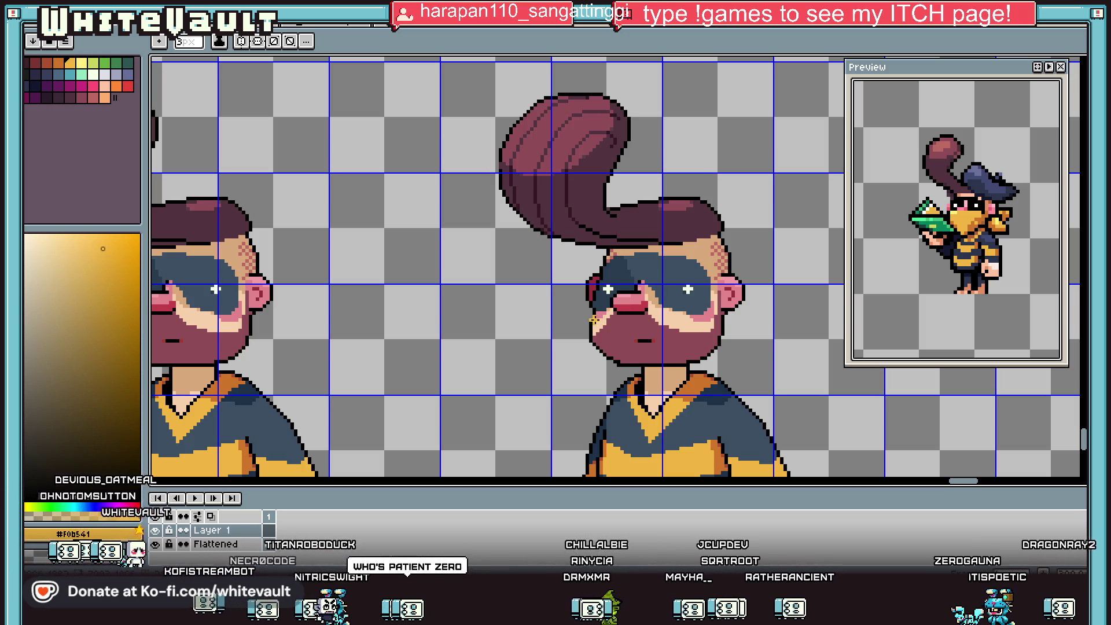
pyautogui.moveTo(590, 318); pyautogui.dragTo(665, 318)
pyautogui.hotkey('ctrl', 'z')
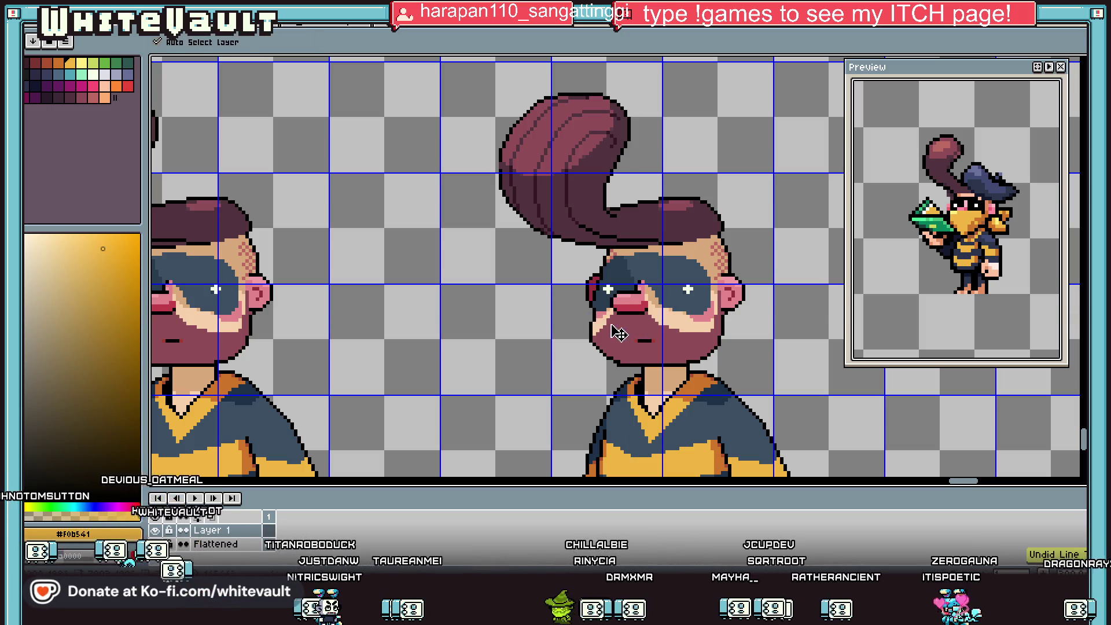
pyautogui.moveTo(587, 318)
pyautogui.mouseDown()
pyautogui.moveTo(709, 320)
pyautogui.moveTo(720, 338)
pyautogui.moveTo(612, 438)
pyautogui.mouseUp()
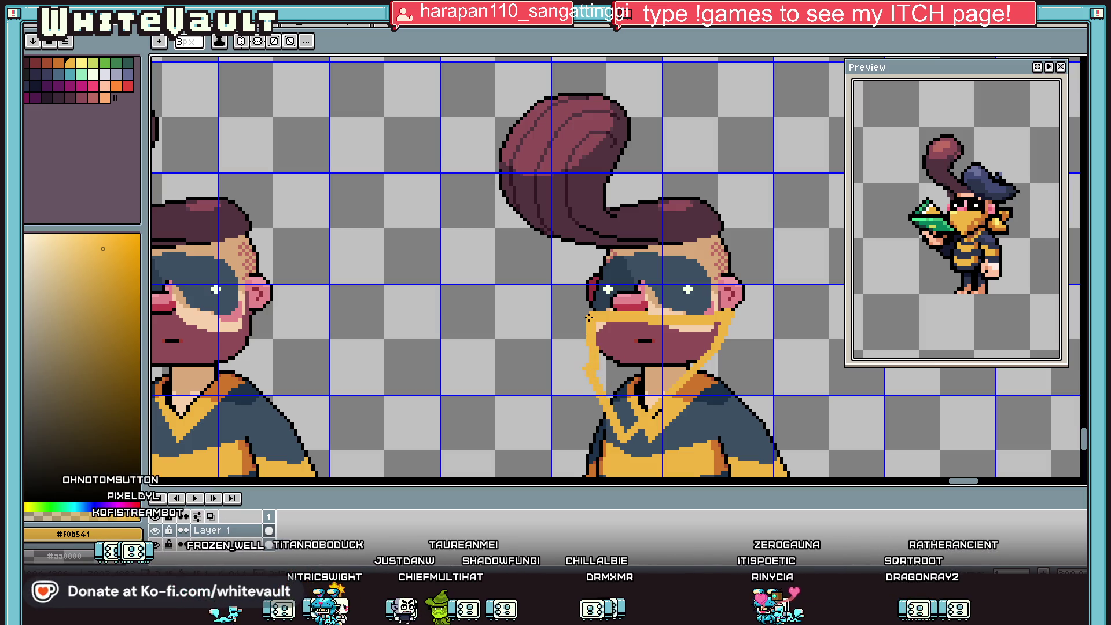
# Flood-fill the bandana yellow with Contiguous on, then outline it with the Convolution Matrix filter.
pyautogui.press('g')
pyautogui.click(602, 341)
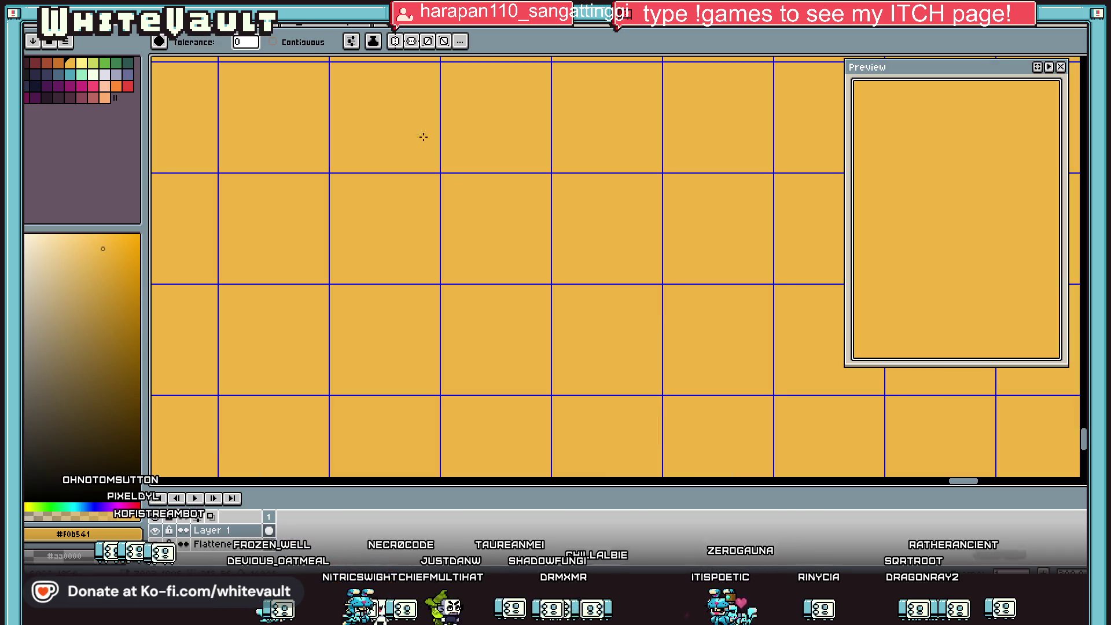
pyautogui.click(272, 42)
pyautogui.hotkey('ctrl', 'z')
pyautogui.click(613, 405)
pyautogui.scroll(-2, 661, 345)
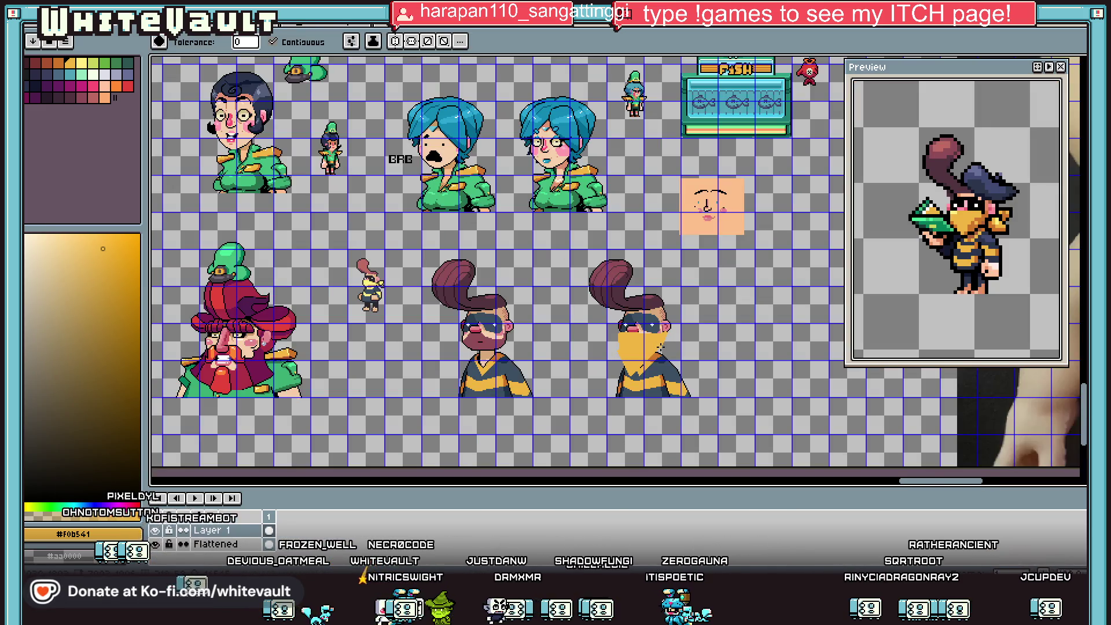
pyautogui.scroll(2, 661, 350)
pyautogui.press('F9')
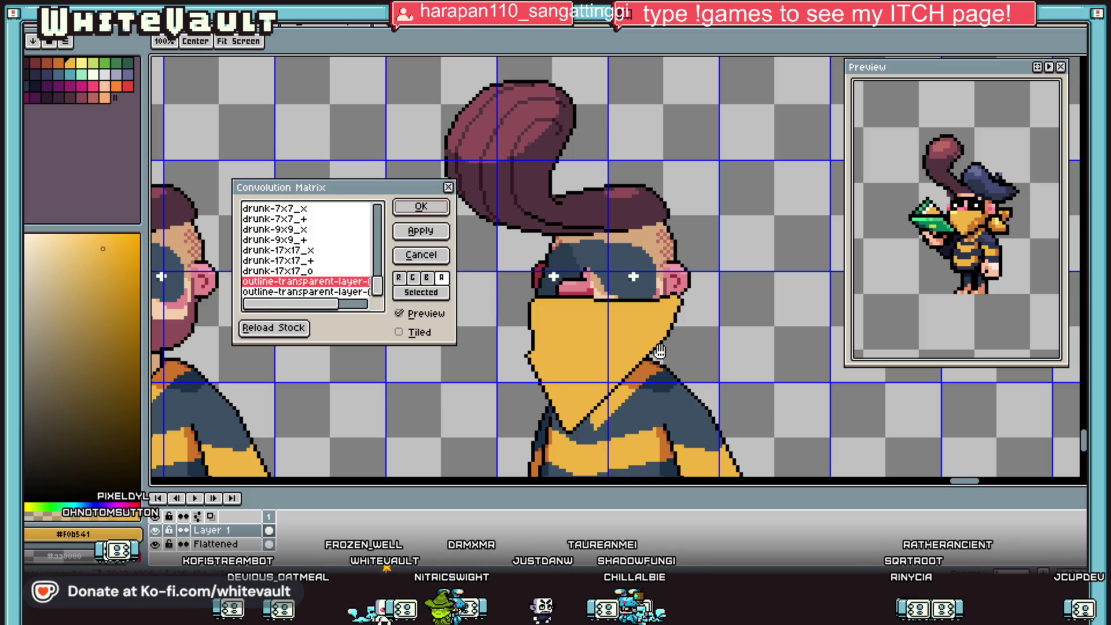
pyautogui.click(446, 207)
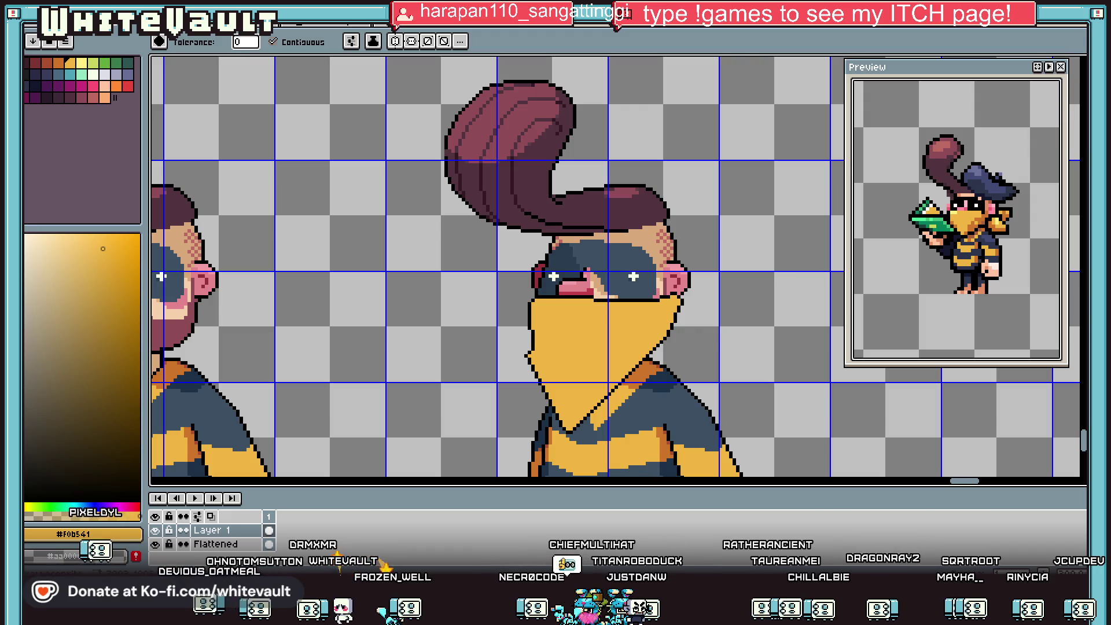
# Paint black pixels along the bandana's left edge to form a stepped fold in its outline.
pyautogui.press('m')
pyautogui.scroll(2, 541, 357)
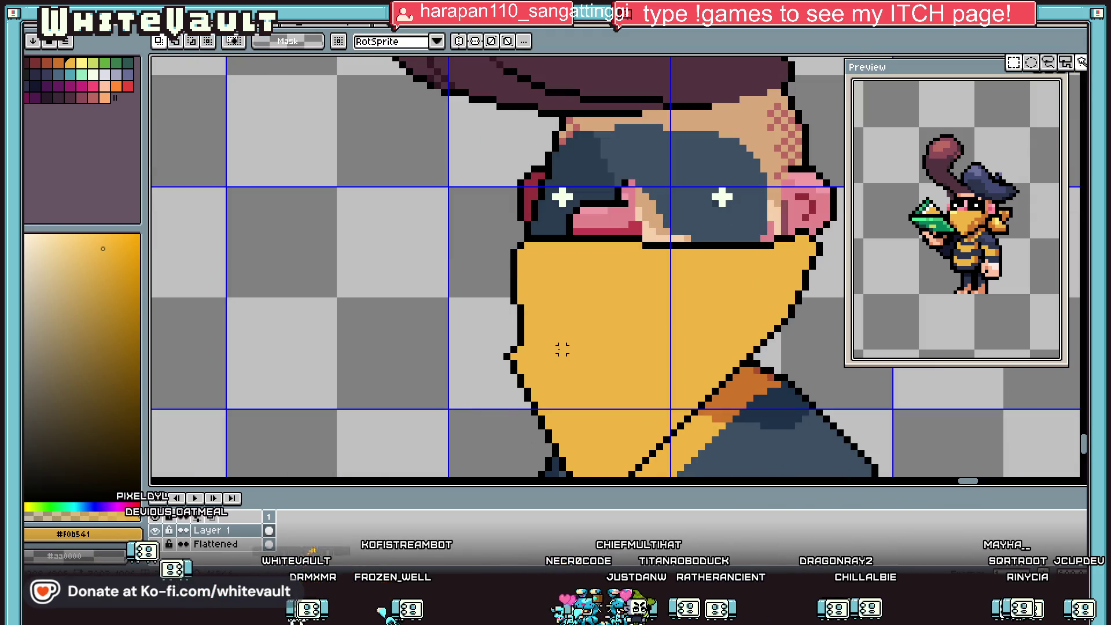
pyautogui.press('b')
pyautogui.scroll(2, 541, 357)
pyautogui.keyDown('alt'); pyautogui.click(519, 336); pyautogui.keyUp('alt')
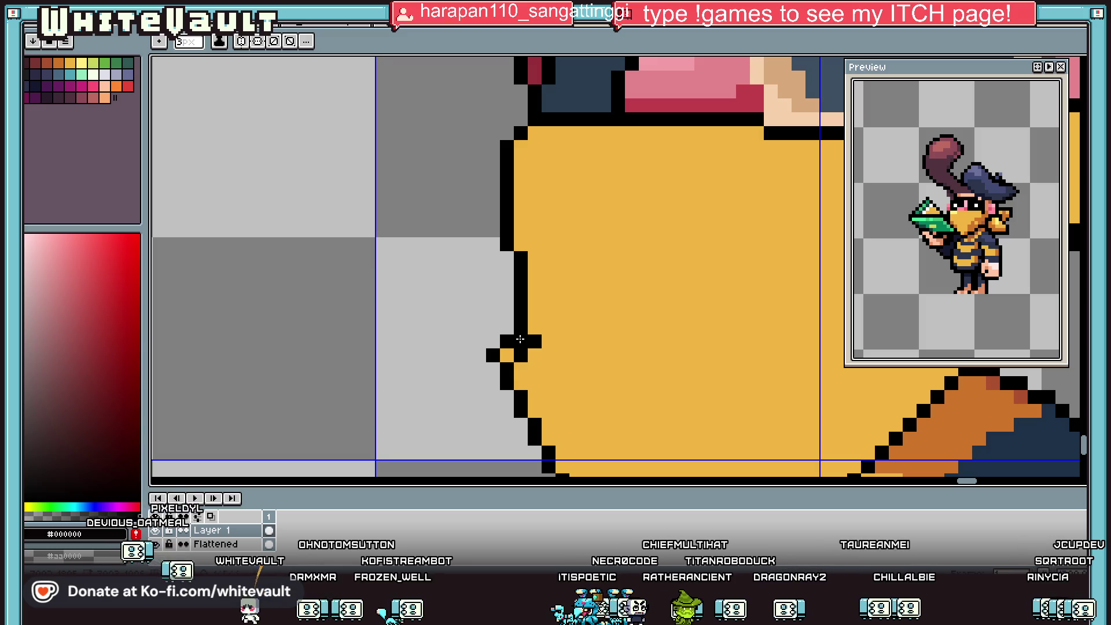
pyautogui.scroll(-2, 523, 347)
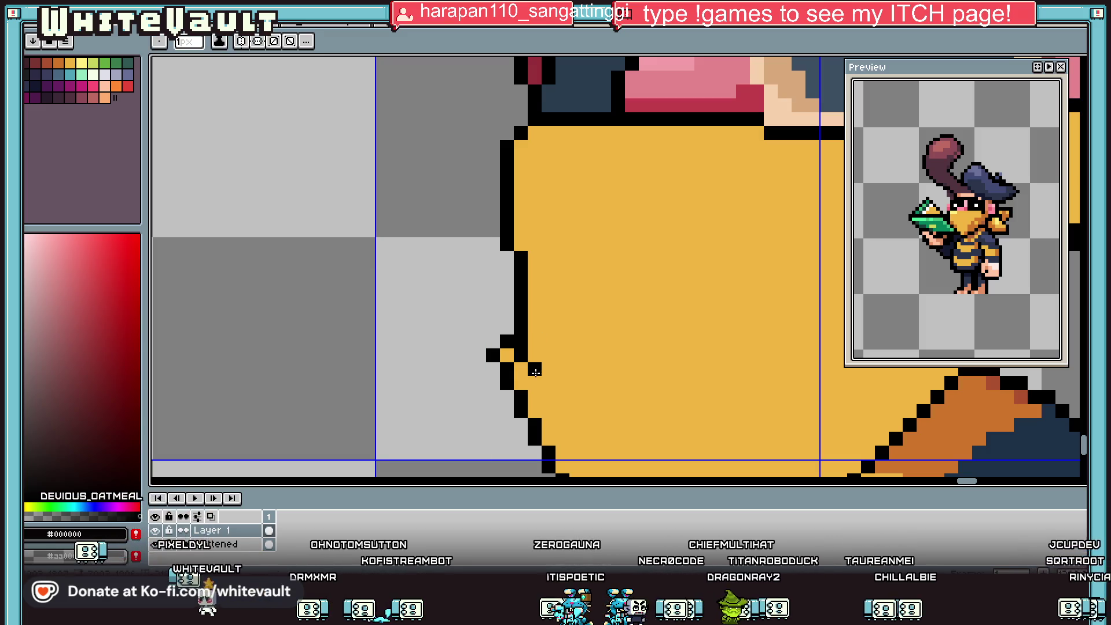
pyautogui.moveTo(535, 371); pyautogui.dragTo(530, 408)
# Pick the orange #cf752b from the canvas as the shading colour.
pyautogui.scroll(-3, 520, 408)
pyautogui.scroll(3, 516, 409)
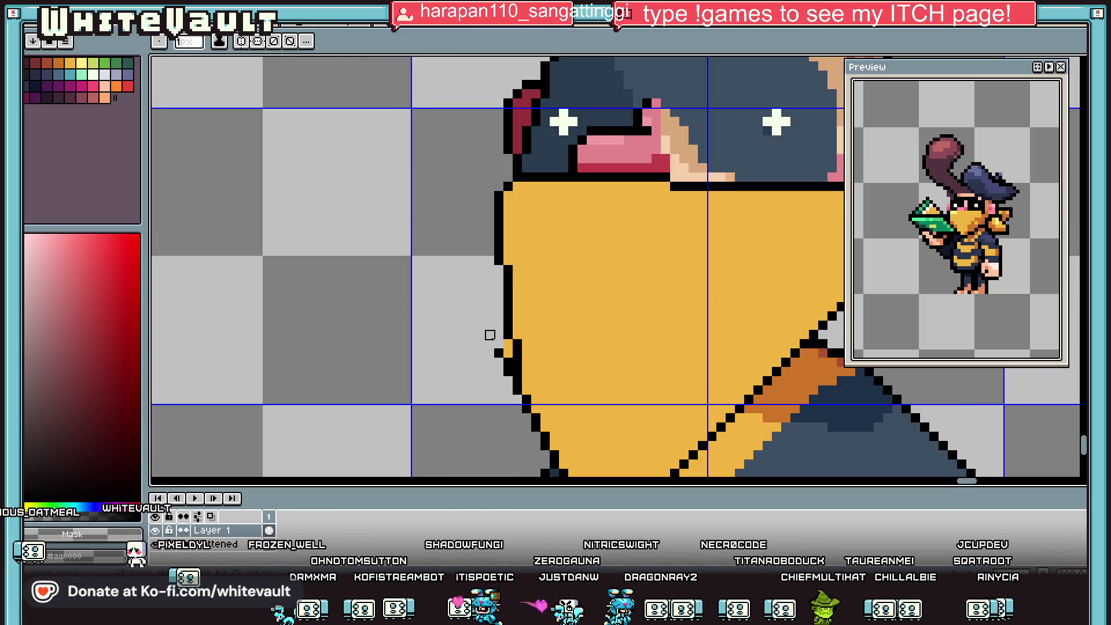
pyautogui.scroll(-3, 498, 354)
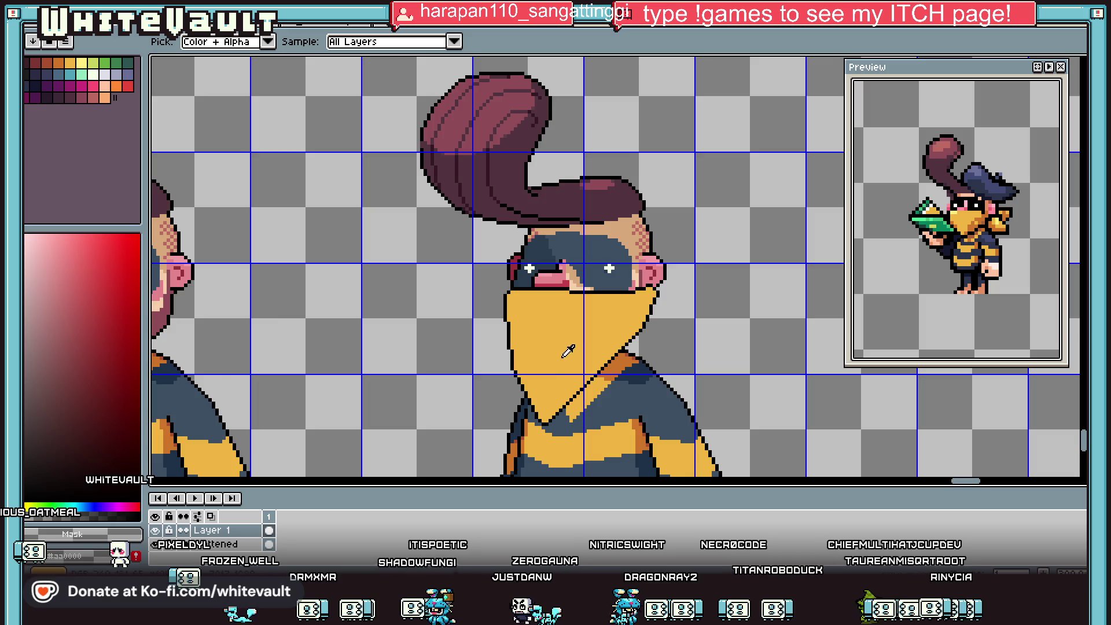
pyautogui.scroll(-1, 568, 351)
pyautogui.scroll(3, 599, 320)
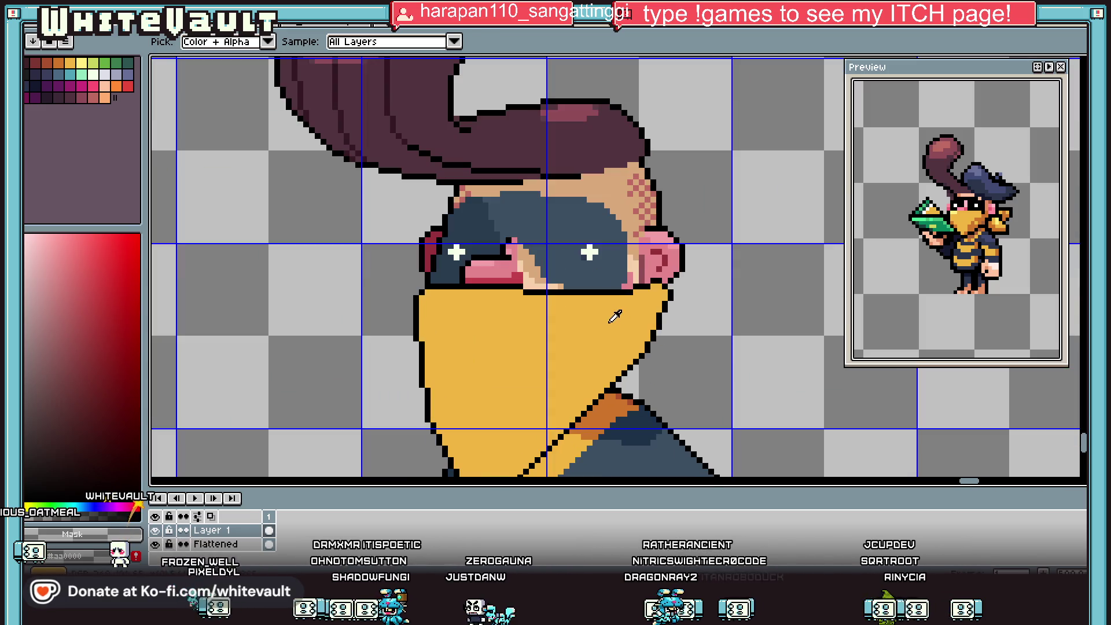
pyautogui.scroll(1, 674, 296)
pyautogui.scroll(-4, 581, 347)
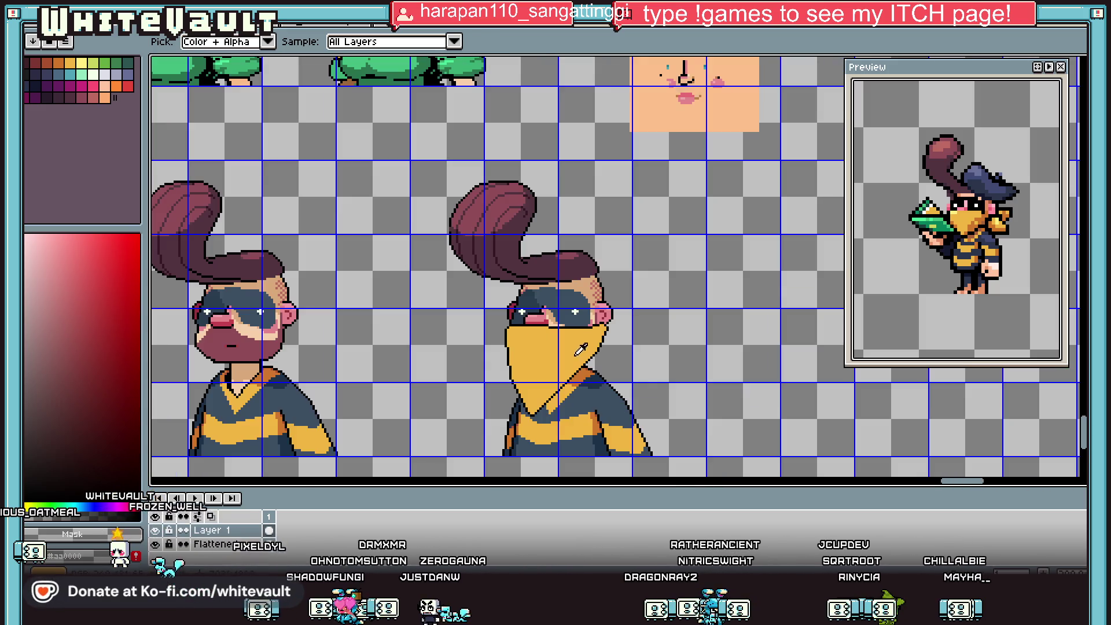
pyautogui.keyDown('alt'); pyautogui.click(580, 378); pyautogui.keyUp('alt')
# Draw an orange #cf752b crease and left-edge shading, then fill the bandana's right half orange.
pyautogui.scroll(4, 576, 341)
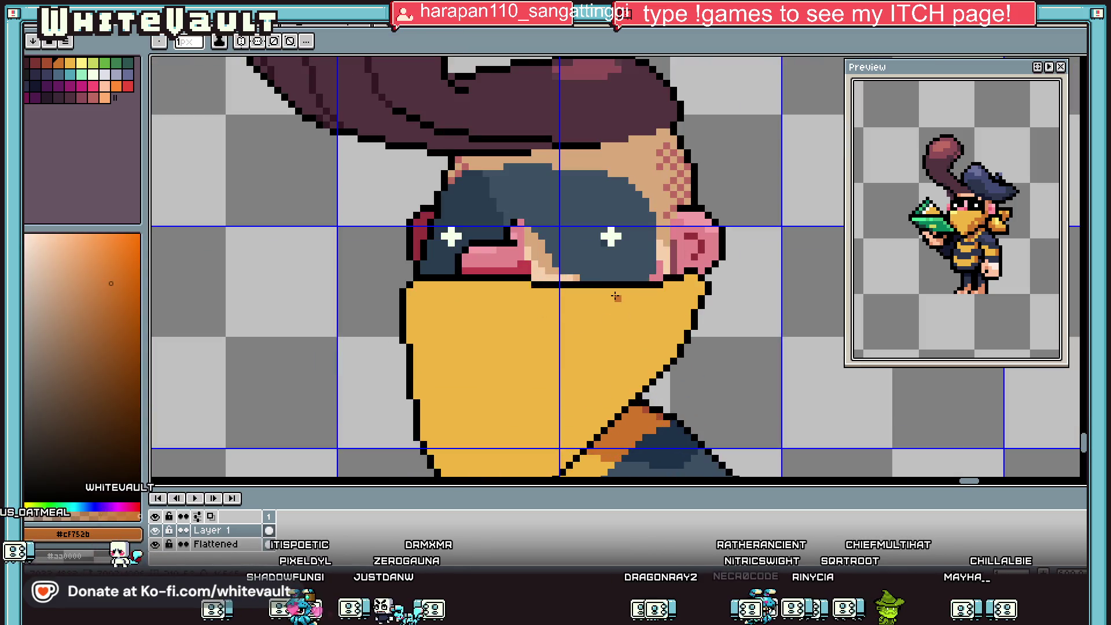
pyautogui.moveTo(616, 301)
pyautogui.mouseDown()
pyautogui.moveTo(601, 318)
pyautogui.moveTo(564, 327)
pyautogui.moveTo(578, 347)
pyautogui.moveTo(560, 372)
pyautogui.mouseUp()
pyautogui.scroll(-3, 560, 372)
pyautogui.moveTo(559, 315); pyautogui.dragTo(557, 411)
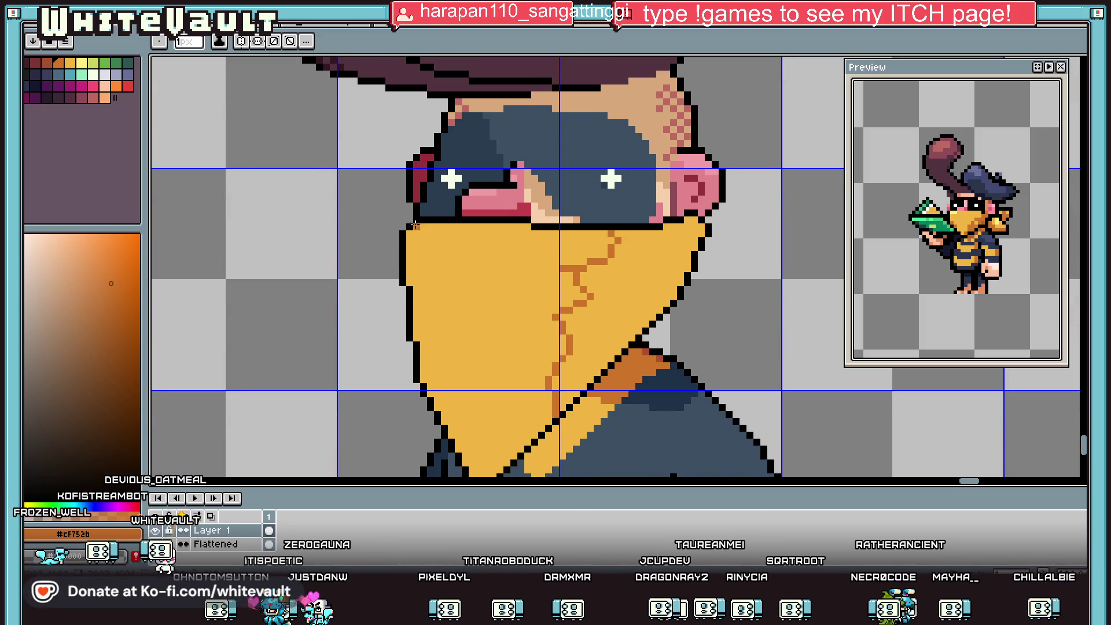
pyautogui.moveTo(431, 227); pyautogui.dragTo(413, 249)
pyautogui.moveTo(422, 318); pyautogui.dragTo(434, 359)
pyautogui.press('g')
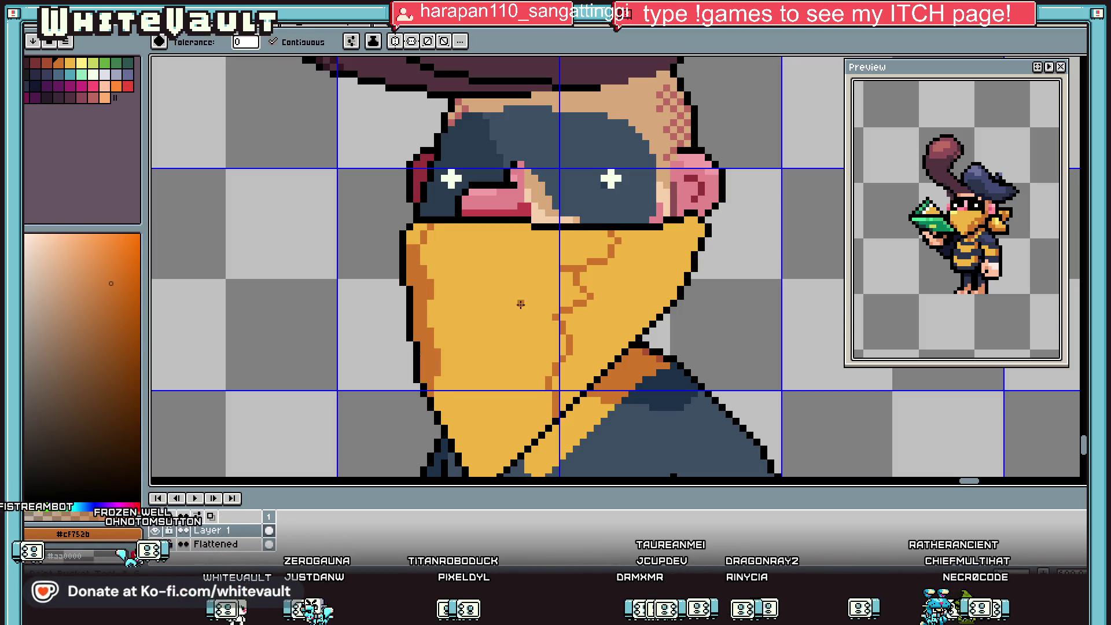
pyautogui.click(655, 279)
pyautogui.scroll(-2, 509, 260)
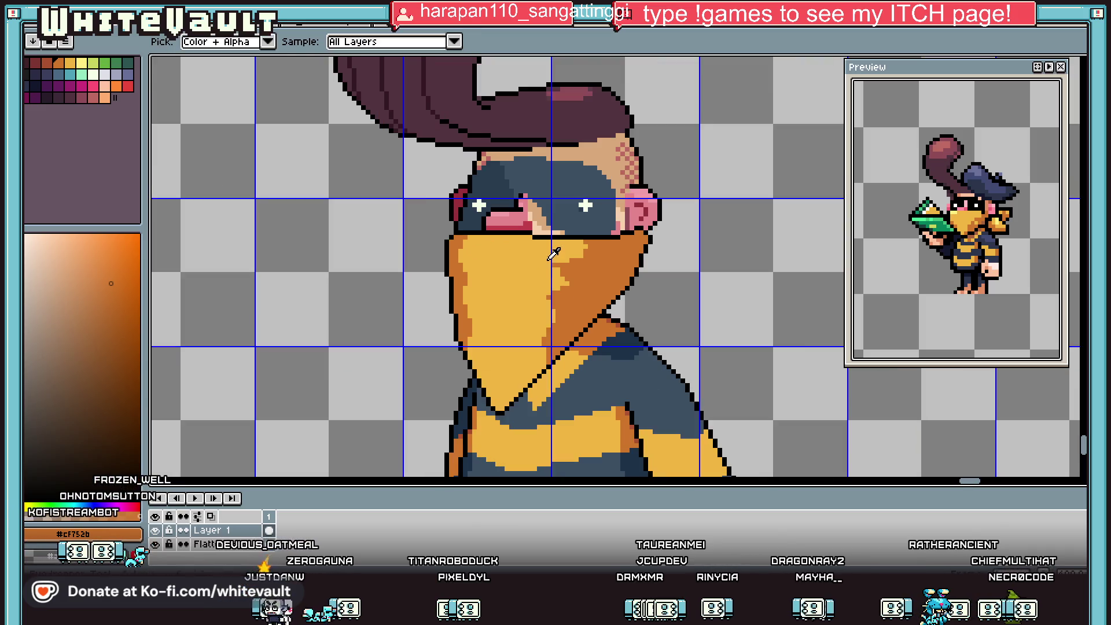
pyautogui.scroll(3, 607, 289)
# Add two darker #ab5130 fold lines across the orange half.
pyautogui.keyDown('alt'); pyautogui.click(627, 305); pyautogui.keyUp('alt')
pyautogui.moveTo(583, 204); pyautogui.dragTo(697, 146)
pyautogui.moveTo(578, 260); pyautogui.dragTo(670, 215)
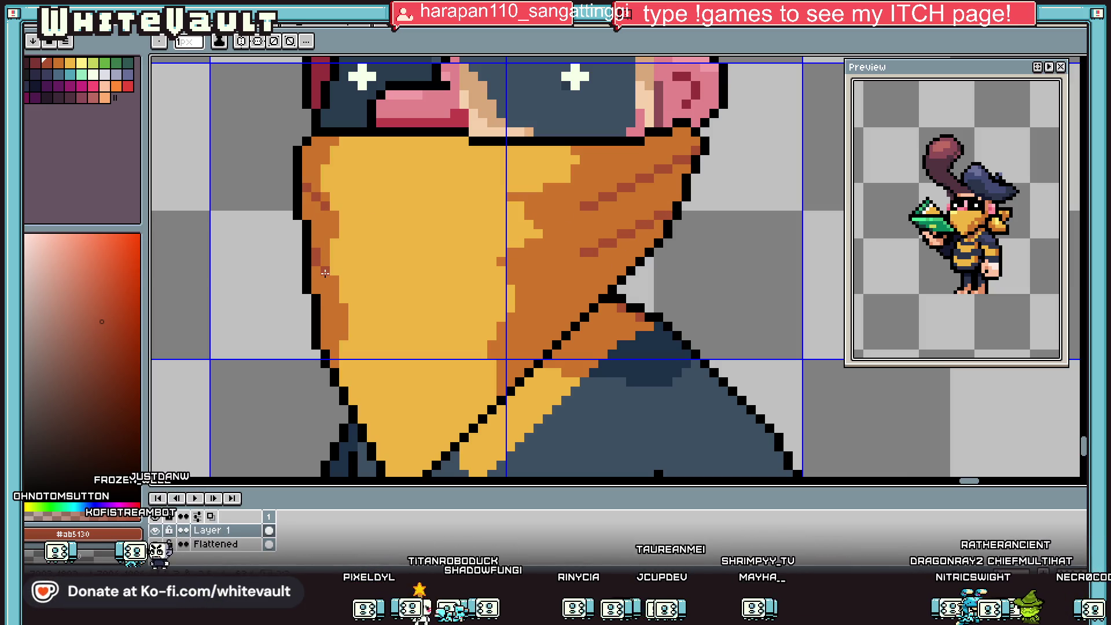
pyautogui.scroll(-3, 325, 273)
pyautogui.scroll(3, 431, 254)
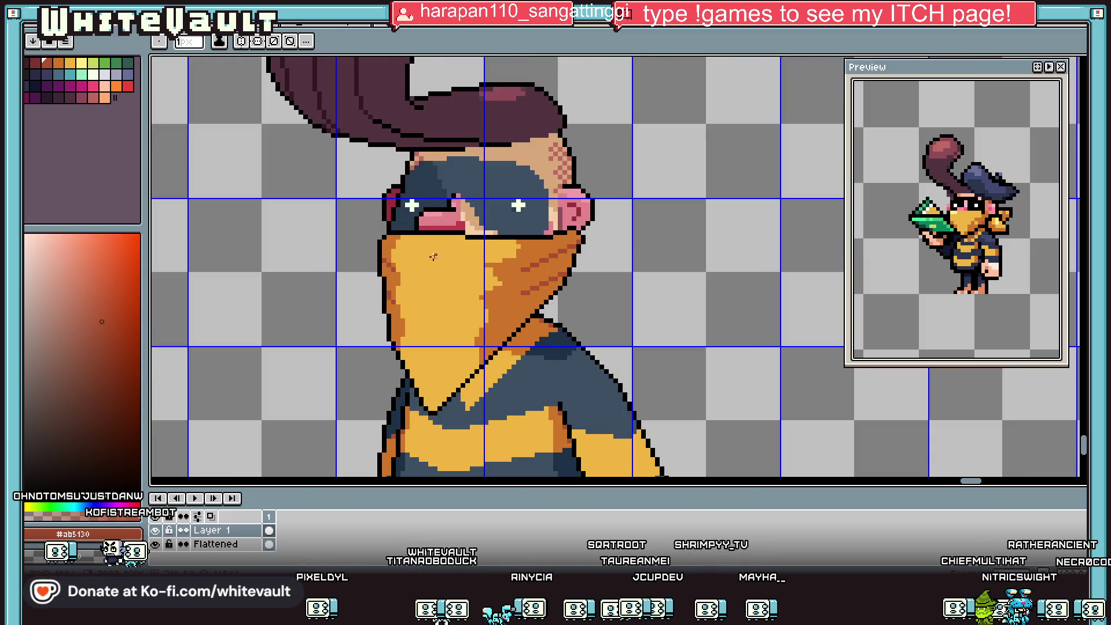
# Draw a light-orange highlight line along the bandana's top.
pyautogui.keyDown('alt'); pyautogui.click(442, 268); pyautogui.keyUp('alt')
pyautogui.scroll(1, 417, 238)
pyautogui.scroll(1, 417, 238)
pyautogui.moveTo(393, 243)
pyautogui.mouseDown()
pyautogui.moveTo(583, 255)
pyautogui.moveTo(479, 287)
pyautogui.moveTo(387, 253)
pyautogui.mouseUp()
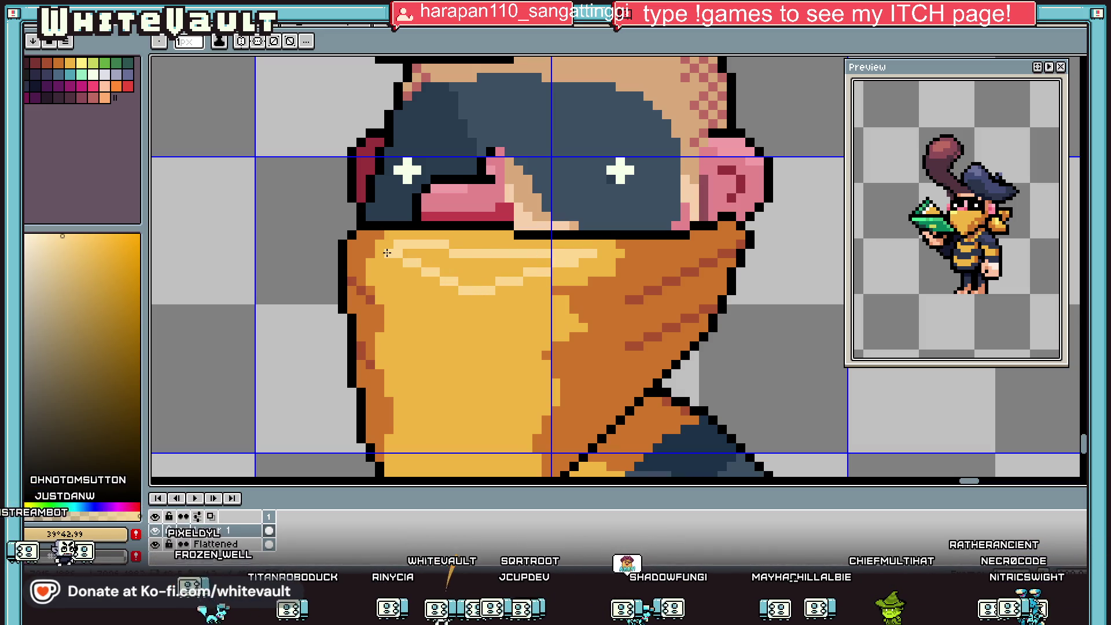
# Fill the wavy band at the bandana's top with light orange.
pyautogui.press('g')
pyautogui.click(451, 264)
pyautogui.scroll(-3, 452, 264)
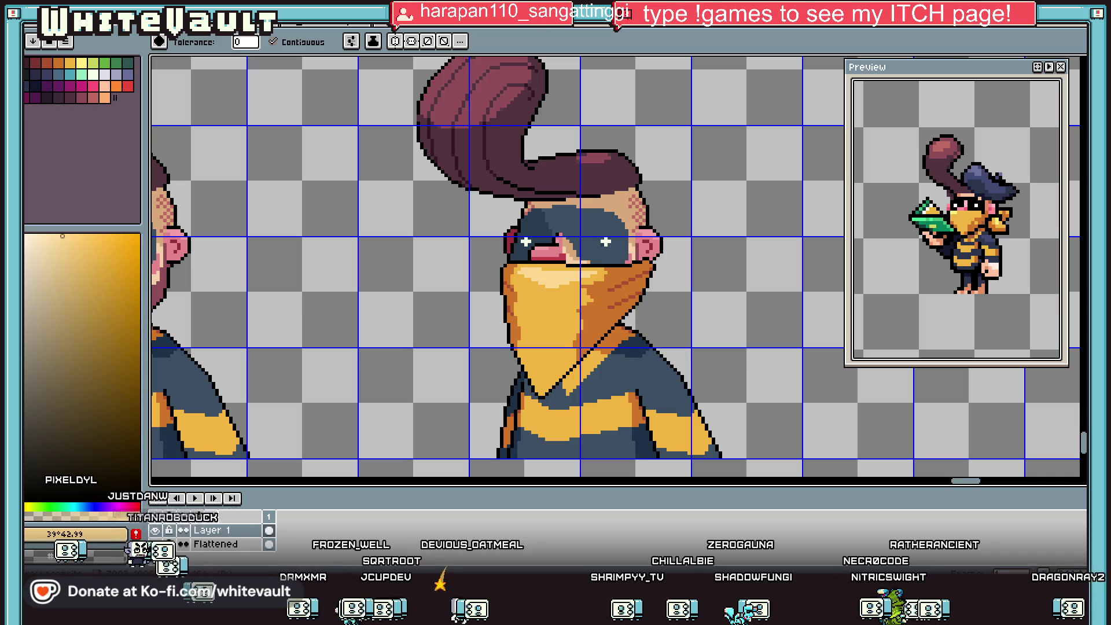
pyautogui.scroll(-3, 531, 212)
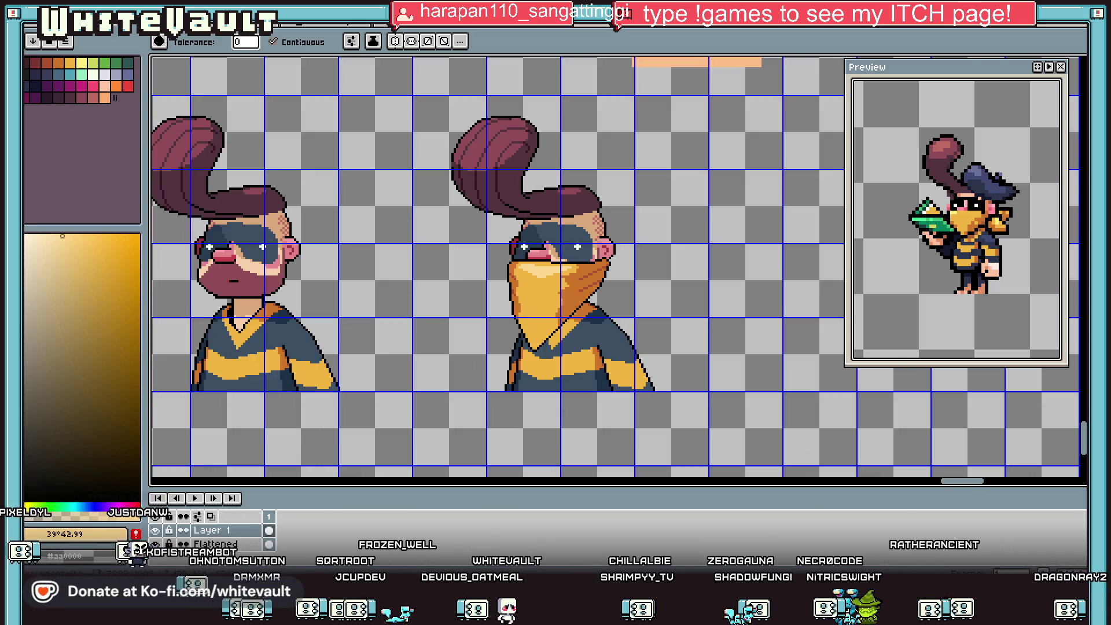
pyautogui.scroll(2, 530, 212)
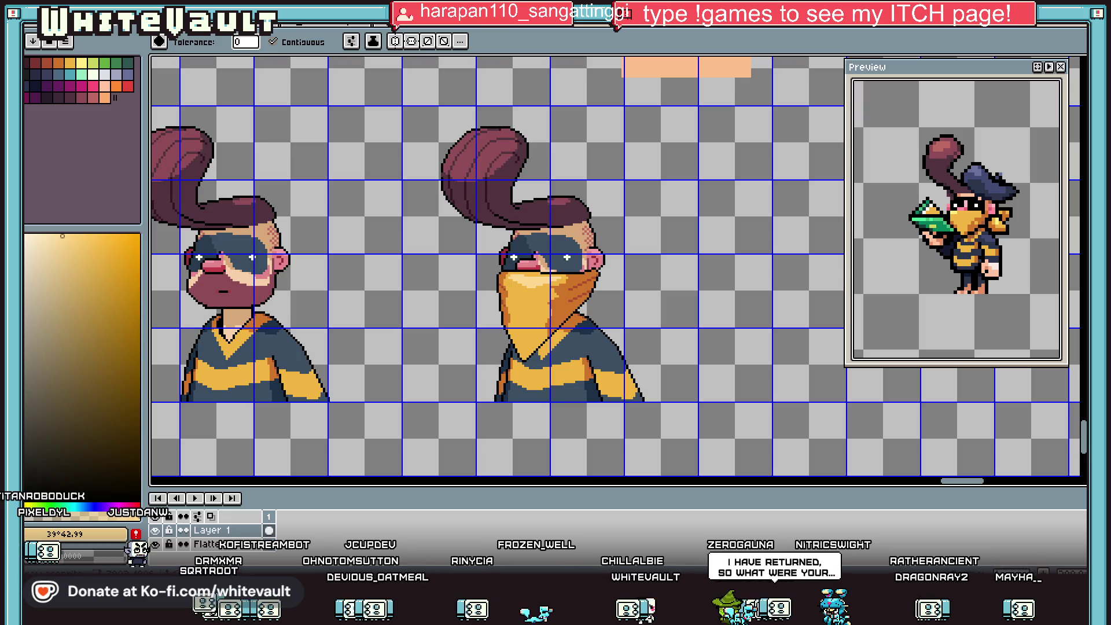
pyautogui.scroll(3, 584, 289)
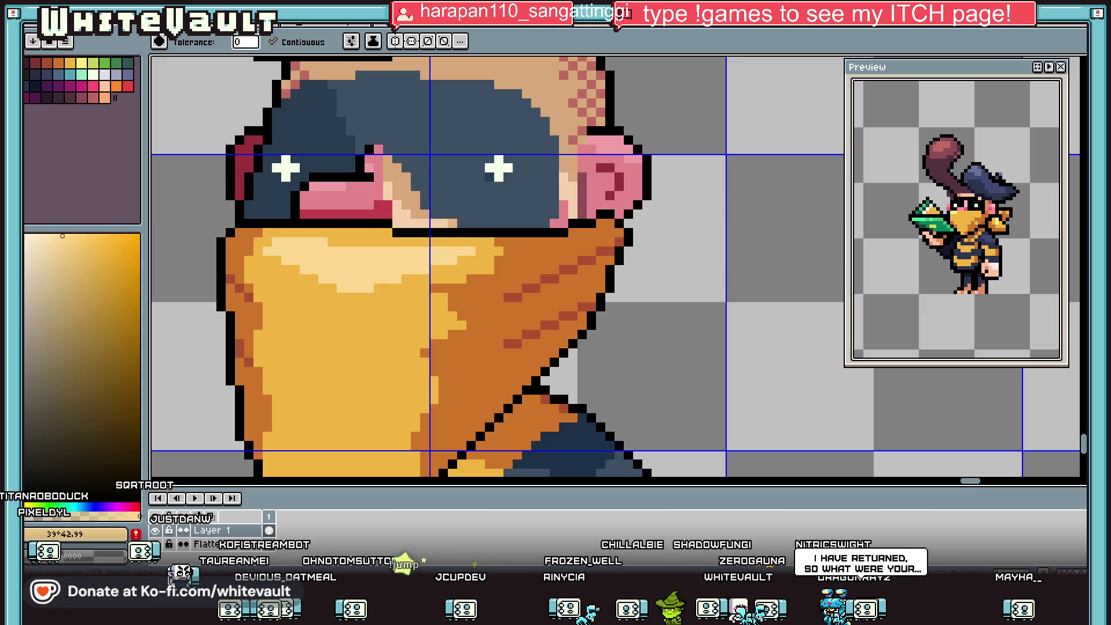
# Pick black from the bandana's outline as the drawing colour.
pyautogui.press('i')
pyautogui.scroll(1, 638, 241)
pyautogui.click(639, 242)
pyautogui.scroll(1, 630, 243)
# Draw two black outline segments along the bandana's orange right edge.
pyautogui.moveTo(585, 274); pyautogui.dragTo(510, 314)
pyautogui.moveTo(564, 385); pyautogui.dragTo(486, 412)
pyautogui.scroll(-3, 499, 386)
pyautogui.scroll(4, 484, 385)
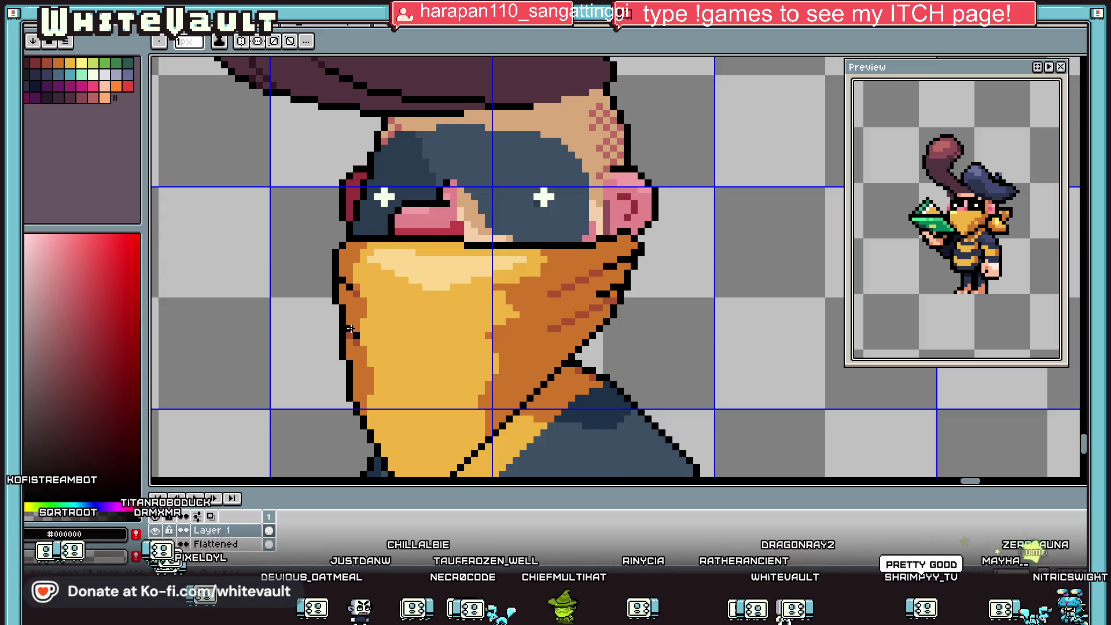
# Recolour the pixel beside the black outline with orange #cf752b.
pyautogui.press('i')
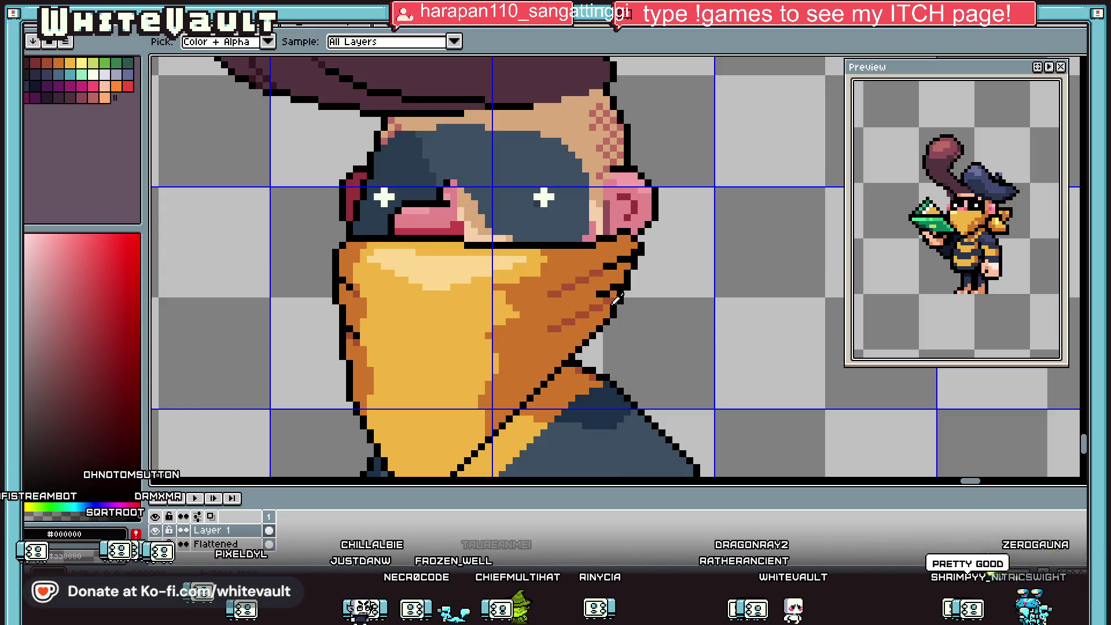
pyautogui.keyDown('alt'); pyautogui.click(616, 298); pyautogui.keyUp('alt')
pyautogui.keyDown('alt'); pyautogui.click(611, 294); pyautogui.keyUp('alt')
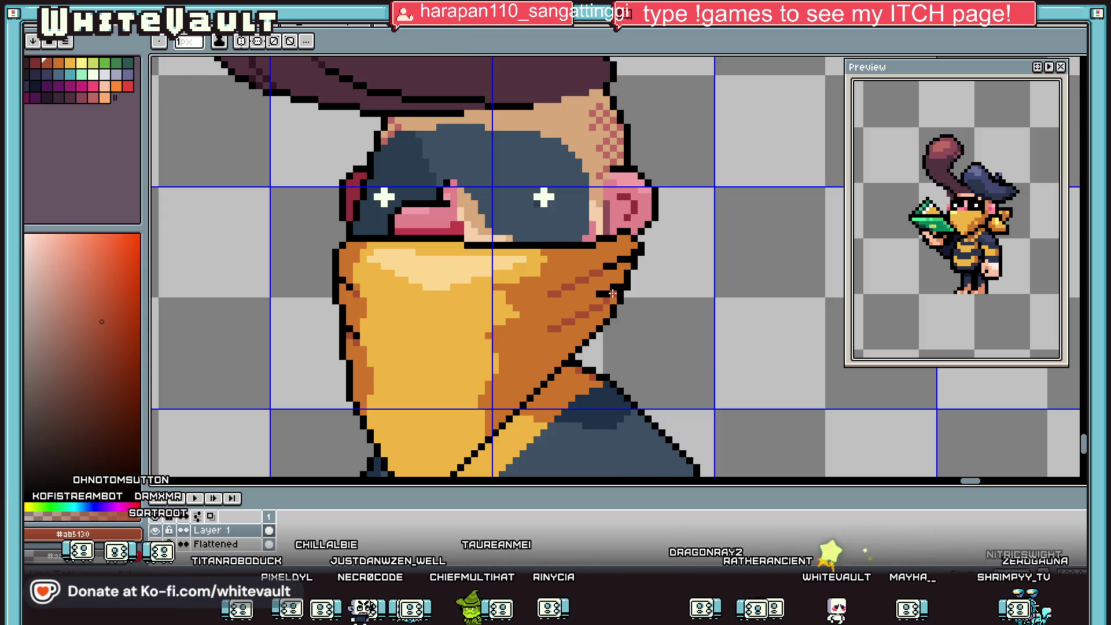
pyautogui.scroll(1, 597, 307)
pyautogui.keyDown('alt'); pyautogui.click(597, 308); pyautogui.keyUp('alt')
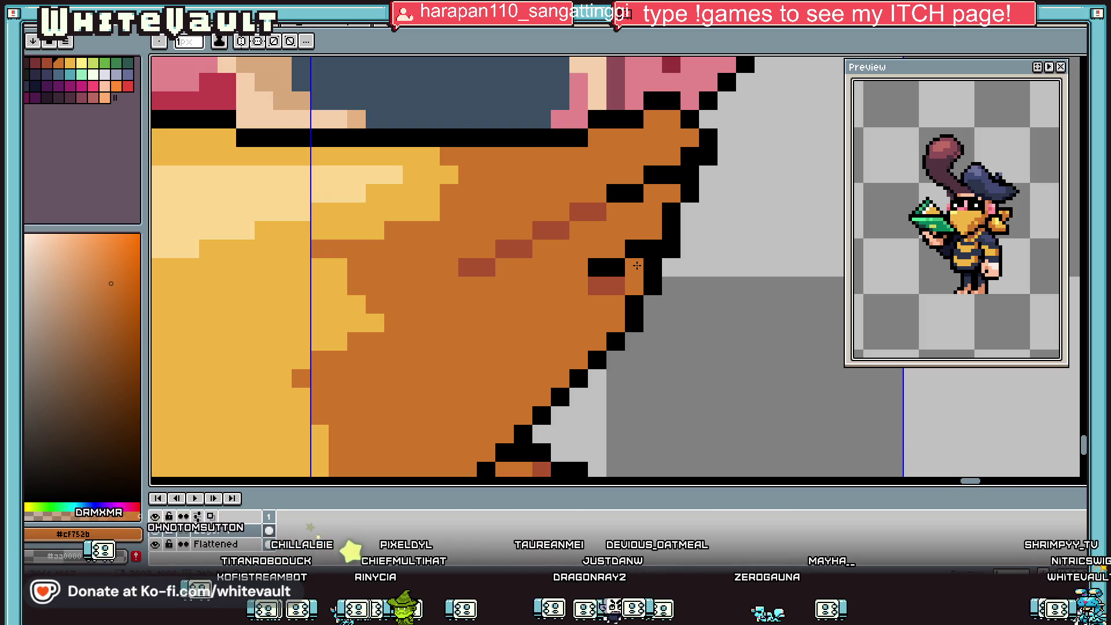
pyautogui.click(636, 265)
pyautogui.scroll(-2, 608, 179)
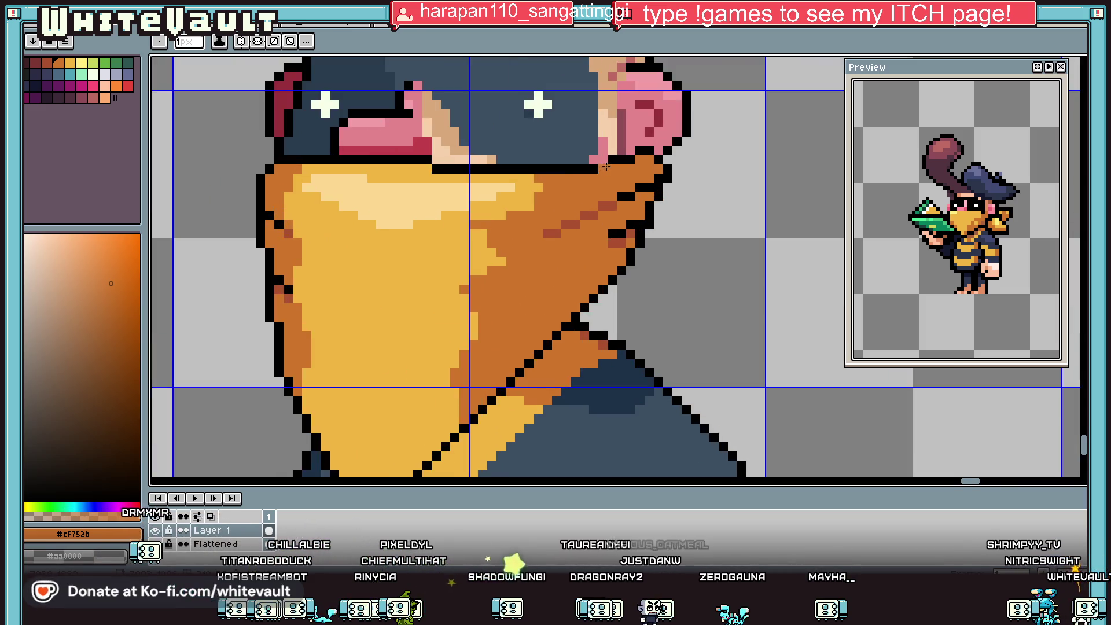
pyautogui.scroll(2, 605, 167)
# Paint a dark-brown shading pixel on the bandana's right side.
pyautogui.press('i')
pyautogui.click(608, 243)
pyautogui.press('b')
pyautogui.click(674, 220)
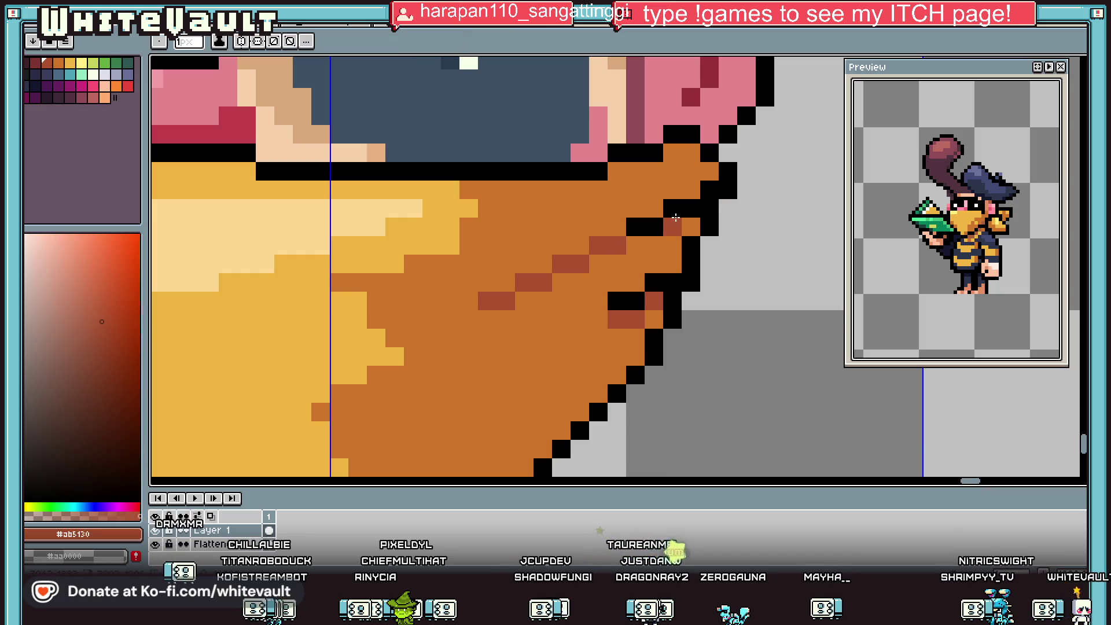
# Add black pixels forming a higher fold notch in the bandana's right outline.
pyautogui.press('i')
pyautogui.click(672, 208)
pyautogui.press('b')
pyautogui.moveTo(616, 246); pyautogui.dragTo(598, 246)
pyautogui.click(690, 227)
pyautogui.moveTo(672, 246); pyautogui.dragTo(670, 272)
pyautogui.click(652, 324)
pyautogui.scroll(-3, 637, 324)
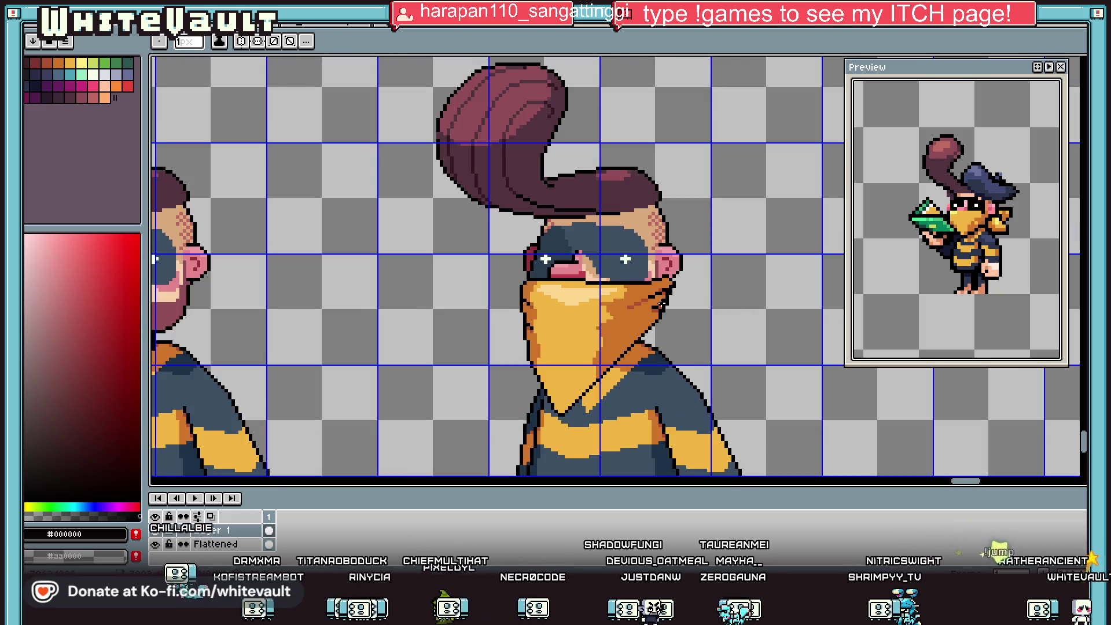
# Recolour the pale highlight streaks on the bandana front with yellow #F0B541 using pencil and fill.
pyautogui.scroll(1, 565, 310)
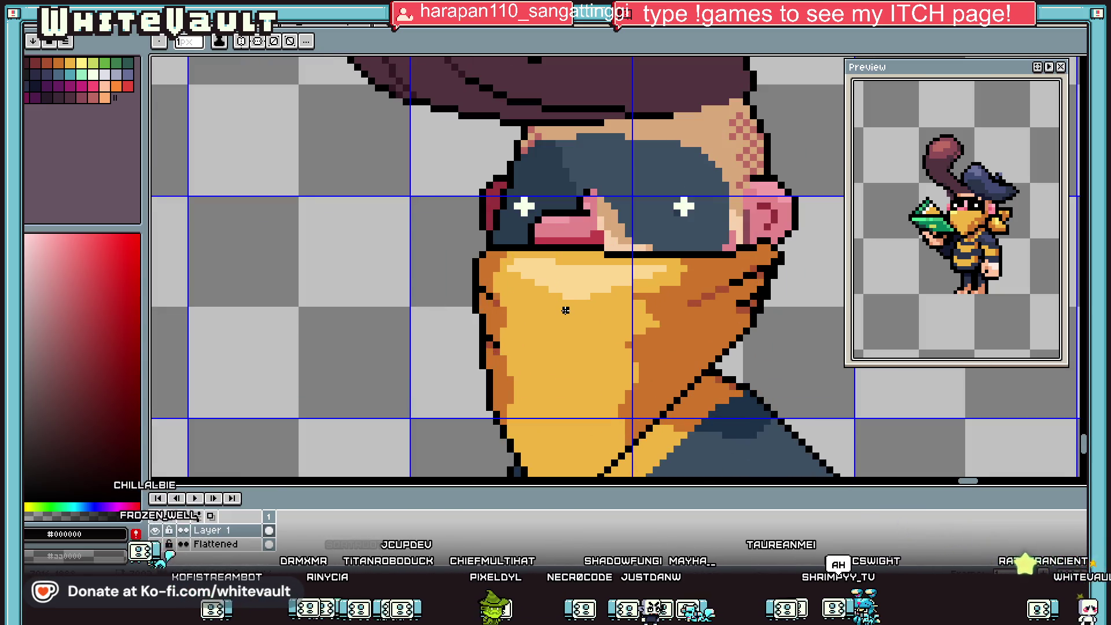
pyautogui.press('i')
pyautogui.scroll(-3, 691, 321)
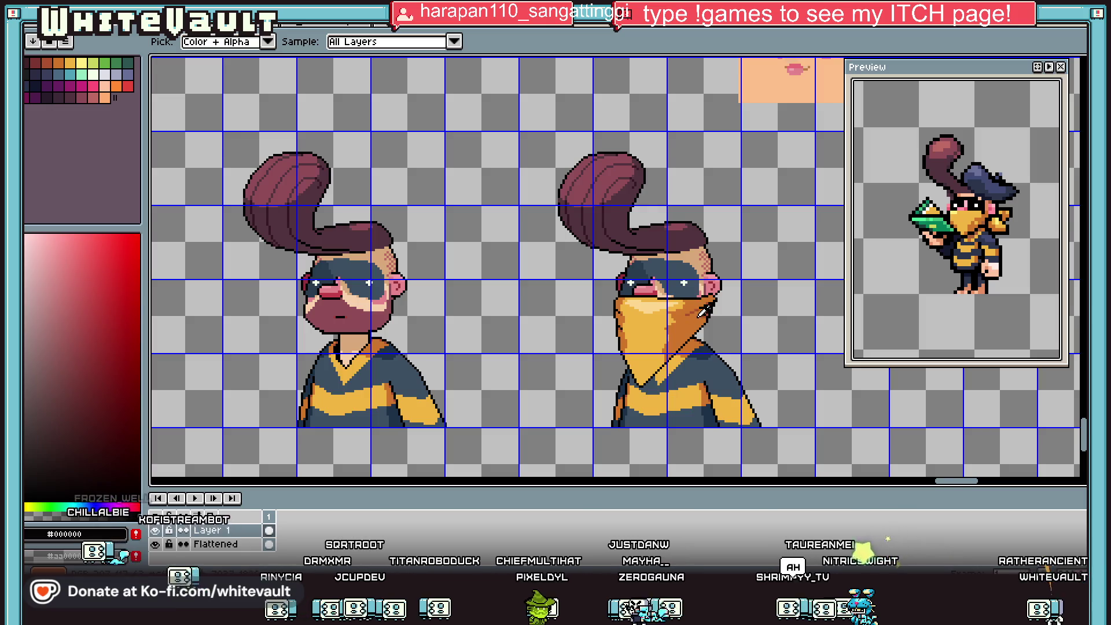
pyautogui.scroll(4, 697, 306)
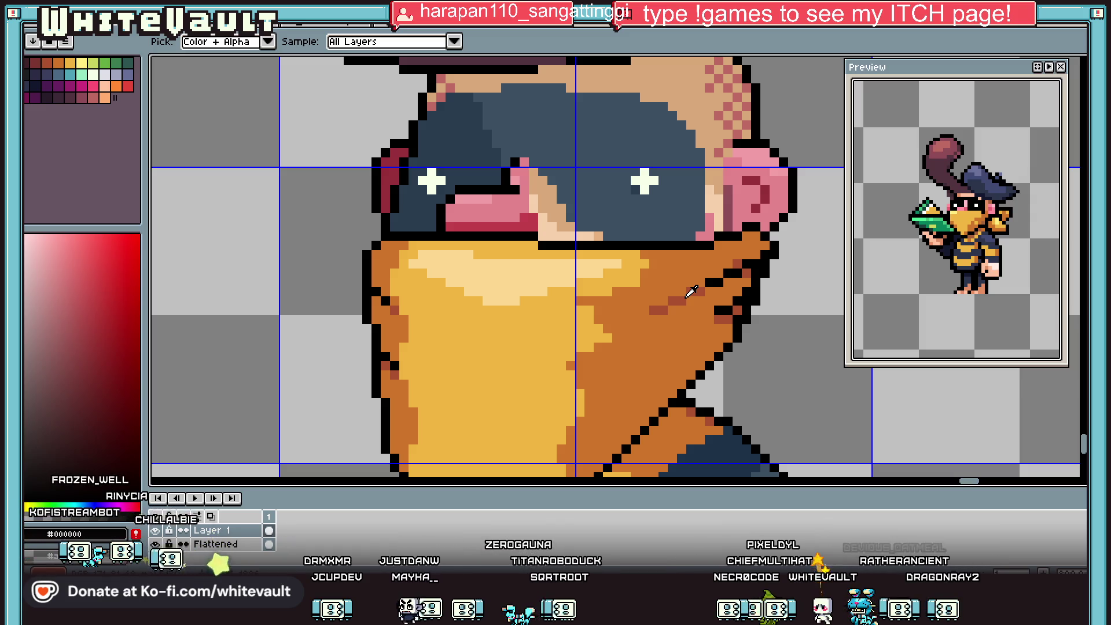
pyautogui.scroll(-2, 642, 292)
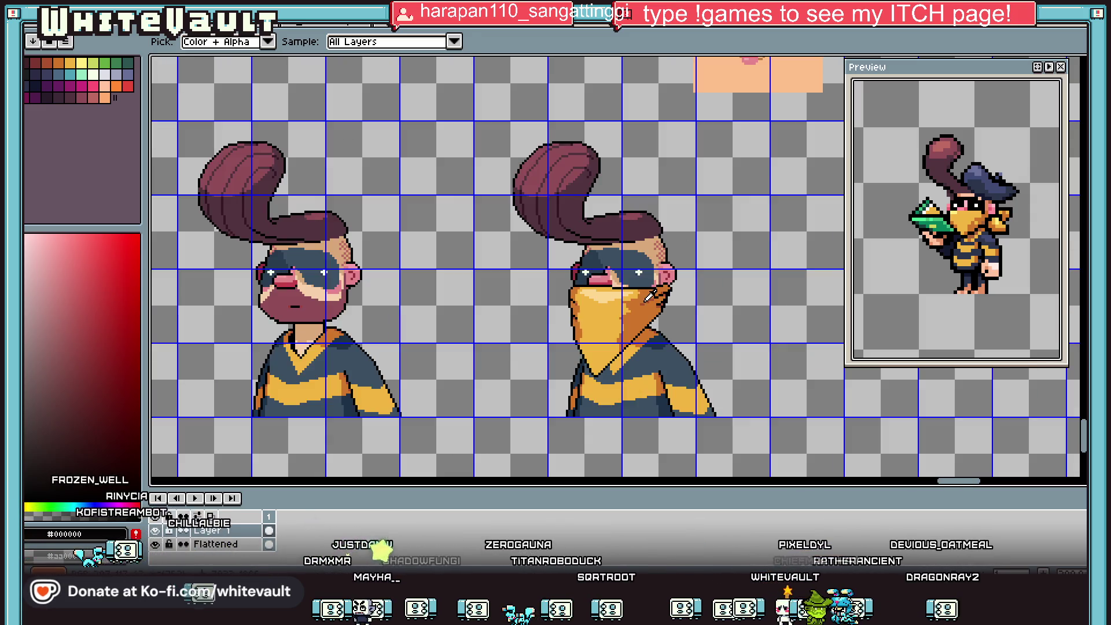
pyautogui.scroll(2, 647, 298)
pyautogui.click(588, 313)
pyautogui.scroll(2, 590, 306)
pyautogui.scroll(2, 579, 301)
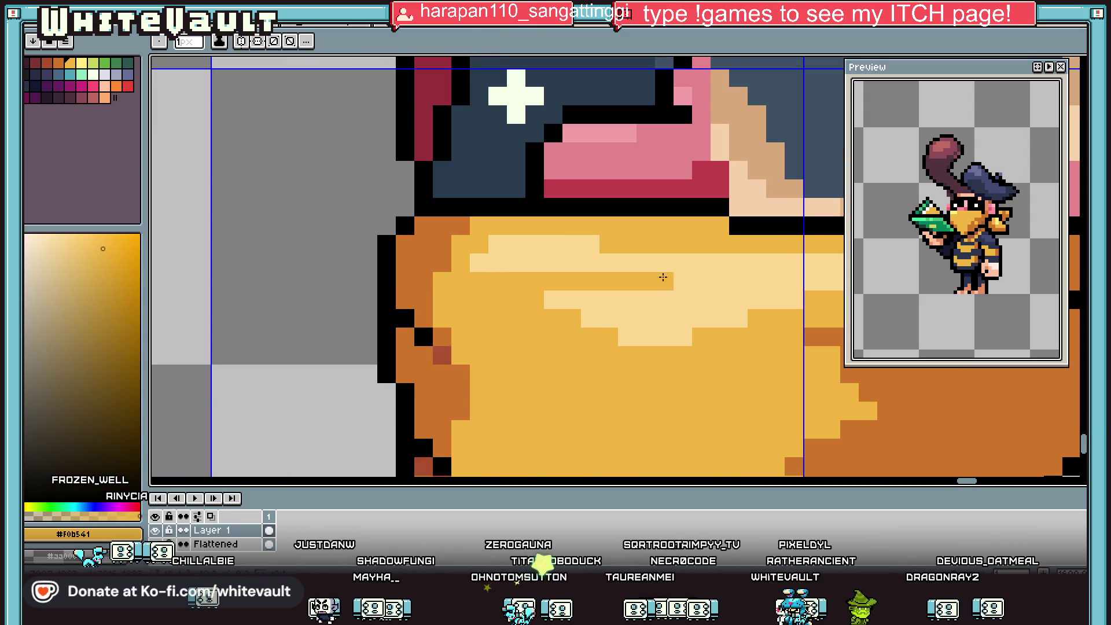
pyautogui.moveTo(839, 281)
pyautogui.mouseDown()
pyautogui.moveTo(557, 291)
pyautogui.moveTo(578, 290)
pyautogui.mouseUp()
pyautogui.press('g')
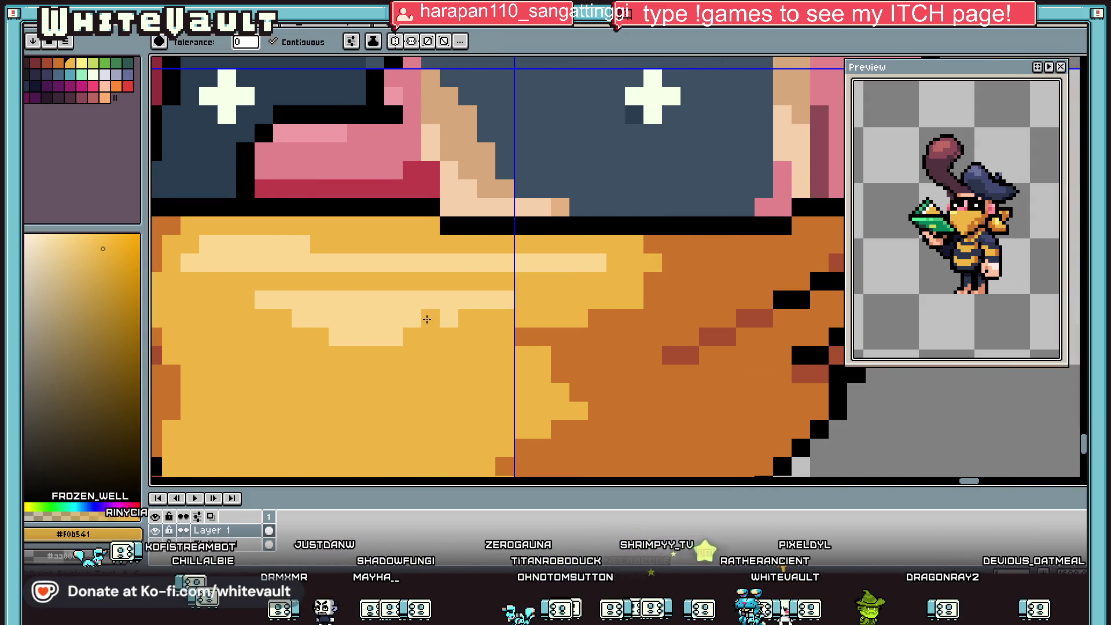
pyautogui.click(426, 317)
pyautogui.scroll(-4, 426, 318)
# Sample black from the ear outline and undo the stray line just drawn.
pyautogui.press('i')
pyautogui.scroll(-2, 420, 336)
pyautogui.scroll(2, 415, 341)
pyautogui.scroll(1, 411, 346)
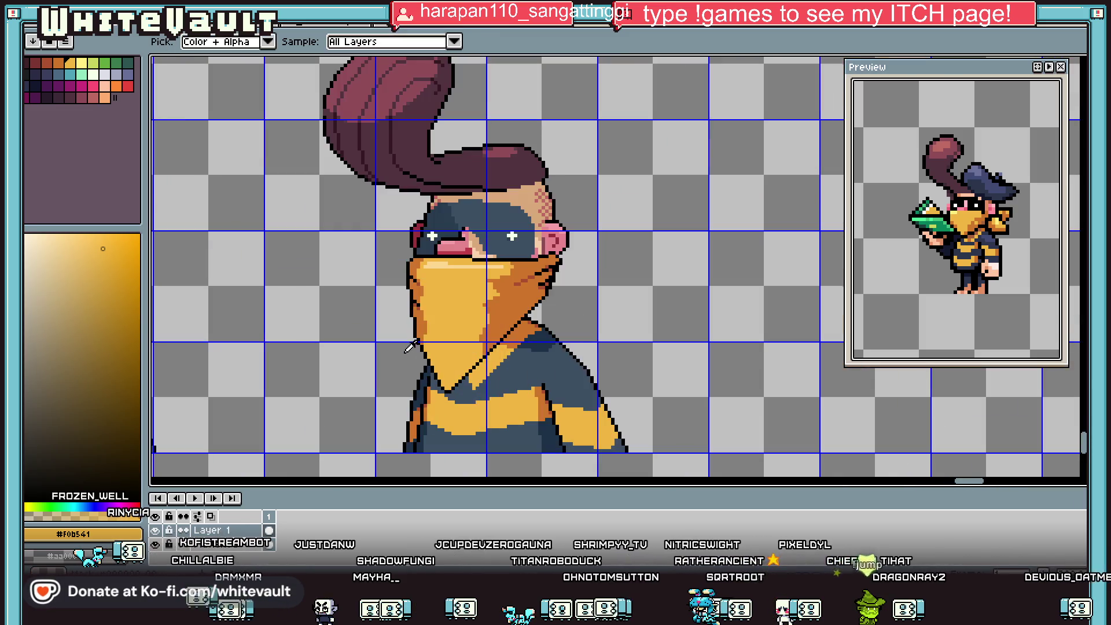
pyautogui.scroll(2, 555, 249)
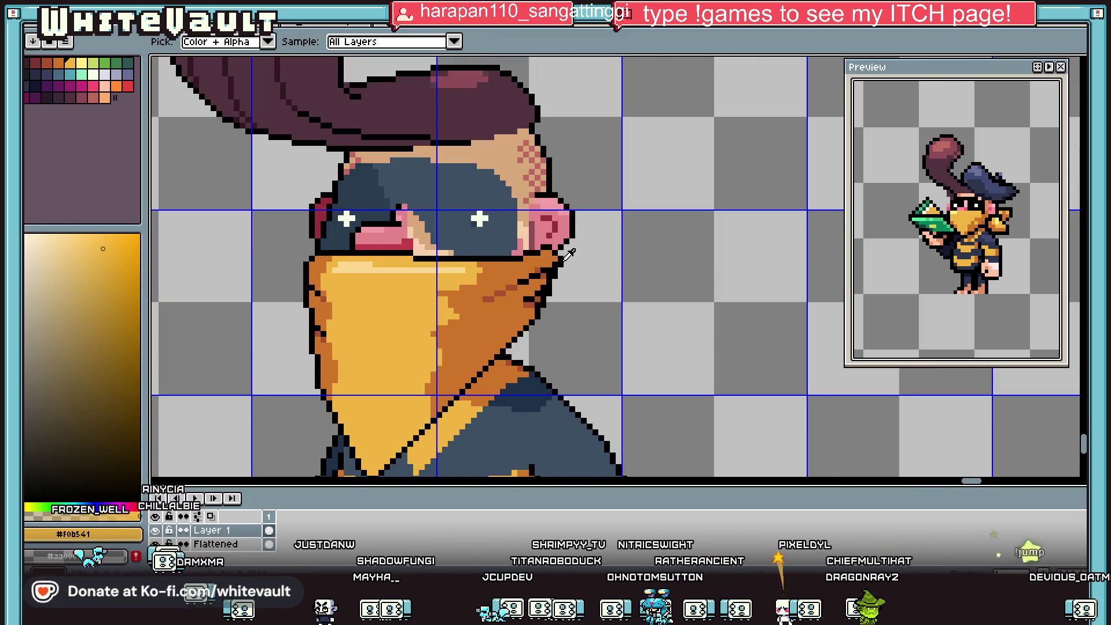
pyautogui.click(562, 250)
pyautogui.press('b')
pyautogui.scroll(2, 566, 252)
pyautogui.scroll(-2, 577, 261)
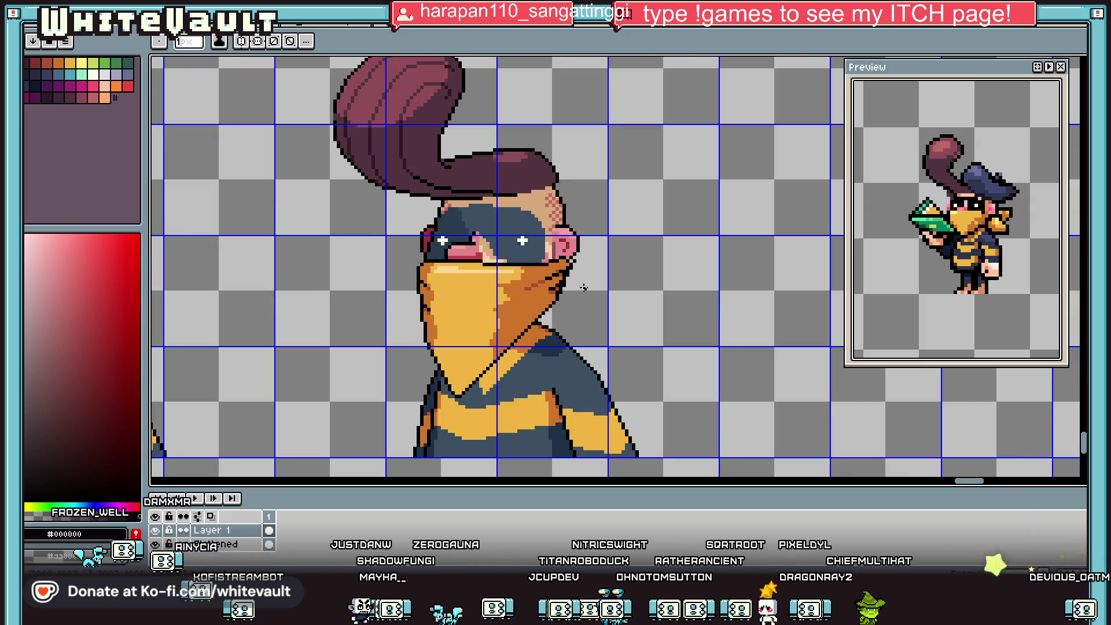
pyautogui.hotkey('ctrl', 'z')
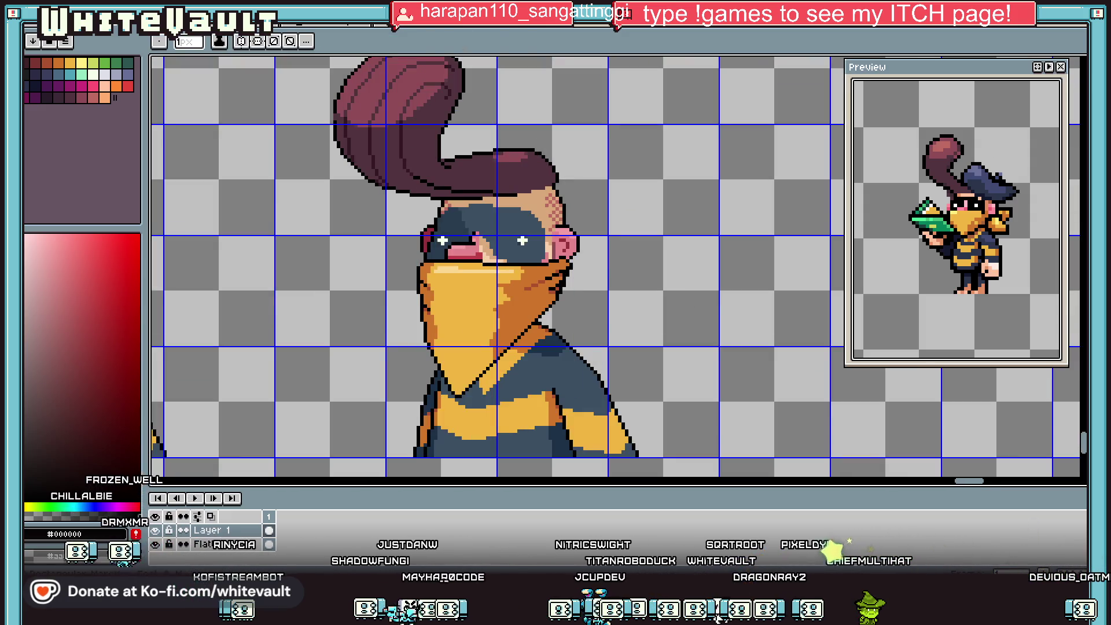
# Marquee-select the face and bandana area and shift it down.
pyautogui.press('m')
pyautogui.moveTo(295, 214); pyautogui.dragTo(676, 443)
pyautogui.moveTo(576, 376)
pyautogui.mouseDown()
pyautogui.moveTo(576, 437)
pyautogui.moveTo(577, 370)
pyautogui.mouseUp()
# Put the face and bandana back in place and clear the selection.
pyautogui.press('Return')
pyautogui.hotkey('ctrl', 'd')
pyautogui.scroll(1, 575, 269)
pyautogui.press('i')
pyautogui.scroll(2, 578, 260)
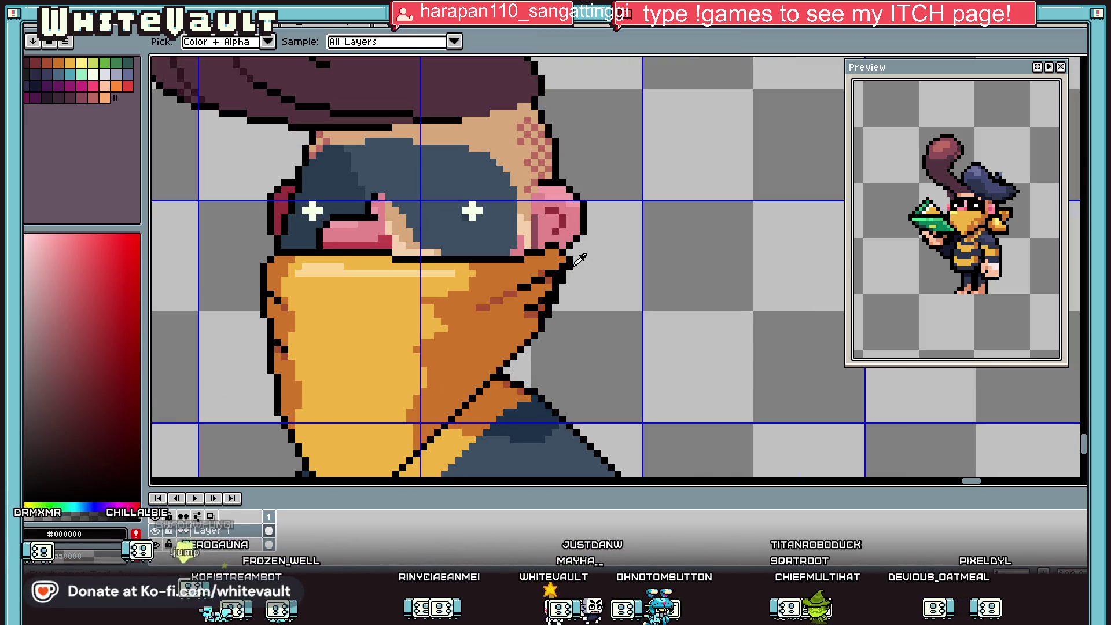
pyautogui.press('b')
pyautogui.scroll(1, 579, 251)
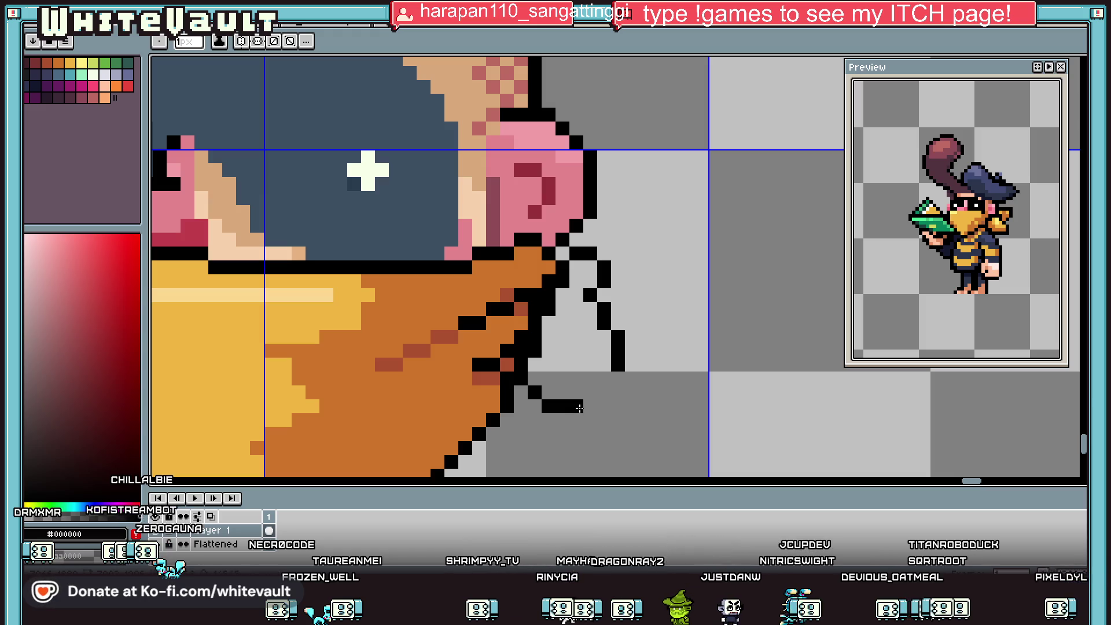
pyautogui.scroll(-2, 639, 320)
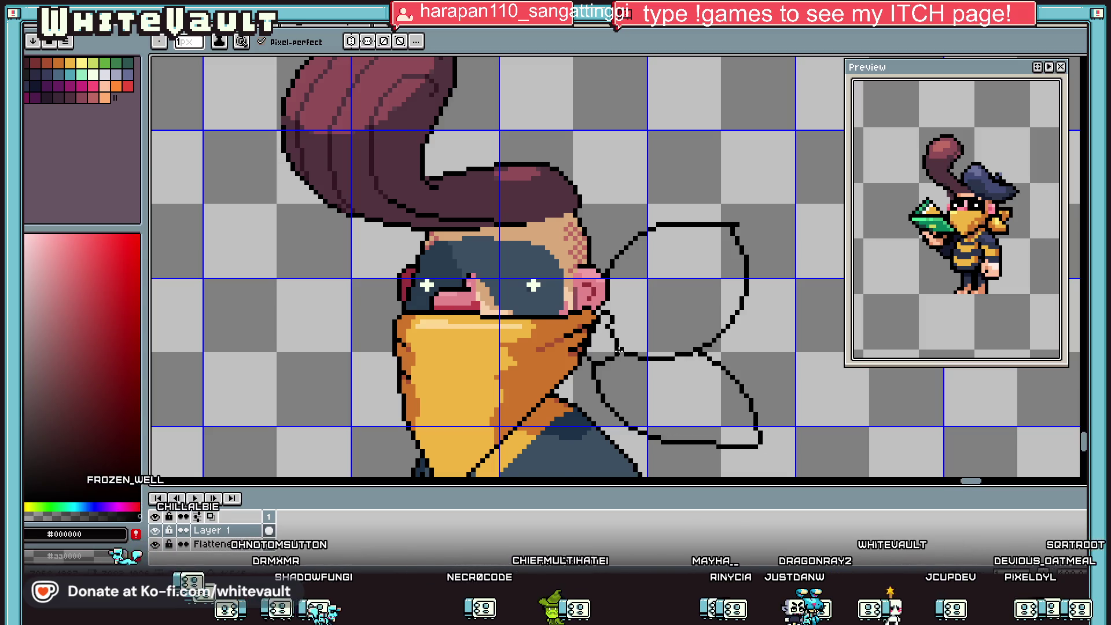
pyautogui.scroll(2, 617, 351)
pyautogui.scroll(-2, 623, 356)
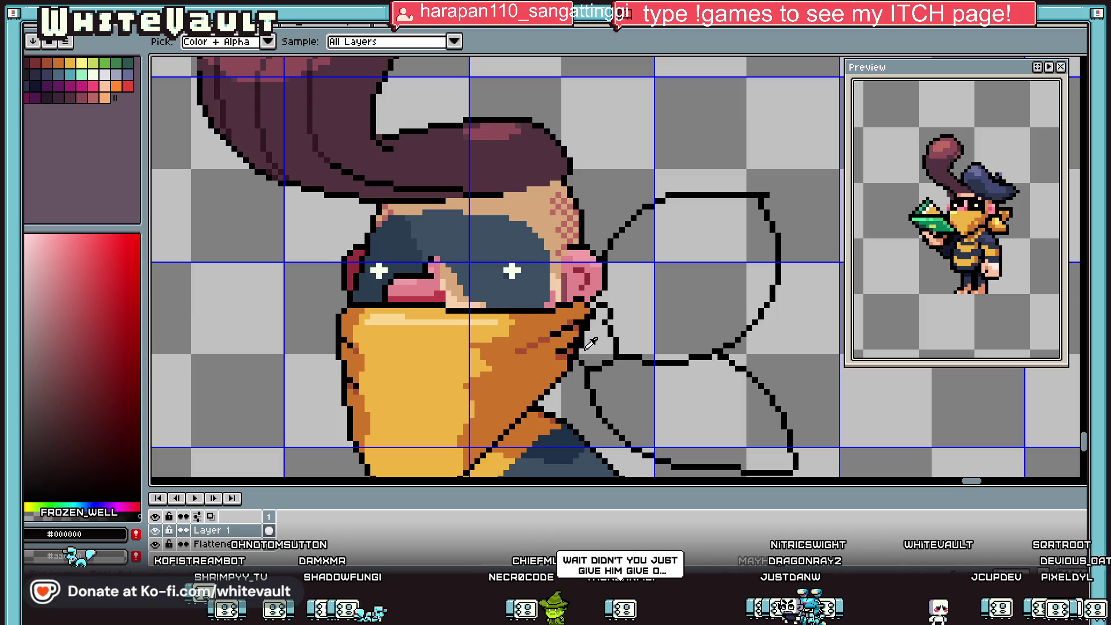
# Sample the bandana orange and draw the knot's orange line beside the ear.
pyautogui.keyDown('alt'); pyautogui.click(572, 335); pyautogui.keyUp('alt')
pyautogui.scroll(2, 636, 198)
pyautogui.moveTo(636, 198); pyautogui.dragTo(635, 254)
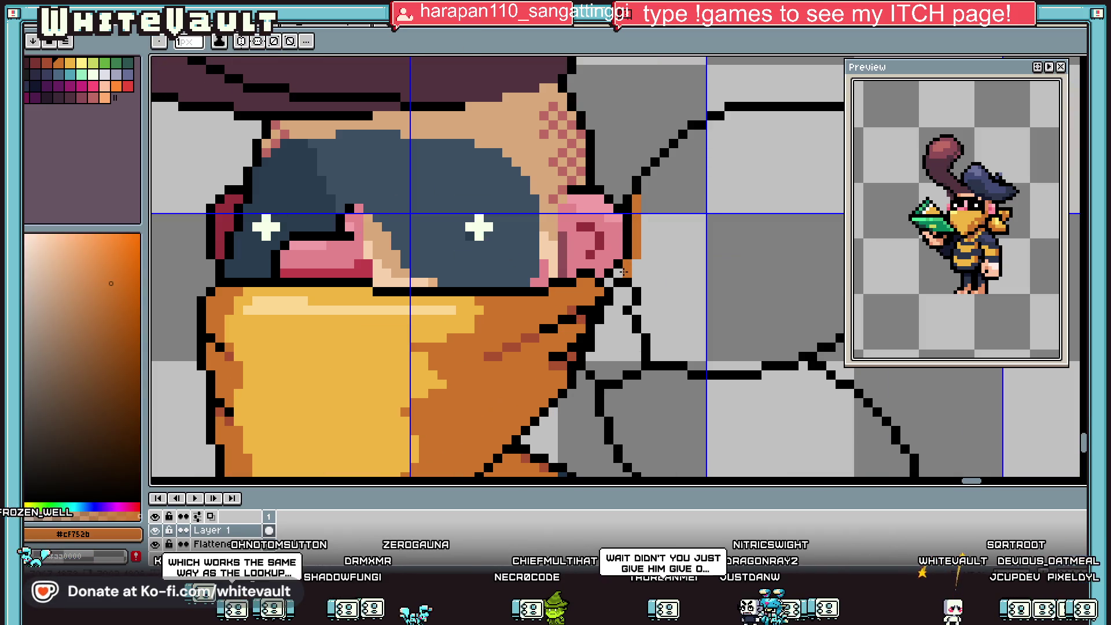
pyautogui.press('g')
pyautogui.click(694, 260)
# Bucket-fill the knot's loops and remaining region orange.
pyautogui.click(616, 324)
pyautogui.click(770, 417)
pyautogui.scroll(-4, 712, 405)
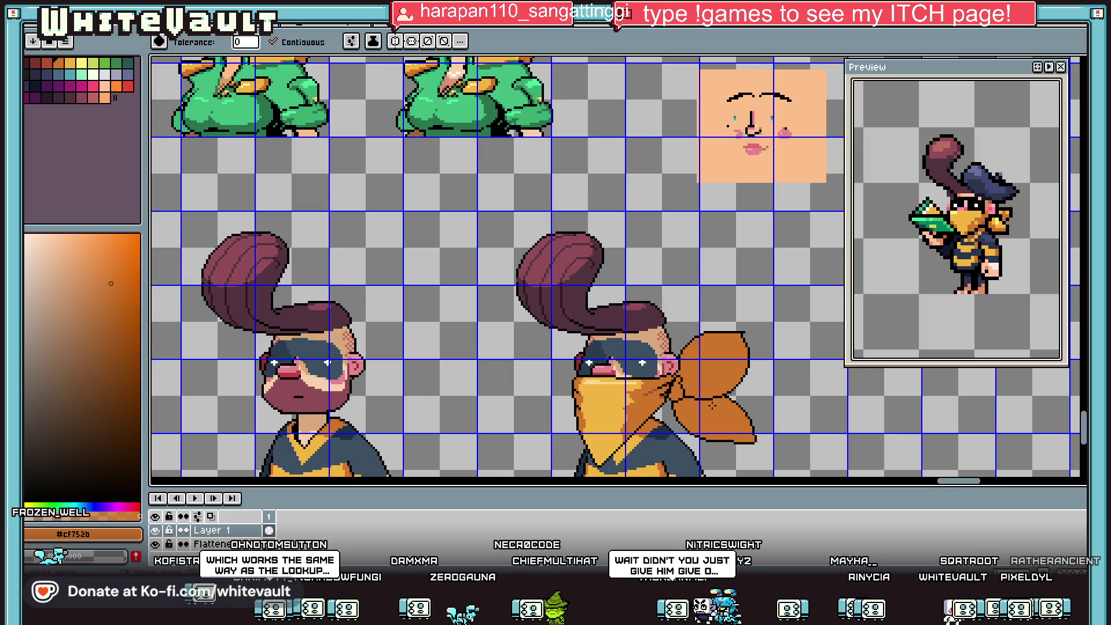
pyautogui.scroll(-2, 711, 406)
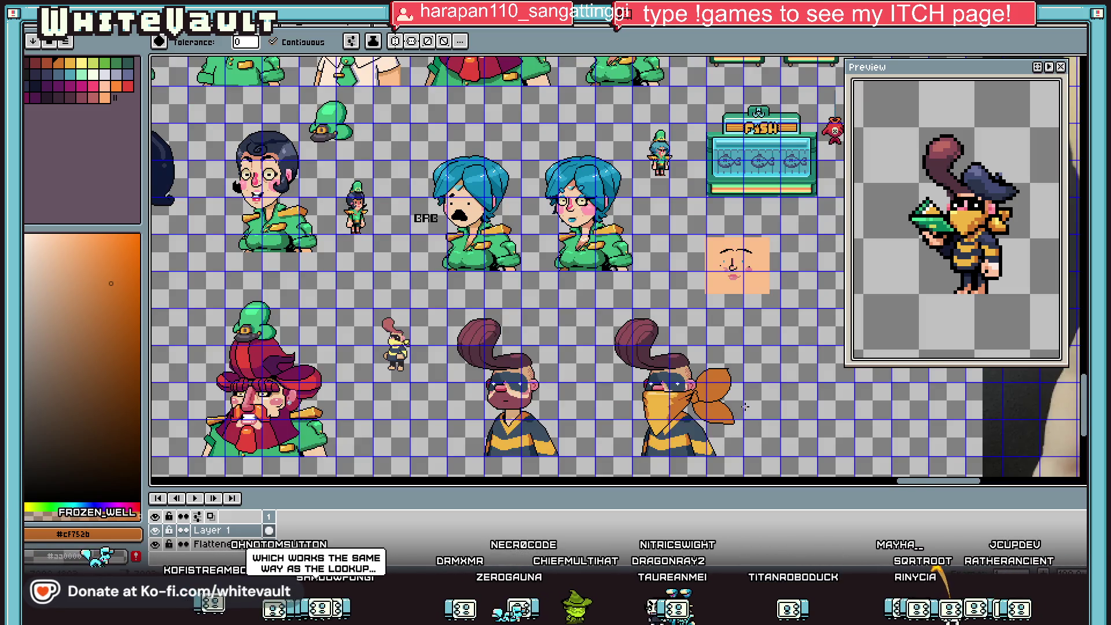
pyautogui.scroll(2, 723, 398)
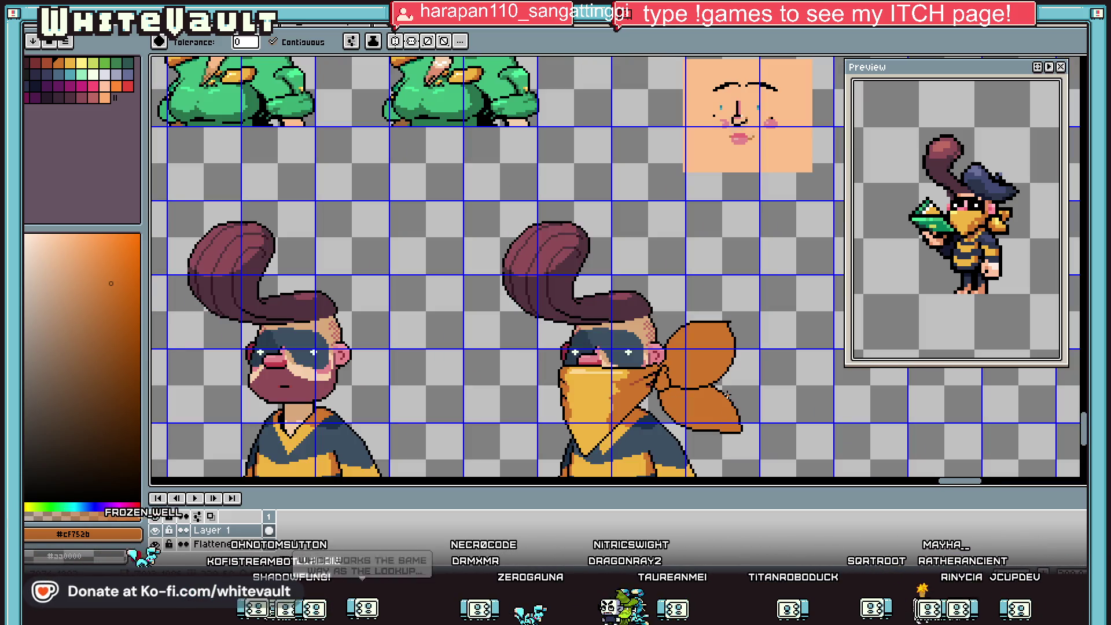
# Move the bandana and knot off the face to the empty canvas on the right.
pyautogui.press('m')
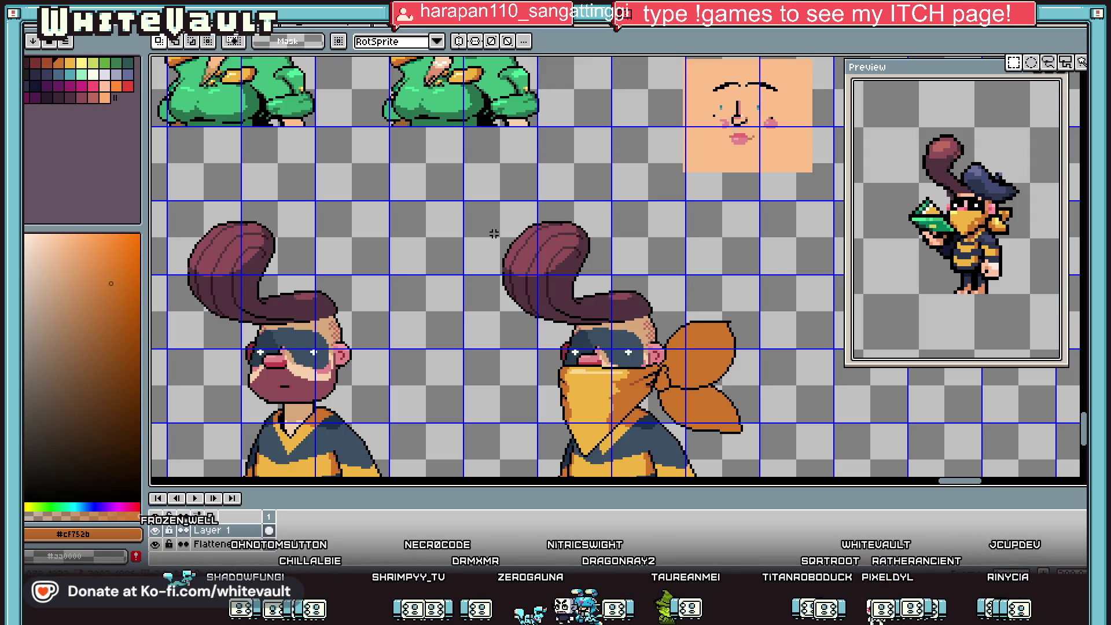
pyautogui.scroll(-2, 768, 434)
pyautogui.moveTo(703, 350); pyautogui.dragTo(702, 370)
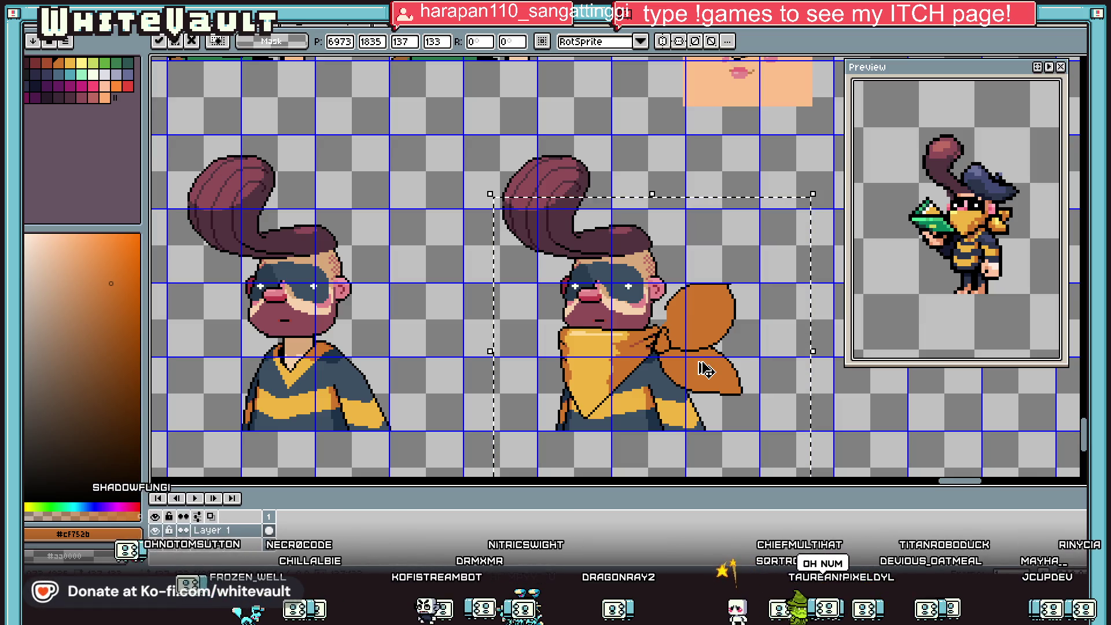
pyautogui.hotkey('ctrl', 'z')
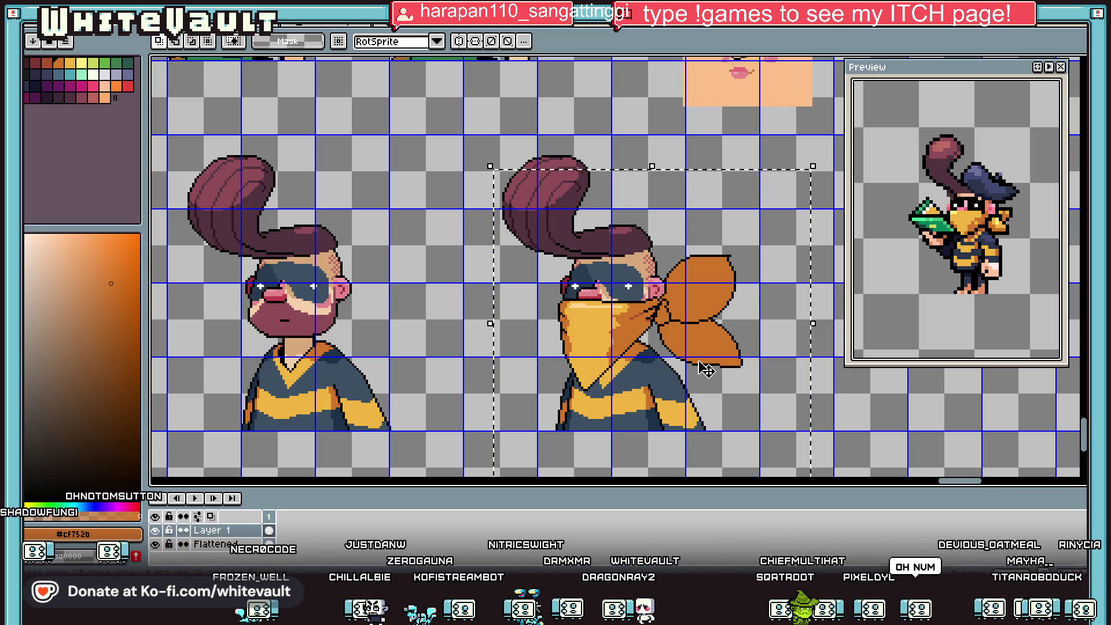
pyautogui.scroll(-1, 706, 369)
pyautogui.moveTo(695, 347)
pyautogui.mouseDown()
pyautogui.moveTo(816, 353)
pyautogui.moveTo(798, 350)
pyautogui.mouseUp()
pyautogui.scroll(-2, 801, 359)
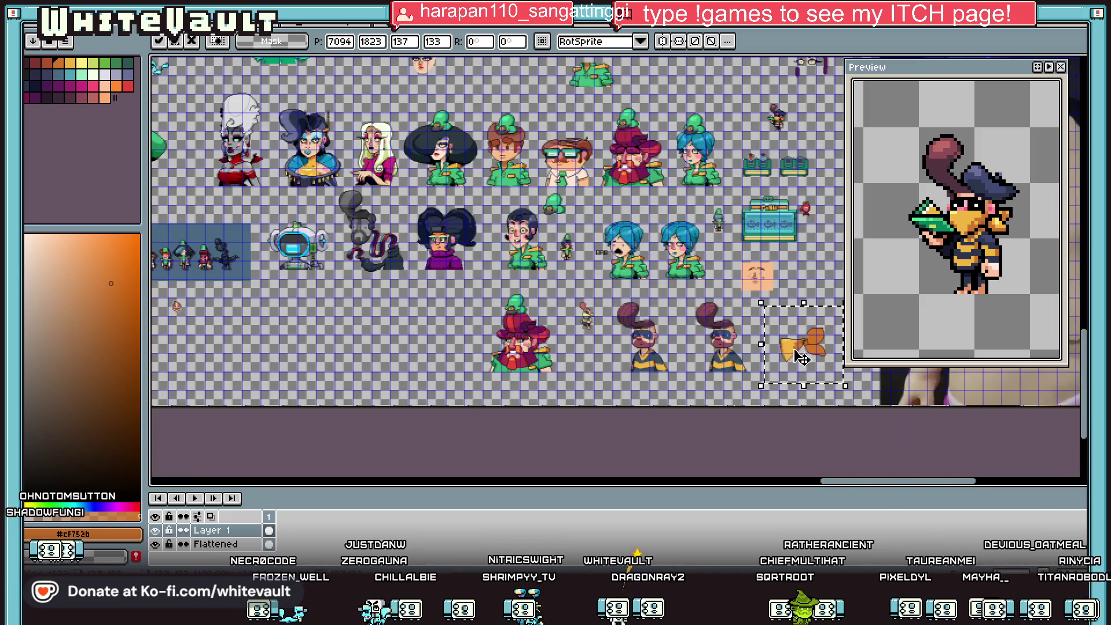
pyautogui.press('Return')
pyautogui.scroll(2, 862, 393)
# Select the orange knot region.
pyautogui.moveTo(946, 481); pyautogui.dragTo(953, 481)
pyautogui.scroll(2, 715, 325)
pyautogui.moveTo(751, 174); pyautogui.dragTo(639, 367)
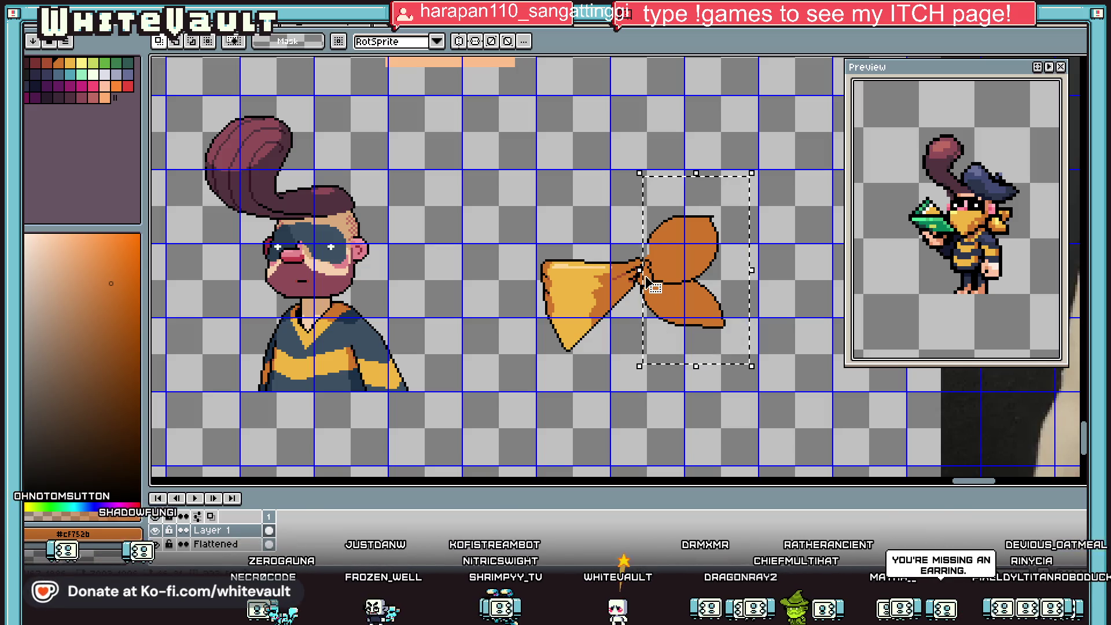
pyautogui.rightClick(250, 543)
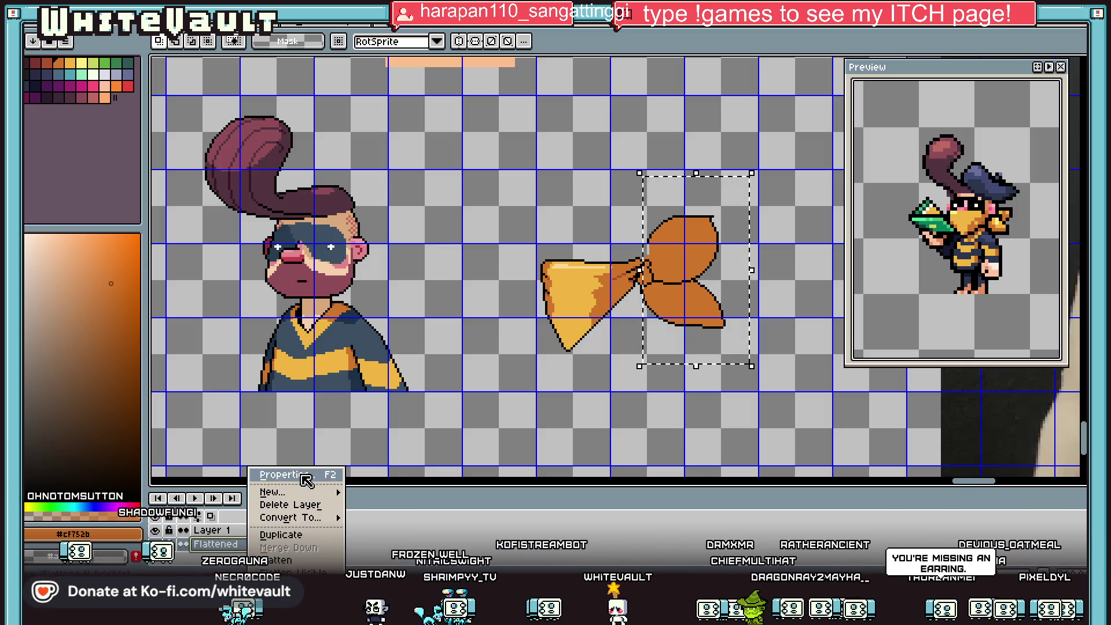
# Add a new layer and move it below the Flattened layer.
pyautogui.moveTo(293, 491)
pyautogui.click(376, 490)
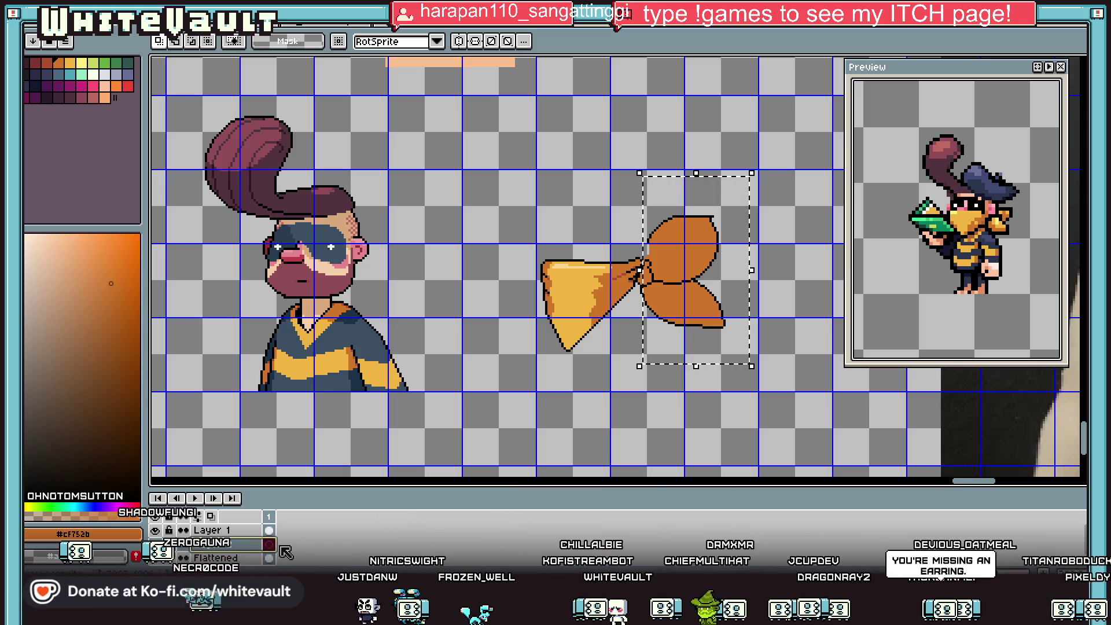
pyautogui.moveTo(242, 544); pyautogui.dragTo(243, 558)
# Place a copy of the orange knot behind the bare head's neck.
pyautogui.hotkey('ctrl', 't')
pyautogui.moveTo(683, 323)
pyautogui.mouseDown()
pyautogui.moveTo(373, 342)
pyautogui.moveTo(391, 348)
pyautogui.mouseUp()
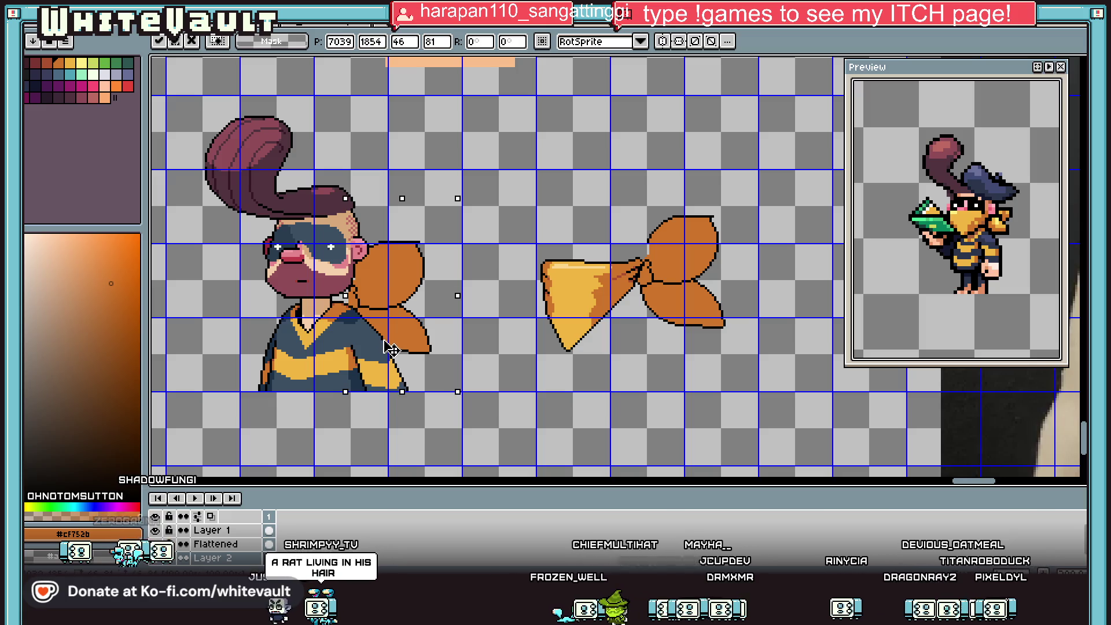
pyautogui.press('Return')
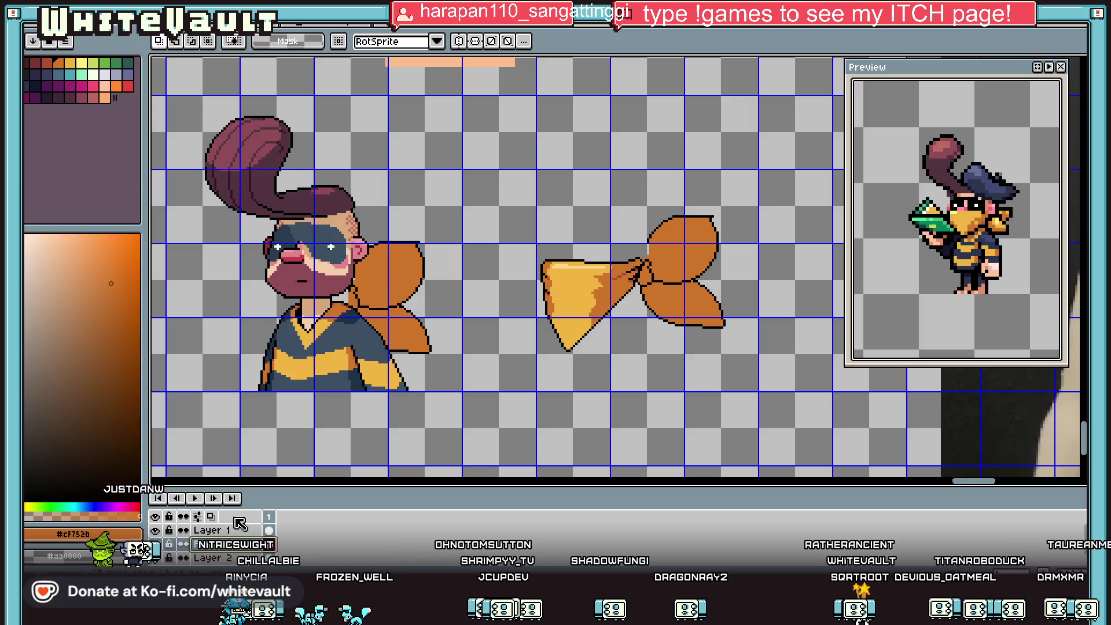
# Fill the face's lower maroon area with the skin beige.
pyautogui.scroll(1, 271, 272)
pyautogui.press('i')
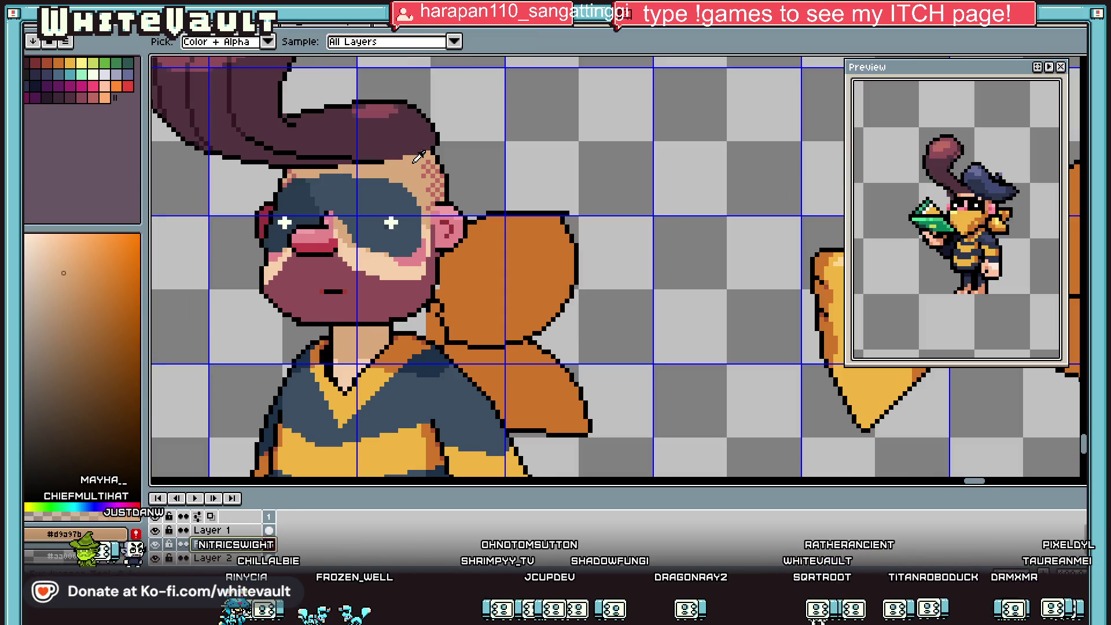
pyautogui.click(347, 257)
pyautogui.press('g')
pyautogui.click(362, 291)
pyautogui.scroll(-3, 363, 291)
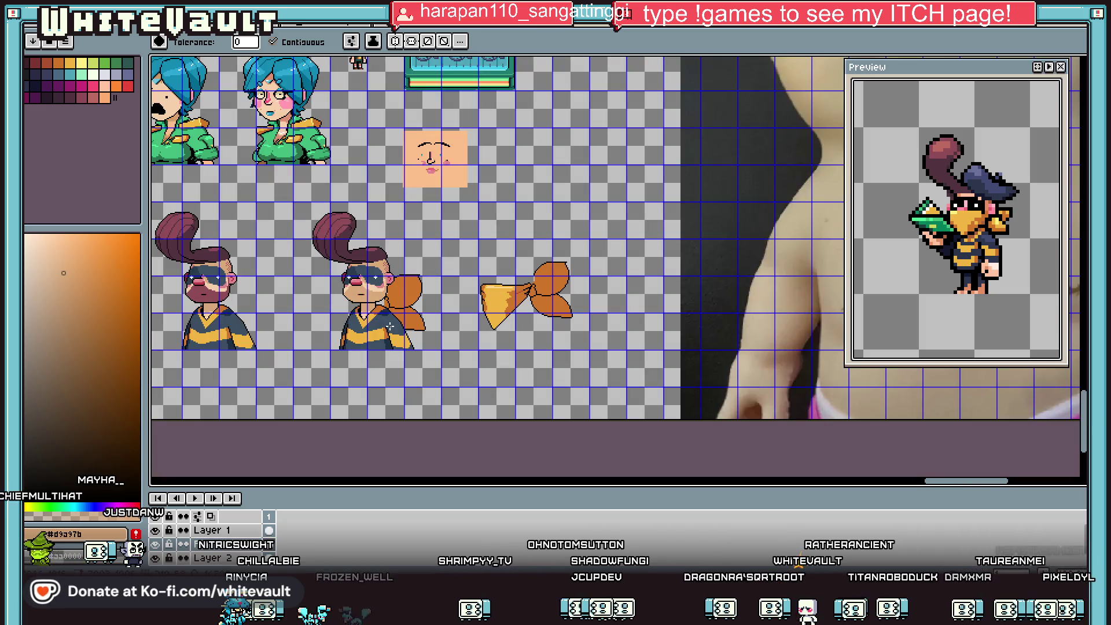
# Sample the bandana yellow and sketch mask guide lines on the face, then undo them.
pyautogui.press('i')
pyautogui.scroll(4, 425, 292)
pyautogui.click(425, 292)
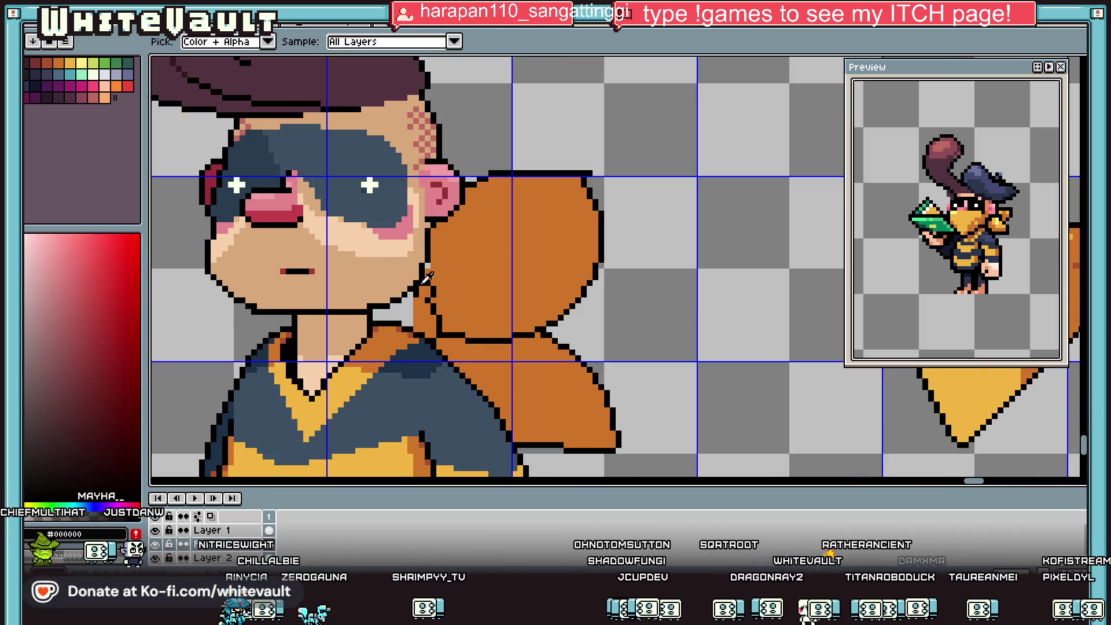
pyautogui.scroll(1, 422, 312)
pyautogui.click(439, 322)
pyautogui.press('b')
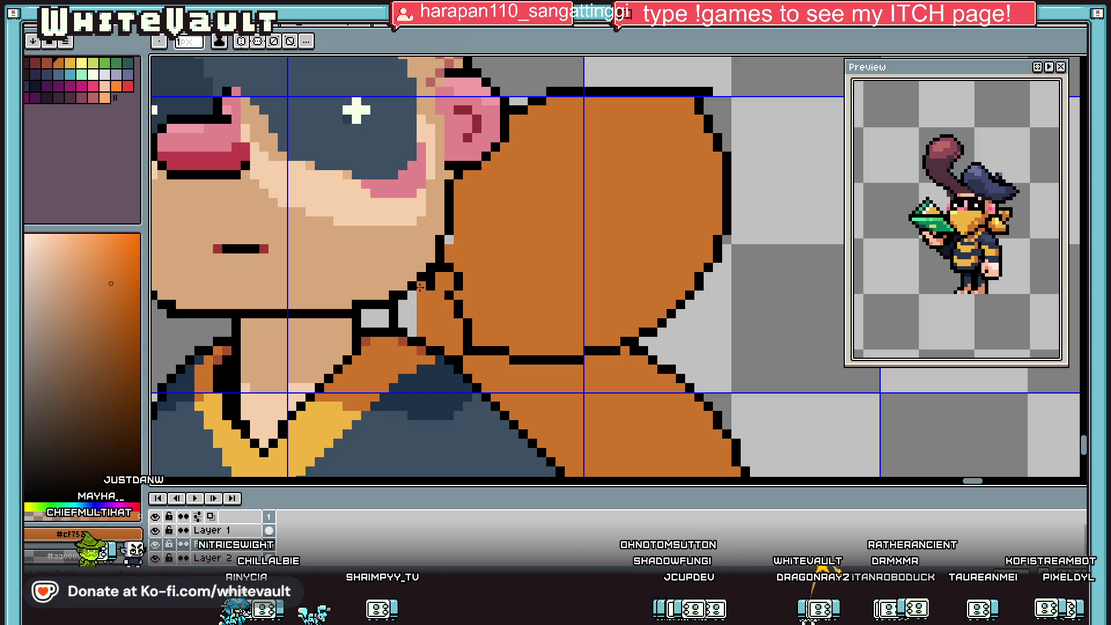
pyautogui.scroll(-2, 402, 304)
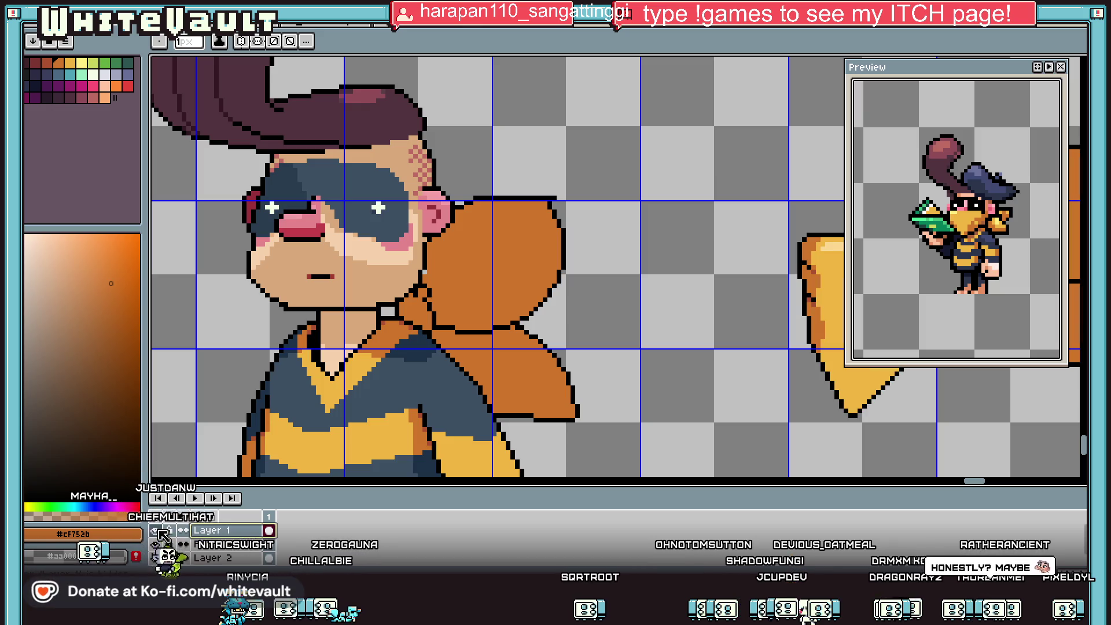
pyautogui.press('i')
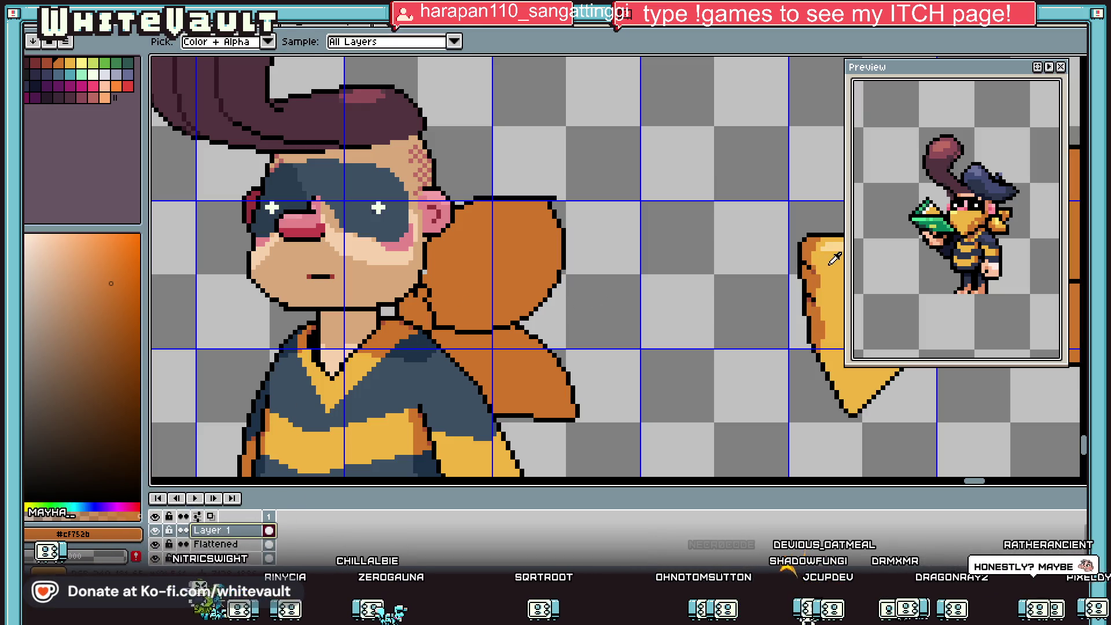
pyautogui.click(370, 405)
pyautogui.press('b')
pyautogui.moveTo(324, 241); pyautogui.dragTo(417, 295)
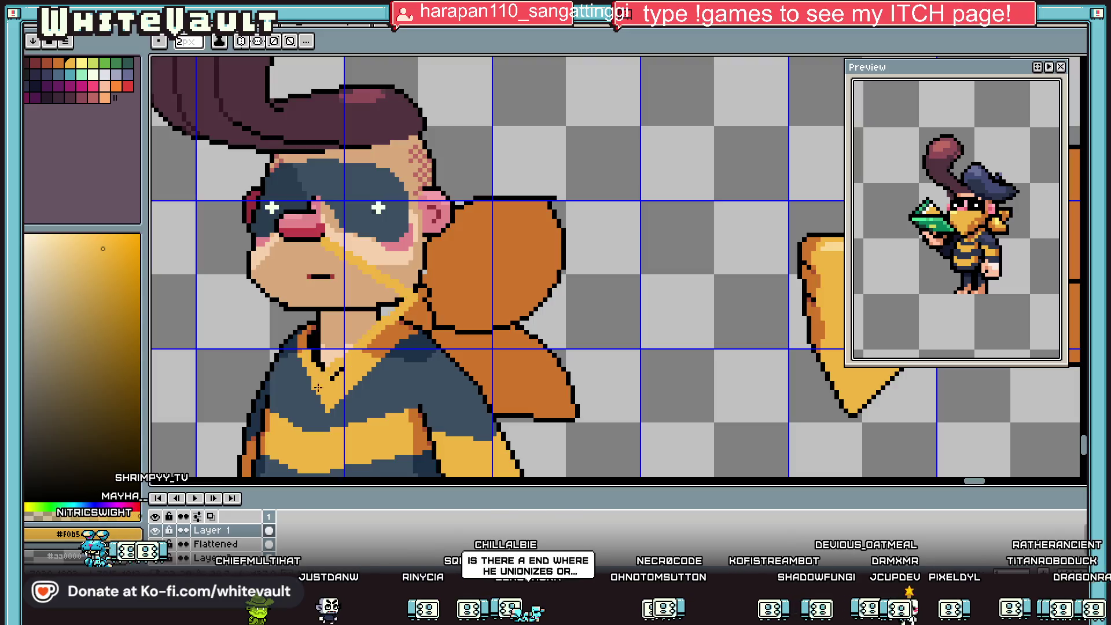
pyautogui.moveTo(292, 347)
pyautogui.mouseDown()
pyautogui.moveTo(241, 285)
pyautogui.moveTo(324, 247)
pyautogui.mouseUp()
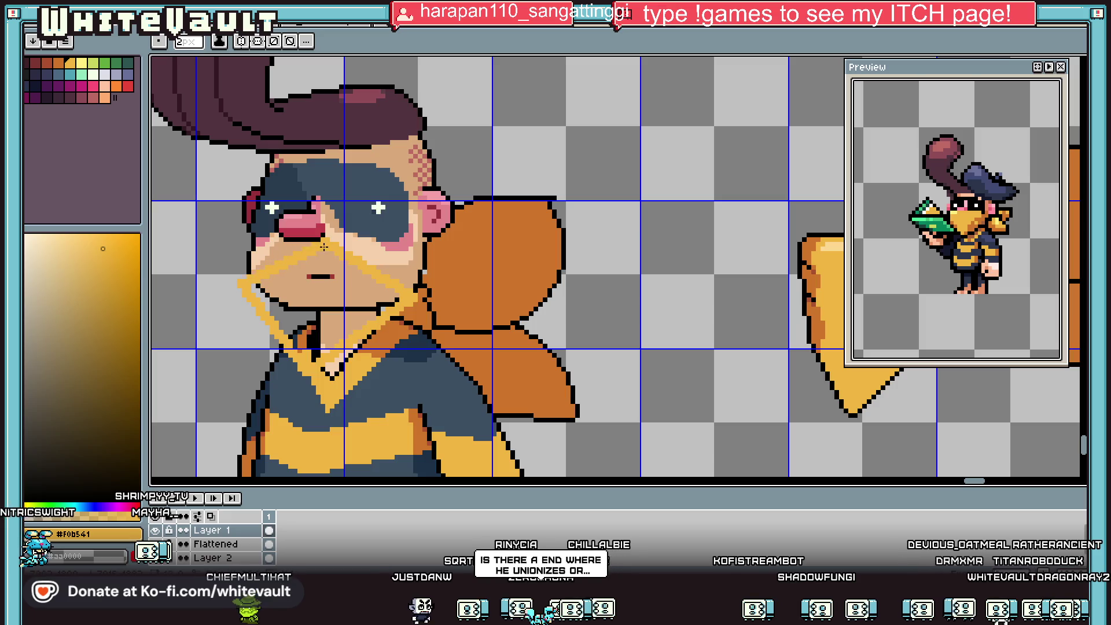
pyautogui.hotkey('ctrl', 'z')
pyautogui.hotkey('ctrl', 'z')
pyautogui.hotkey('ctrl', 'z')
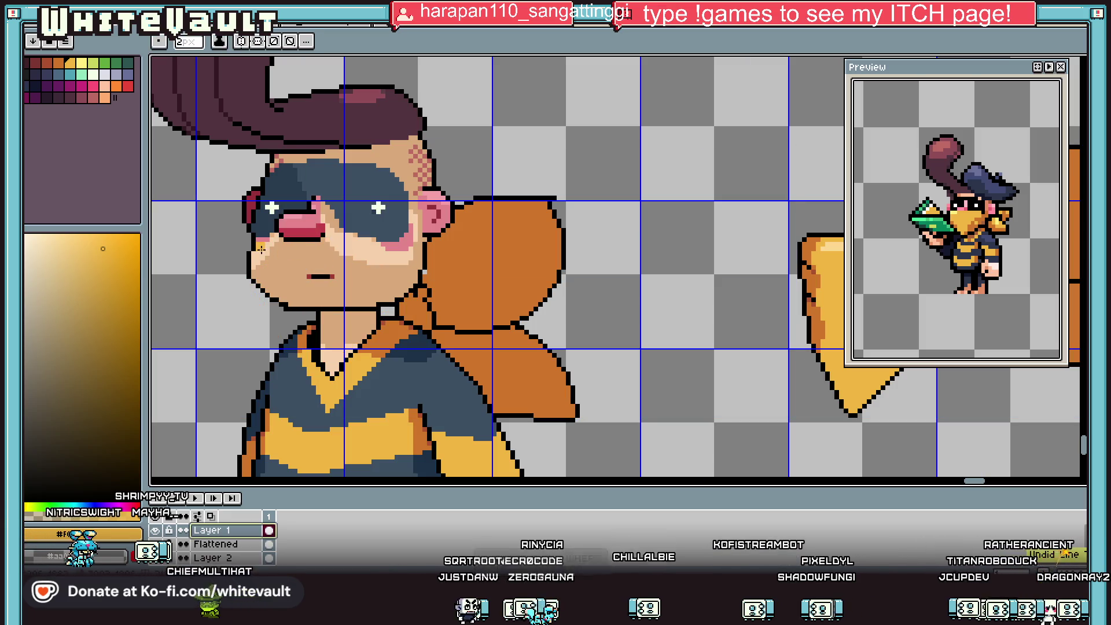
# Switch to a 2px pencil and draw the mask's edge across the lower face.
pyautogui.press('b')
pyautogui.press('+')
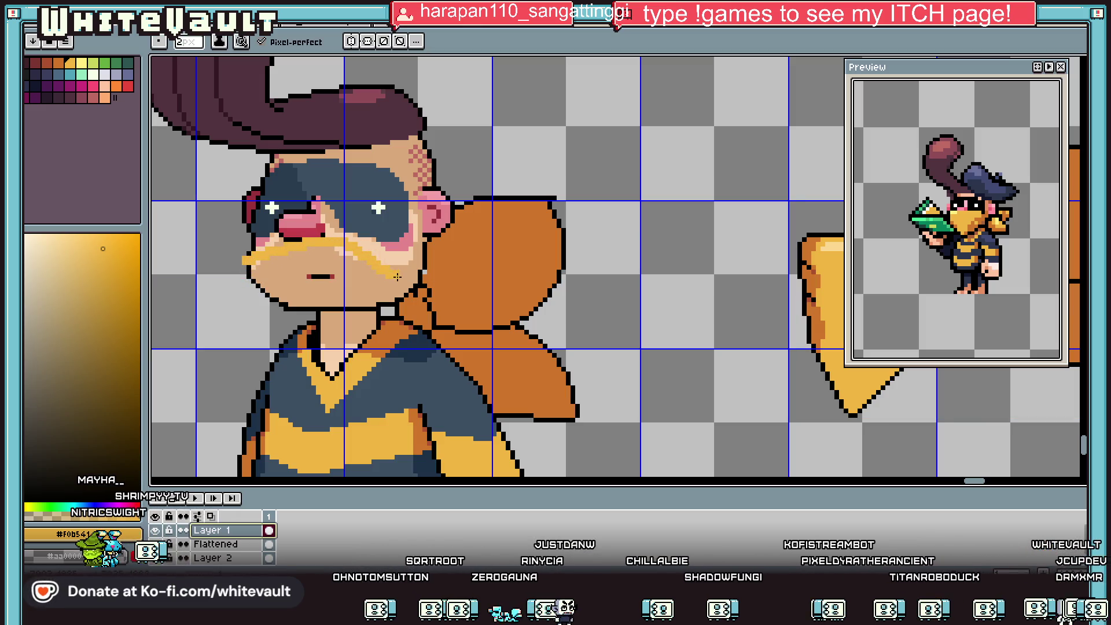
pyautogui.hotkey('ctrl', 'z')
pyautogui.hotkey('ctrl', 'y')
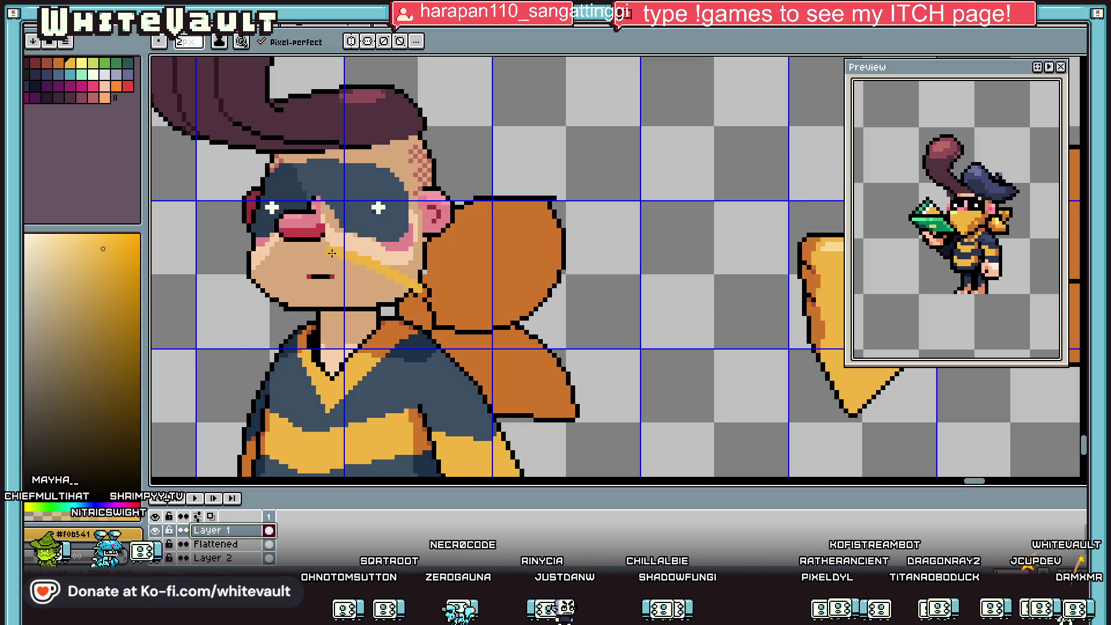
pyautogui.hotkey('ctrl', 'z')
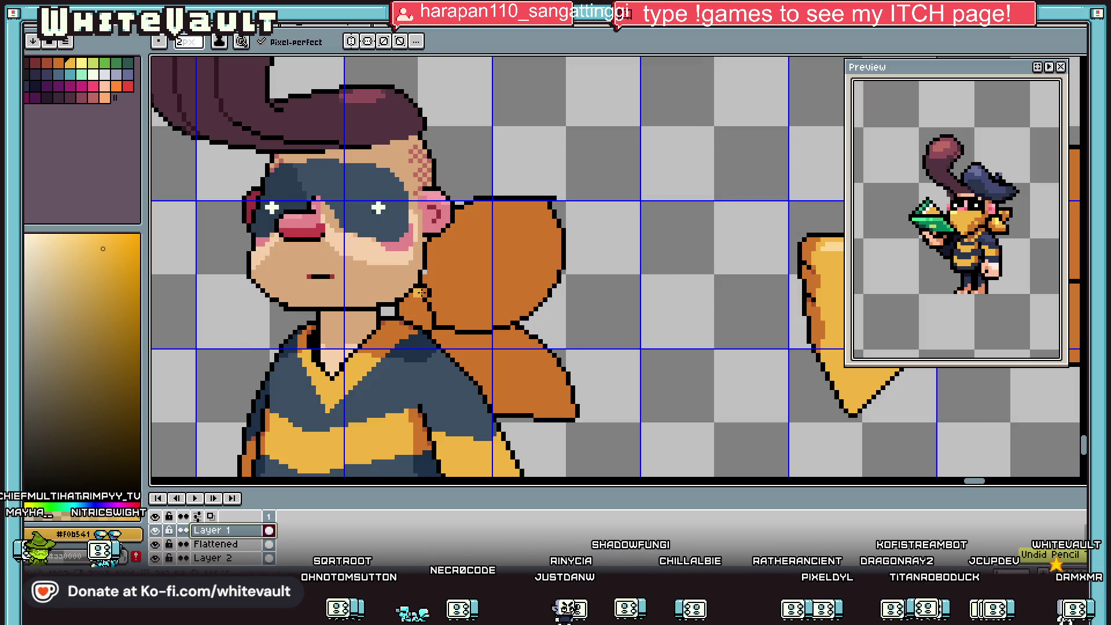
pyautogui.moveTo(412, 282)
pyautogui.mouseDown()
pyautogui.moveTo(382, 257)
pyautogui.moveTo(335, 248)
pyautogui.moveTo(278, 254)
pyautogui.moveTo(242, 283)
pyautogui.moveTo(300, 397)
pyautogui.moveTo(326, 405)
pyautogui.moveTo(416, 294)
pyautogui.mouseUp()
# Fill the outlined lower face yellow and add a black outline around it.
pyautogui.press('g')
pyautogui.click(365, 303)
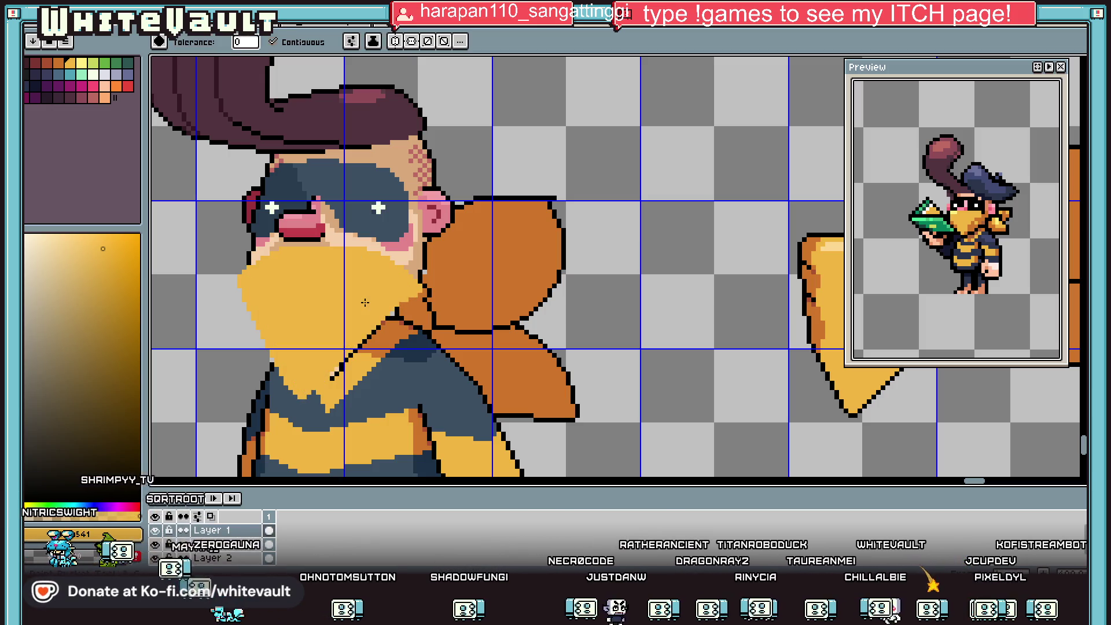
pyautogui.press('F9')
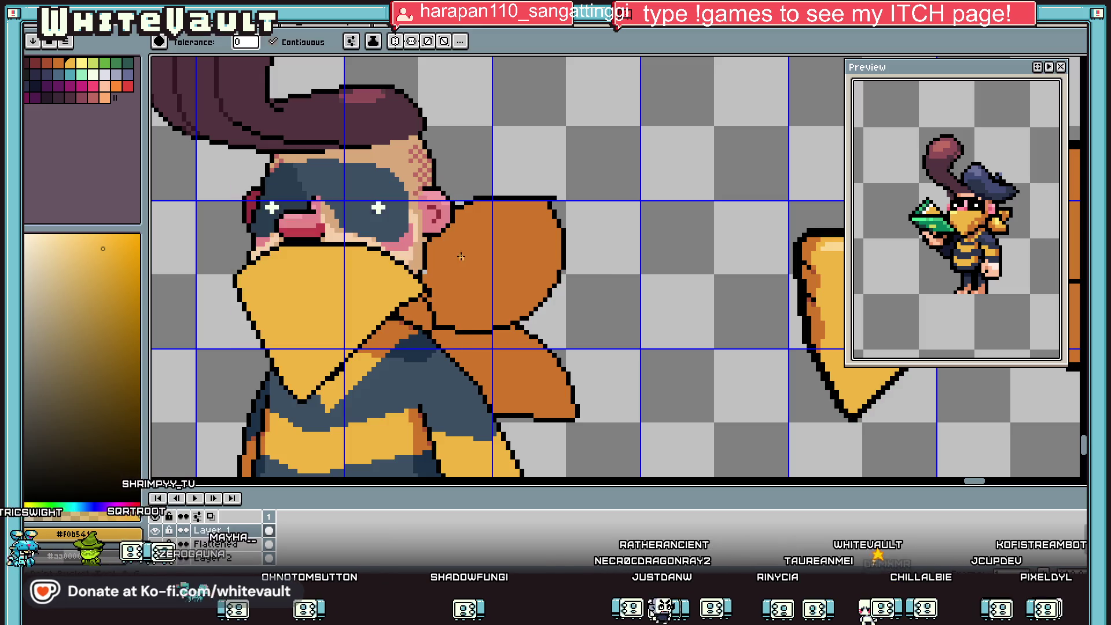
# Select the masked face area, delete the floating yellow mask, and deselect.
pyautogui.click(1081, 63)
pyautogui.scroll(-1, 565, 453)
pyautogui.moveTo(565, 453)
pyautogui.mouseDown()
pyautogui.moveTo(543, 417)
pyautogui.moveTo(553, 426)
pyautogui.mouseUp()
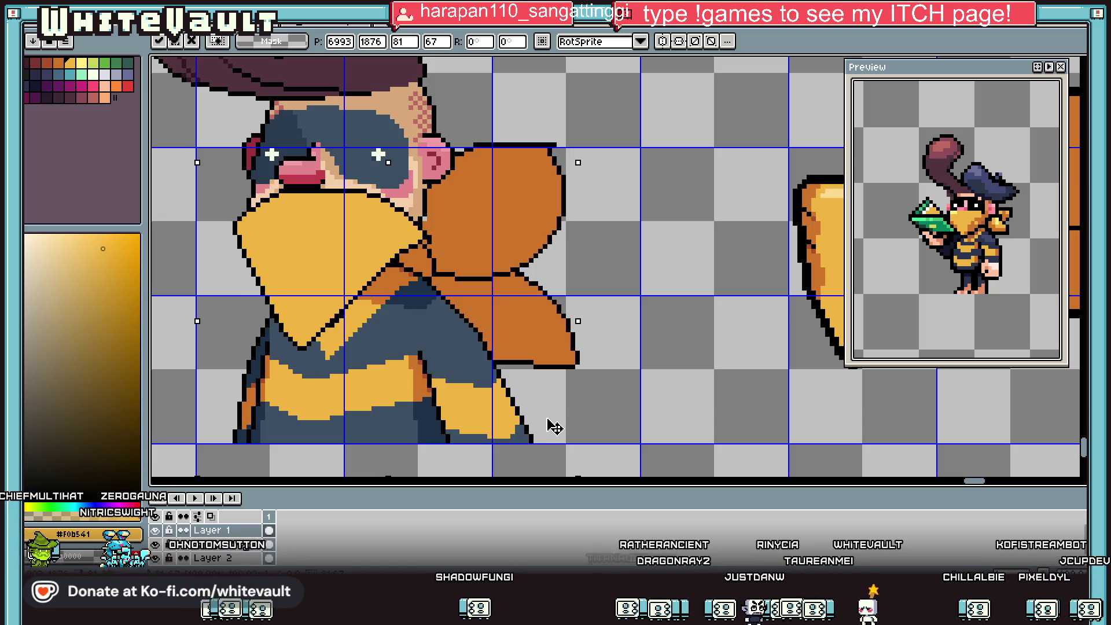
pyautogui.hotkey('ctrl', 'd')
pyautogui.scroll(-5, 707, 345)
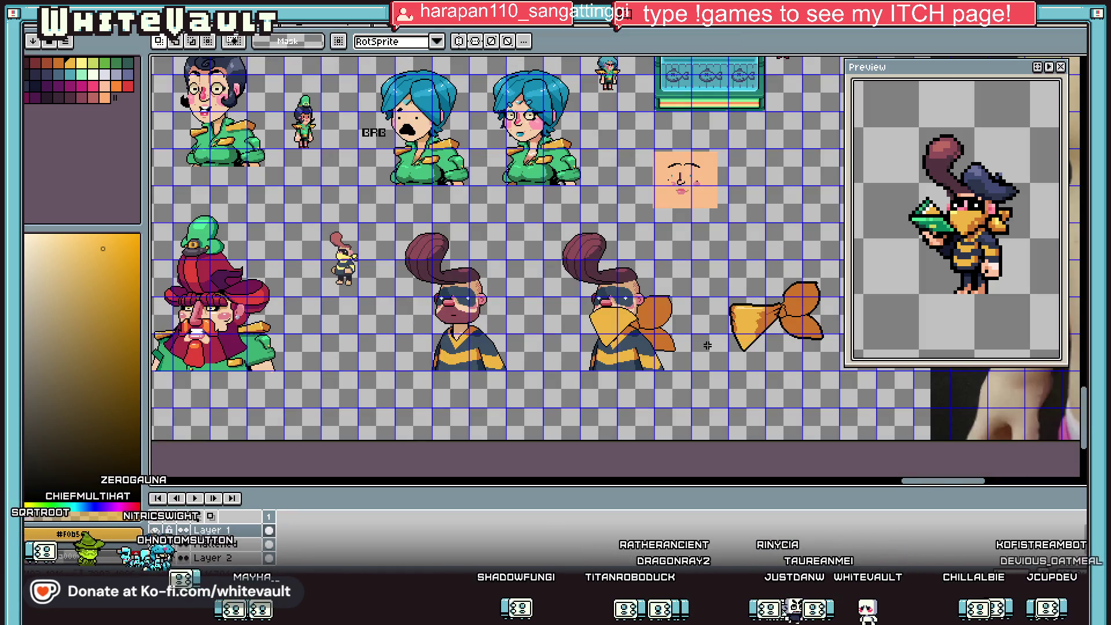
pyautogui.scroll(4, 706, 346)
pyautogui.moveTo(378, 205)
pyautogui.mouseDown()
pyautogui.moveTo(481, 305)
pyautogui.moveTo(639, 305)
pyautogui.mouseUp()
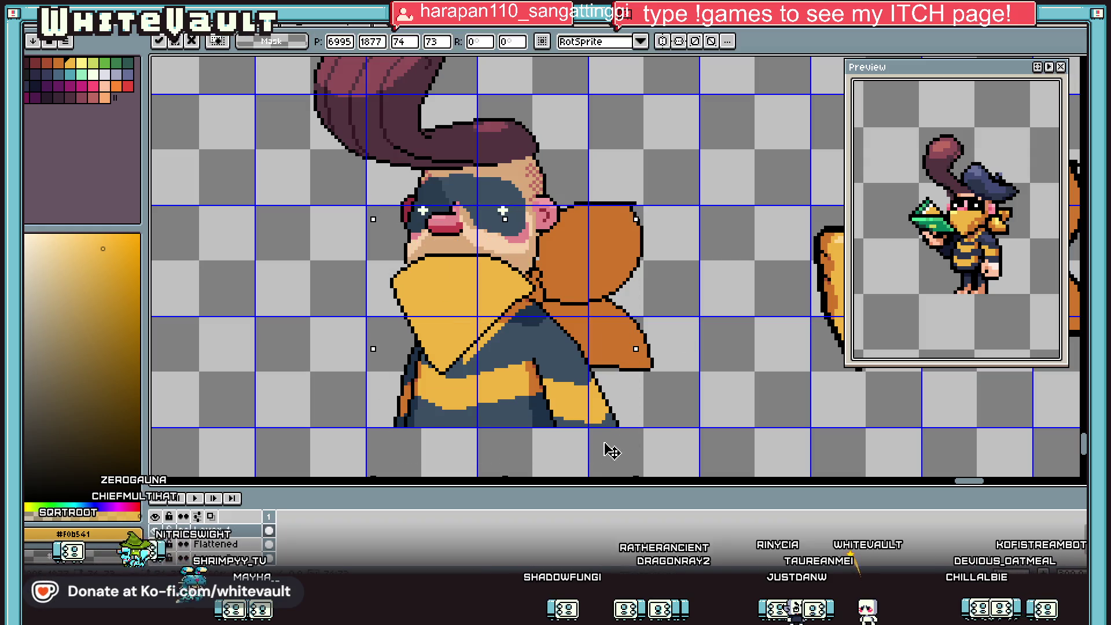
pyautogui.scroll(-4, 615, 457)
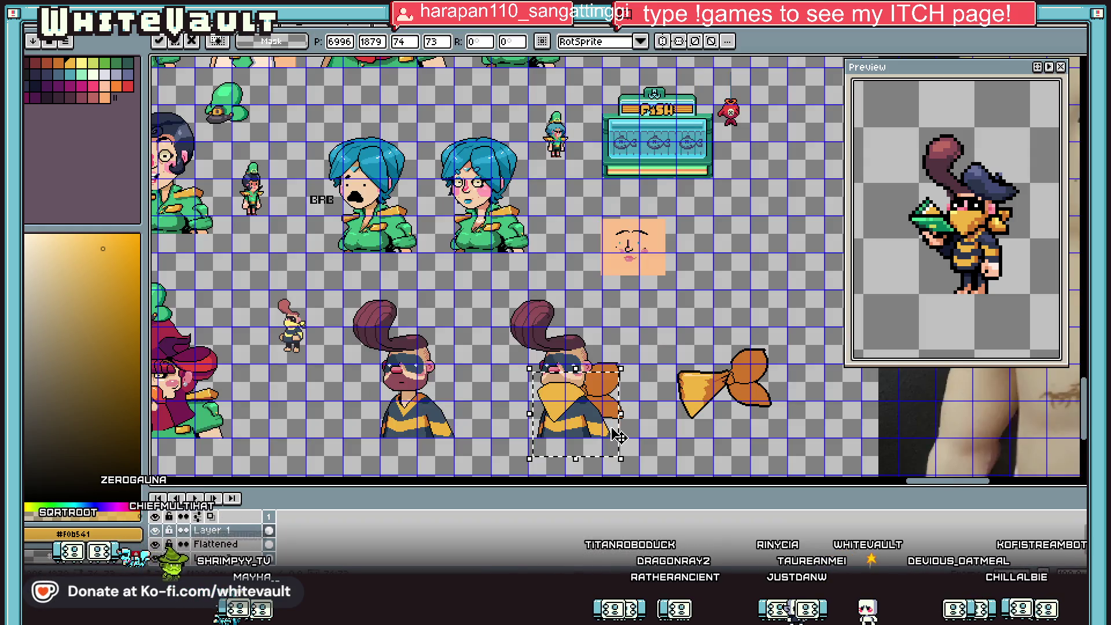
pyautogui.press('Delete')
pyautogui.hotkey('ctrl', 'd')
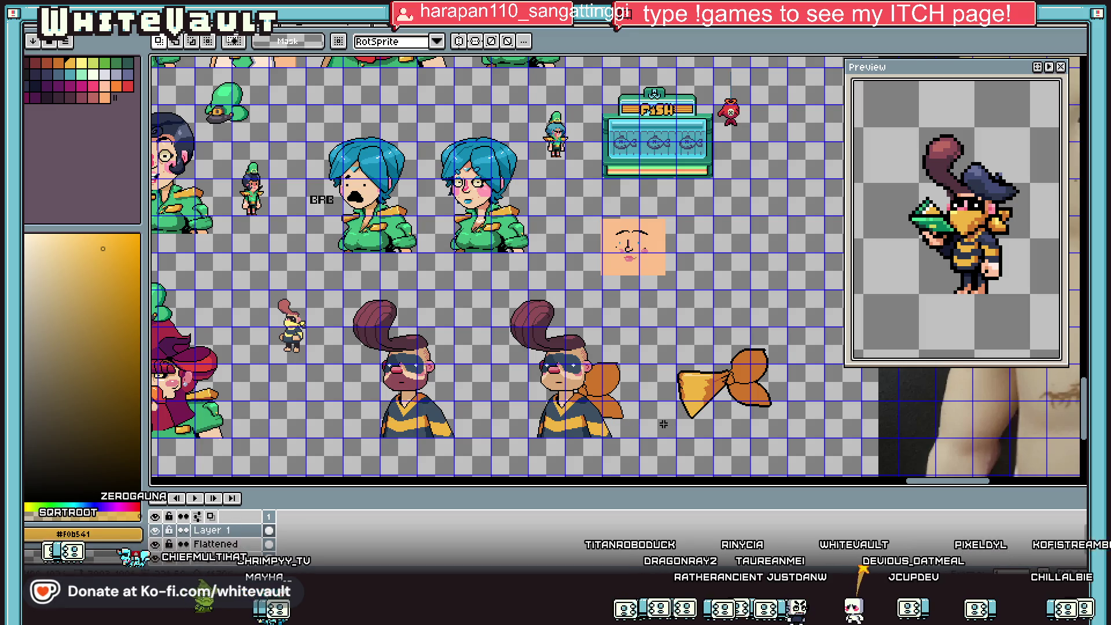
pyautogui.scroll(3, 665, 424)
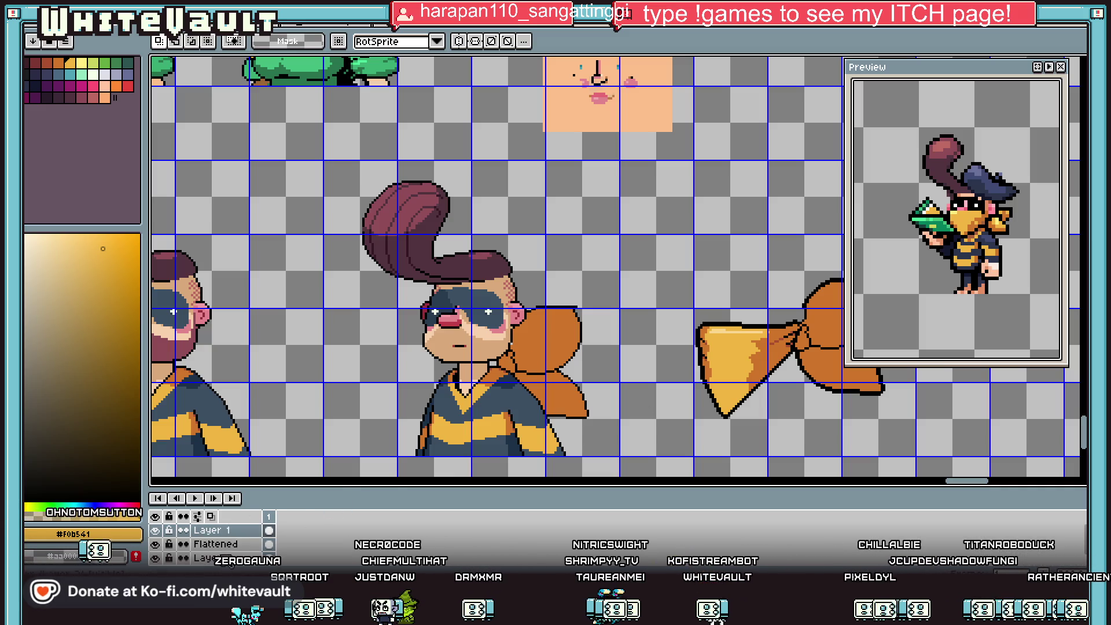
# Toggle the Flattened layer's visibility on and off to compare the artwork.
pyautogui.click(196, 543)
pyautogui.click(156, 544)
pyautogui.click(158, 544)
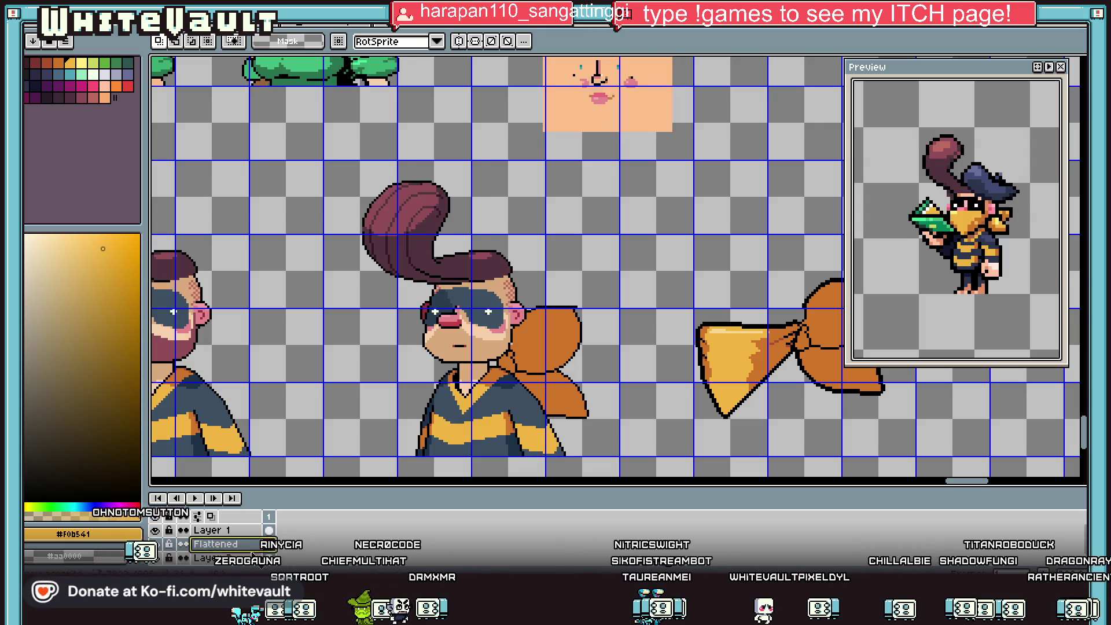
pyautogui.click(155, 544)
pyautogui.click(155, 544)
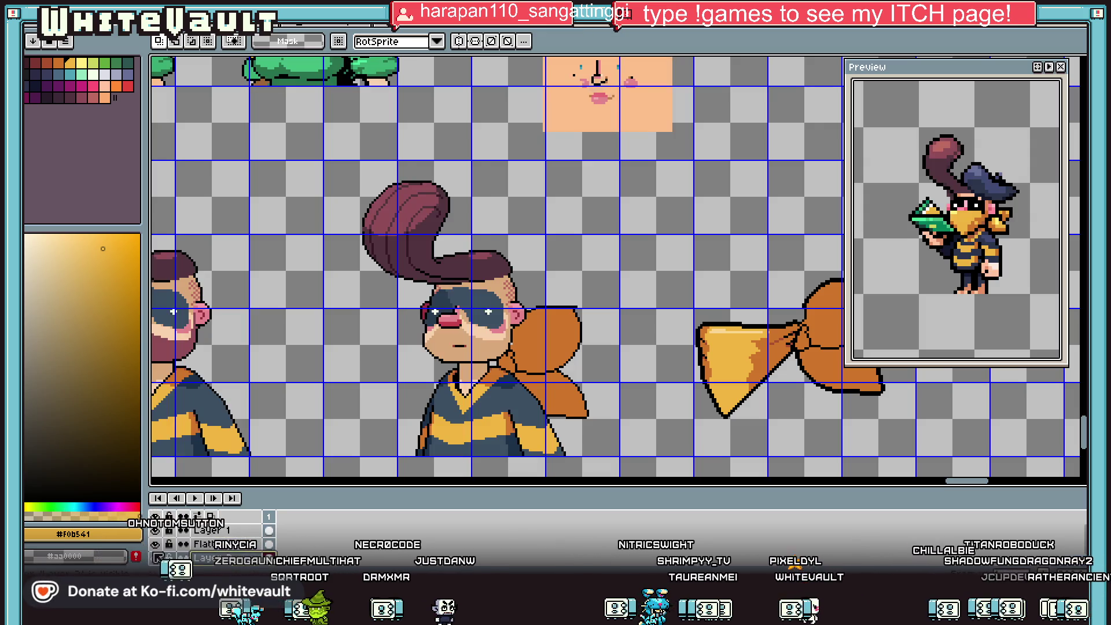
# Select the orange tie and shift it up and to the right.
pyautogui.scroll(-2, 475, 337)
pyautogui.moveTo(449, 294); pyautogui.dragTo(529, 392)
pyautogui.scroll(2, 515, 353)
pyautogui.moveTo(515, 353); pyautogui.dragTo(602, 266)
# Redraw the tie's left edge as a 1px black outline with a jog for the knot.
pyautogui.scroll(2, 564, 185)
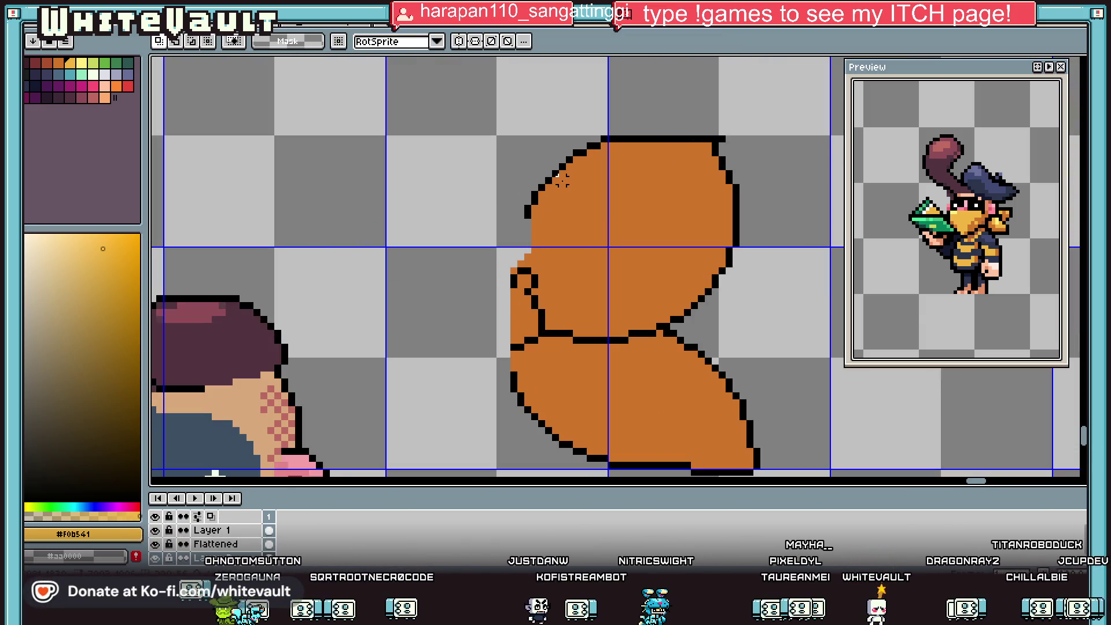
pyautogui.press('i')
pyautogui.scroll(1, 531, 210)
pyautogui.click(527, 206)
pyautogui.click(507, 236)
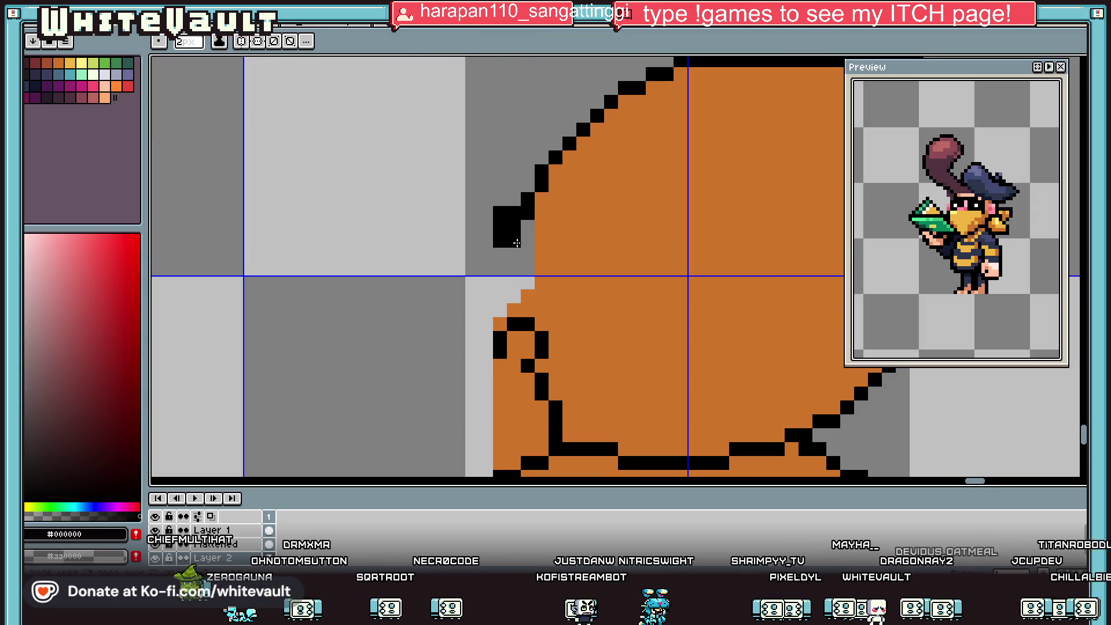
pyautogui.press('-')
pyautogui.hotkey('ctrl', 'z')
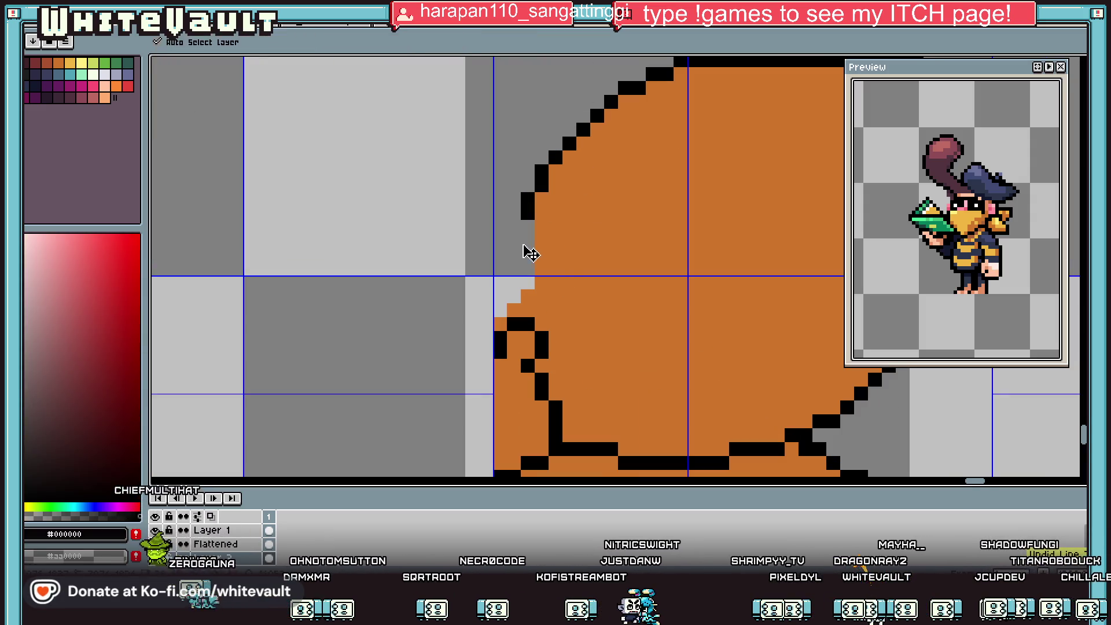
pyautogui.moveTo(499, 270); pyautogui.dragTo(485, 301)
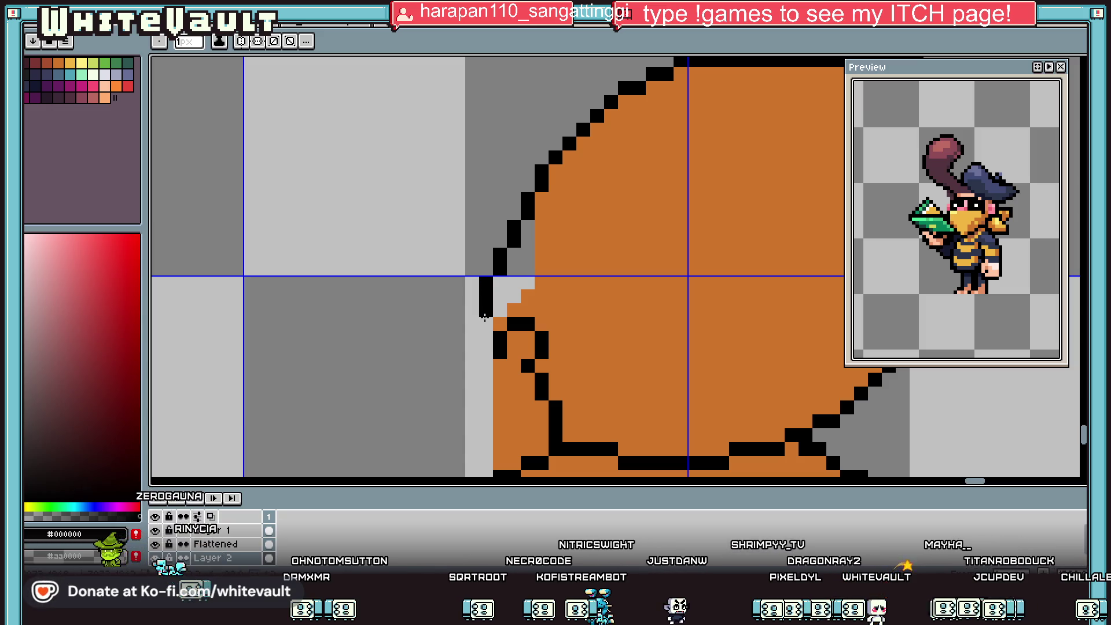
pyautogui.scroll(-1, 500, 308)
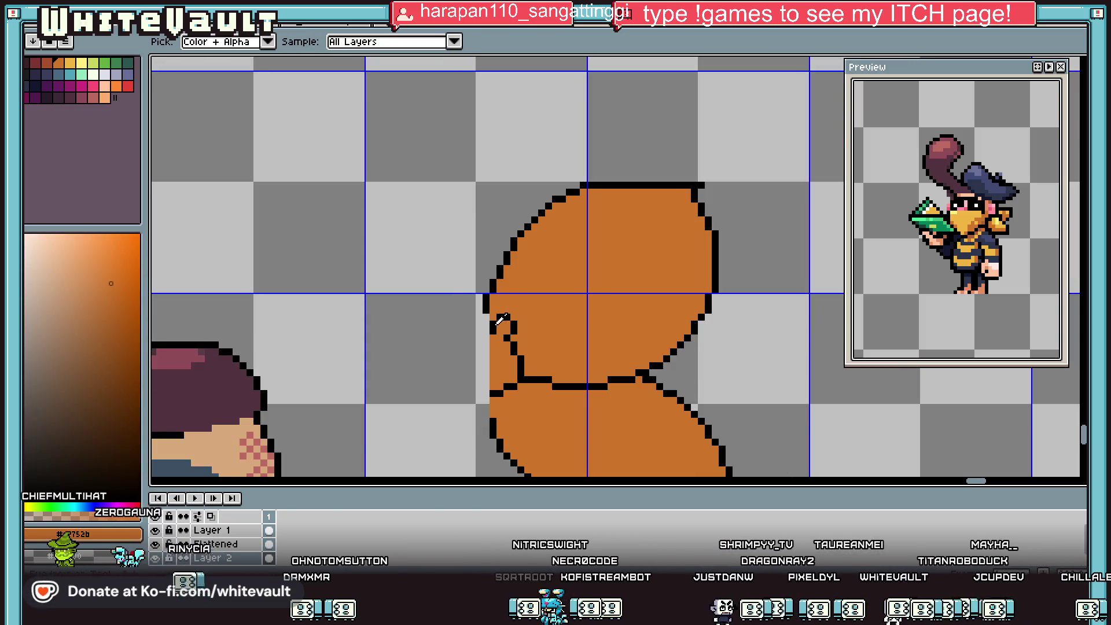
pyautogui.scroll(1, 499, 306)
pyautogui.moveTo(467, 300)
pyautogui.mouseDown()
pyautogui.moveTo(428, 324)
pyautogui.moveTo(419, 416)
pyautogui.mouseUp()
pyautogui.hotkey('ctrl', 'z')
pyautogui.moveTo(397, 243)
pyautogui.mouseDown()
pyautogui.moveTo(401, 293)
pyautogui.moveTo(509, 353)
pyautogui.mouseUp()
# Fill the new knot loop with the tie's orange and add black pixels along its edge.
pyautogui.keyDown('alt'); pyautogui.click(492, 301); pyautogui.keyUp('alt')
pyautogui.press('f')
pyautogui.click(450, 278)
pyautogui.press('b')
pyautogui.moveTo(491, 167); pyautogui.dragTo(492, 186)
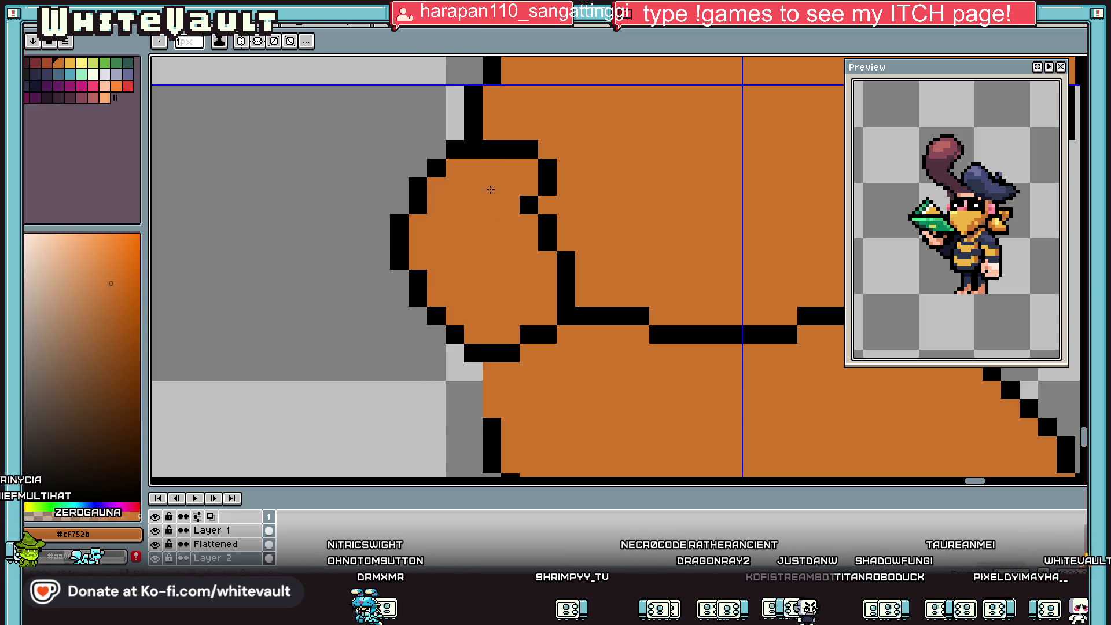
pyautogui.keyDown('alt'); pyautogui.click(492, 420); pyautogui.keyUp('alt')
pyautogui.click(466, 372)
pyautogui.moveTo(465, 372); pyautogui.dragTo(471, 405)
# Recolour the old top edge orange and redraw a straight black right and top outline.
pyautogui.scroll(-3, 471, 405)
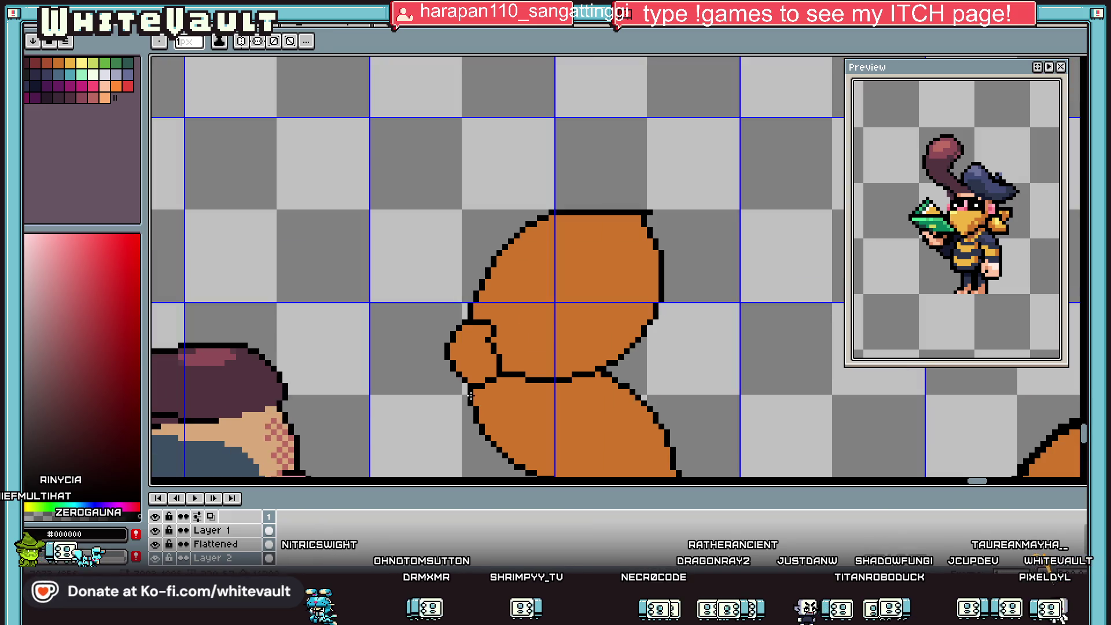
pyautogui.scroll(1, 644, 228)
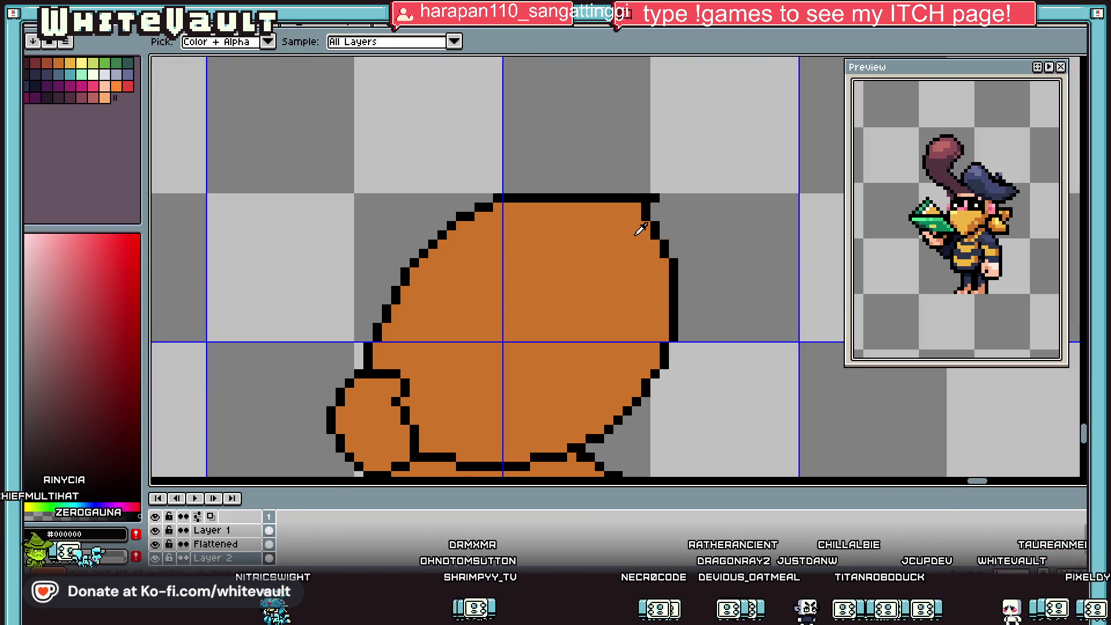
pyautogui.keyDown('alt'); pyautogui.click(645, 228); pyautogui.keyUp('alt')
pyautogui.moveTo(541, 198)
pyautogui.mouseDown()
pyautogui.moveTo(664, 196)
pyautogui.moveTo(666, 255)
pyautogui.mouseUp()
pyautogui.keyDown('alt'); pyautogui.click(673, 261); pyautogui.keyUp('alt')
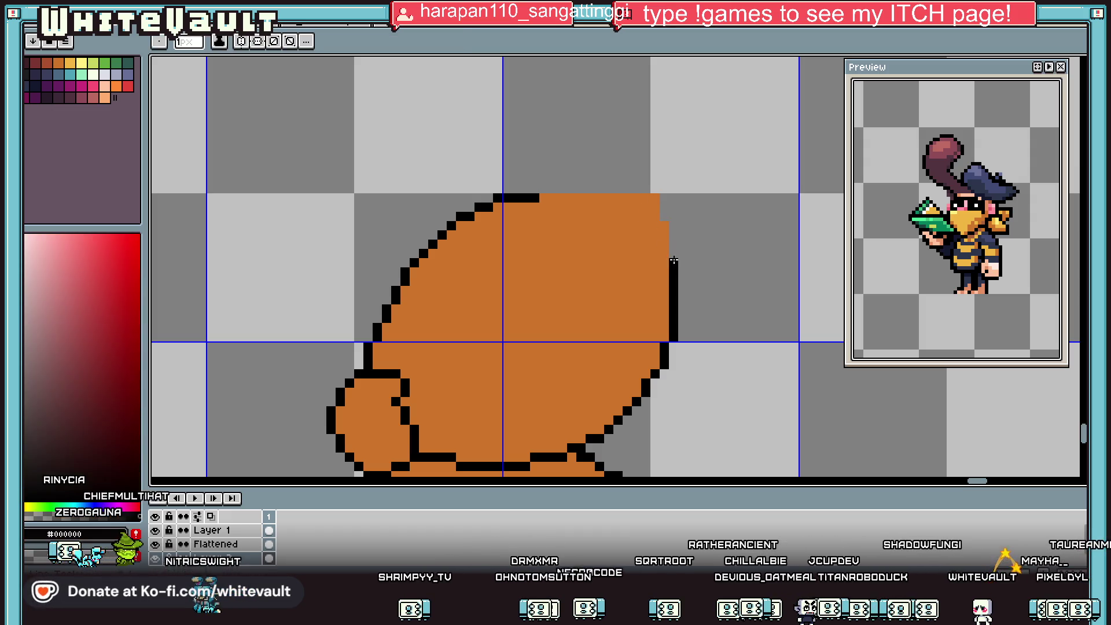
pyautogui.moveTo(664, 215)
pyautogui.mouseDown()
pyautogui.moveTo(665, 194)
pyautogui.moveTo(552, 188)
pyautogui.mouseUp()
pyautogui.scroll(-1, 590, 247)
pyautogui.scroll(-1, 590, 247)
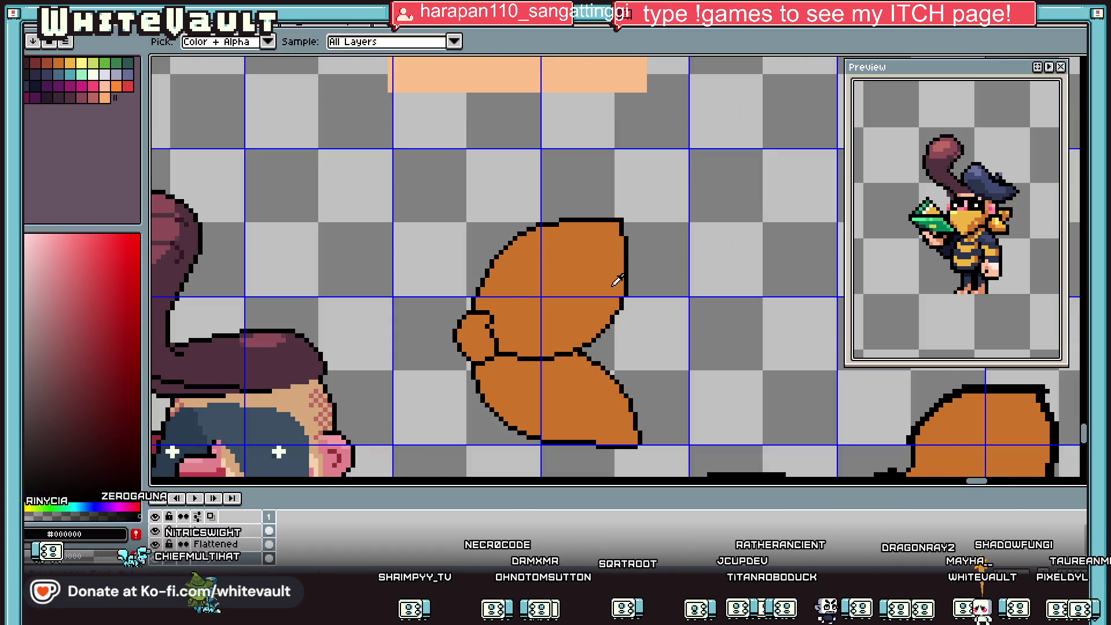
pyautogui.scroll(-2, 629, 296)
pyautogui.scroll(2, 632, 324)
pyautogui.keyDown('alt'); pyautogui.click(642, 344); pyautogui.keyUp('alt')
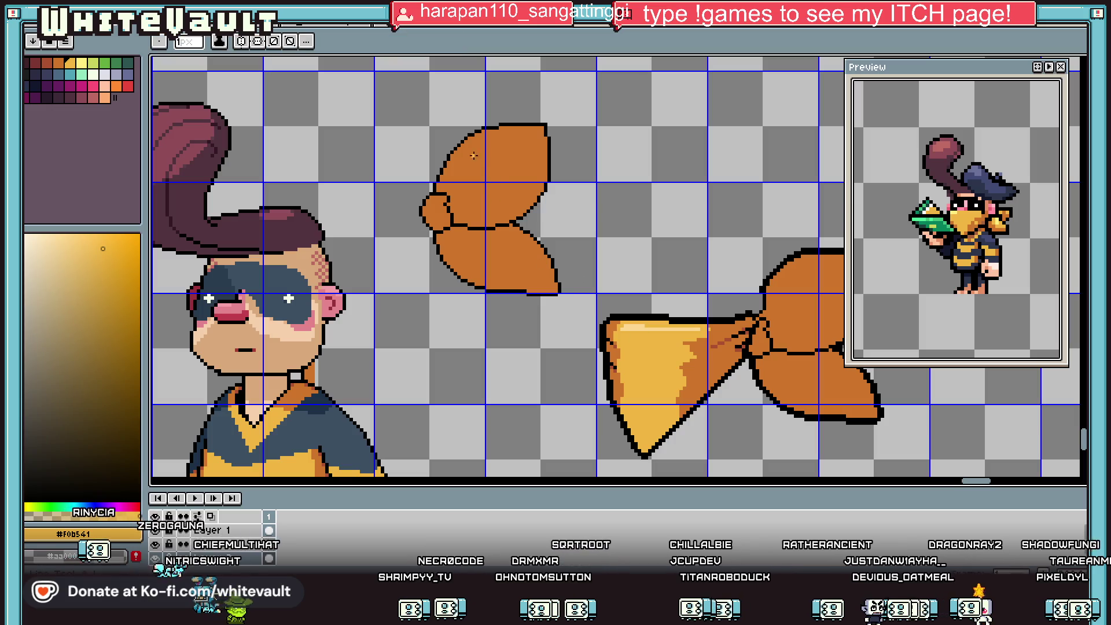
pyautogui.scroll(2, 474, 159)
pyautogui.scroll(1, 457, 129)
pyautogui.moveTo(468, 133)
pyautogui.mouseDown()
pyautogui.moveTo(405, 242)
pyautogui.moveTo(583, 233)
pyautogui.moveTo(469, 325)
pyautogui.moveTo(609, 329)
pyautogui.moveTo(560, 370)
pyautogui.mouseUp()
pyautogui.scroll(-1, 559, 370)
pyautogui.moveTo(557, 310)
pyautogui.mouseDown()
pyautogui.moveTo(504, 339)
pyautogui.moveTo(613, 376)
pyautogui.moveTo(732, 291)
pyautogui.mouseUp()
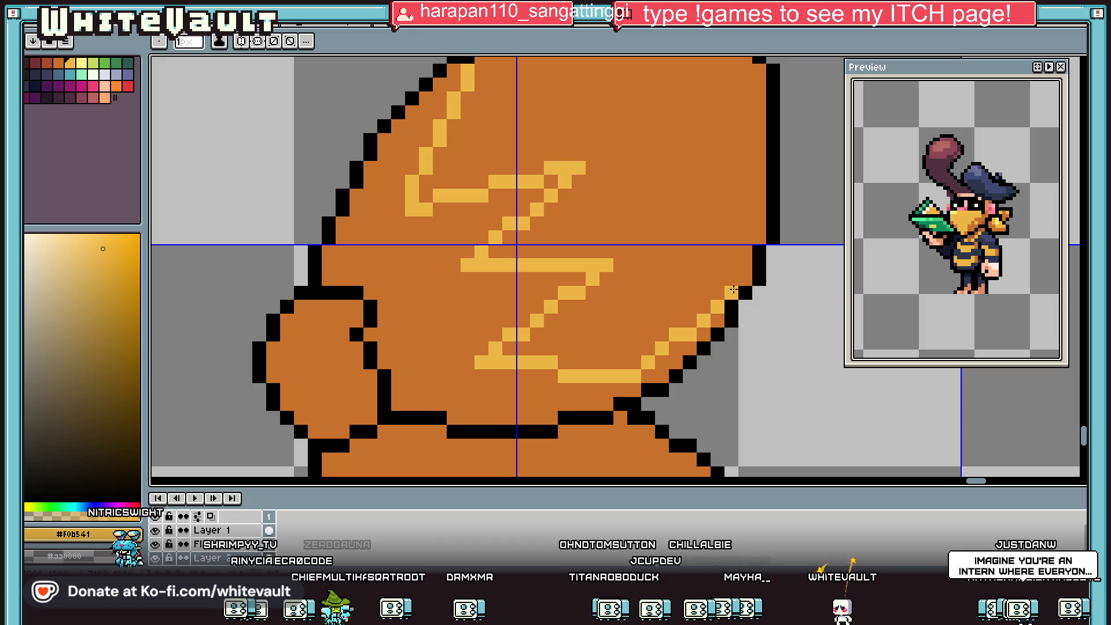
pyautogui.press('g')
pyautogui.click(730, 279)
pyautogui.scroll(-3, 718, 276)
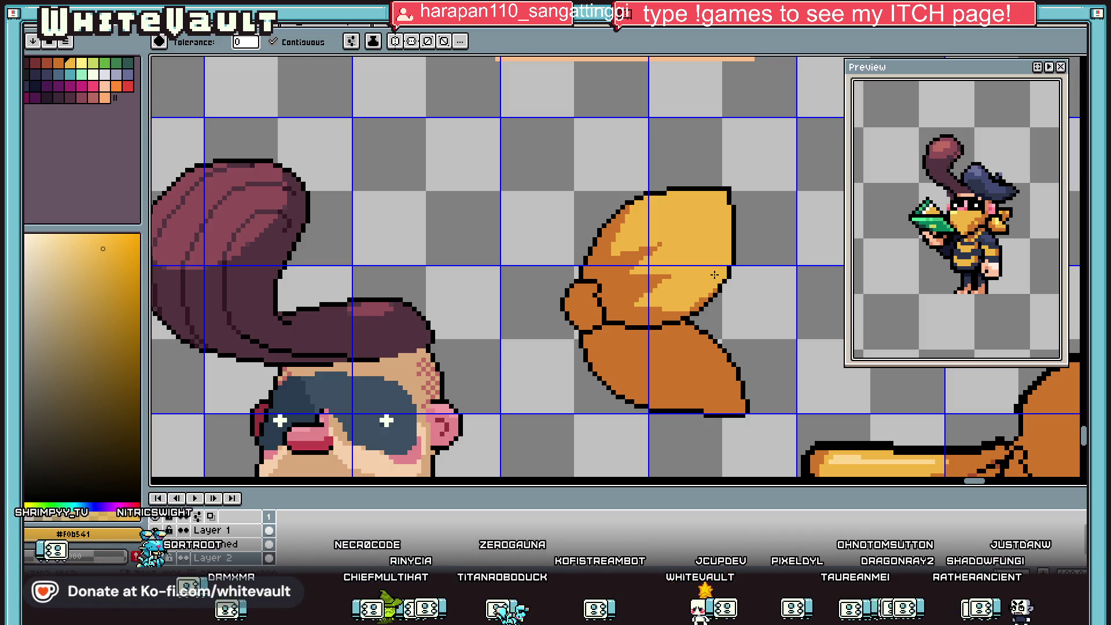
pyautogui.press('i')
pyautogui.press('b')
pyautogui.scroll(1, 700, 344)
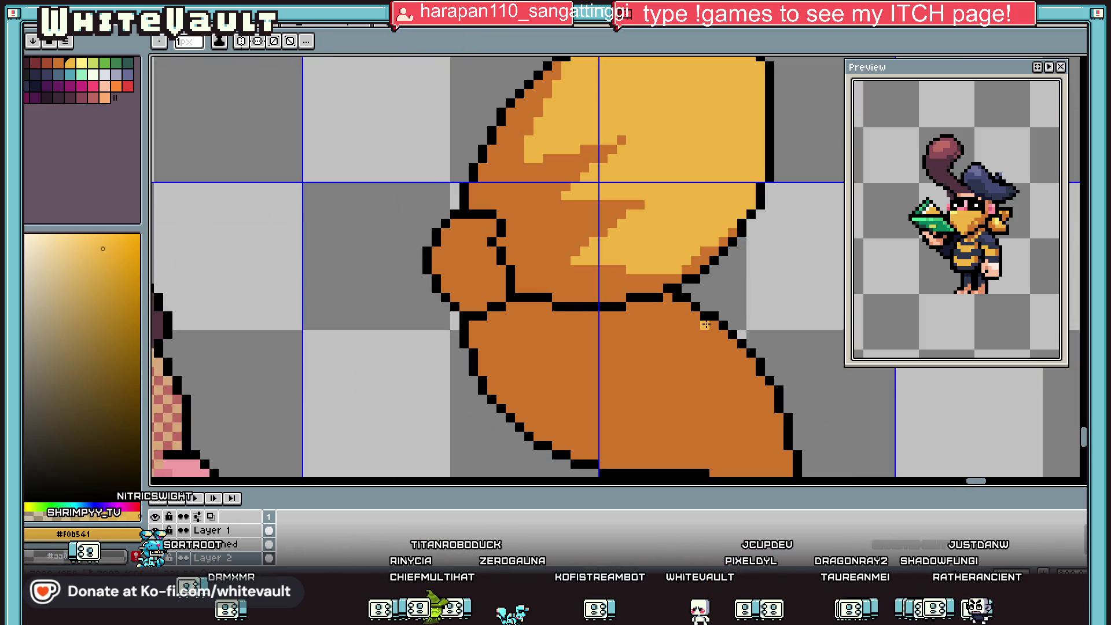
pyautogui.moveTo(671, 362)
pyautogui.mouseDown()
pyautogui.moveTo(589, 350)
pyautogui.moveTo(694, 416)
pyautogui.moveTo(559, 390)
pyautogui.moveTo(618, 435)
pyautogui.mouseUp()
pyautogui.scroll(-1, 588, 350)
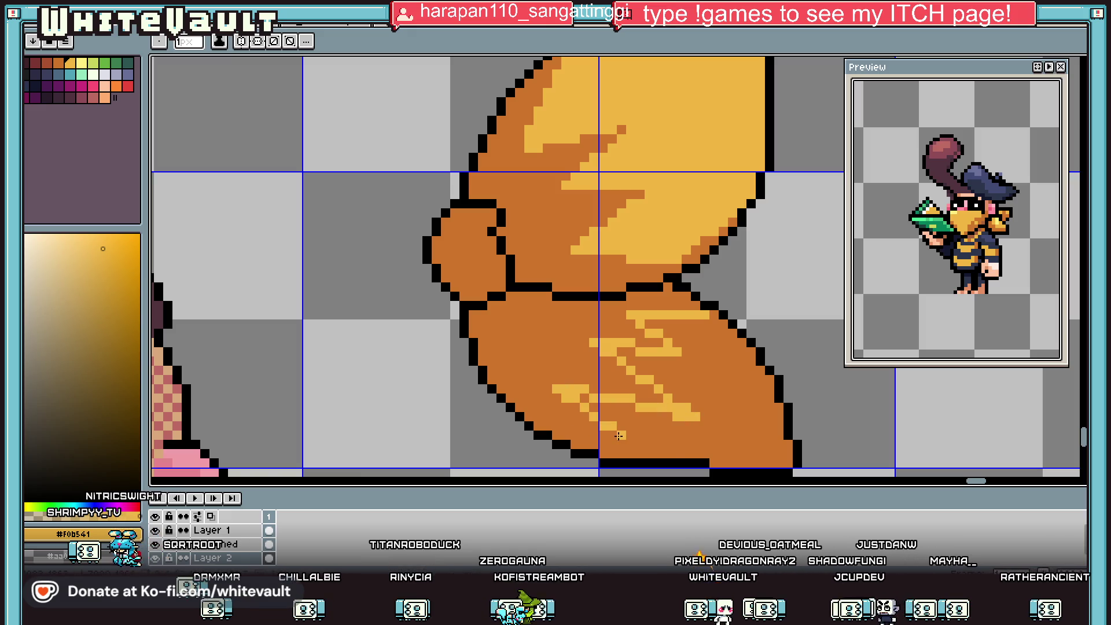
pyautogui.press('g')
pyautogui.click(698, 413)
pyautogui.scroll(-2, 723, 409)
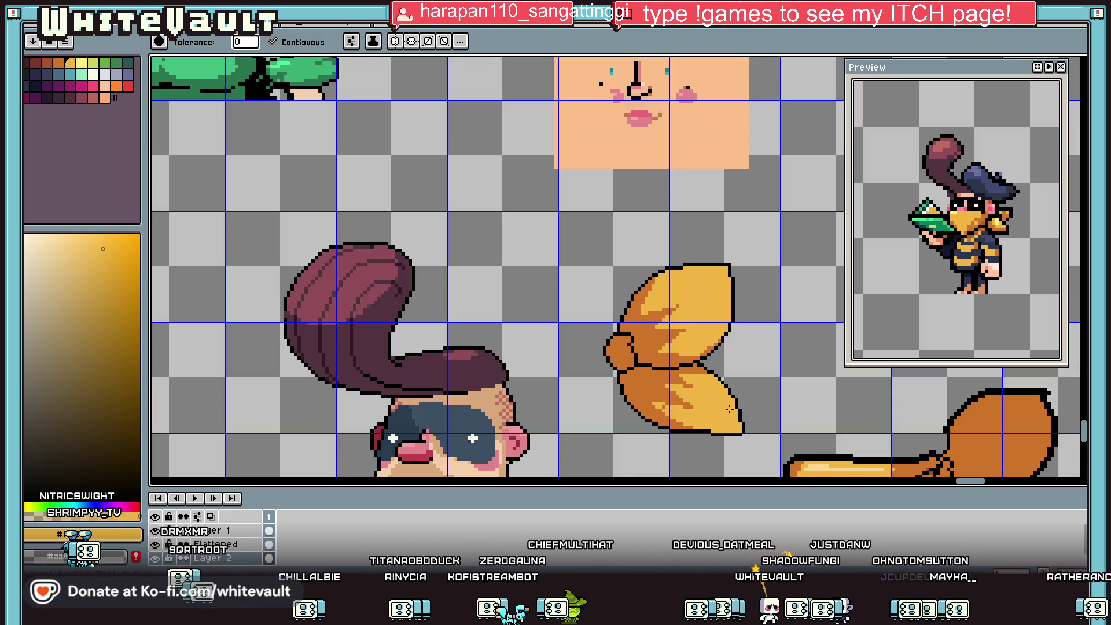
pyautogui.scroll(-2, 724, 389)
pyautogui.hotkey('ctrl', 'z')
pyautogui.press('v')
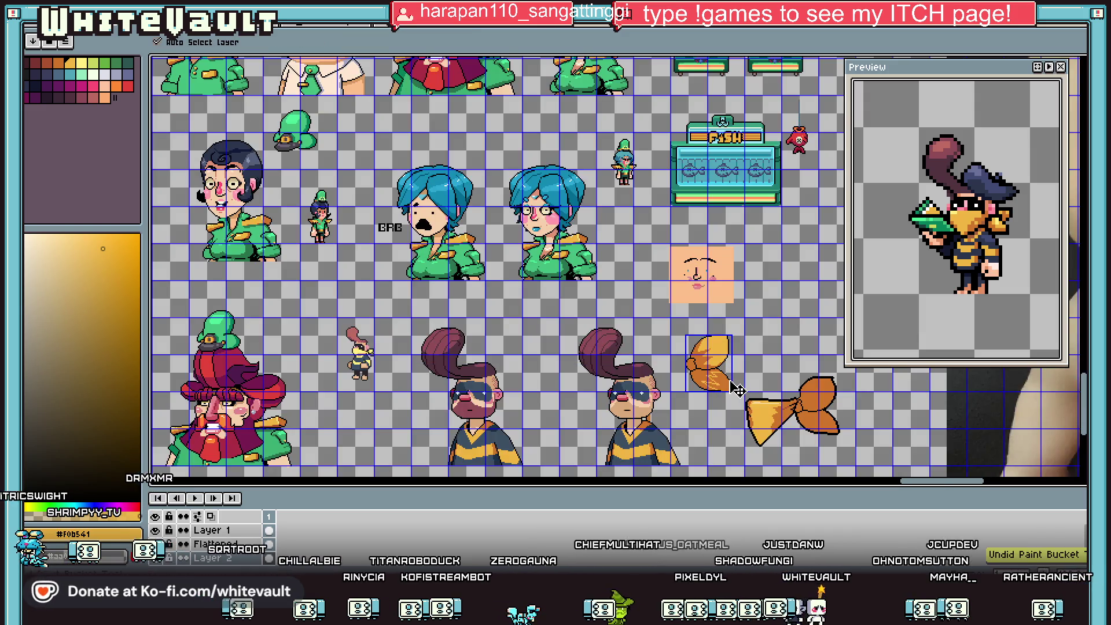
# Fill the bow's lower lobe with light yellow highlights.
pyautogui.moveTo(716, 397); pyautogui.dragTo(724, 401)
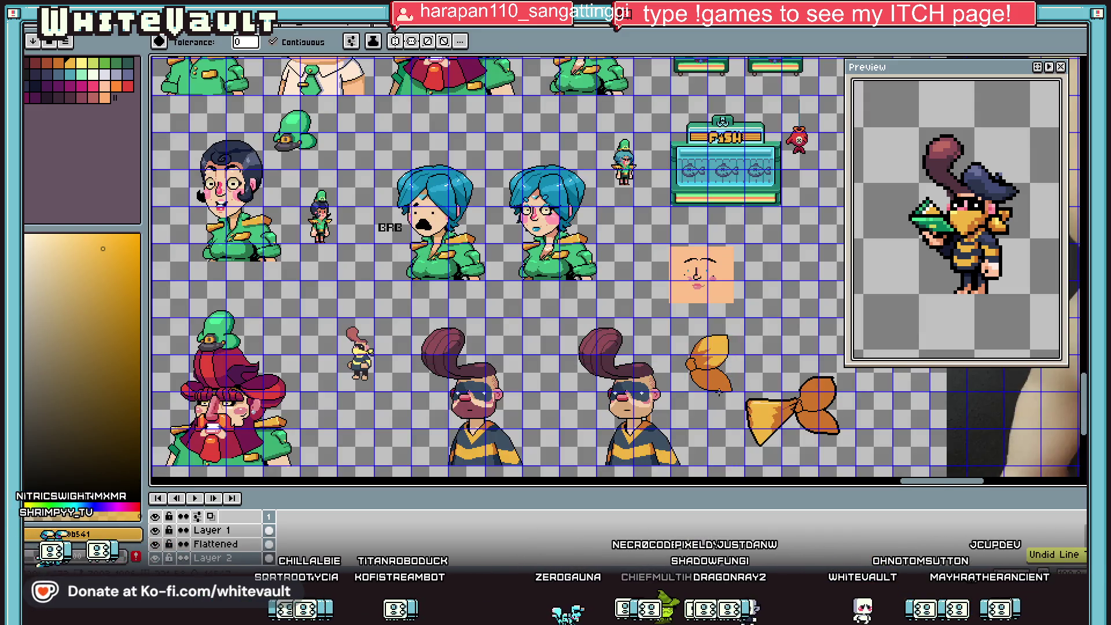
pyautogui.scroll(3, 723, 396)
pyautogui.press('g')
pyautogui.click(717, 364)
pyautogui.scroll(2, 717, 365)
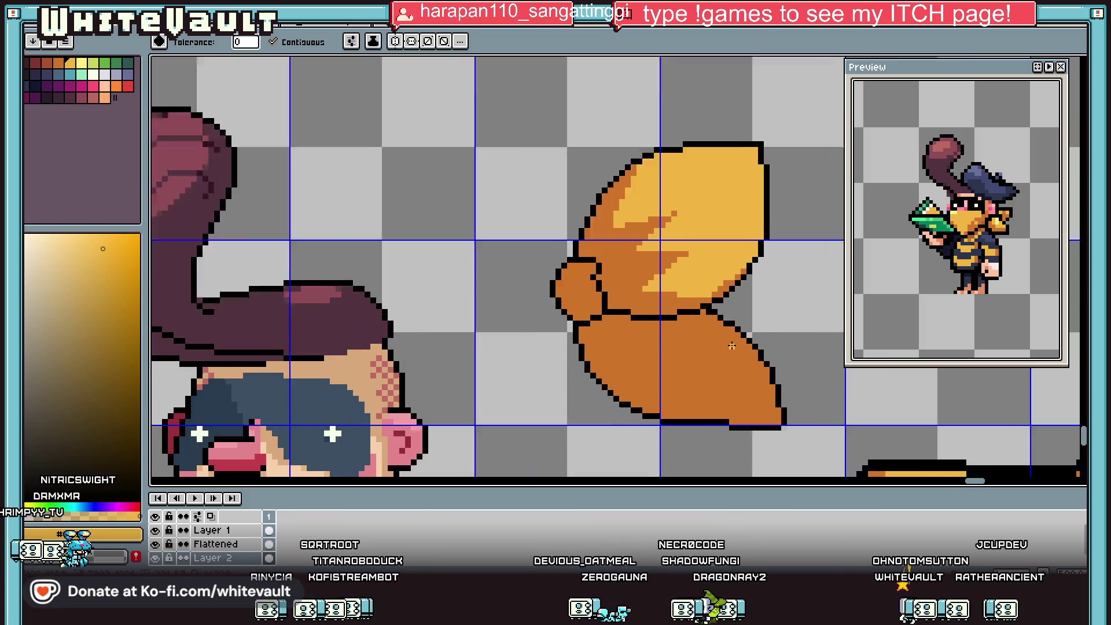
pyautogui.click(710, 334)
pyautogui.hotkey('ctrl', 'z')
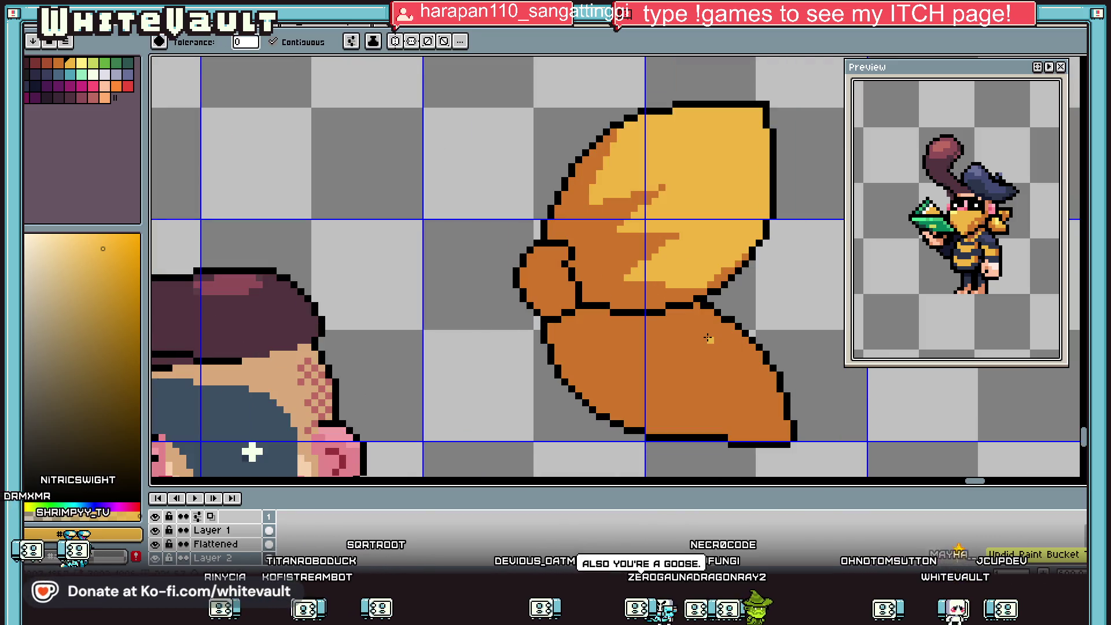
pyautogui.press('b')
pyautogui.moveTo(750, 374)
pyautogui.mouseDown()
pyautogui.moveTo(710, 334)
pyautogui.moveTo(647, 346)
pyautogui.moveTo(668, 408)
pyautogui.moveTo(758, 412)
pyautogui.moveTo(742, 379)
pyautogui.mouseUp()
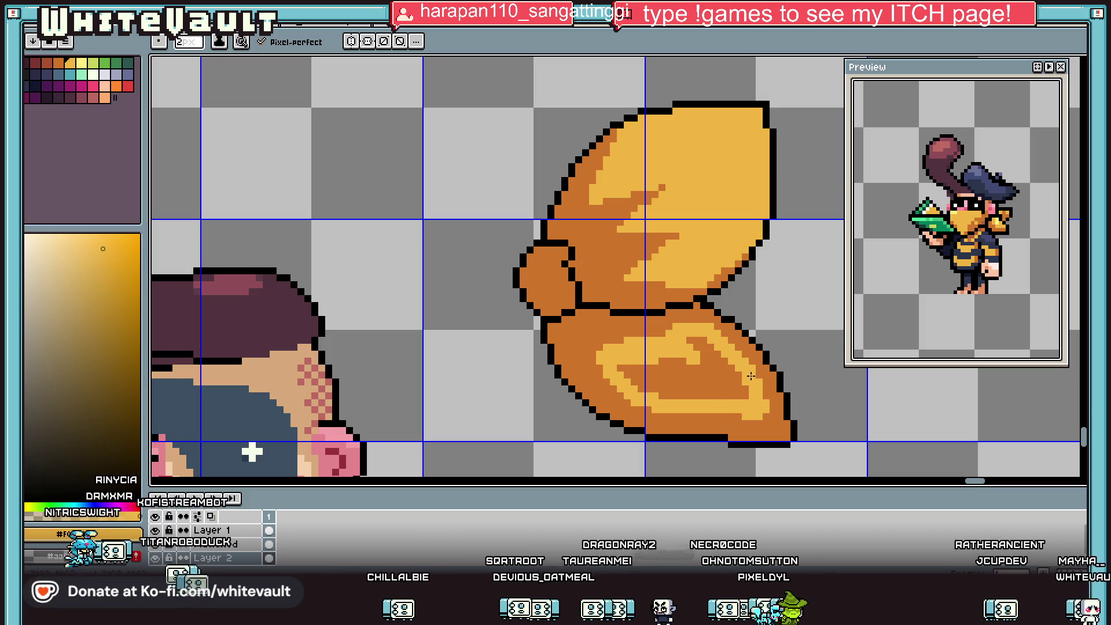
pyautogui.press('g')
pyautogui.click(742, 382)
pyautogui.scroll(-5, 741, 380)
pyautogui.scroll(3, 735, 379)
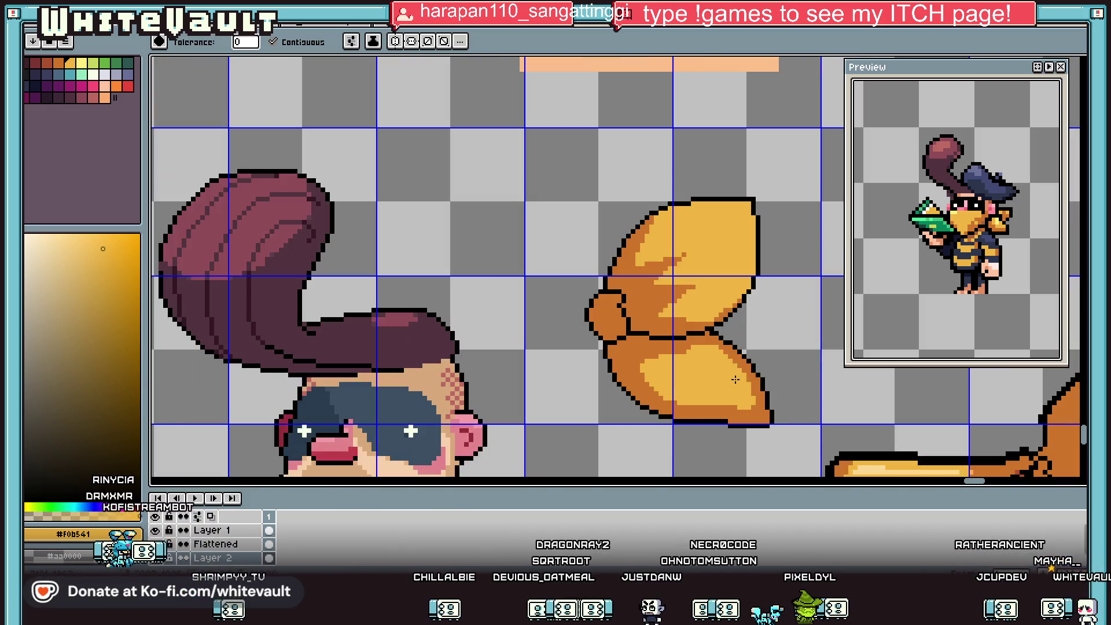
pyautogui.press('b')
# Shade the upper lobe's top edge in dark orange #cf752b.
pyautogui.scroll(2, 723, 365)
pyautogui.keyDown('alt'); pyautogui.click(712, 355); pyautogui.keyUp('alt')
pyautogui.scroll(2, 700, 347)
pyautogui.click(697, 342)
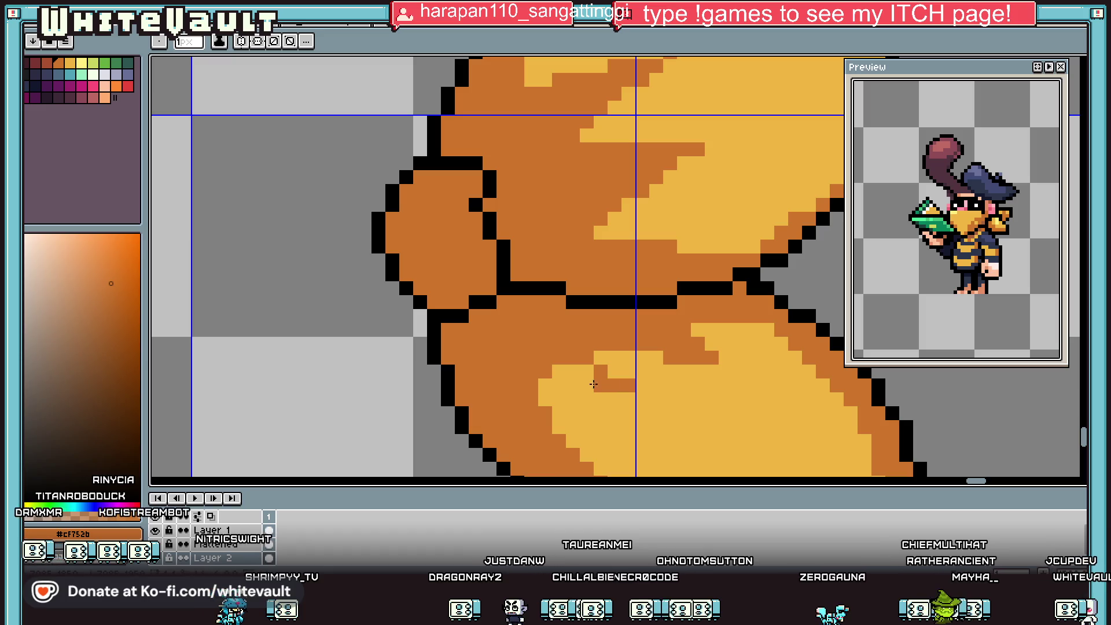
pyautogui.scroll(-3, 567, 369)
pyautogui.scroll(1, 657, 398)
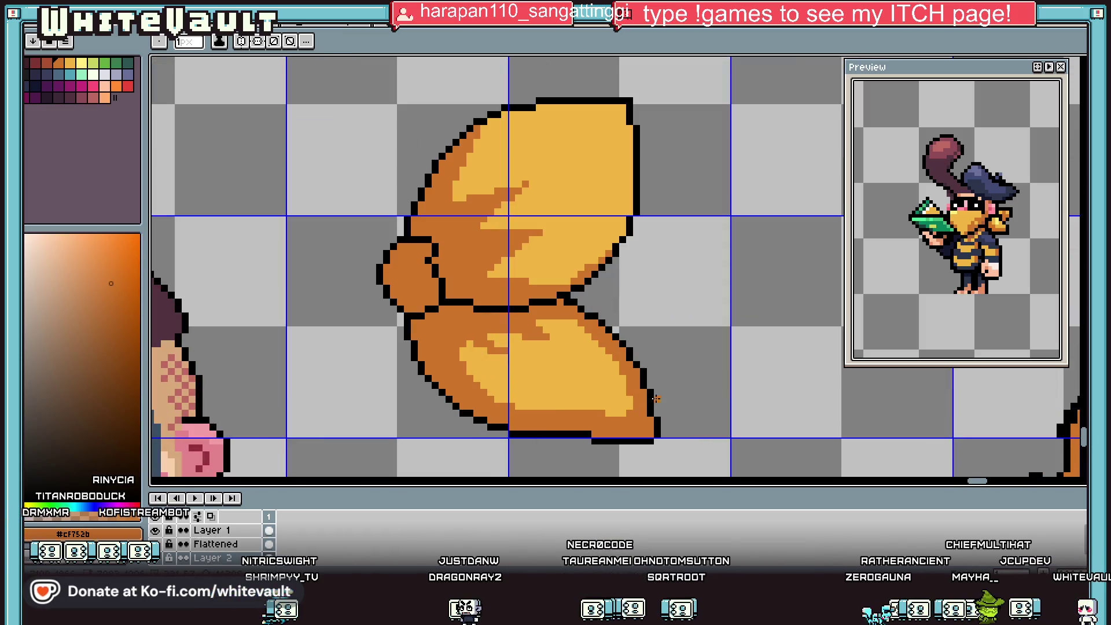
pyautogui.press('alt')
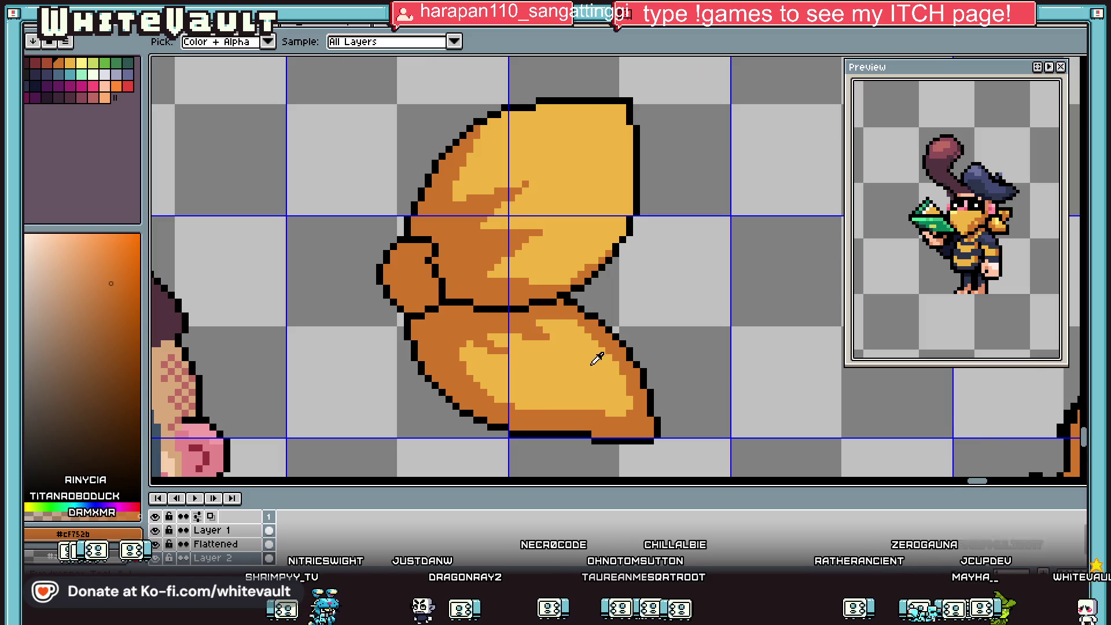
pyautogui.scroll(-3, 596, 365)
pyautogui.scroll(3, 573, 324)
pyautogui.scroll(1, 563, 268)
pyautogui.moveTo(562, 269)
pyautogui.mouseDown()
pyautogui.moveTo(548, 282)
pyautogui.moveTo(590, 254)
pyautogui.moveTo(838, 225)
pyautogui.moveTo(825, 255)
pyautogui.mouseUp()
pyautogui.scroll(-2, 825, 254)
pyautogui.scroll(2, 756, 288)
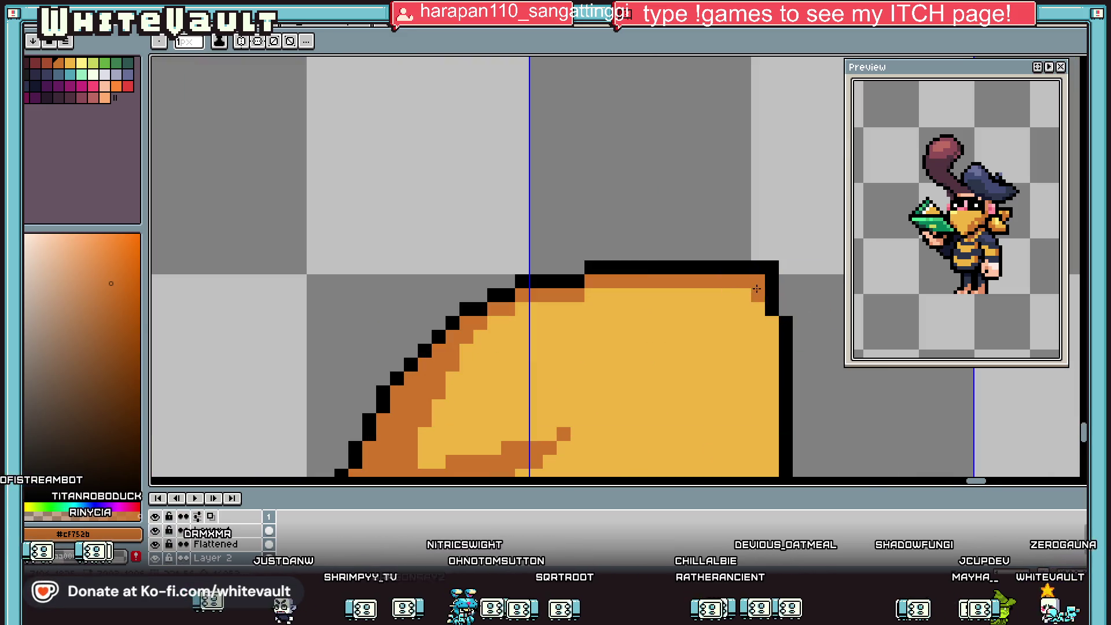
# Add dark-orange shading down the upper lobe's right and lower-right edges.
pyautogui.moveTo(771, 325); pyautogui.dragTo(771, 456)
pyautogui.scroll(-5, 778, 376)
pyautogui.moveTo(756, 285)
pyautogui.mouseDown()
pyautogui.moveTo(758, 315)
pyautogui.moveTo(736, 313)
pyautogui.mouseUp()
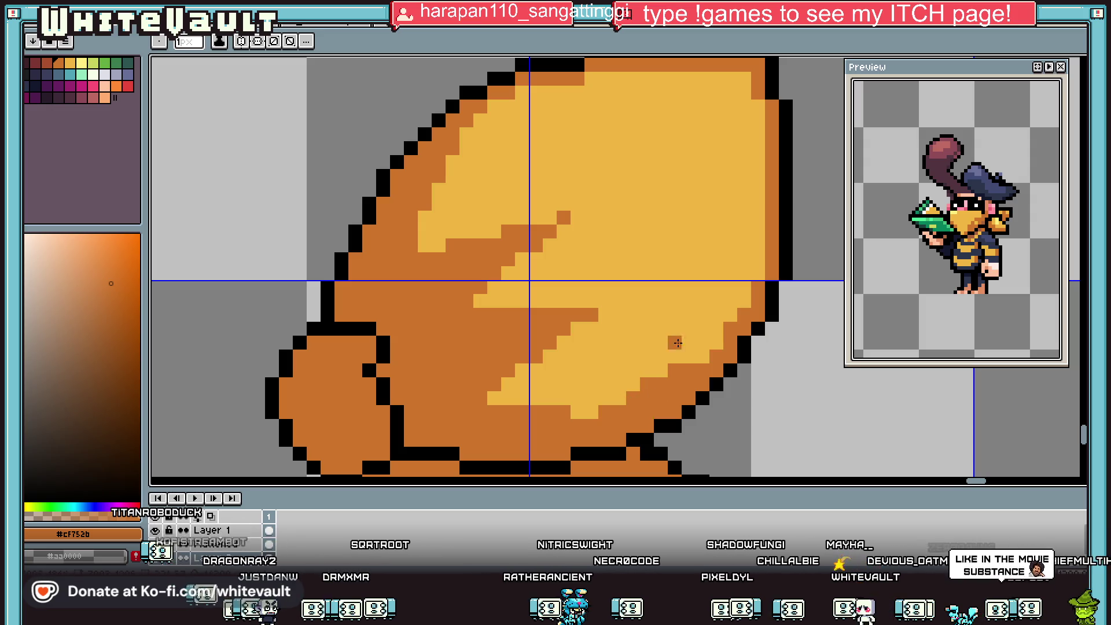
pyautogui.scroll(-4, 669, 359)
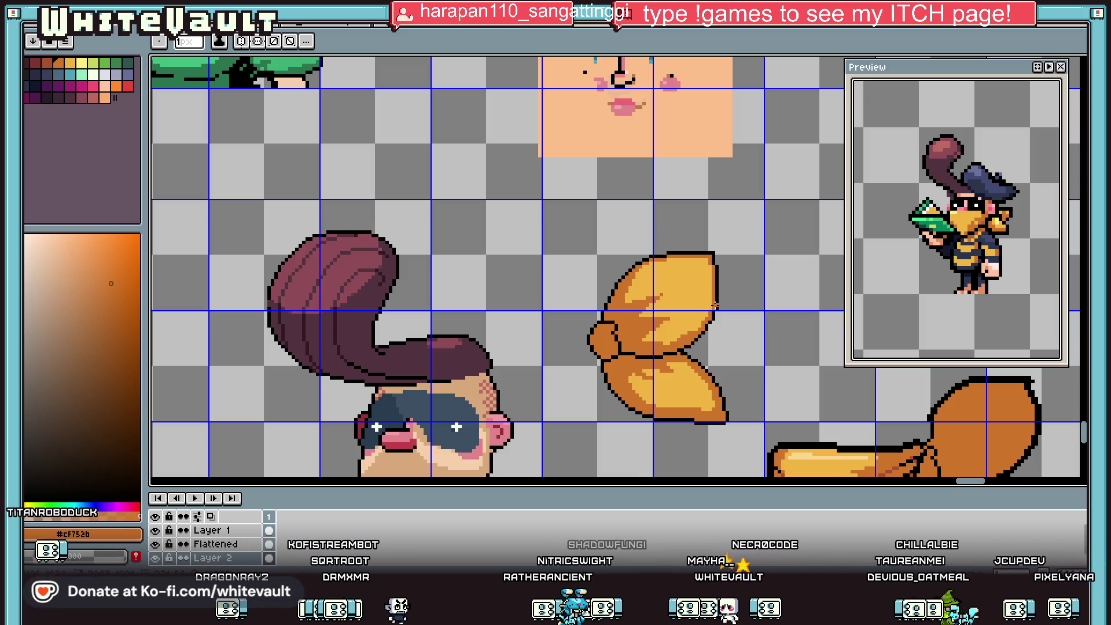
pyautogui.scroll(-3, 715, 304)
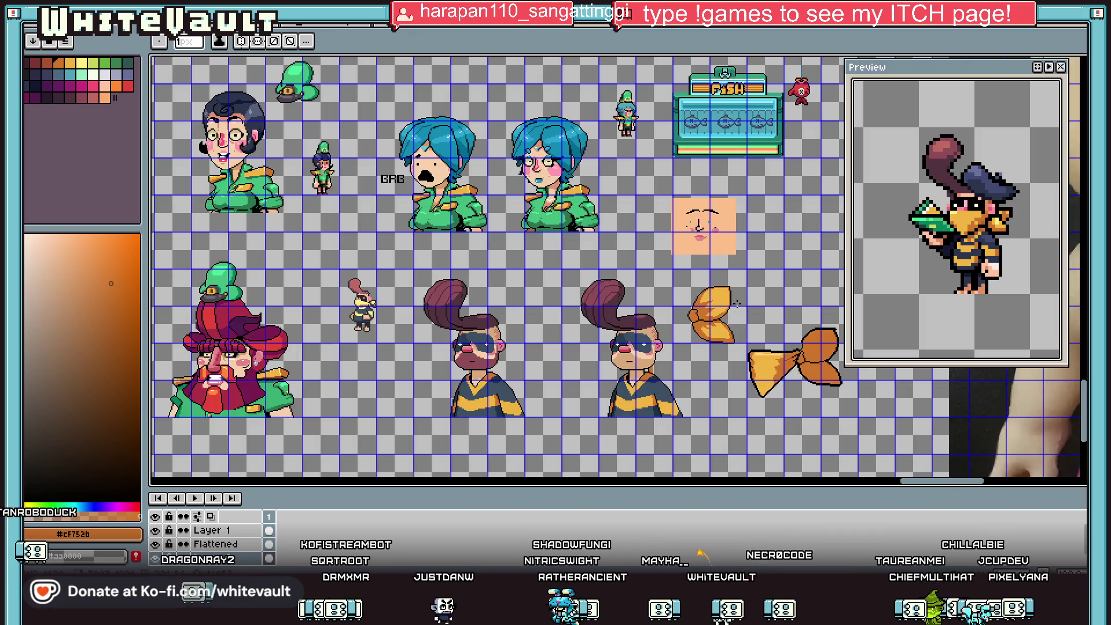
pyautogui.scroll(2, 735, 303)
# Draw a pale #fdd891 zigzag highlight across the upper lobe.
pyautogui.press('i')
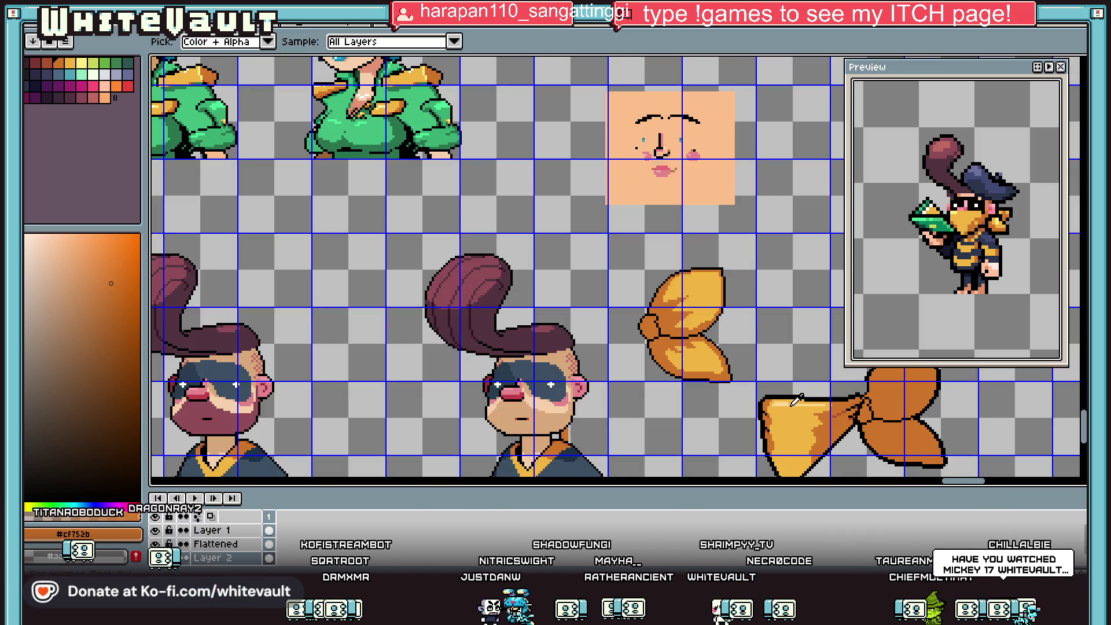
pyautogui.click(778, 399)
pyautogui.press('b')
pyautogui.scroll(3, 752, 376)
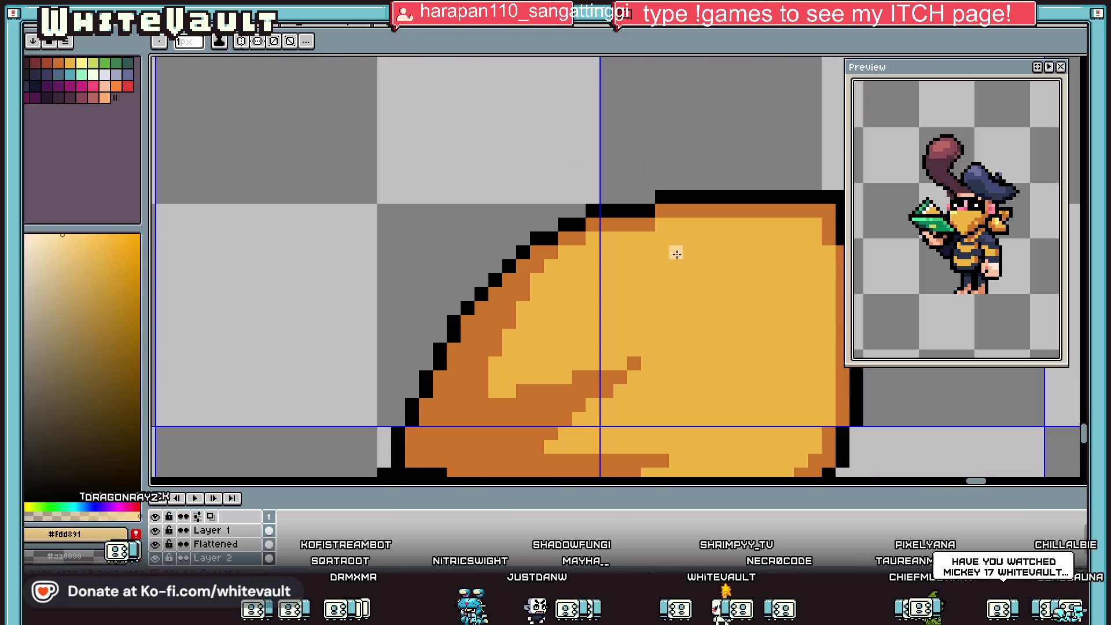
pyautogui.moveTo(675, 253); pyautogui.dragTo(783, 249)
pyautogui.moveTo(718, 238); pyautogui.dragTo(799, 237)
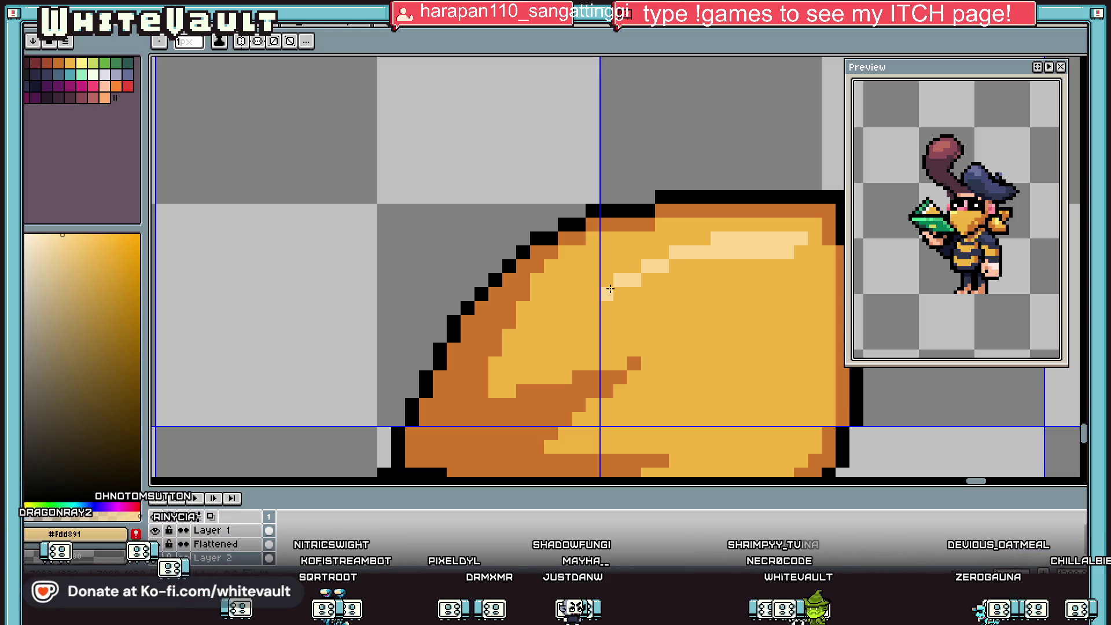
pyautogui.moveTo(625, 293)
pyautogui.mouseDown()
pyautogui.moveTo(702, 293)
pyautogui.moveTo(717, 356)
pyautogui.moveTo(680, 394)
pyautogui.moveTo(746, 391)
pyautogui.moveTo(794, 310)
pyautogui.mouseUp()
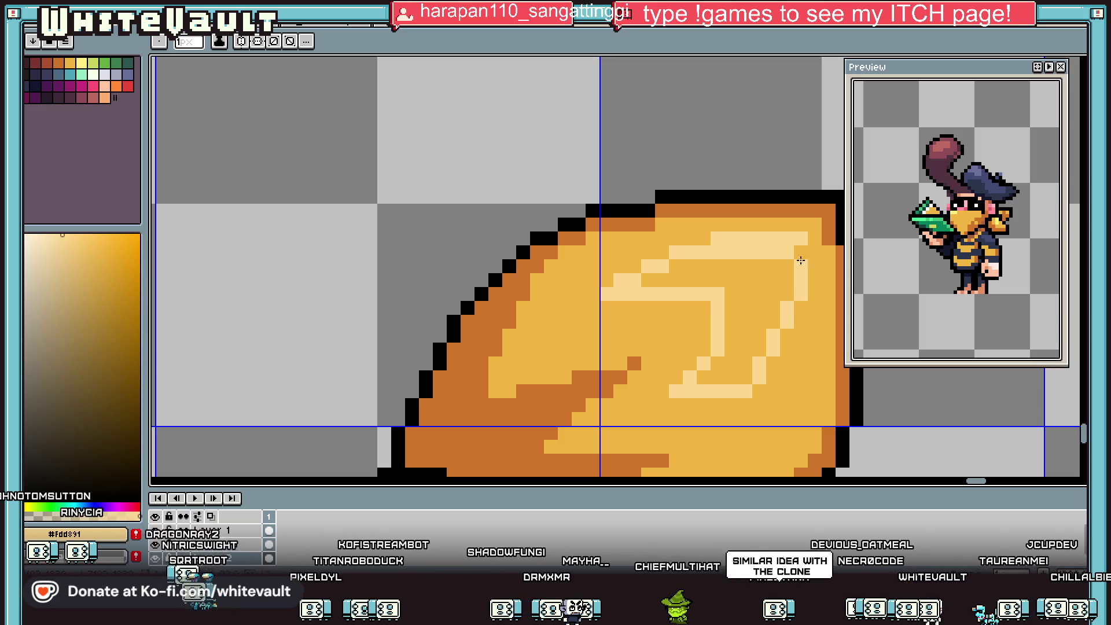
pyautogui.press('g')
pyautogui.scroll(-6, 780, 277)
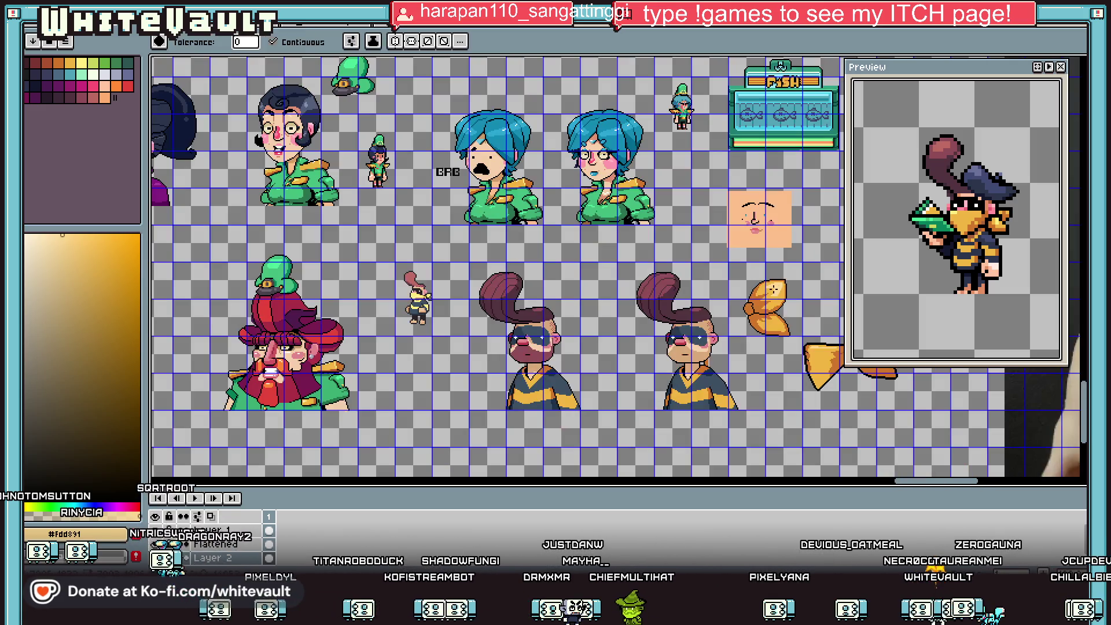
# Undo the last fill, then marquee-select the small orange bow and cut it.
pyautogui.hotkey('ctrl', 'z')
pyautogui.press('v')
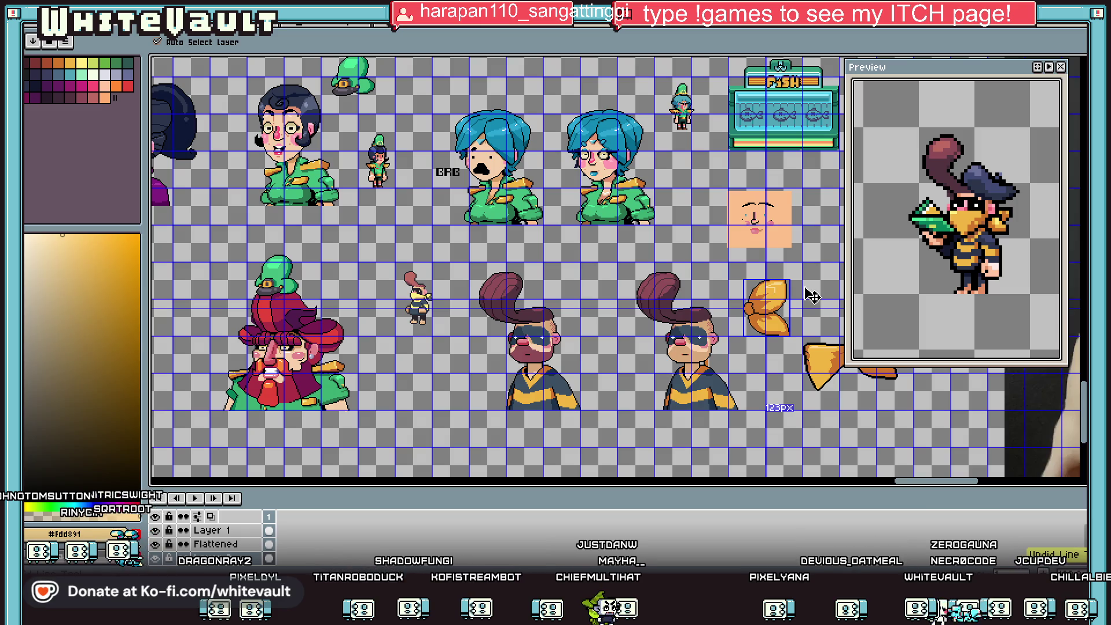
pyautogui.press('m')
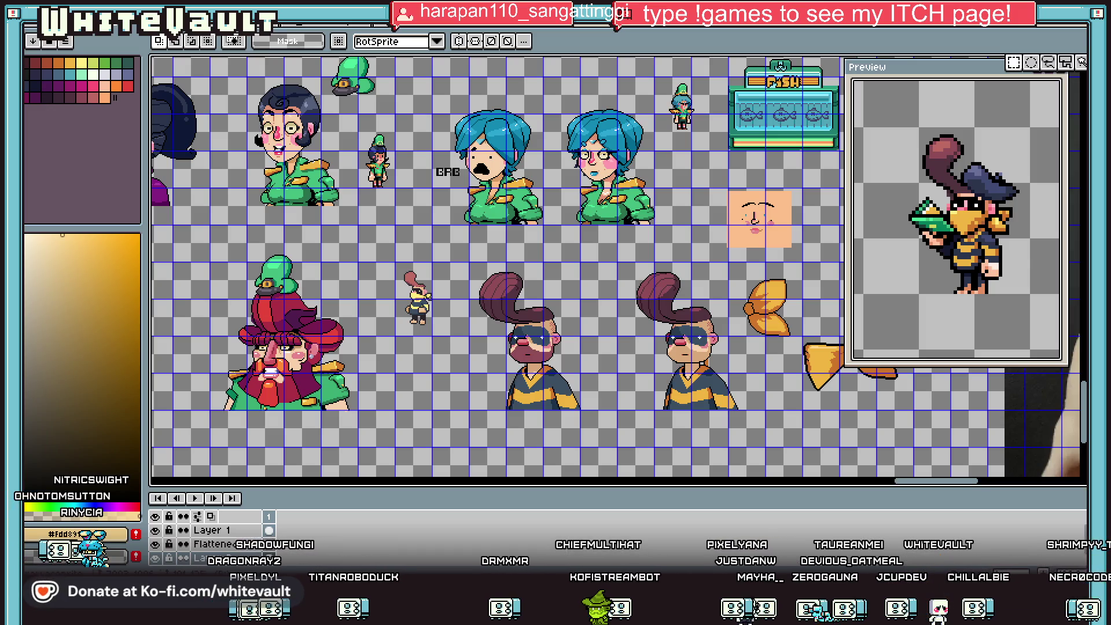
pyautogui.scroll(2, 776, 302)
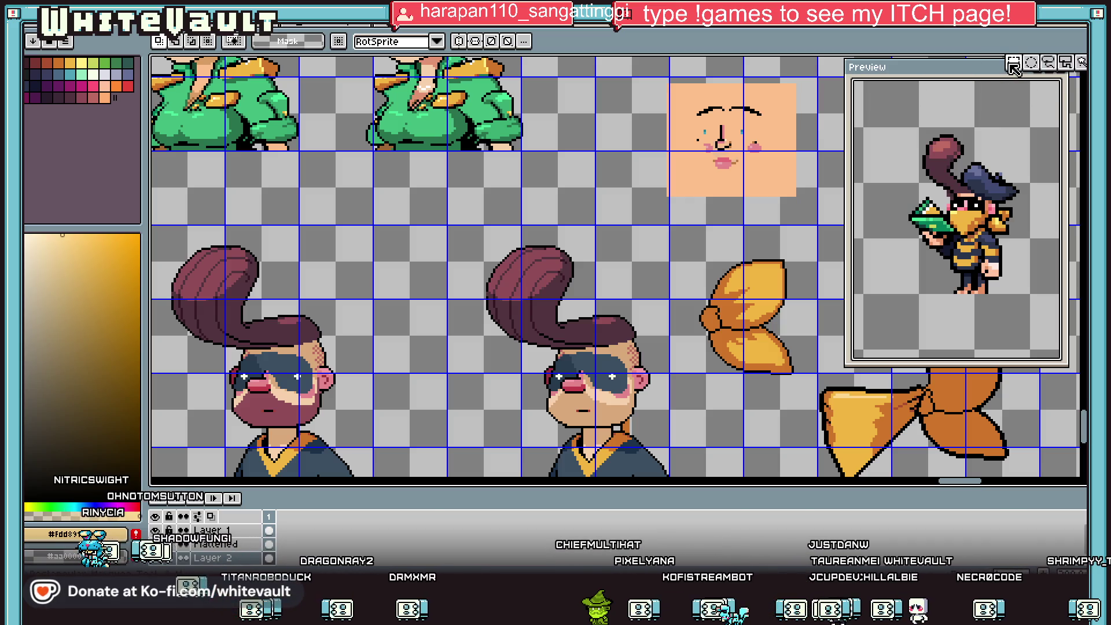
pyautogui.moveTo(669, 235)
pyautogui.mouseDown()
pyautogui.moveTo(818, 398)
pyautogui.moveTo(727, 454)
pyautogui.moveTo(713, 480)
pyautogui.moveTo(807, 381)
pyautogui.mouseUp()
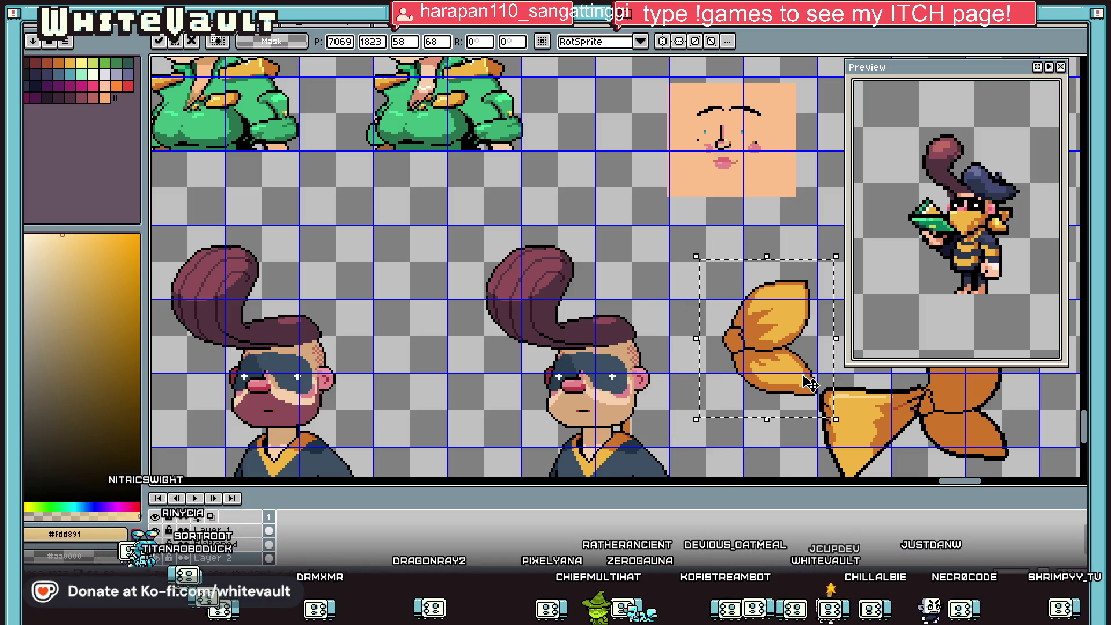
pyautogui.press('Delete')
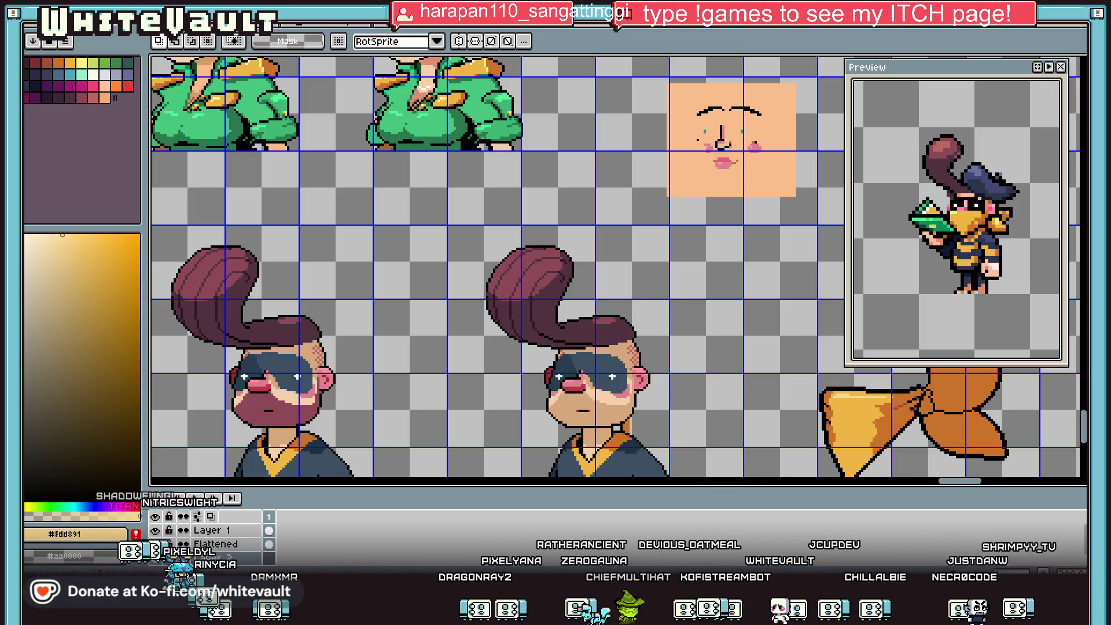
# Toggle the character layer's visibility to check the bust.
pyautogui.scroll(2, 576, 462)
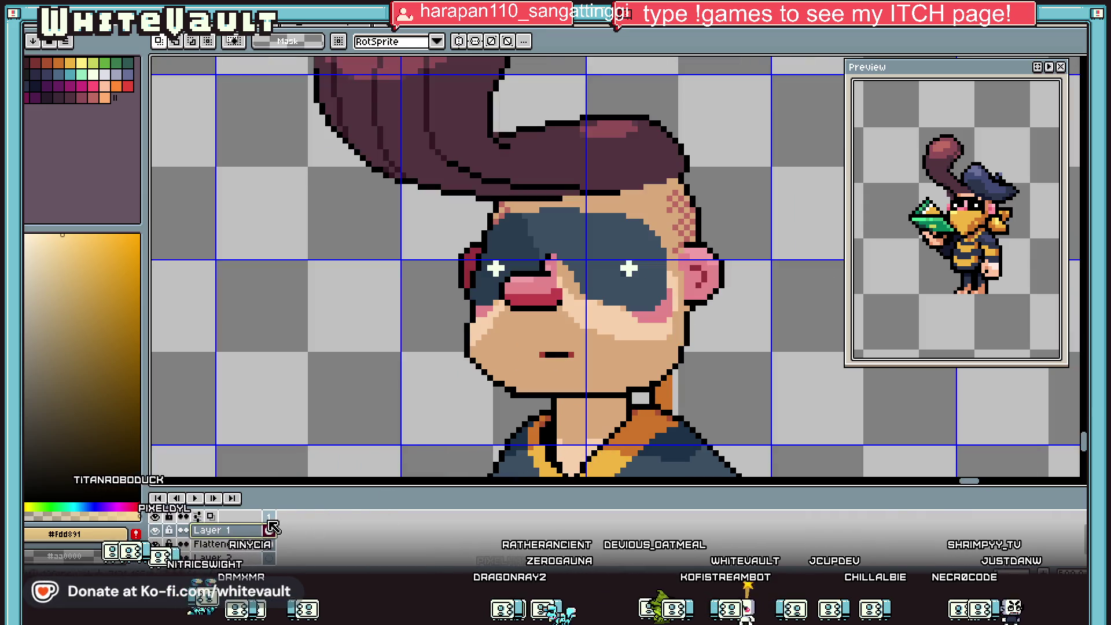
pyautogui.click(156, 530)
pyautogui.doubleClick(156, 530)
pyautogui.click(156, 530)
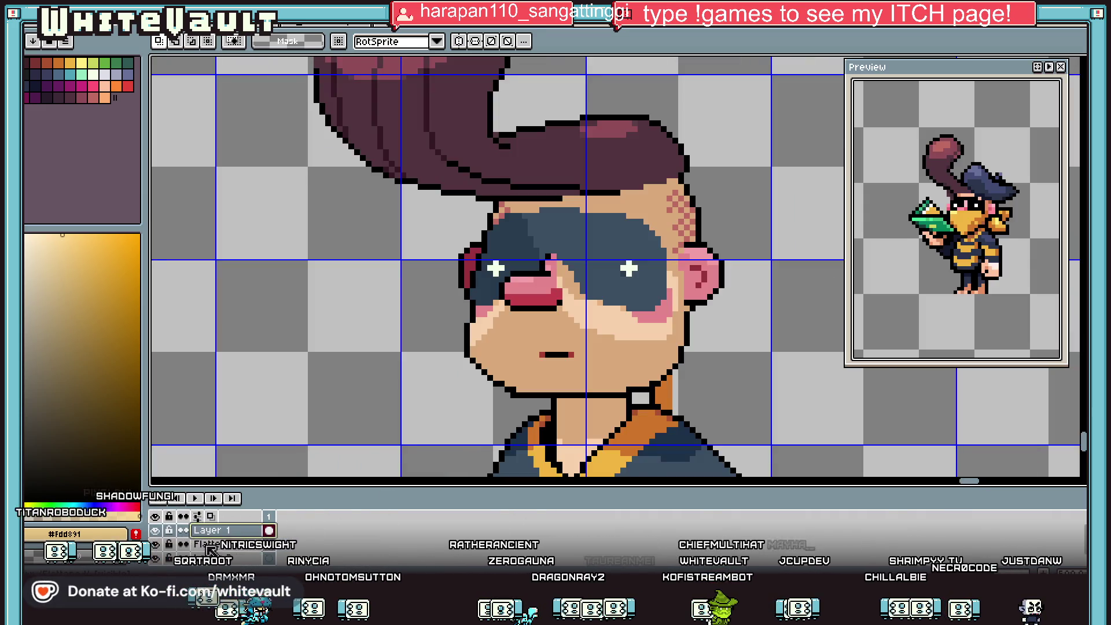
# Erase the stray orange and black pixels beside the bust's chin and neck.
pyautogui.scroll(3, 629, 372)
pyautogui.scroll(-3, 619, 304)
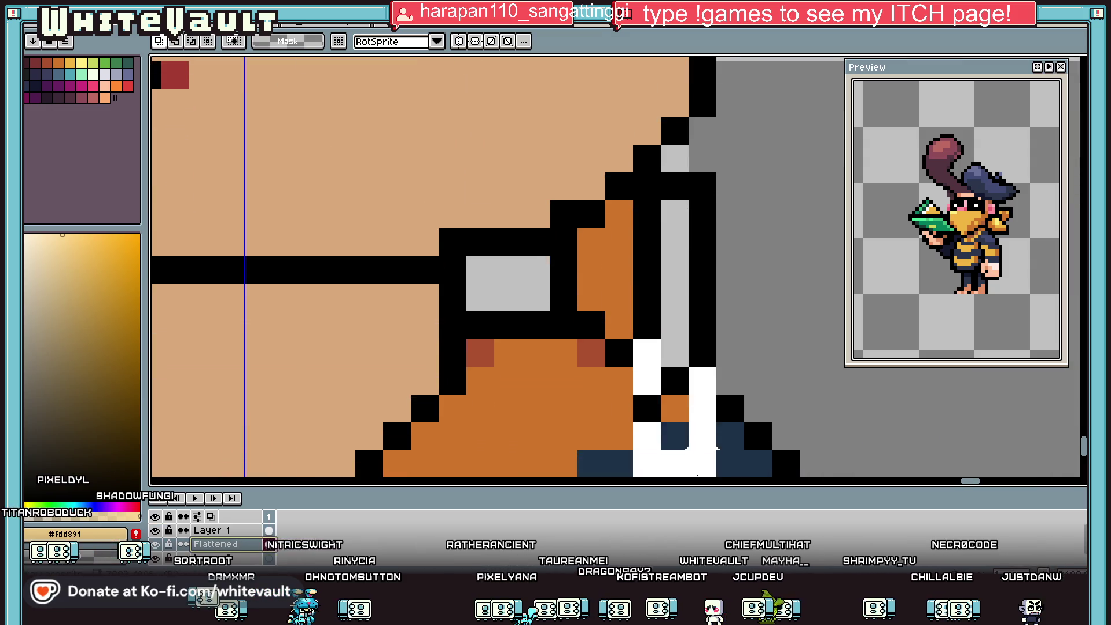
pyautogui.moveTo(619, 240); pyautogui.dragTo(619, 324)
pyautogui.moveTo(564, 242); pyautogui.dragTo(619, 296)
pyautogui.scroll(-5, 619, 297)
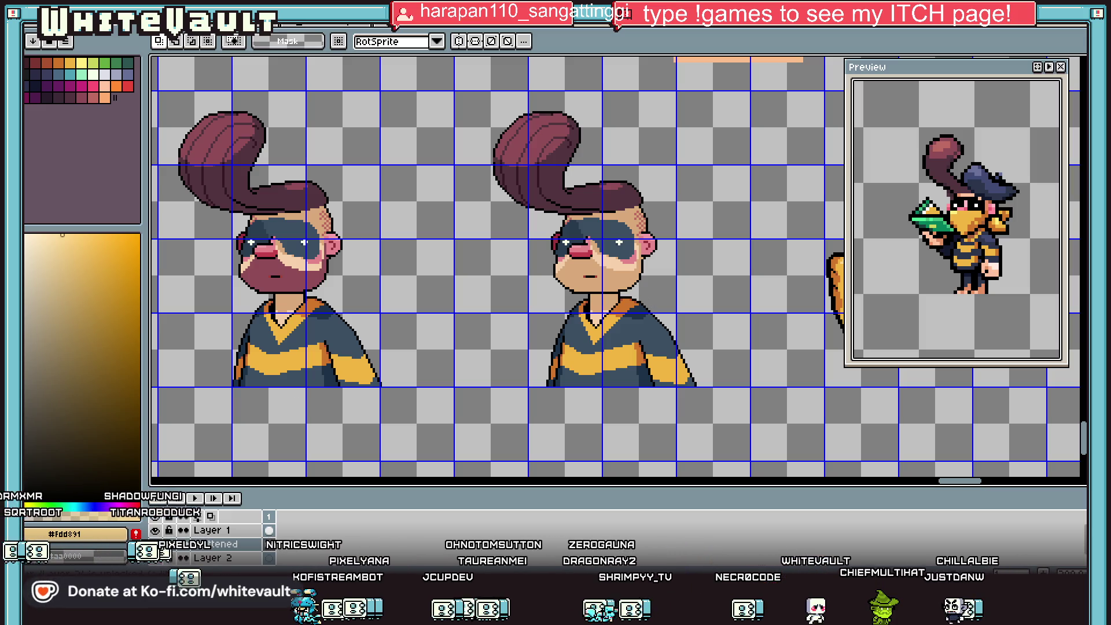
pyautogui.hotkey('ctrl', 'v')
# Drag the pasted orange knot behind the duplicate bust's right ear and commit it.
pyautogui.moveTo(758, 211)
pyautogui.mouseDown()
pyautogui.moveTo(714, 278)
pyautogui.moveTo(679, 313)
pyautogui.moveTo(664, 305)
pyautogui.mouseUp()
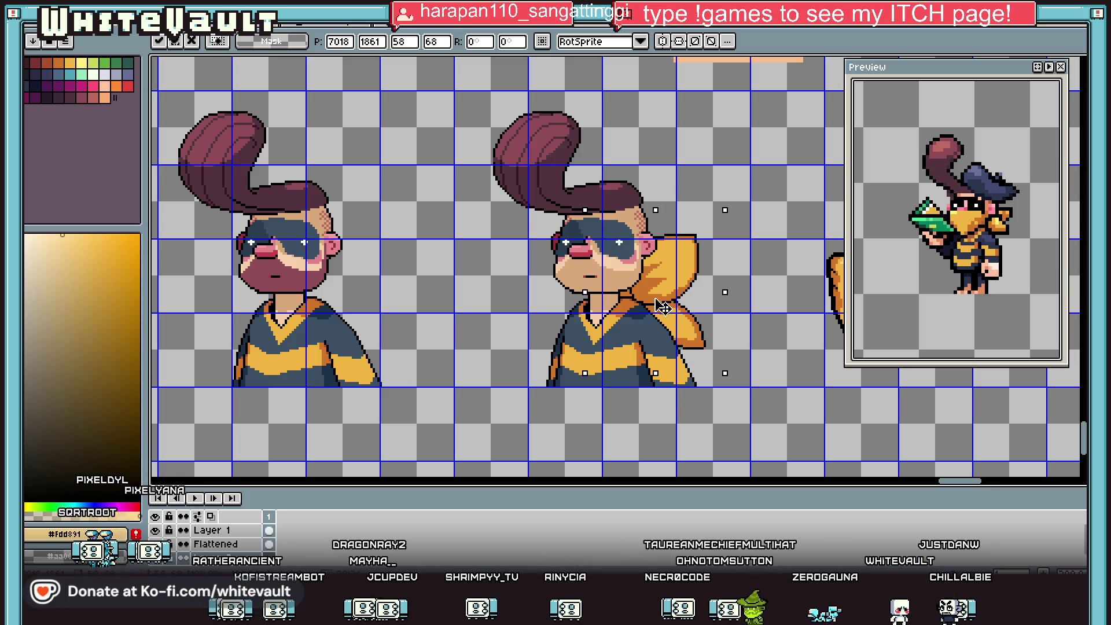
pyautogui.press('Return')
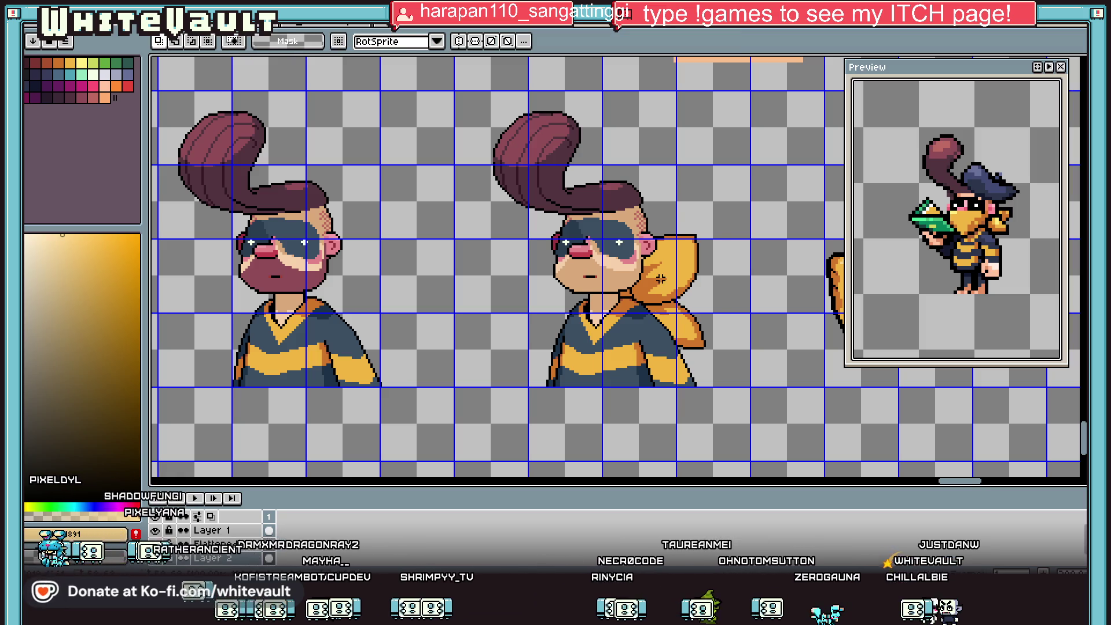
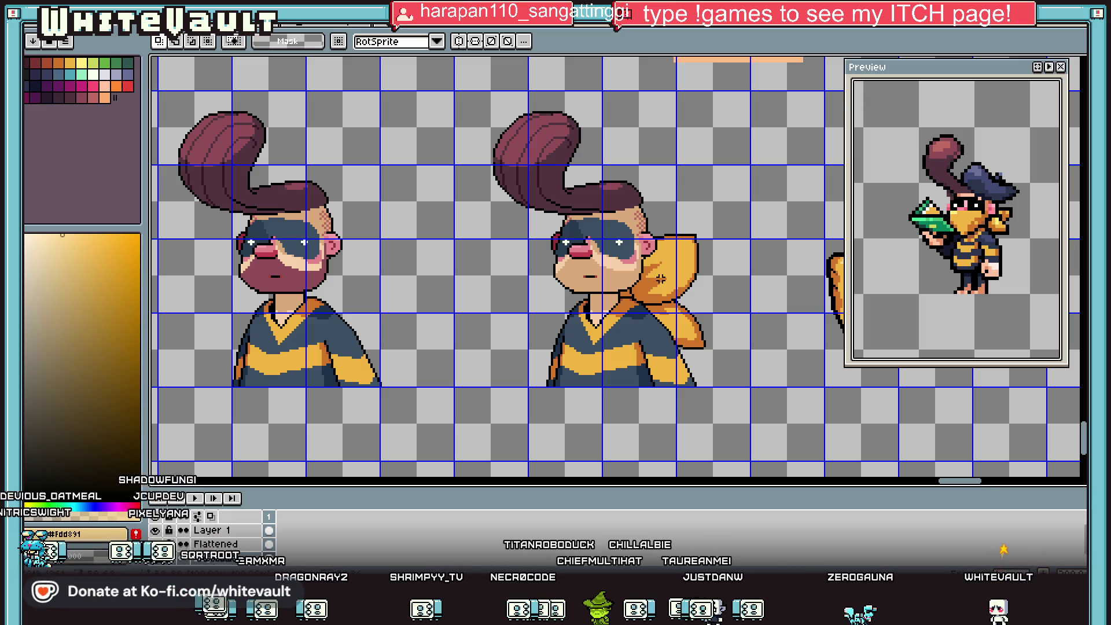
# Sample the hood's dark orange and recolour an outline pixel with it.
pyautogui.scroll(2, 672, 292)
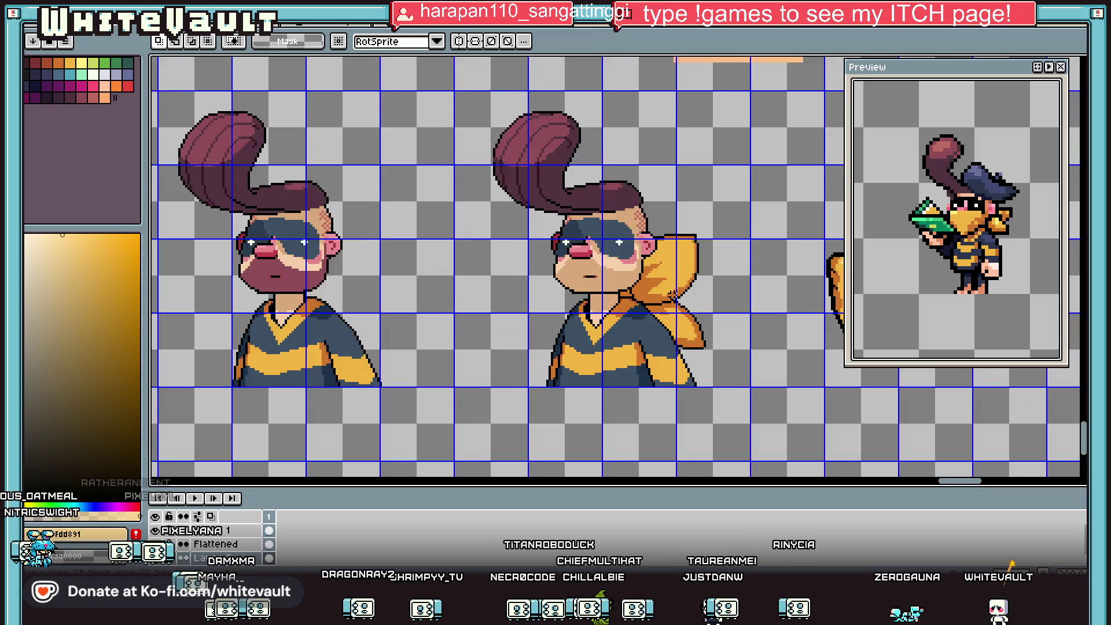
pyautogui.press('i')
pyautogui.scroll(1, 655, 312)
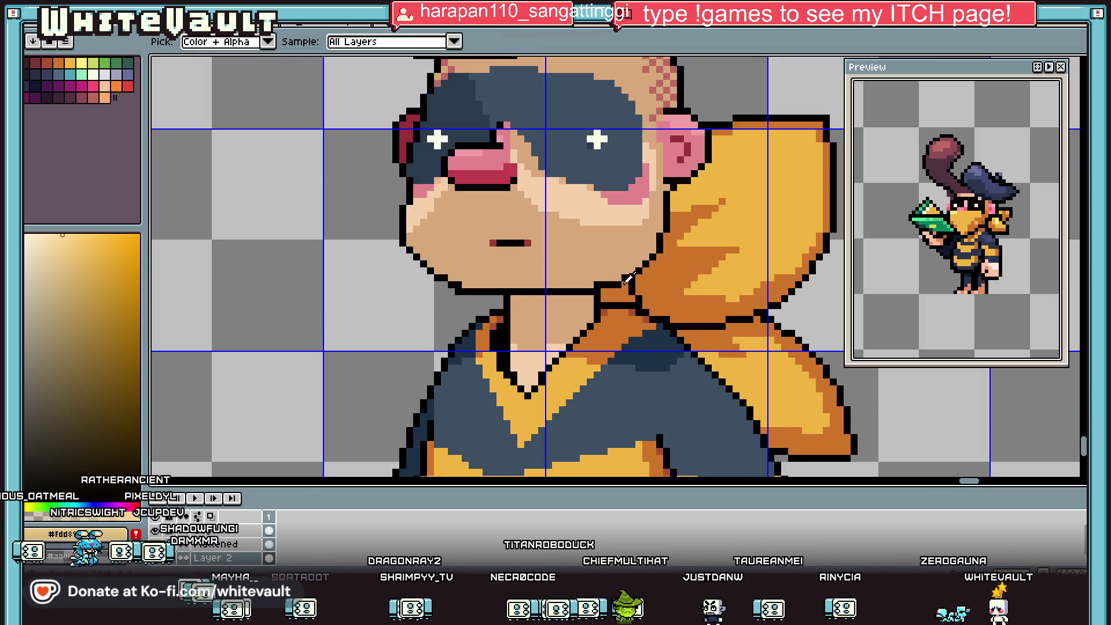
pyautogui.click(633, 296)
pyautogui.press('b')
pyautogui.scroll(2, 633, 296)
pyautogui.click(654, 328)
# Sample black from the outline and draw a new black edge up the collar.
pyautogui.press('i')
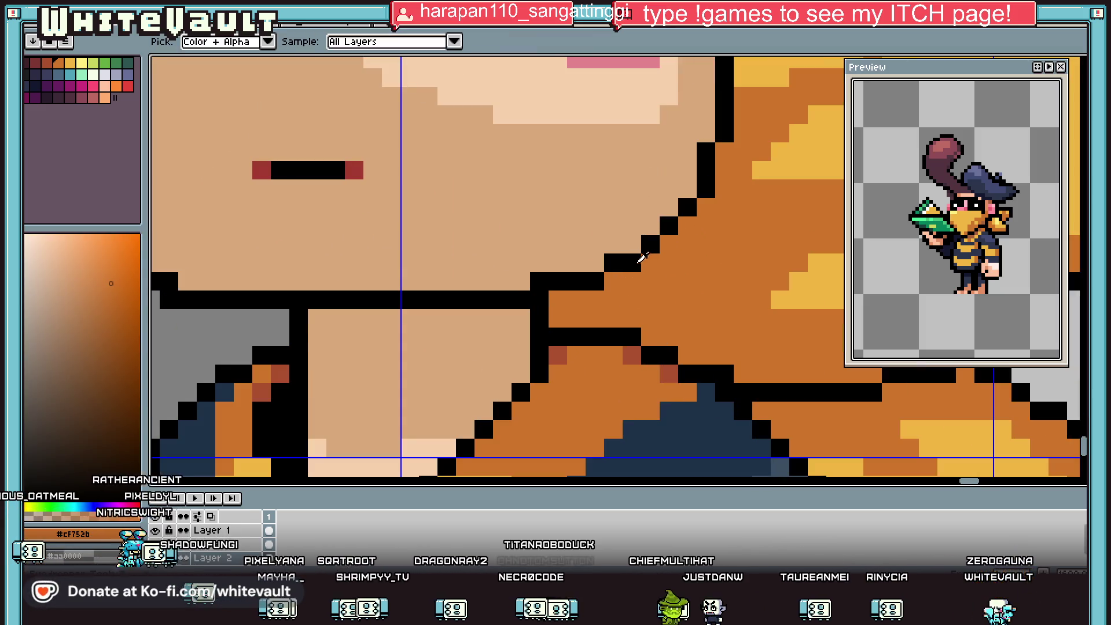
pyautogui.click(631, 264)
pyautogui.press('b')
pyautogui.moveTo(651, 281); pyautogui.dragTo(682, 300)
# Pick a darker reddish-brown and draw a diagonal over the collar outline.
pyautogui.press('i')
pyautogui.click(674, 373)
pyautogui.press('b')
pyautogui.click(110, 350)
pyautogui.moveTo(668, 281); pyautogui.dragTo(706, 341)
# Add #ab5130 reddish-brown pixels along the collar and bucket-fill the orange collar area.
pyautogui.press('i')
pyautogui.click(669, 370)
pyautogui.press('b')
pyautogui.moveTo(631, 280); pyautogui.dragTo(613, 281)
pyautogui.click(564, 304)
pyautogui.press('g')
pyautogui.click(565, 303)
pyautogui.scroll(-5, 653, 305)
# Redraw the collar's black outline diagonally down the edge beside the neck.
pyautogui.press('i')
pyautogui.scroll(3, 671, 289)
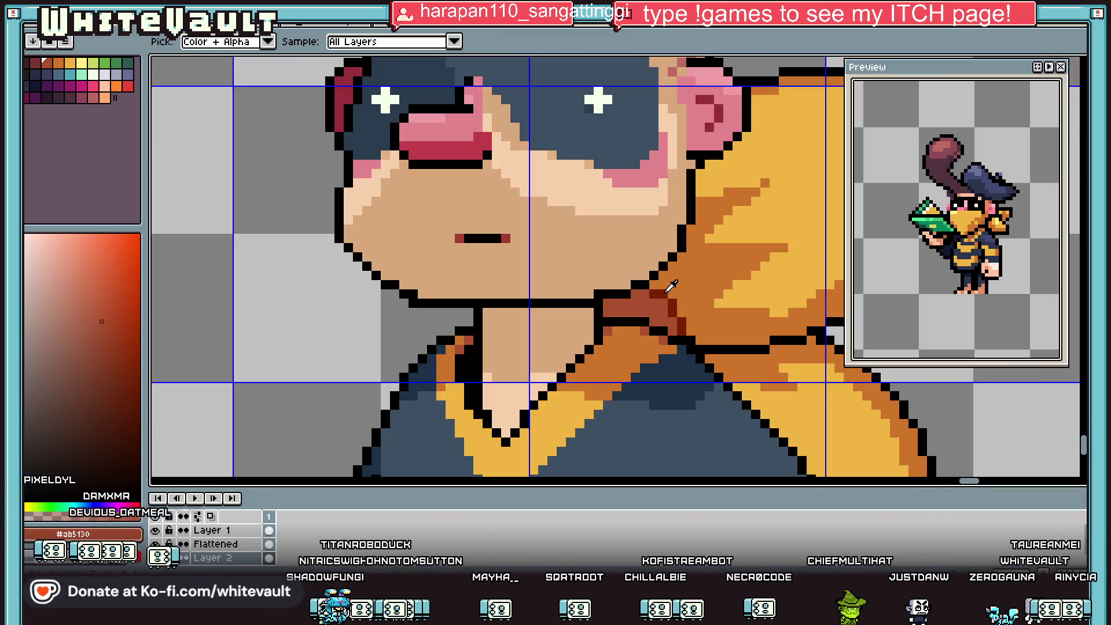
pyautogui.scroll(3, 670, 286)
pyautogui.click(602, 263)
pyautogui.press('b')
pyautogui.moveTo(654, 292)
pyautogui.mouseDown()
pyautogui.moveTo(698, 349)
pyautogui.moveTo(714, 405)
pyautogui.mouseUp()
pyautogui.moveTo(547, 320)
pyautogui.mouseDown()
pyautogui.moveTo(519, 320)
pyautogui.moveTo(491, 347)
pyautogui.moveTo(499, 326)
pyautogui.moveTo(576, 347)
pyautogui.mouseUp()
pyautogui.click(630, 320)
pyautogui.scroll(-6, 631, 320)
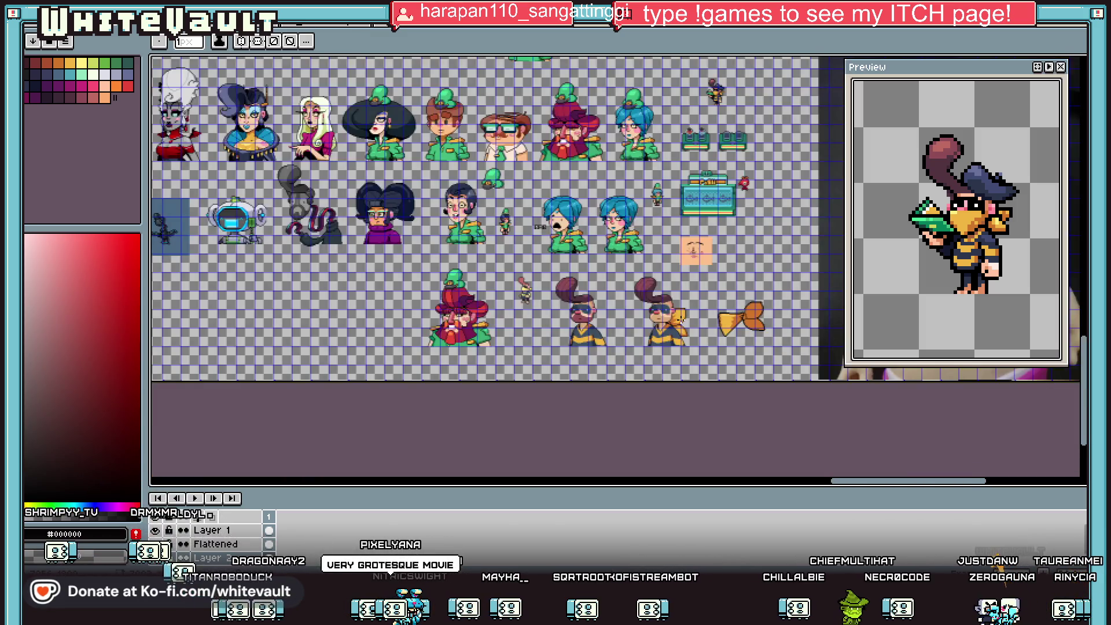
# Sample the bow's yellow, then try a teal palette colour.
pyautogui.scroll(4, 679, 317)
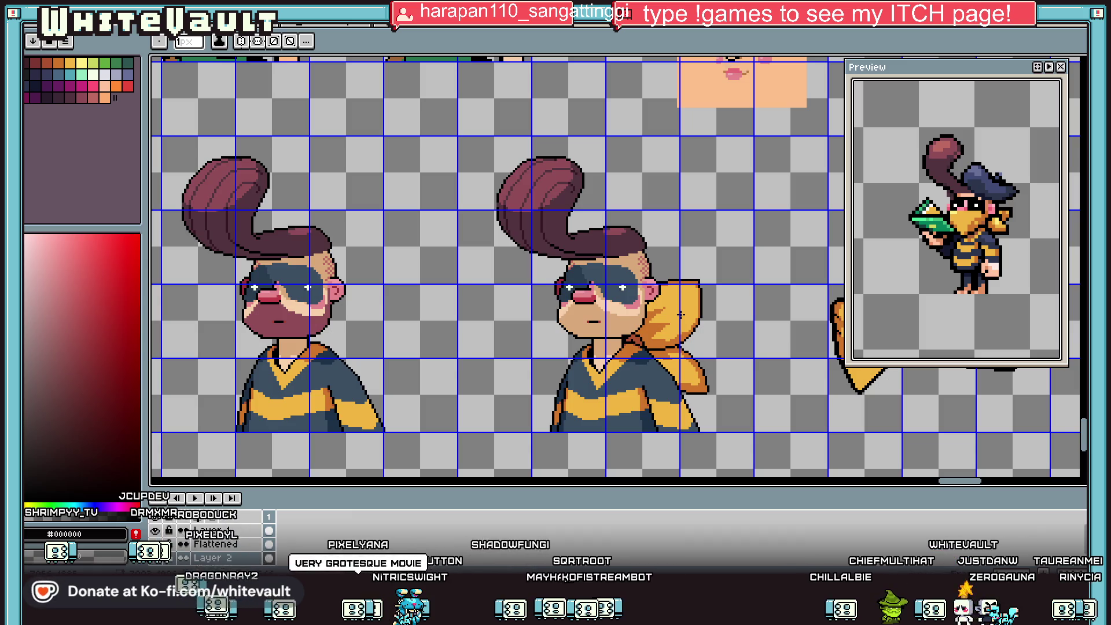
pyautogui.press('i')
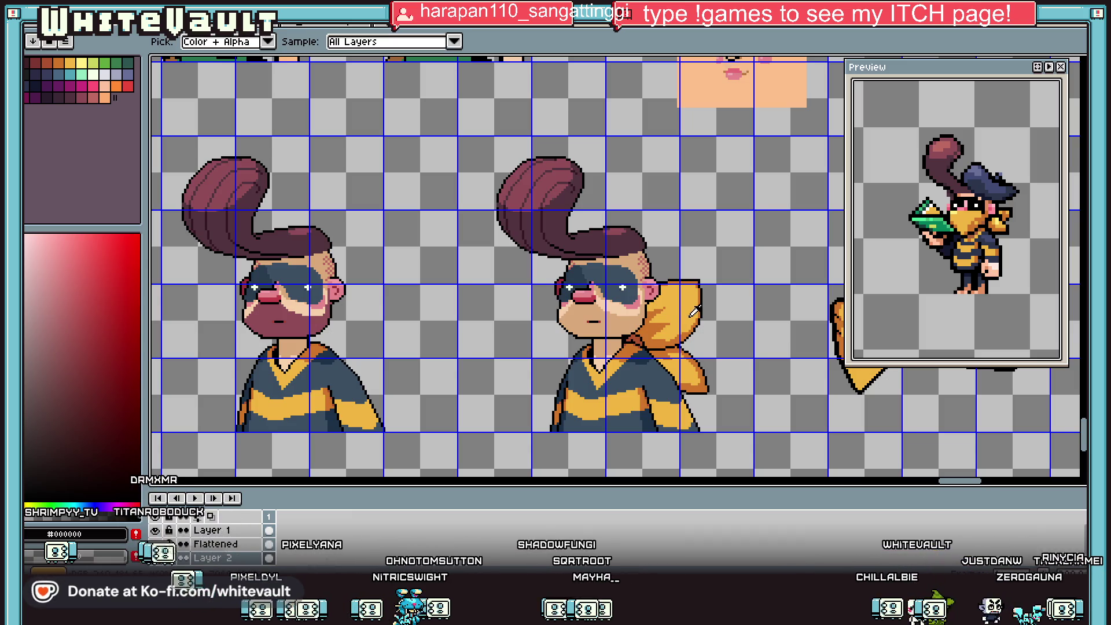
pyautogui.scroll(2, 694, 311)
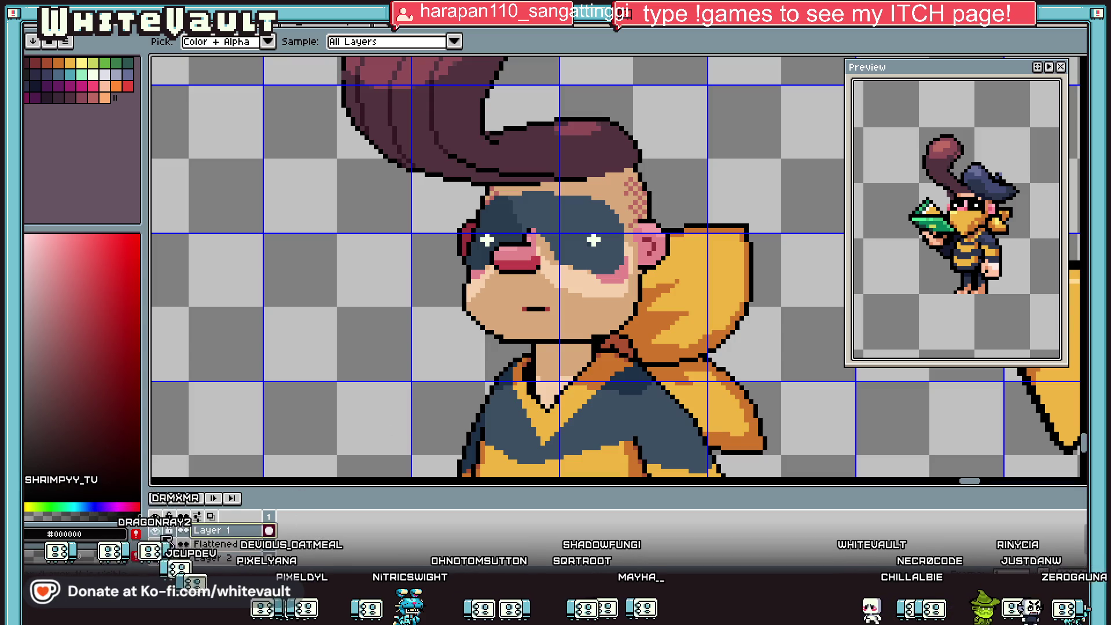
pyautogui.scroll(-4, 543, 314)
pyautogui.scroll(2, 671, 306)
pyautogui.click(756, 311)
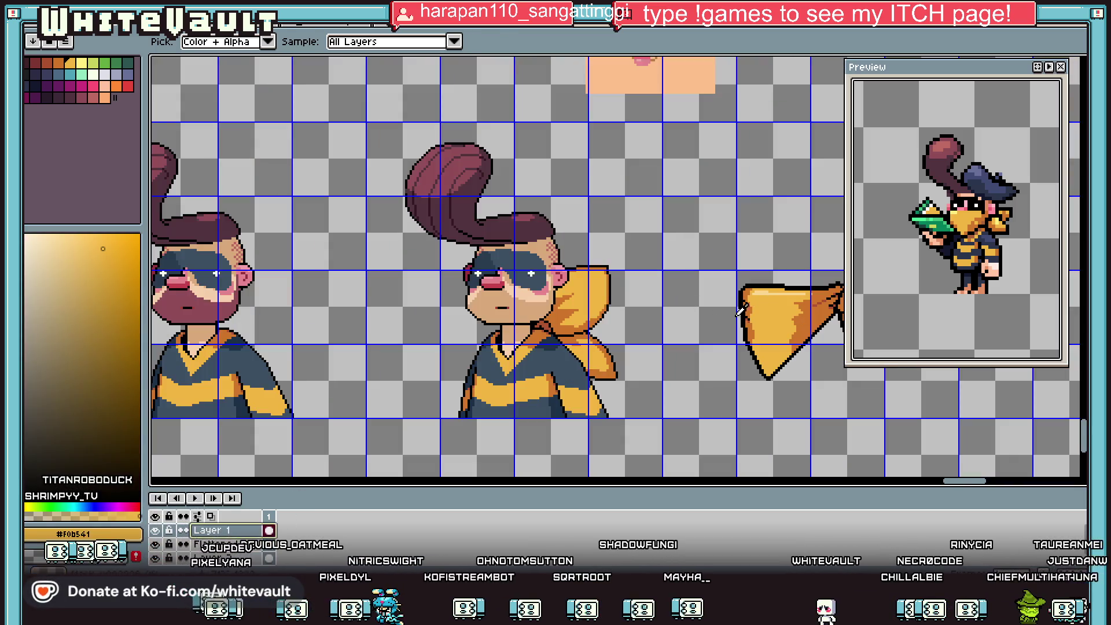
pyautogui.press('b')
pyautogui.click(128, 62)
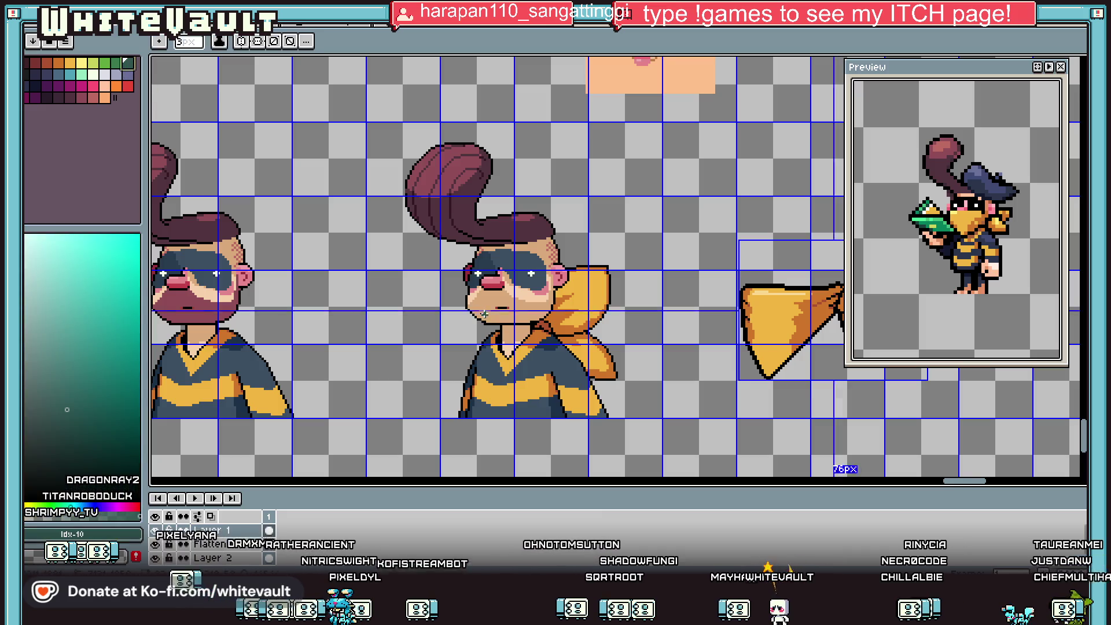
# Select the red palette swatch and dab red pixels on the character's cheek.
pyautogui.scroll(2, 502, 295)
pyautogui.scroll(-1, 502, 295)
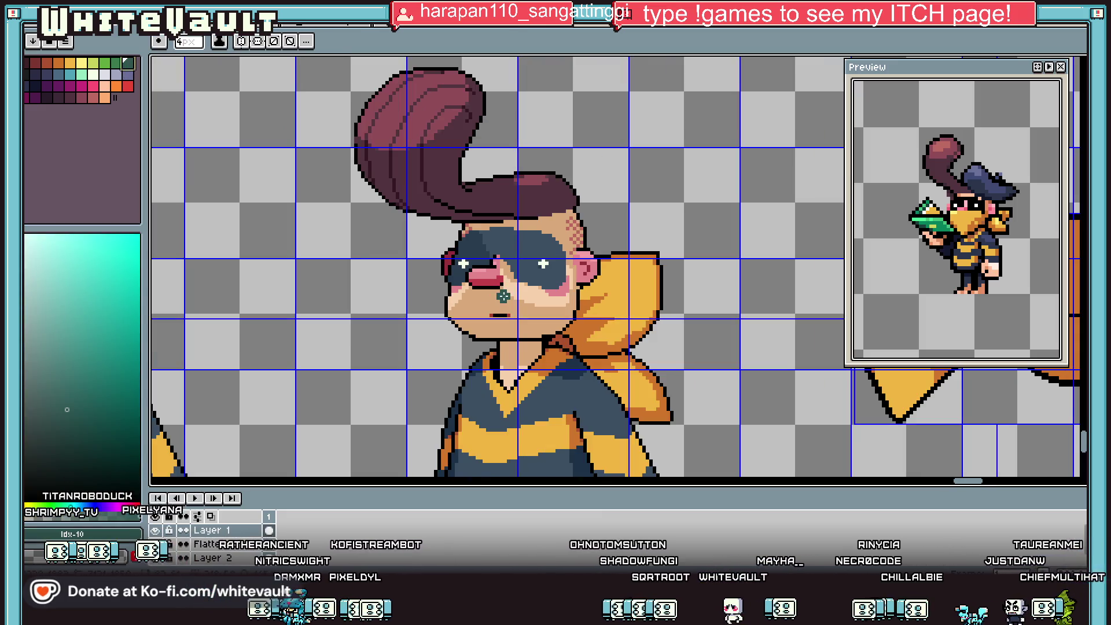
pyautogui.scroll(2, 502, 295)
pyautogui.click(128, 85)
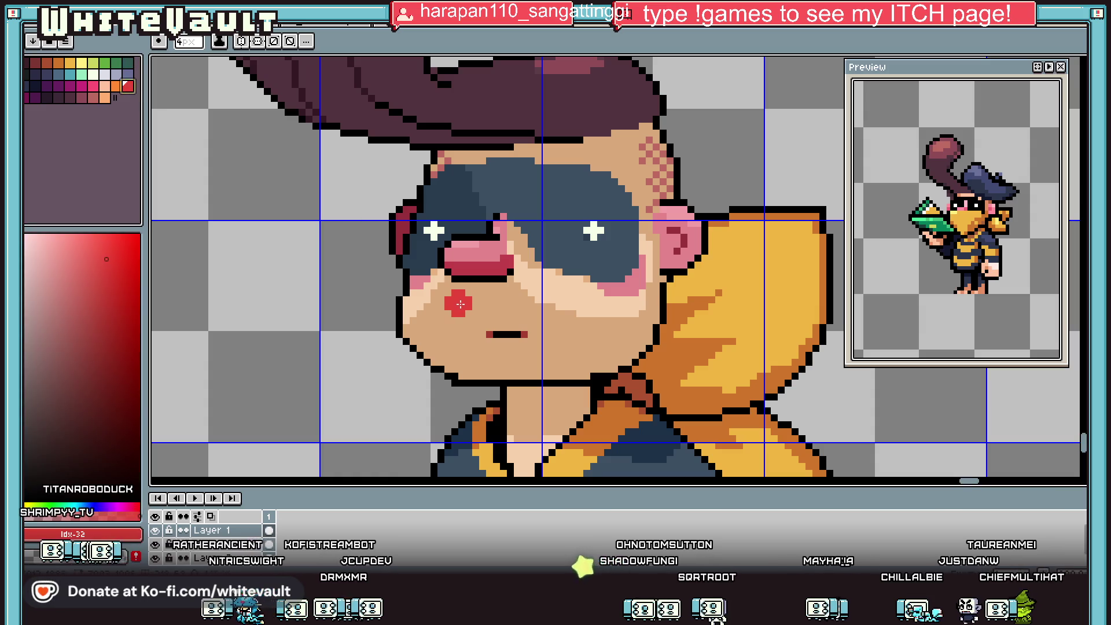
pyautogui.moveTo(386, 328)
pyautogui.mouseDown()
pyautogui.moveTo(402, 335)
pyautogui.moveTo(448, 298)
pyautogui.moveTo(546, 304)
pyautogui.moveTo(645, 370)
pyautogui.moveTo(578, 307)
pyautogui.moveTo(504, 360)
pyautogui.moveTo(516, 365)
pyautogui.mouseUp()
# Paint a thick red band from cheek to chest, fill it, and marquee-select across the face.
pyautogui.moveTo(395, 250)
pyautogui.mouseDown()
pyautogui.moveTo(442, 388)
pyautogui.moveTo(486, 420)
pyautogui.moveTo(500, 386)
pyautogui.mouseUp()
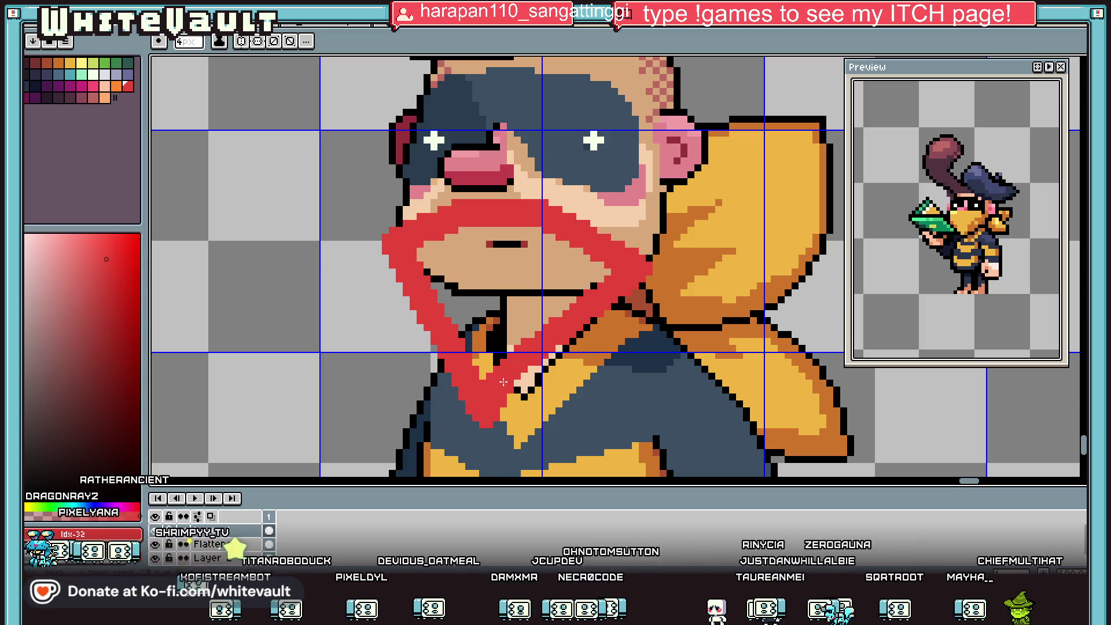
pyautogui.press('g')
pyautogui.scroll(-7, 549, 296)
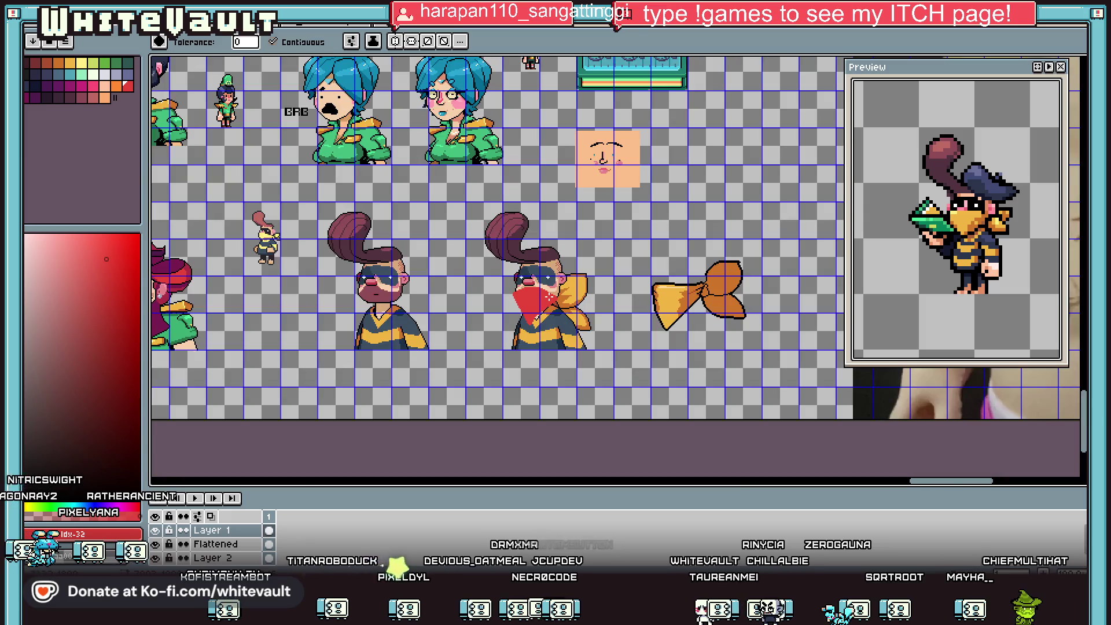
pyautogui.scroll(7, 535, 288)
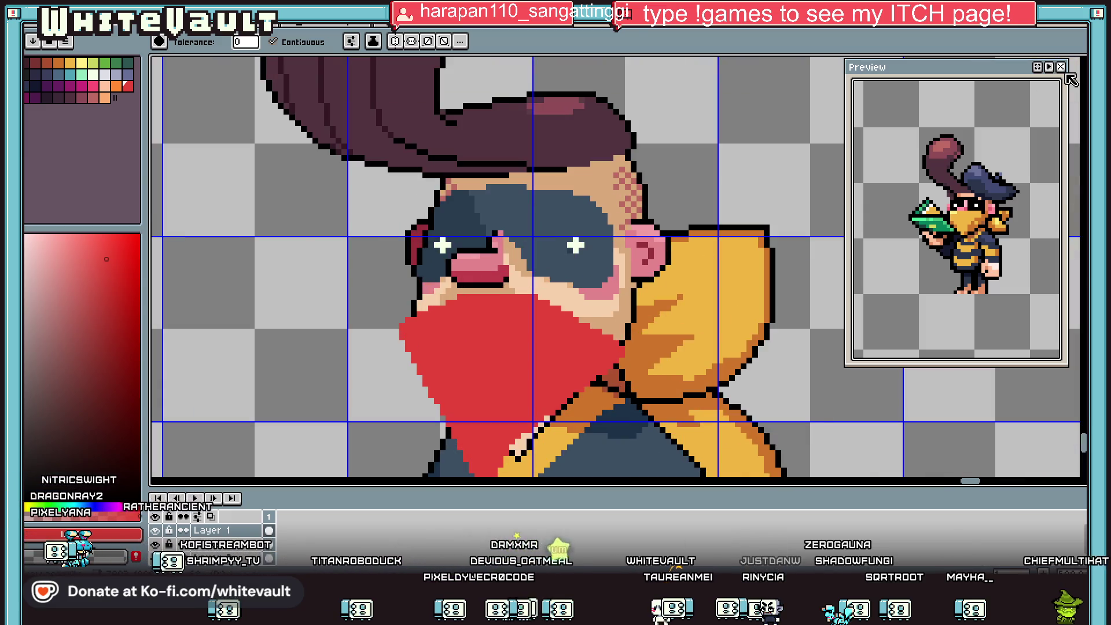
pyautogui.press('m')
pyautogui.moveTo(349, 249); pyautogui.dragTo(719, 325)
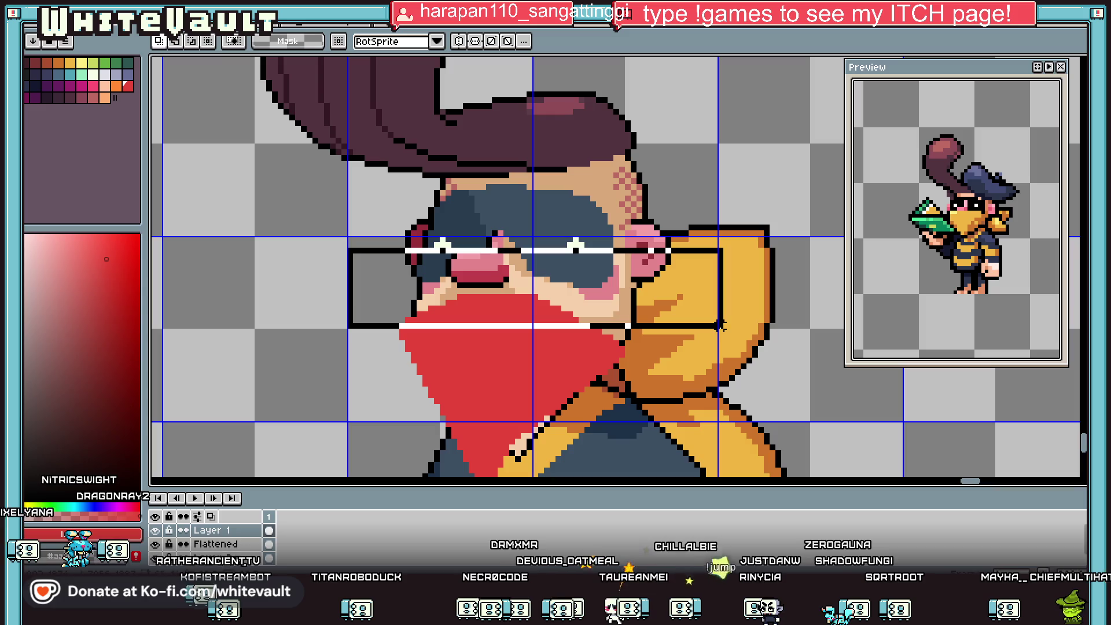
# Extend the selection over the bandana top, nudge it upward and commit.
pyautogui.moveTo(666, 293); pyautogui.dragTo(544, 352)
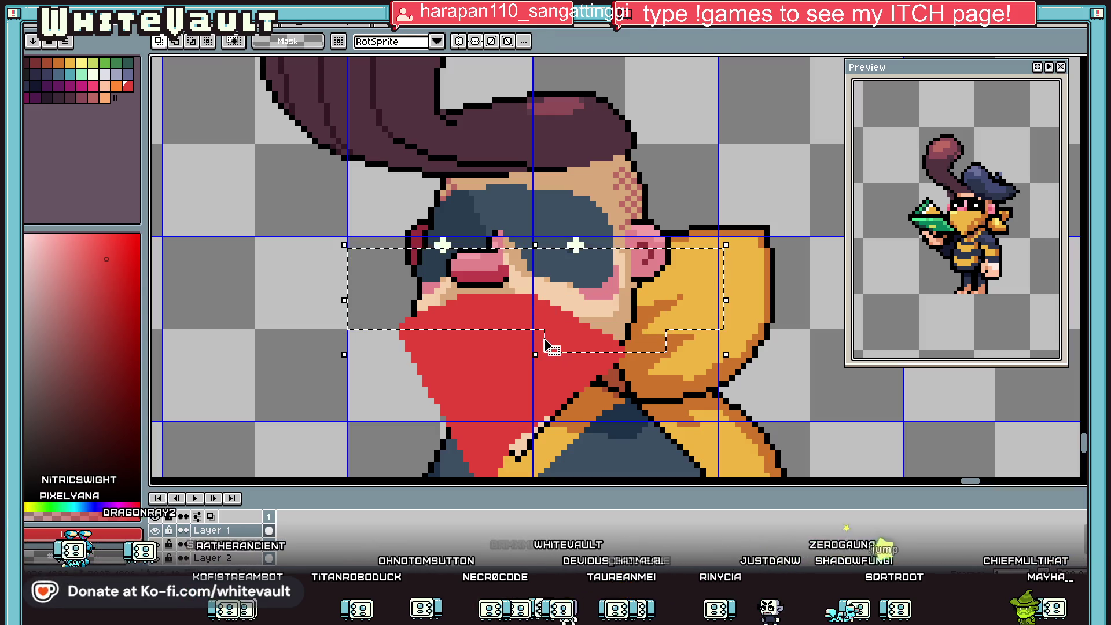
pyautogui.press('Up')
pyautogui.press('Up')
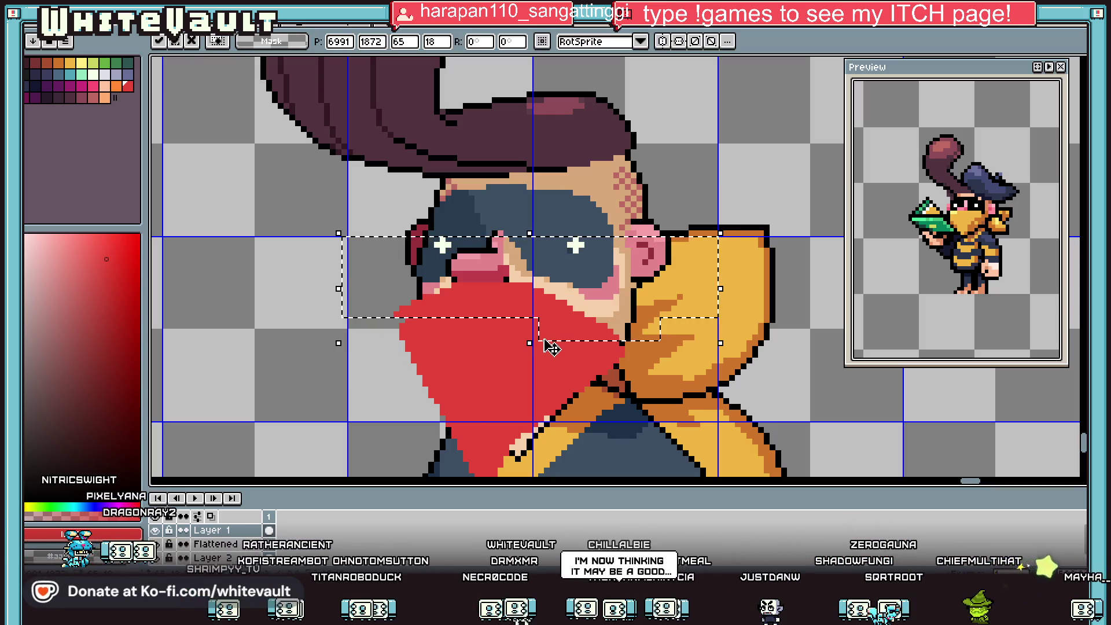
pyautogui.hotkey('ctrl', 'd')
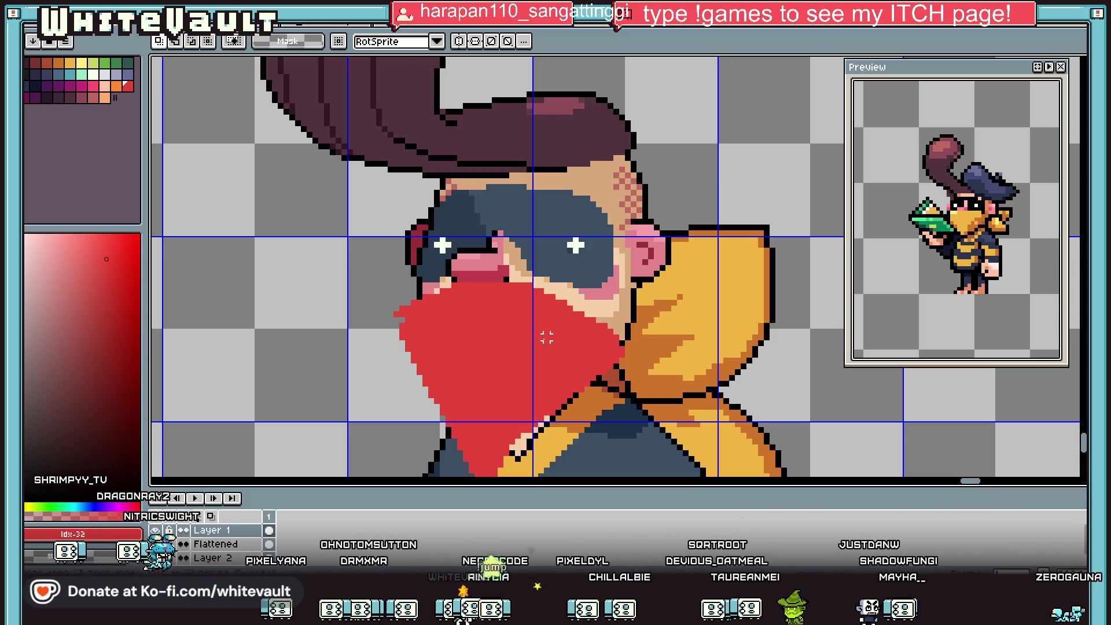
# Sample the bandana's red #c64539 from the canvas.
pyautogui.press('i')
pyautogui.click(488, 347)
pyautogui.press('b')
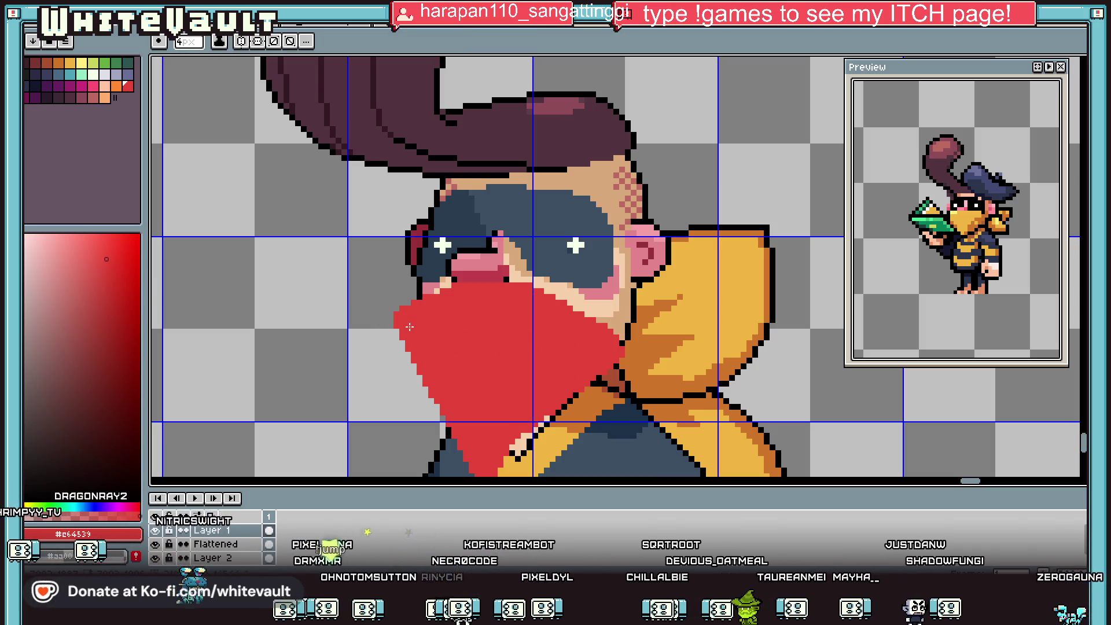
pyautogui.press('i')
pyautogui.scroll(-2, 556, 359)
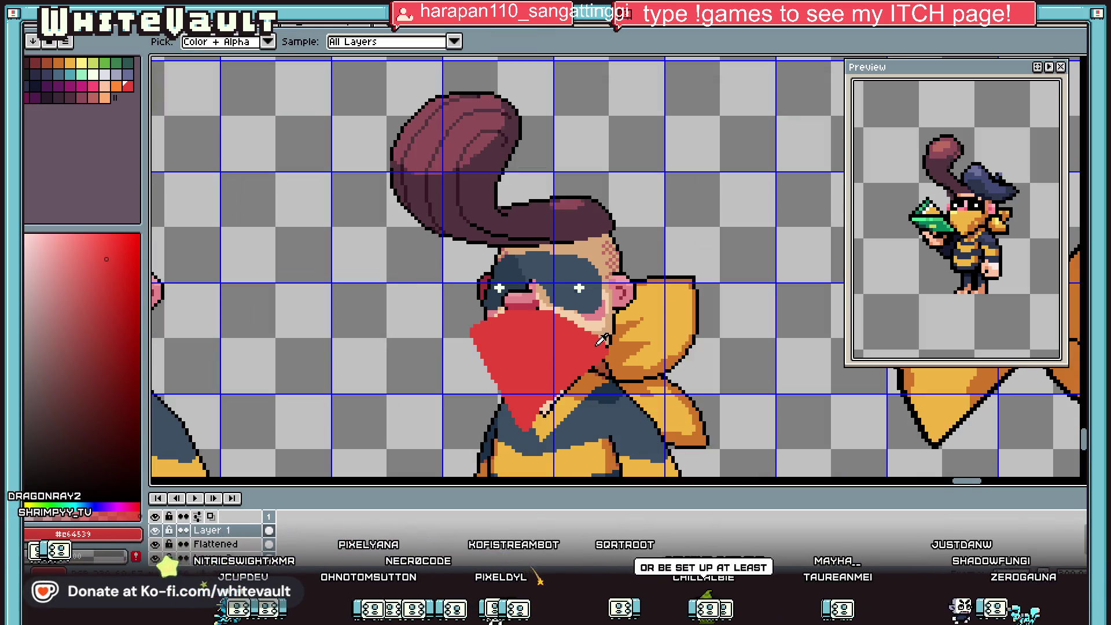
# Apply the Convolution Matrix filter to the image.
pyautogui.hotkey('ctrl', 'shift', 'm')
pyautogui.click(429, 213)
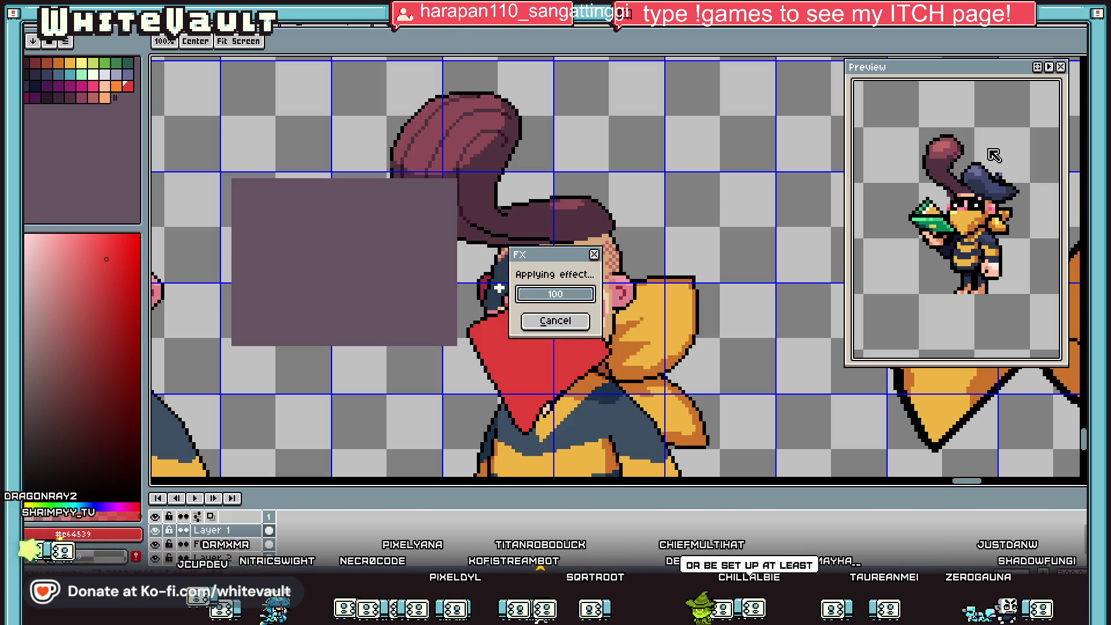
pyautogui.press('w')
pyautogui.scroll(1, 573, 341)
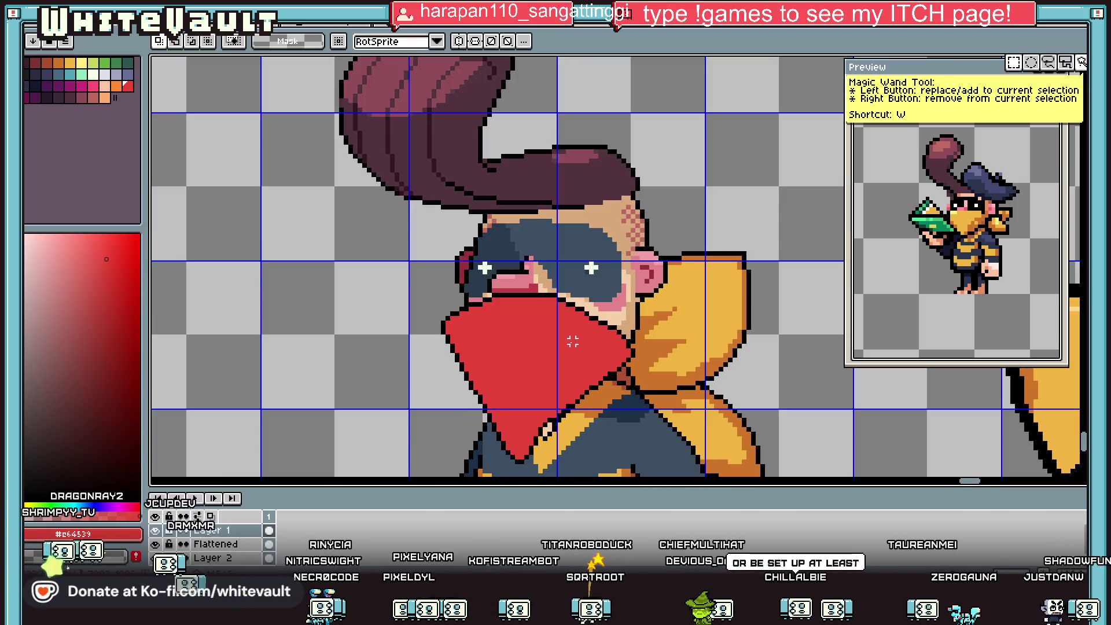
pyautogui.scroll(4, 596, 338)
pyautogui.press('v')
pyautogui.press('b')
# Draw a black staircase outline along the bandana edge and fill the leftover red gap black.
pyautogui.moveTo(596, 284); pyautogui.dragTo(665, 384)
pyautogui.hotkey('ctrl', 'z')
pyautogui.click(622, 396)
pyautogui.scroll(-2, 612, 391)
pyautogui.moveTo(508, 315)
pyautogui.mouseDown()
pyautogui.moveTo(561, 369)
pyautogui.moveTo(566, 428)
pyautogui.mouseUp()
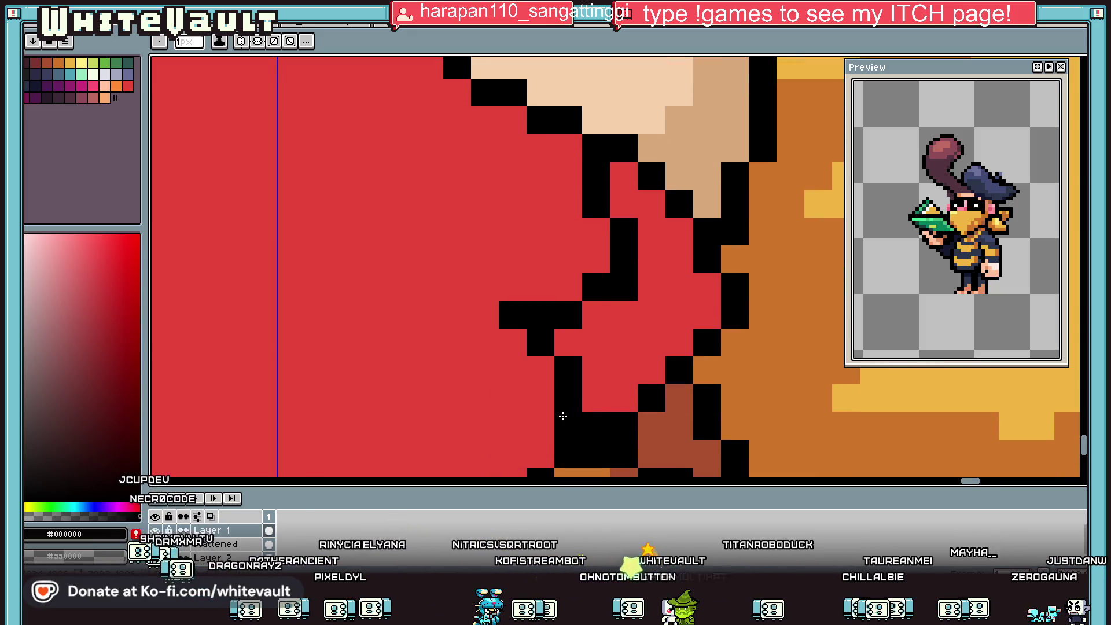
pyautogui.click(596, 371)
pyautogui.press('g')
pyautogui.click(590, 365)
# Sample the hood's yellow #f0b541 and bucket-fill the bandana with it.
pyautogui.scroll(-5, 601, 344)
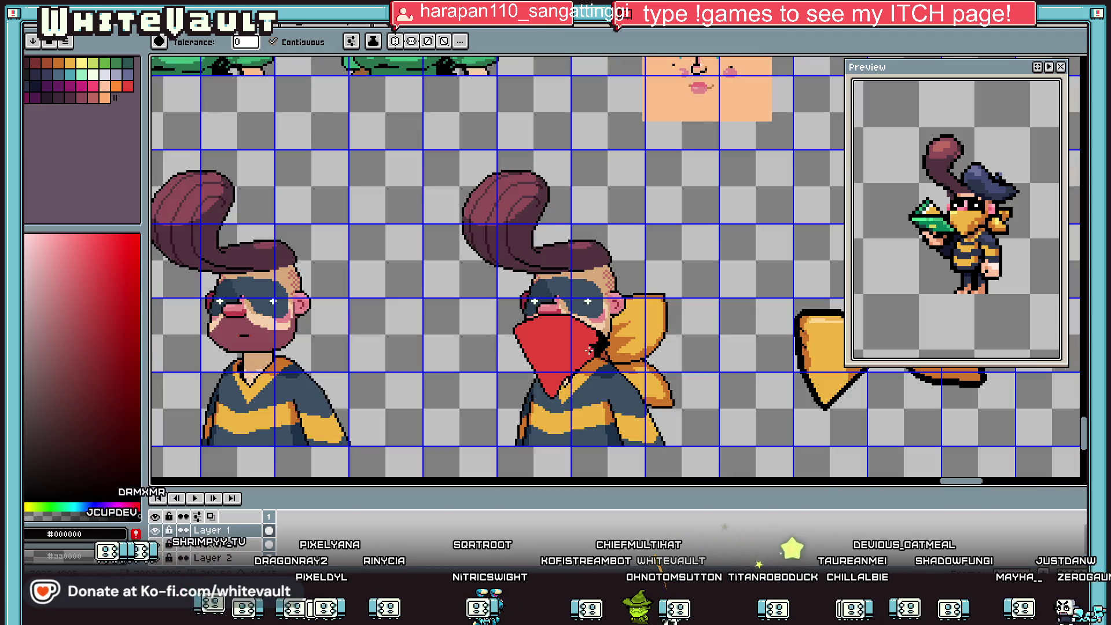
pyautogui.scroll(2, 569, 353)
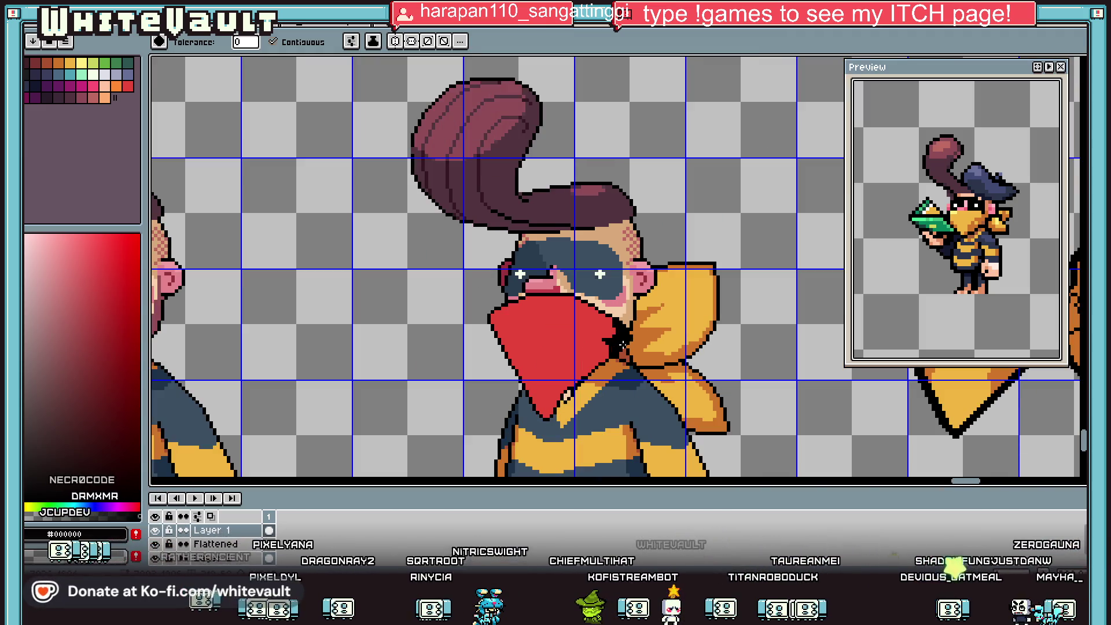
pyautogui.press('i')
pyautogui.scroll(-1, 610, 332)
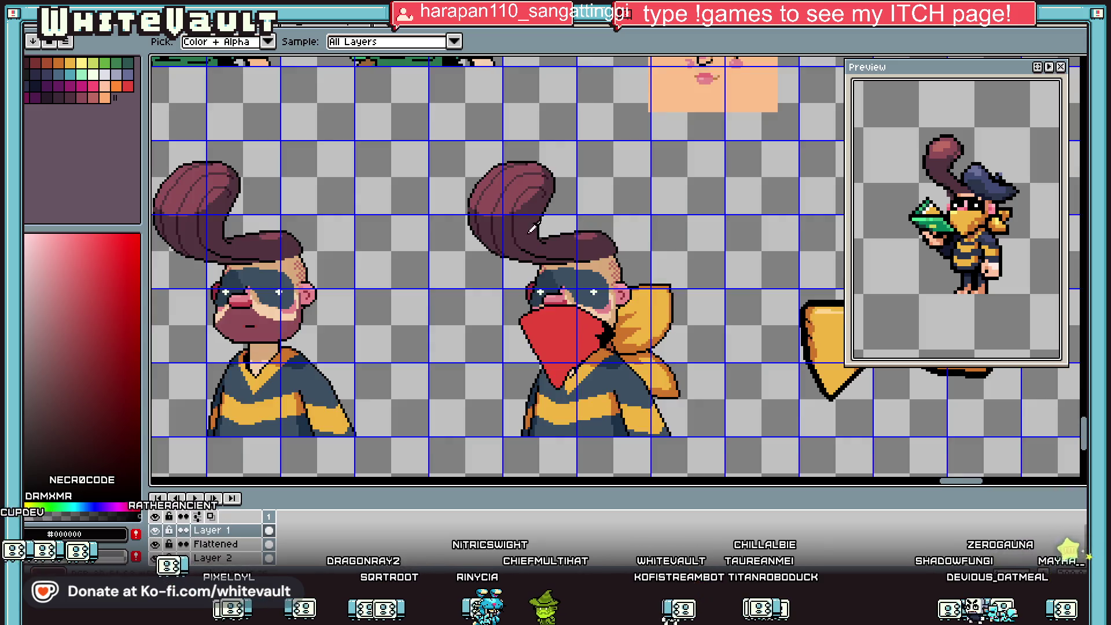
pyautogui.scroll(-2, 659, 334)
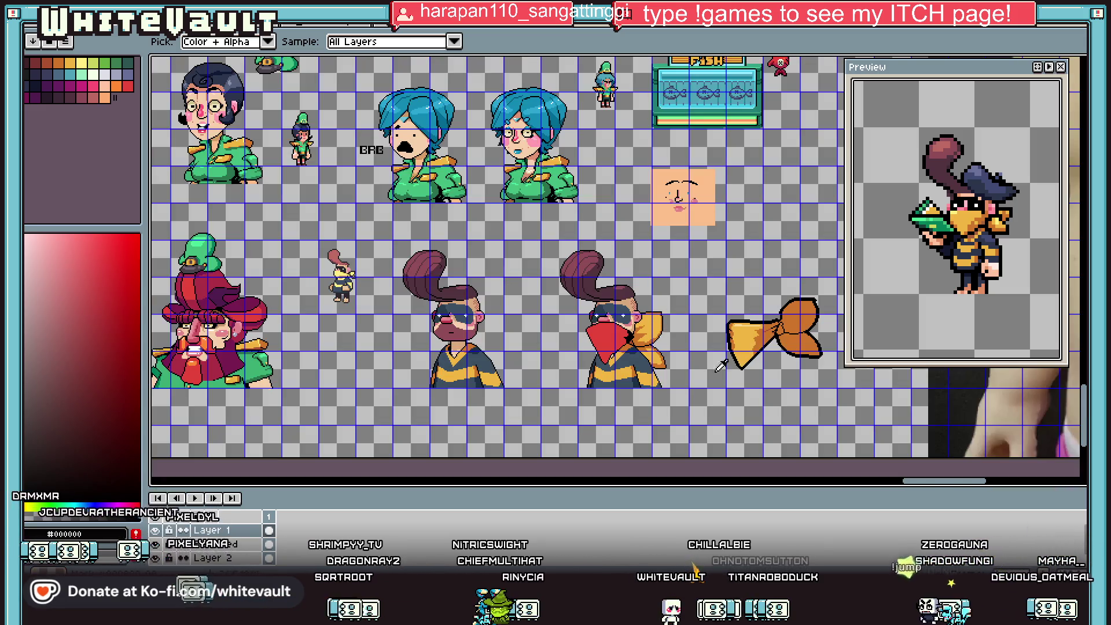
pyautogui.scroll(2, 645, 318)
pyautogui.keyDown('alt'); pyautogui.click(604, 370); pyautogui.keyUp('alt')
pyautogui.click(590, 342)
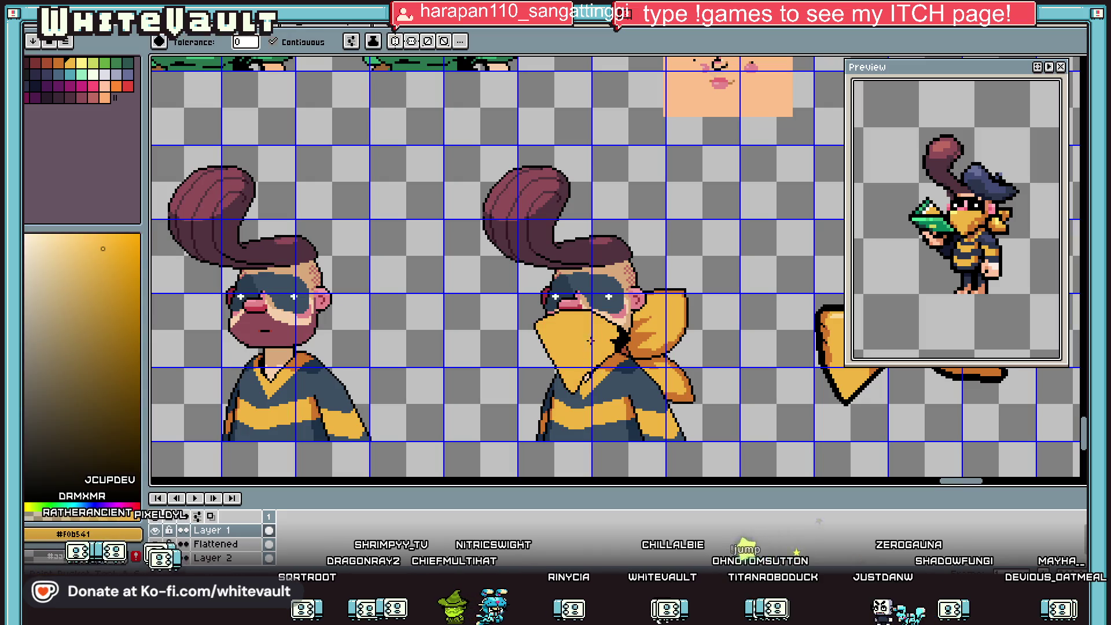
# Undo the yellow bandana fill and pick black for outlining.
pyautogui.scroll(-2, 623, 343)
pyautogui.hotkey('ctrl', 'z')
pyautogui.scroll(4, 614, 343)
pyautogui.press('b')
pyautogui.keyDown('alt'); pyautogui.click(647, 322); pyautogui.keyUp('alt')
pyautogui.scroll(2, 477, 301)
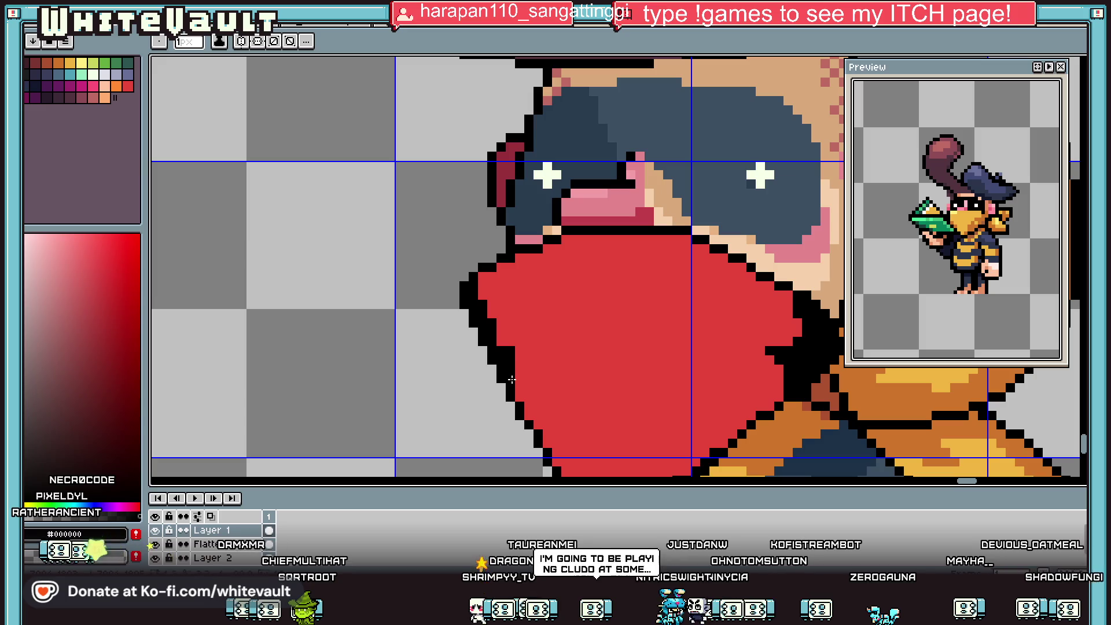
# Draw black outline pixels and a diagonal black line across the bandana.
pyautogui.press('i')
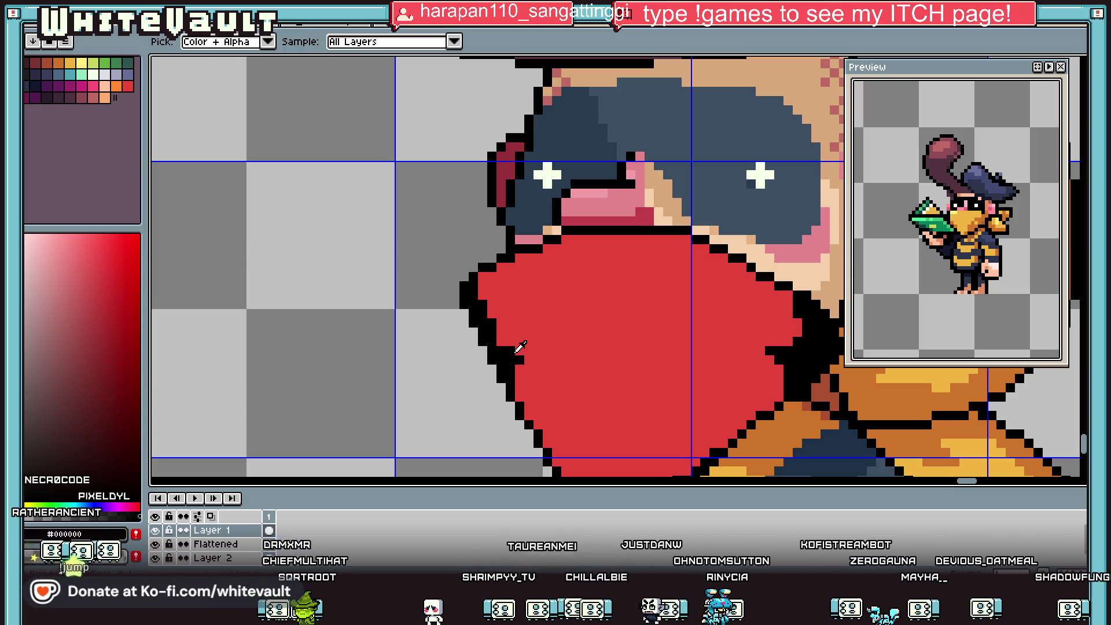
pyautogui.scroll(-3, 513, 353)
pyautogui.scroll(3, 521, 356)
pyautogui.press('b')
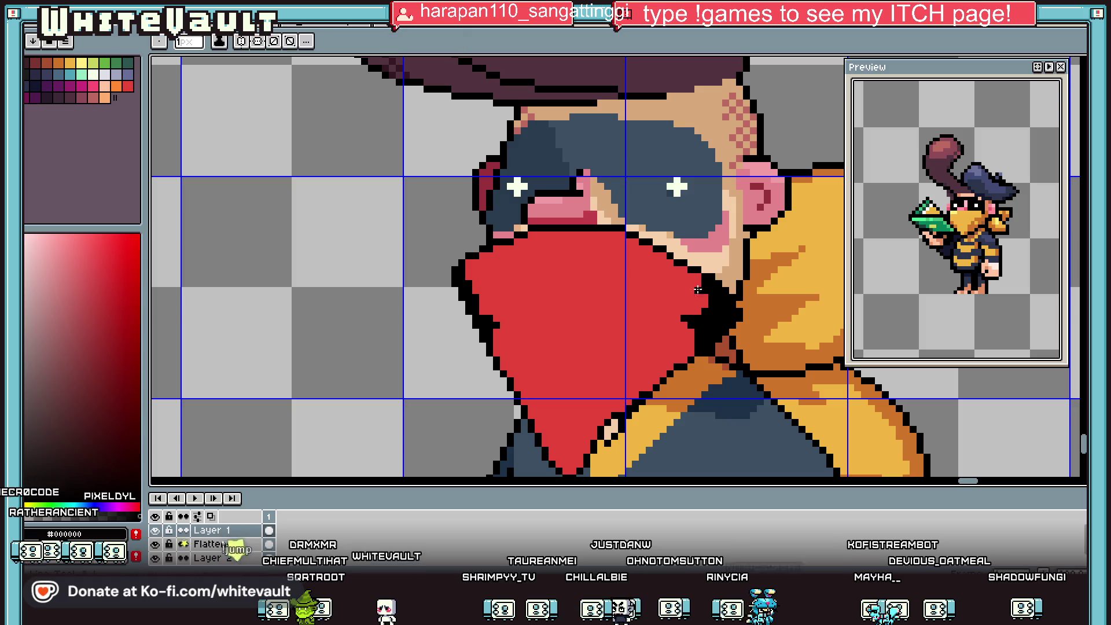
pyautogui.scroll(2, 687, 289)
pyautogui.moveTo(665, 280)
pyautogui.mouseDown()
pyautogui.moveTo(733, 306)
pyautogui.moveTo(728, 337)
pyautogui.mouseUp()
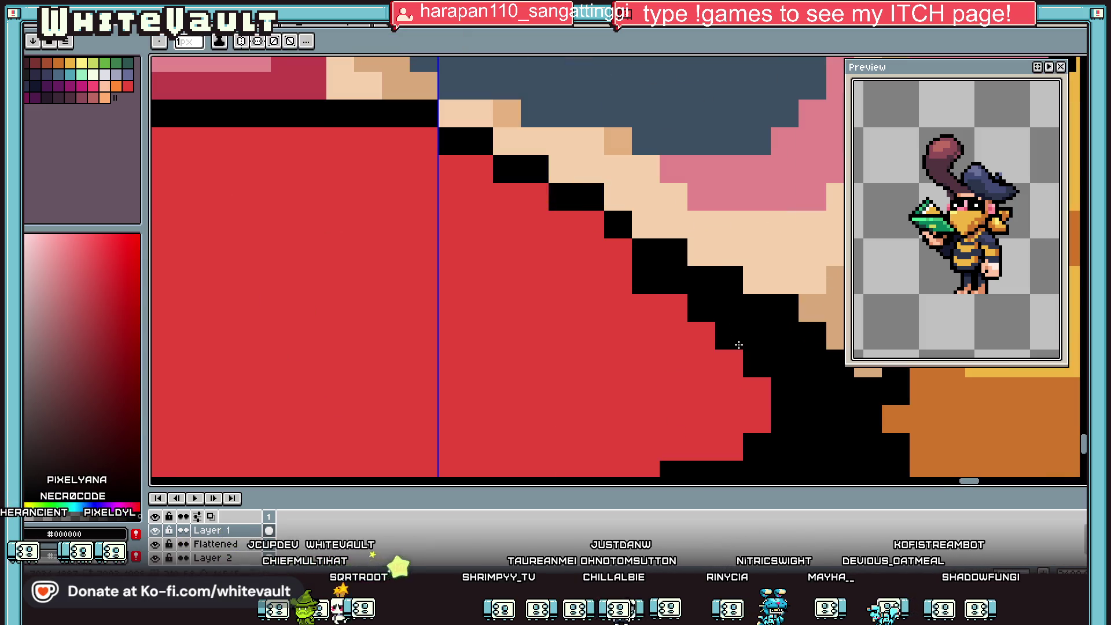
pyautogui.scroll(-3, 737, 376)
pyautogui.scroll(1, 745, 374)
pyautogui.scroll(-1, 741, 382)
pyautogui.moveTo(741, 383)
pyautogui.mouseDown()
pyautogui.moveTo(675, 402)
pyautogui.moveTo(651, 444)
pyautogui.moveTo(602, 414)
pyautogui.moveTo(660, 375)
pyautogui.mouseUp()
pyautogui.scroll(-2, 651, 444)
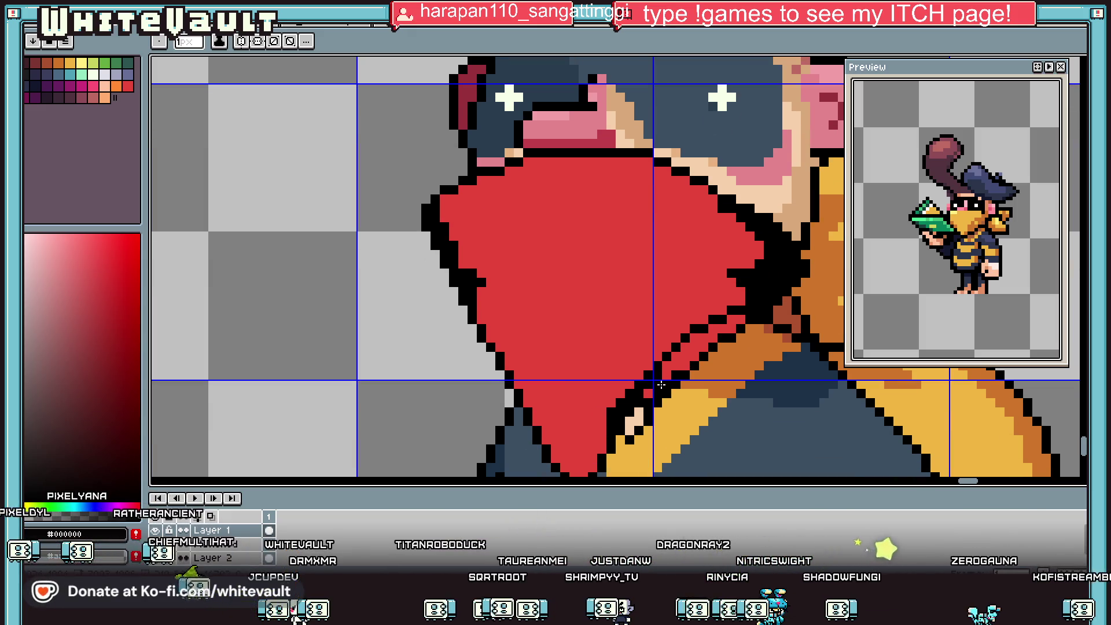
# Fill the red strip between the outlines black, then undo the fill and diagonal line.
pyautogui.press('g')
pyautogui.click(668, 371)
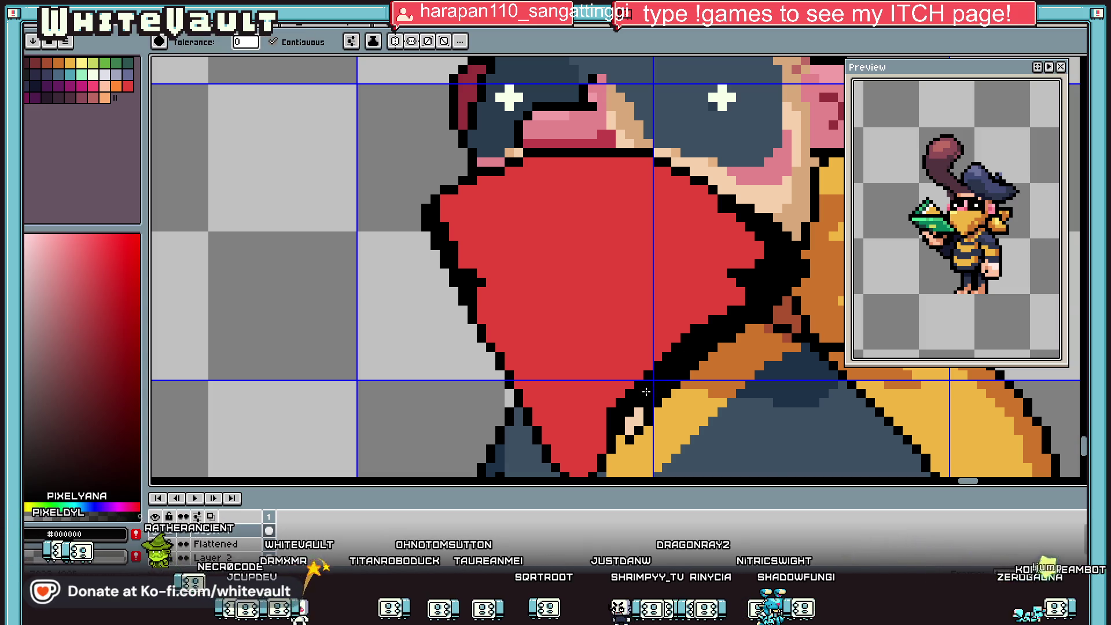
pyautogui.scroll(-3, 646, 392)
pyautogui.scroll(2, 665, 380)
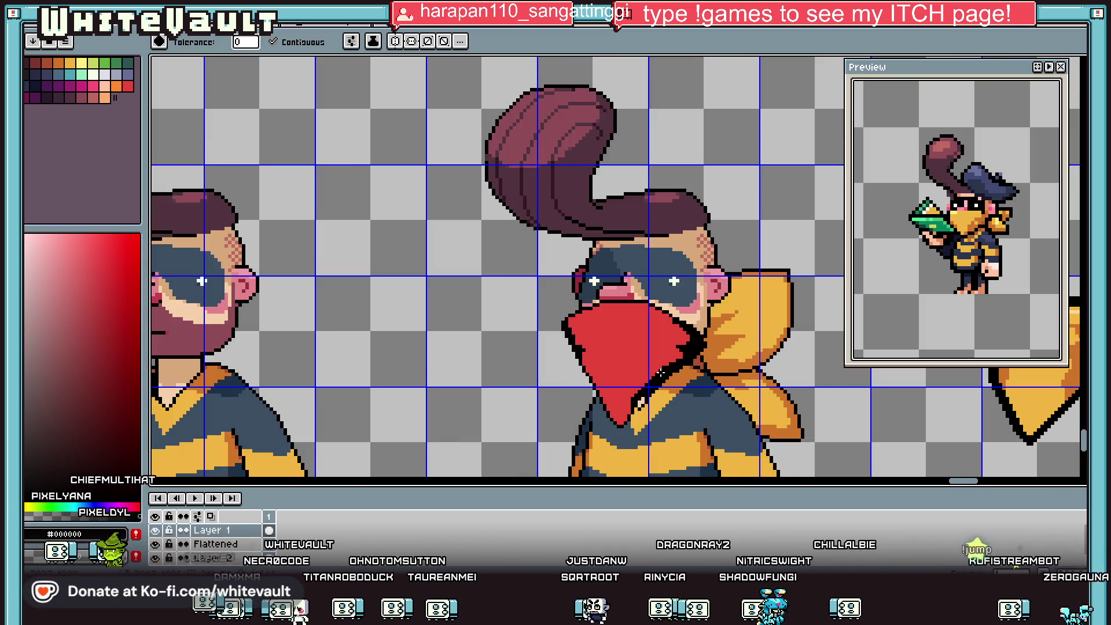
pyautogui.press('v')
pyautogui.hotkey('ctrl', 'z')
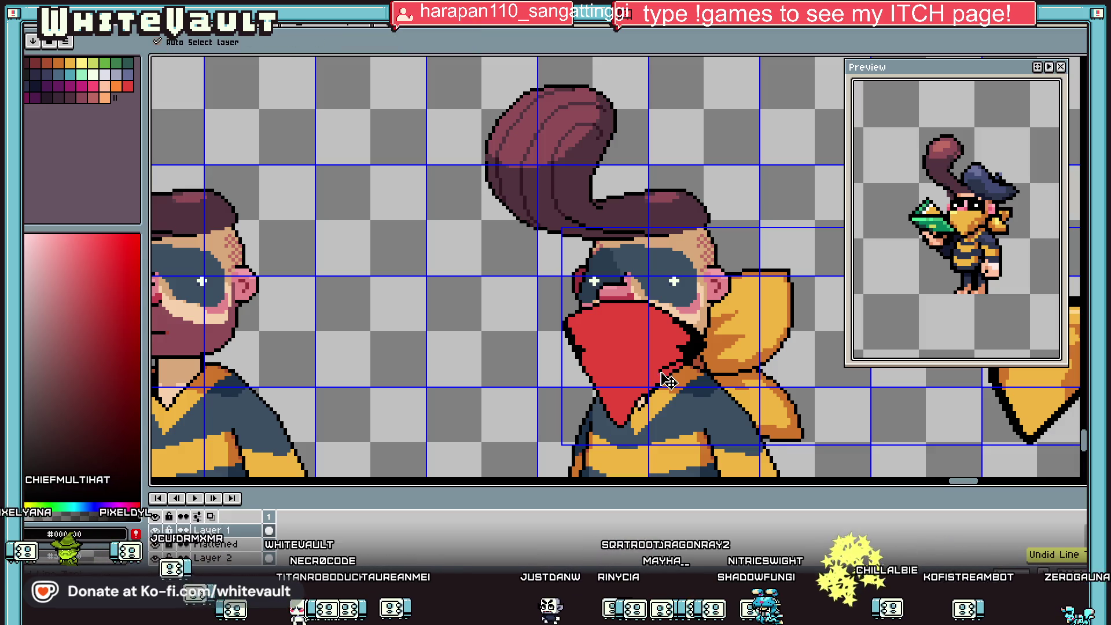
# Pick the jacket's yellow and recolour the red bandana yellow.
pyautogui.press('b')
pyautogui.press('i')
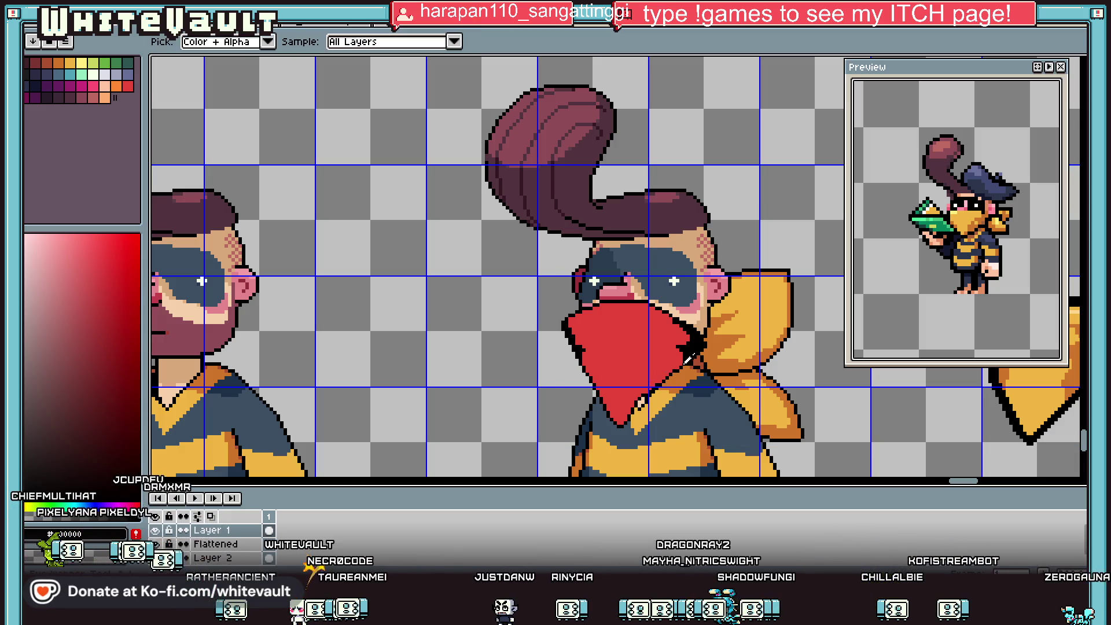
pyautogui.scroll(1, 683, 339)
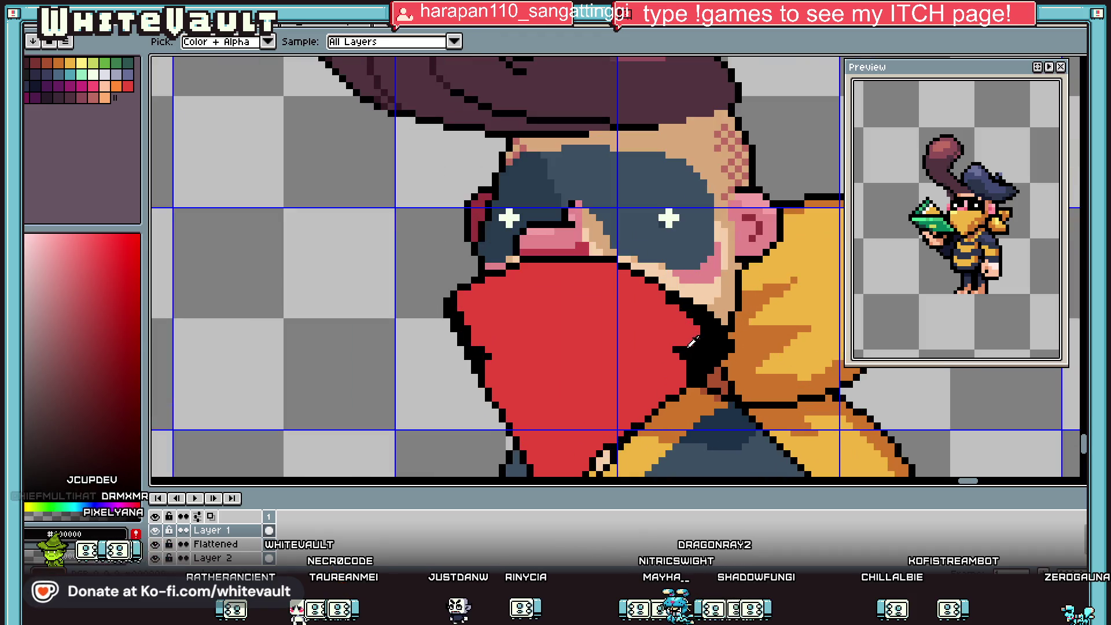
pyautogui.click(800, 358)
pyautogui.press('b')
pyautogui.click(653, 334)
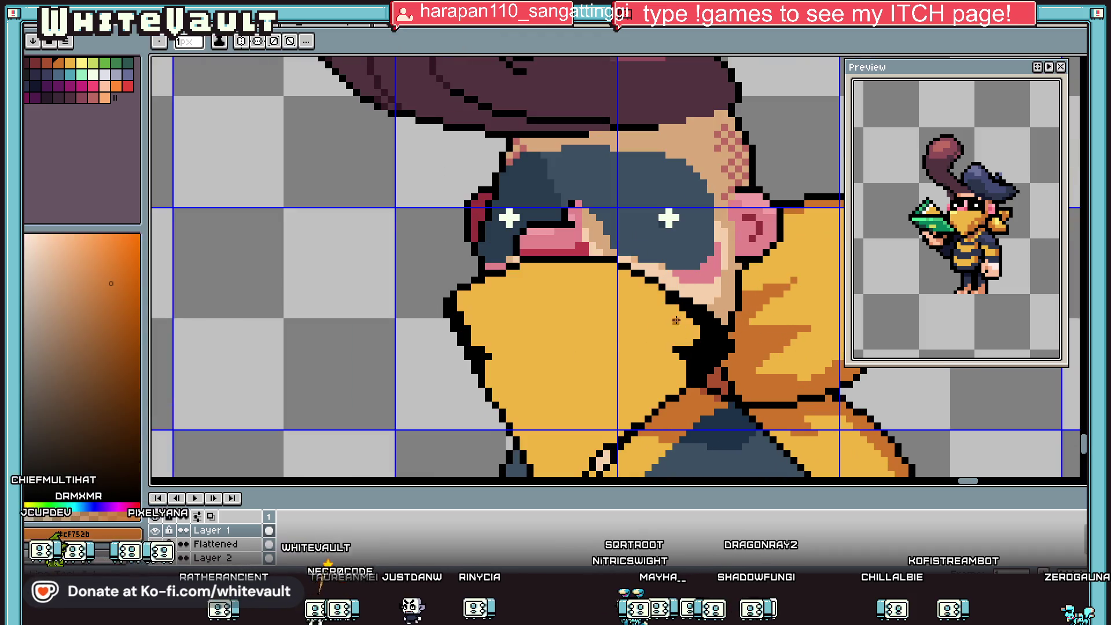
# Draw dark-orange shading lines down the collar and along the jaw edge.
pyautogui.scroll(1, 652, 333)
pyautogui.hotkey('ctrl', 'z')
pyautogui.moveTo(610, 246)
pyautogui.mouseDown()
pyautogui.moveTo(678, 350)
pyautogui.moveTo(590, 393)
pyautogui.mouseUp()
pyautogui.scroll(-2, 590, 393)
pyautogui.moveTo(667, 324); pyautogui.dragTo(572, 372)
pyautogui.scroll(-1, 572, 372)
pyautogui.moveTo(590, 319); pyautogui.dragTo(636, 331)
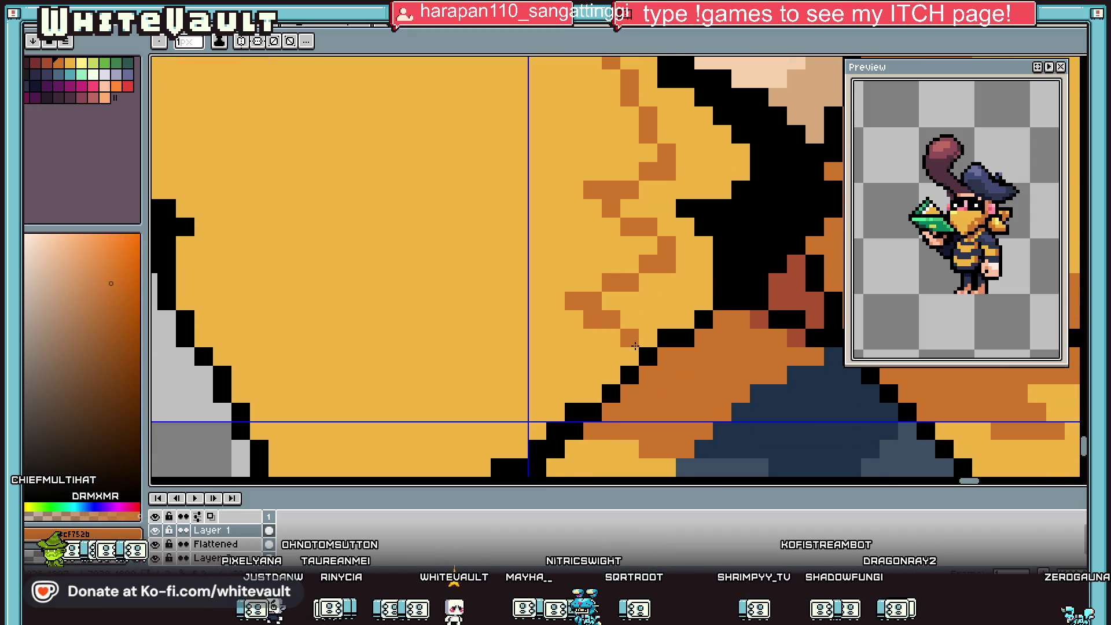
# Fill the jaw region dark orange and add dark-orange shading on the left collar.
pyautogui.press('g')
pyautogui.scroll(-1, 635, 345)
pyautogui.click(666, 288)
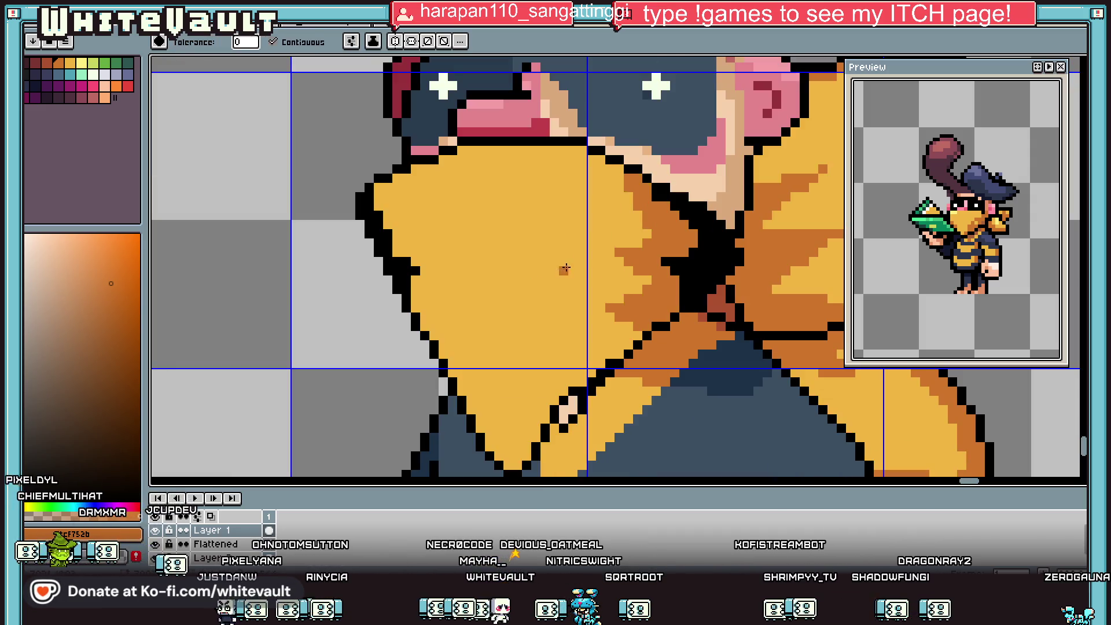
pyautogui.press('i')
pyautogui.press('b')
pyautogui.scroll(-2, 431, 176)
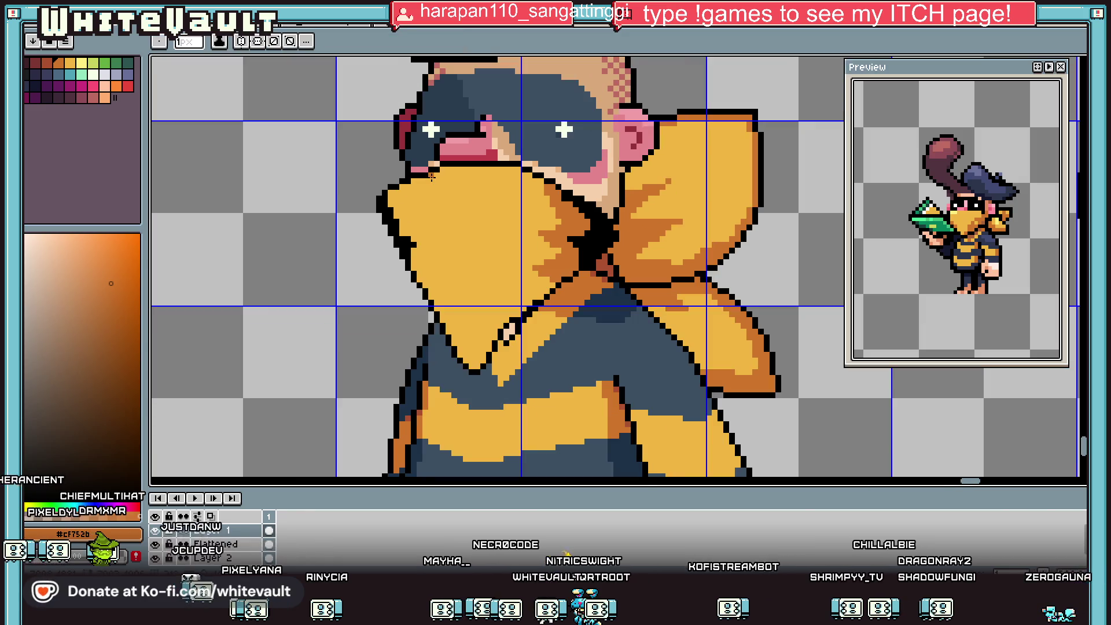
pyautogui.moveTo(412, 192); pyautogui.dragTo(426, 285)
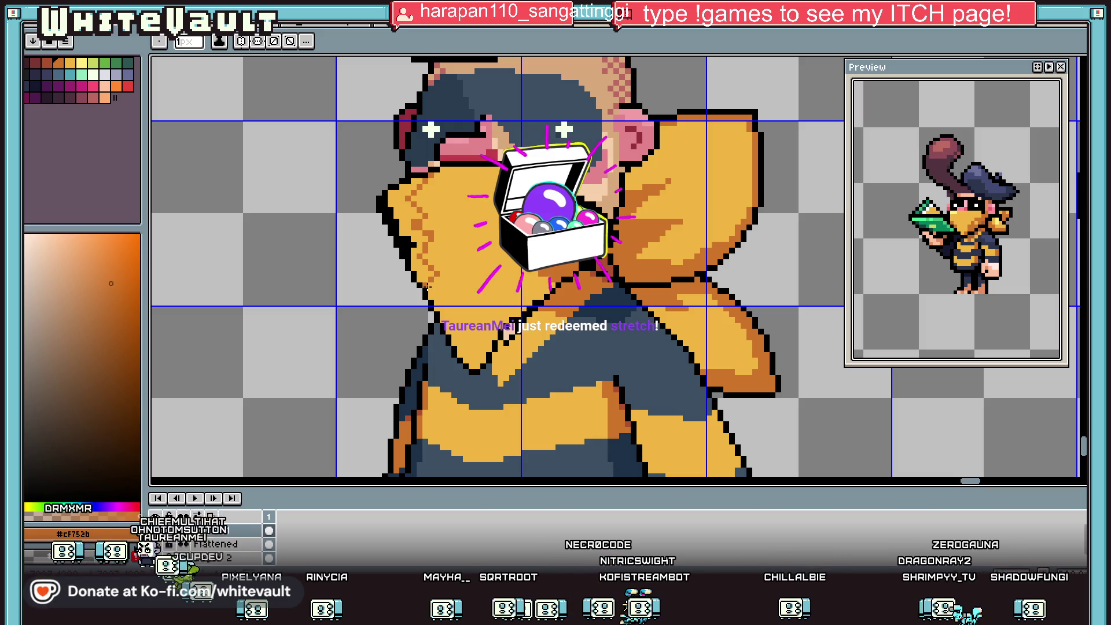
pyautogui.press('g')
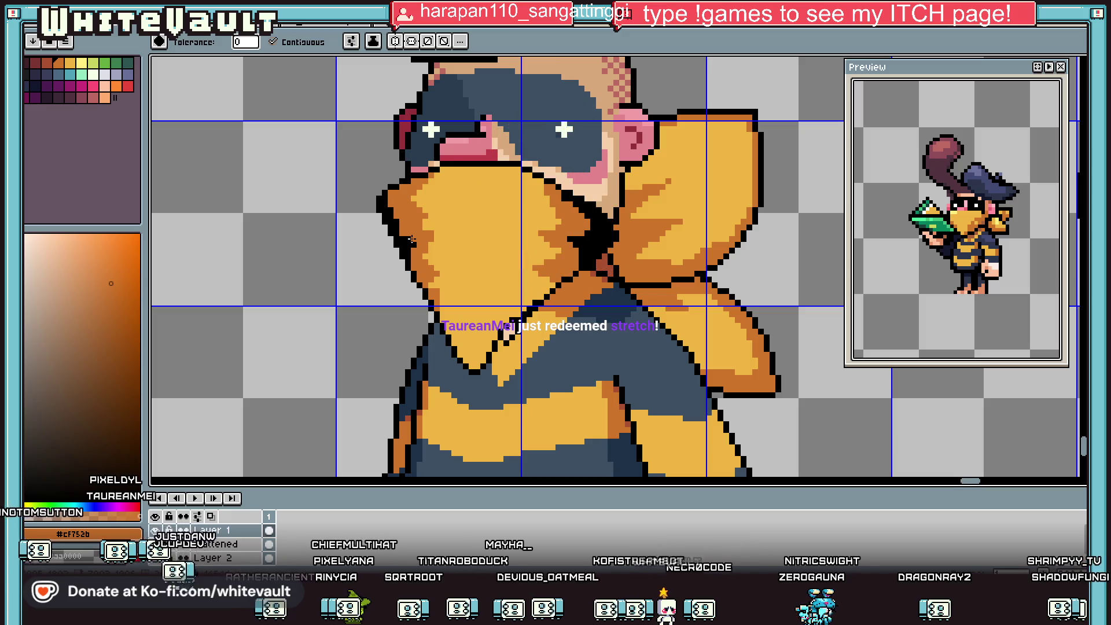
pyautogui.scroll(-5, 447, 243)
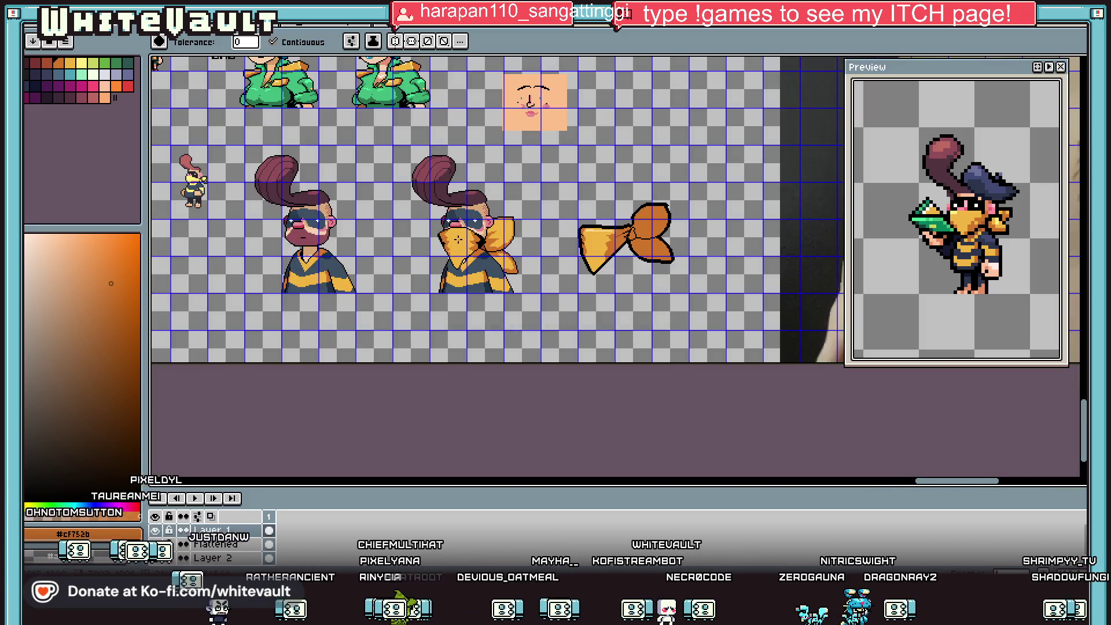
# Box-select the middle character's face and yellow collar area.
pyautogui.scroll(5, 423, 217)
pyautogui.press('v')
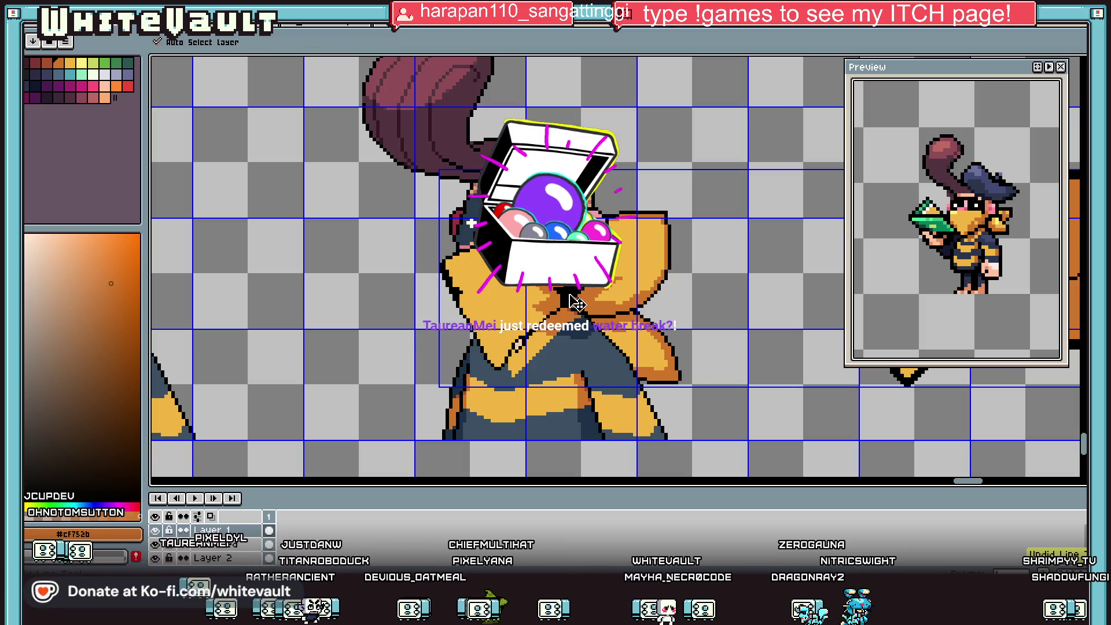
pyautogui.press('g')
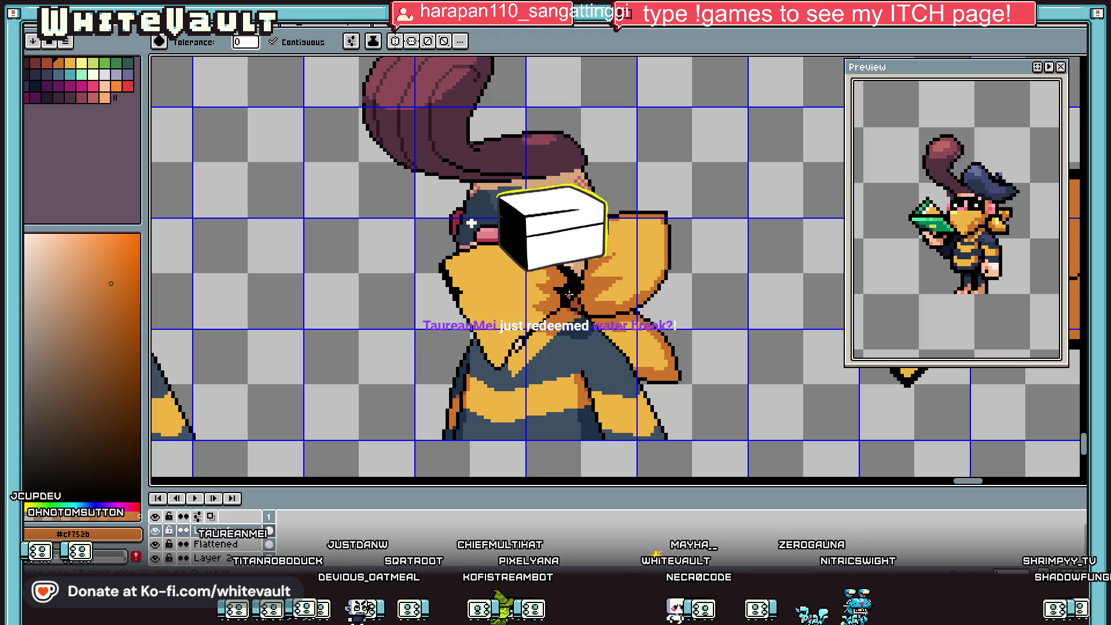
pyautogui.scroll(-1, 567, 287)
pyautogui.scroll(1, 521, 285)
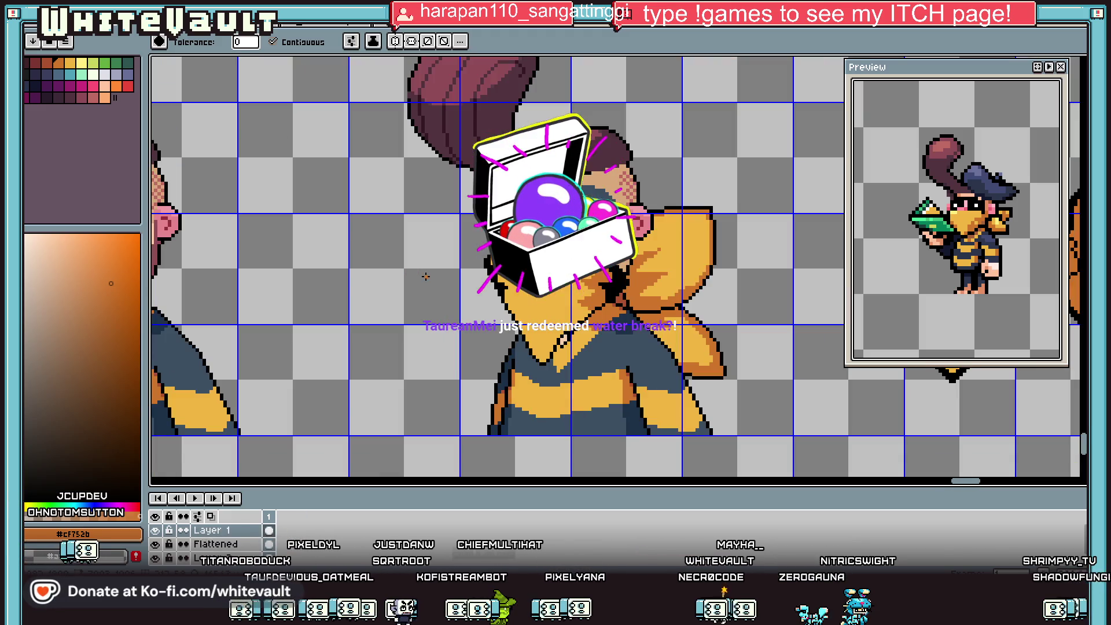
pyautogui.scroll(-1, 490, 284)
pyautogui.scroll(1, 468, 255)
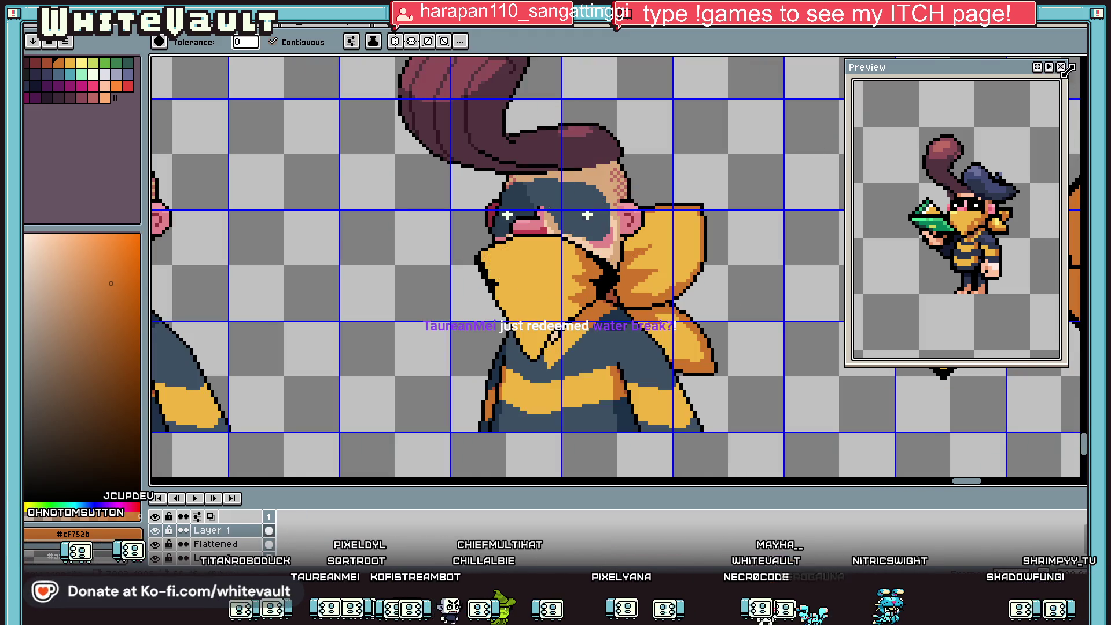
pyautogui.press('w')
pyautogui.scroll(1, 432, 205)
pyautogui.moveTo(431, 204)
pyautogui.mouseDown()
pyautogui.moveTo(564, 415)
pyautogui.moveTo(578, 418)
pyautogui.mouseUp()
pyautogui.scroll(-1, 567, 385)
pyautogui.moveTo(461, 174)
pyautogui.mouseDown()
pyautogui.moveTo(620, 310)
pyautogui.moveTo(664, 366)
pyautogui.mouseUp()
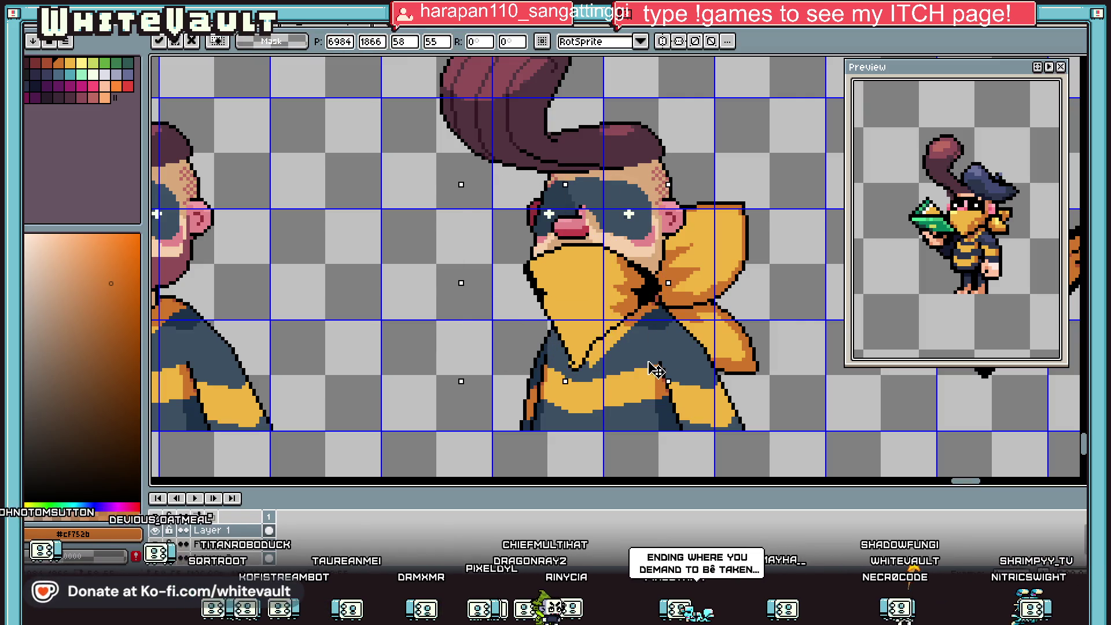
# Drag the selected collar piece slightly left and down, then deselect.
pyautogui.scroll(-3, 649, 362)
pyautogui.scroll(2, 649, 354)
pyautogui.moveTo(649, 354)
pyautogui.mouseDown()
pyautogui.moveTo(558, 368)
pyautogui.moveTo(605, 341)
pyautogui.mouseUp()
pyautogui.hotkey('ctrl', 'd')
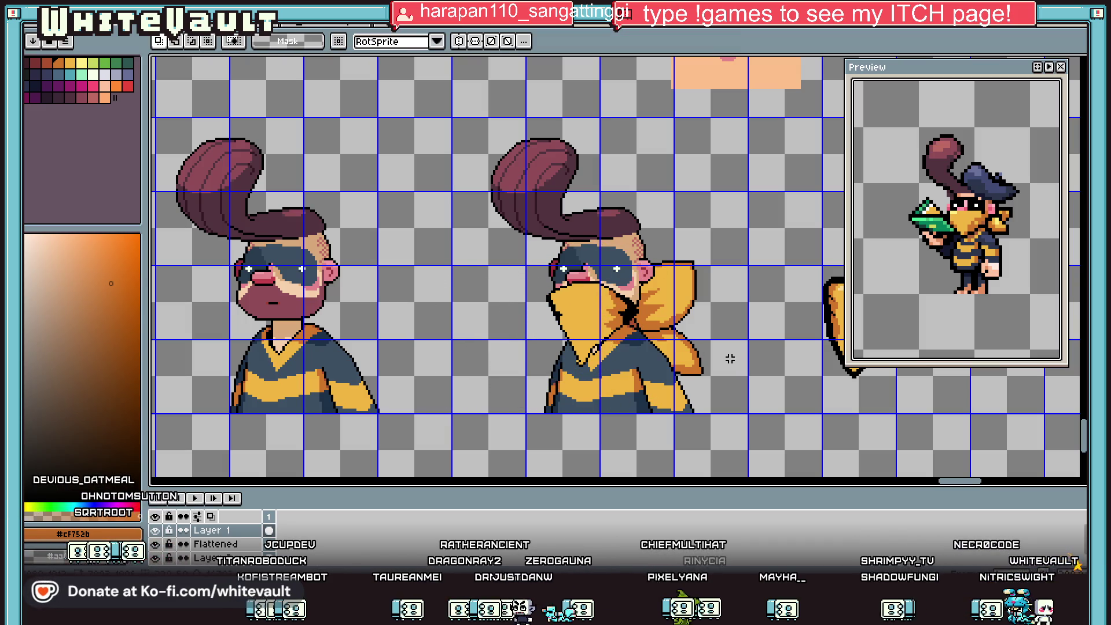
pyautogui.scroll(3, 567, 314)
# Paint over the old outline left of the collar with a 5px brush.
pyautogui.press('e')
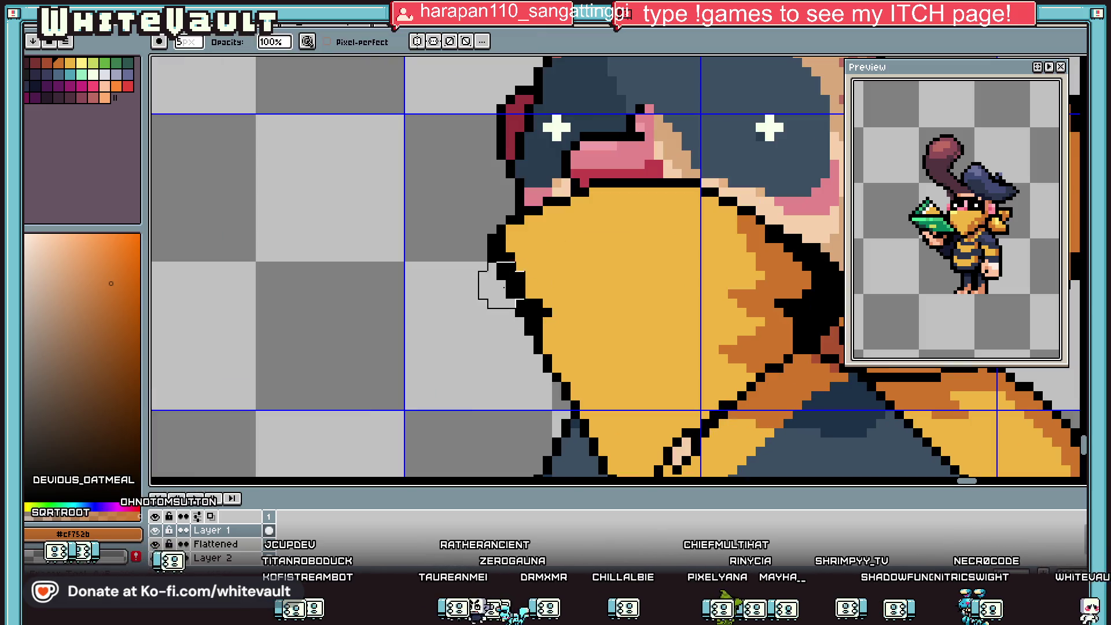
pyautogui.moveTo(484, 198); pyautogui.dragTo(516, 366)
pyautogui.scroll(-2, 511, 349)
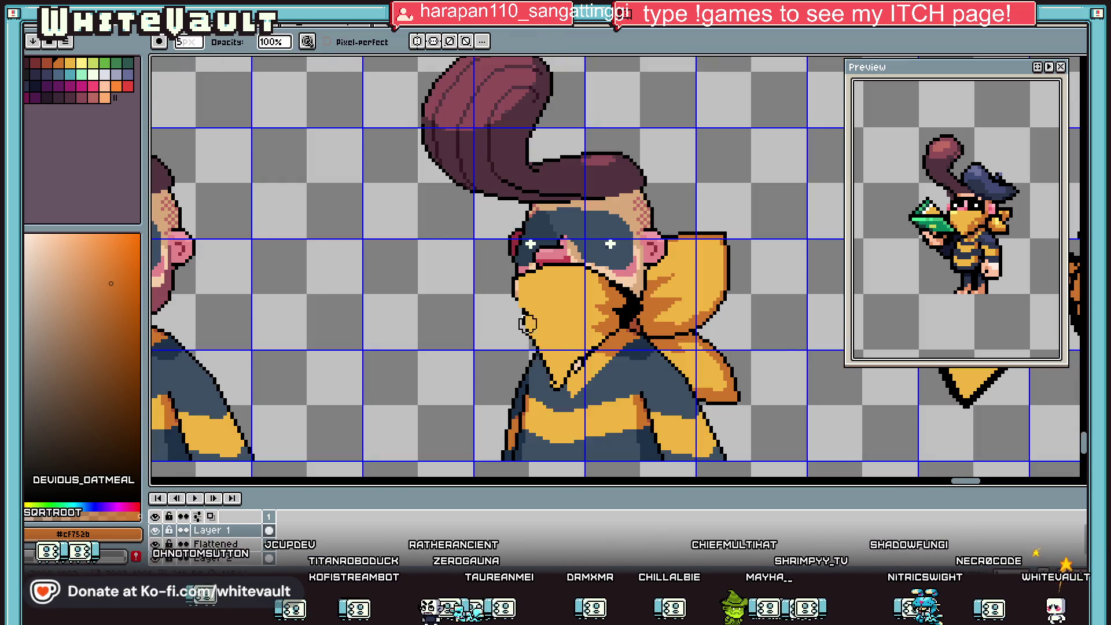
pyautogui.scroll(2, 516, 303)
# Pick the collar yellow and repaint the collar's left edge with it.
pyautogui.press('i')
pyautogui.click(538, 260)
pyautogui.press('b')
pyautogui.scroll(2, 521, 266)
pyautogui.moveTo(520, 255)
pyautogui.mouseDown()
pyautogui.moveTo(521, 347)
pyautogui.moveTo(509, 353)
pyautogui.moveTo(539, 443)
pyautogui.mouseUp()
# Draw a black stair-step outline down the collar edge and recolour a stray pixel yellow #F0b541.
pyautogui.press('i')
pyautogui.click(512, 231)
pyautogui.press('b')
pyautogui.press('i')
pyautogui.click(578, 426)
pyautogui.press('b')
pyautogui.click(576, 417)
pyautogui.scroll(-4, 578, 411)
pyautogui.scroll(4, 604, 392)
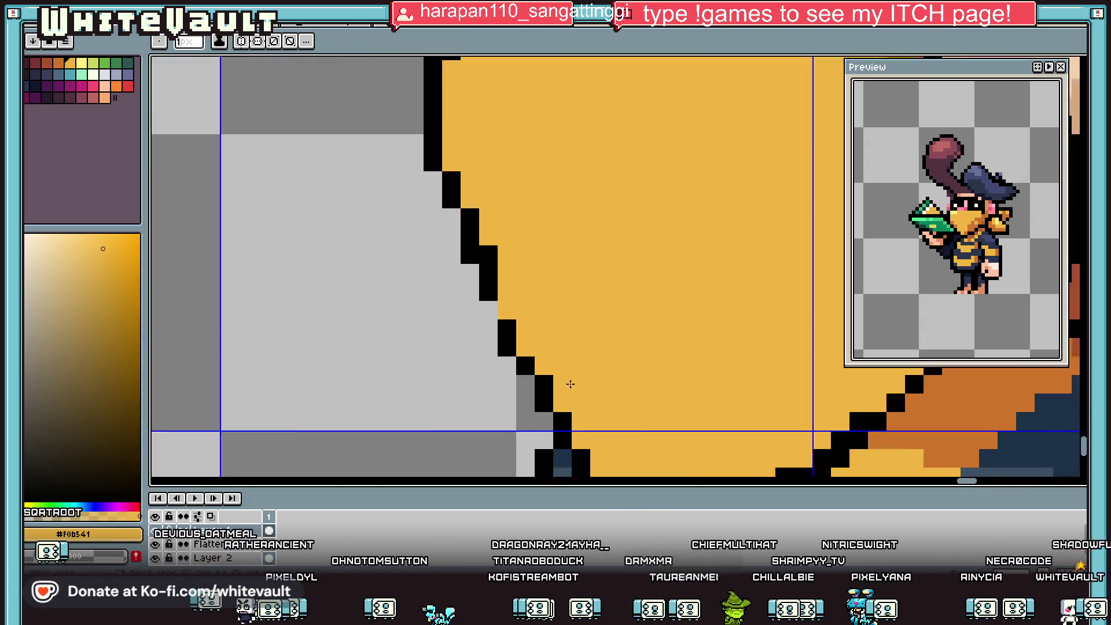
# Add a red-brown #ab5130 pixel to the bow knot.
pyautogui.press('i')
pyautogui.click(454, 278)
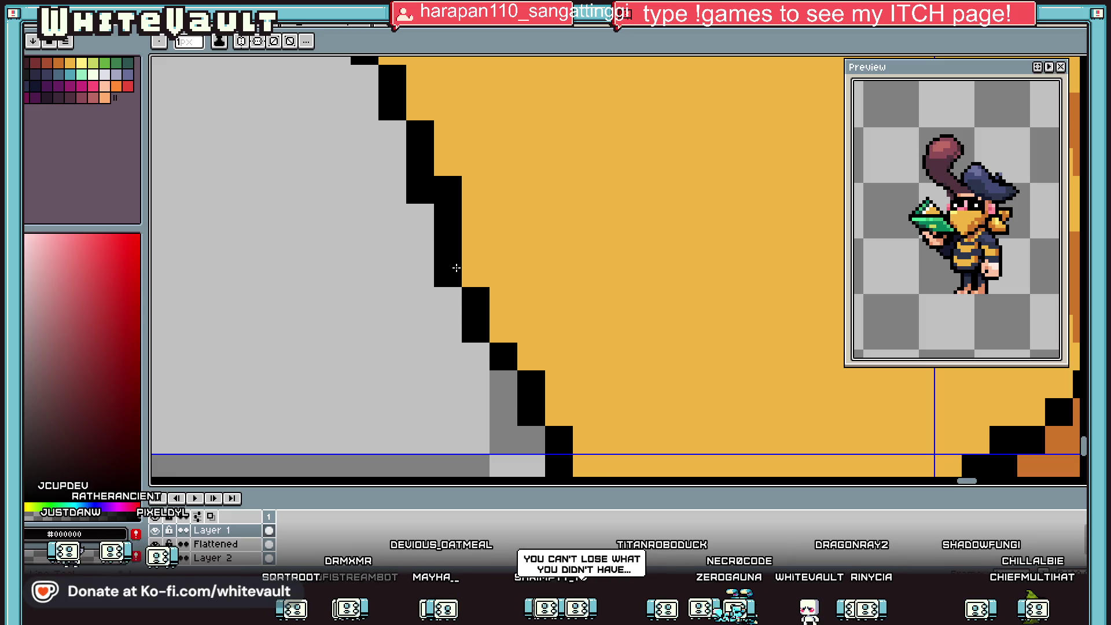
pyautogui.scroll(-3, 645, 221)
pyautogui.scroll(2, 645, 221)
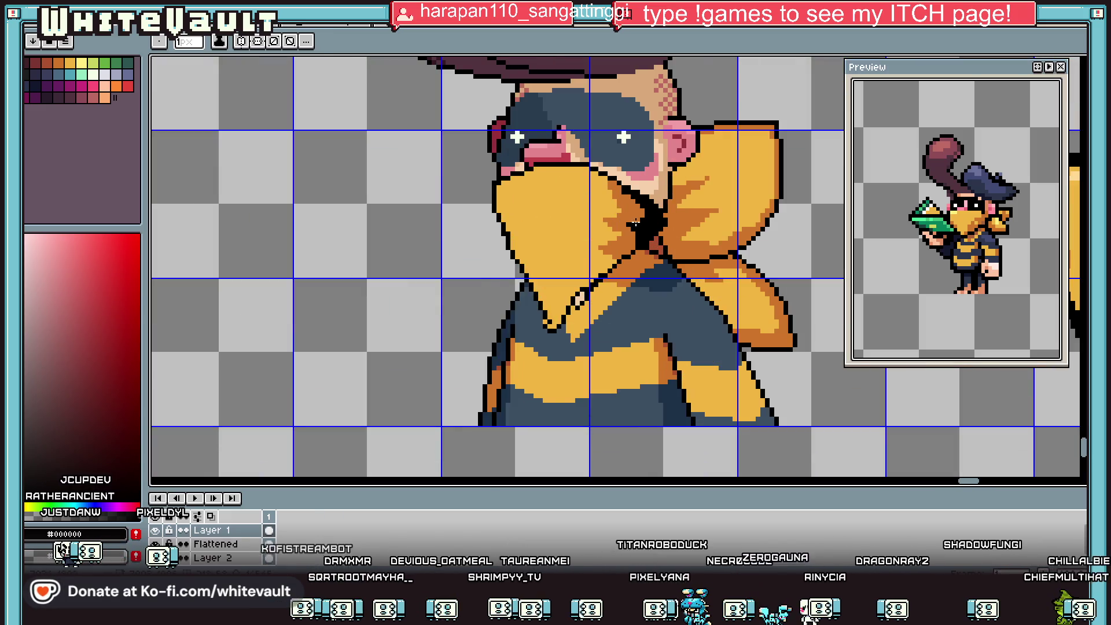
pyautogui.scroll(1, 650, 221)
pyautogui.keyDown('alt'); pyautogui.click(666, 240); pyautogui.keyUp('alt')
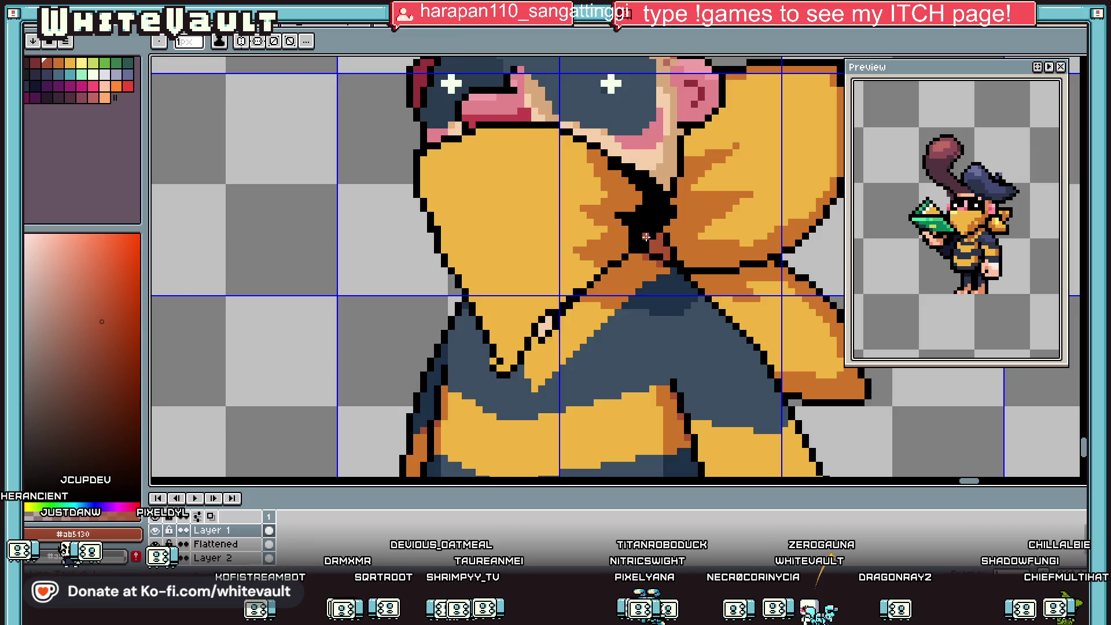
pyautogui.scroll(2, 665, 240)
pyautogui.click(601, 201)
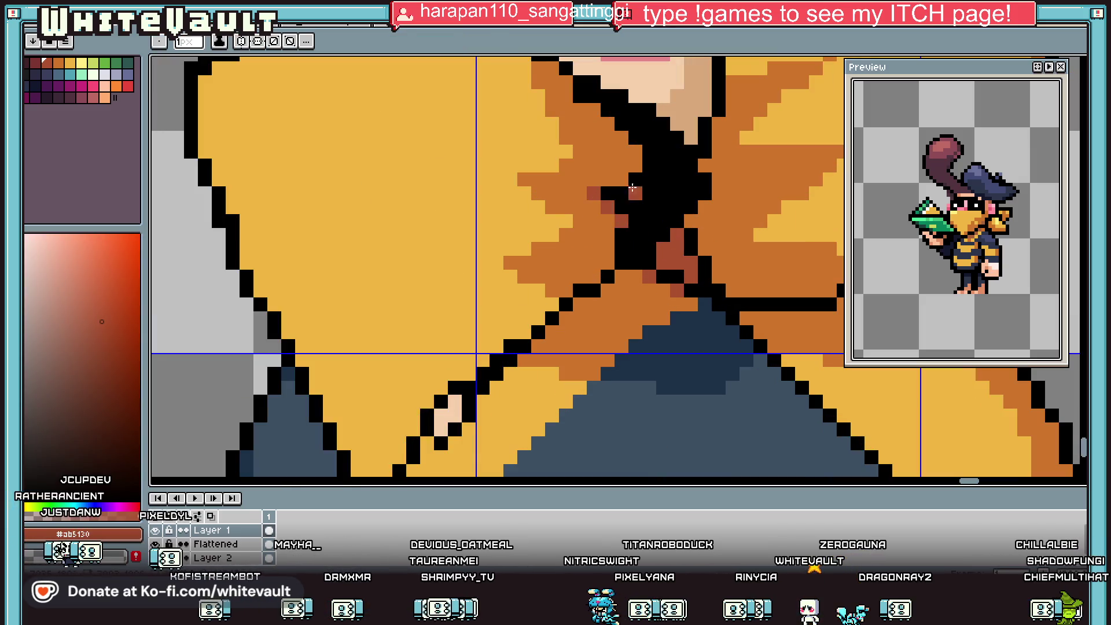
pyautogui.scroll(-2, 649, 196)
pyautogui.scroll(-2, 651, 200)
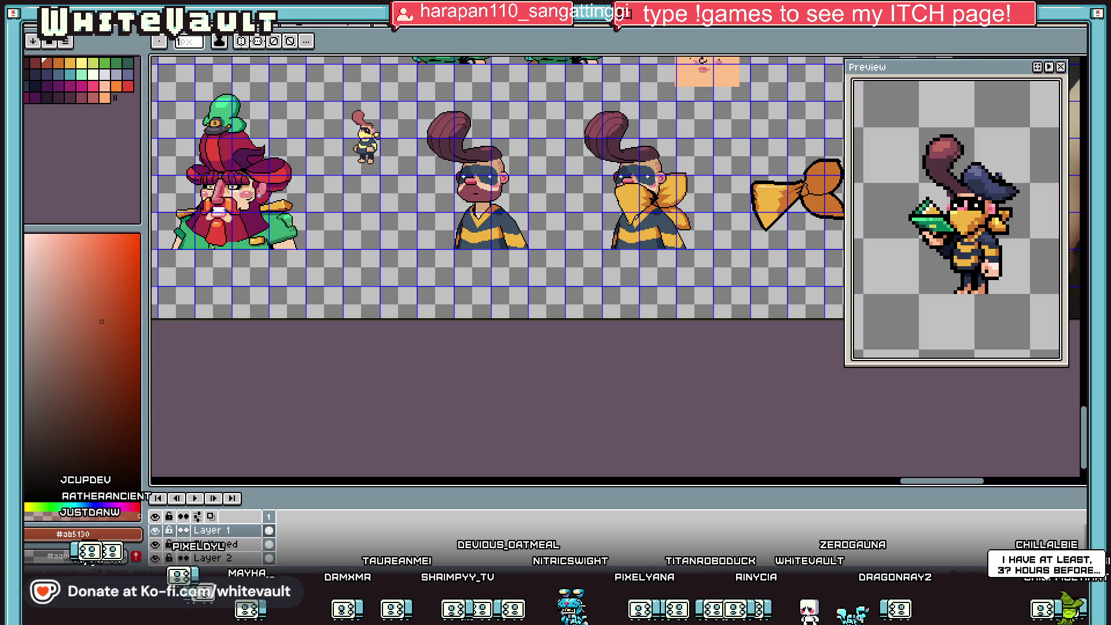
# Save the sprite sheet with Ctrl+S, then look over the other sprites on the canvas.
pyautogui.hotkey('ctrl', 's')
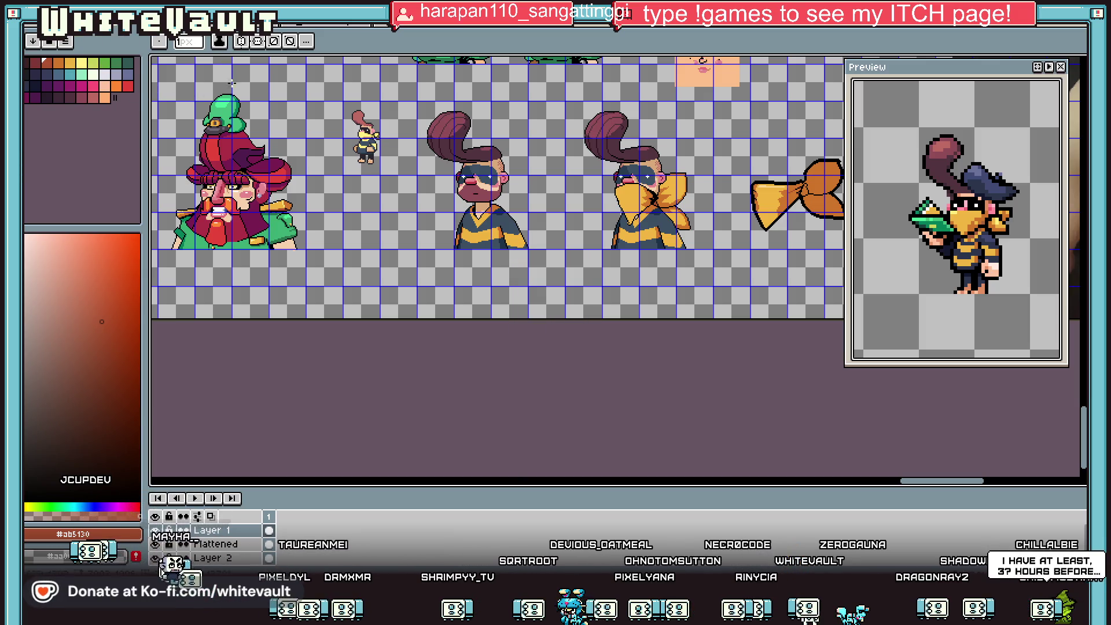
pyautogui.scroll(1, 550, 191)
pyautogui.scroll(-3, 550, 191)
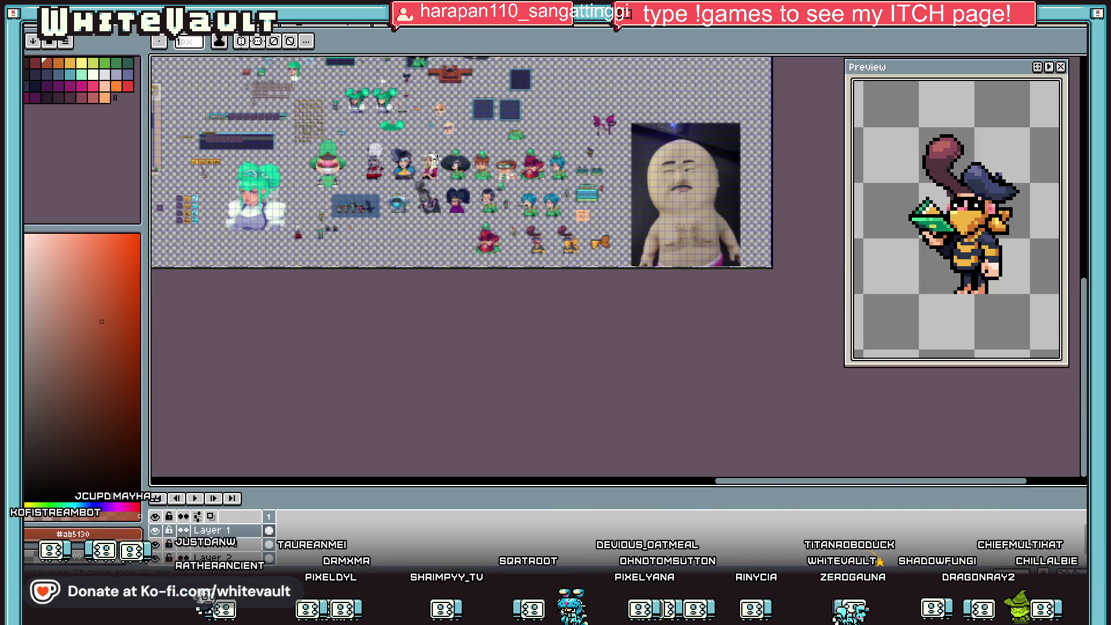
pyautogui.scroll(1, 295, 176)
pyautogui.scroll(3, 684, 249)
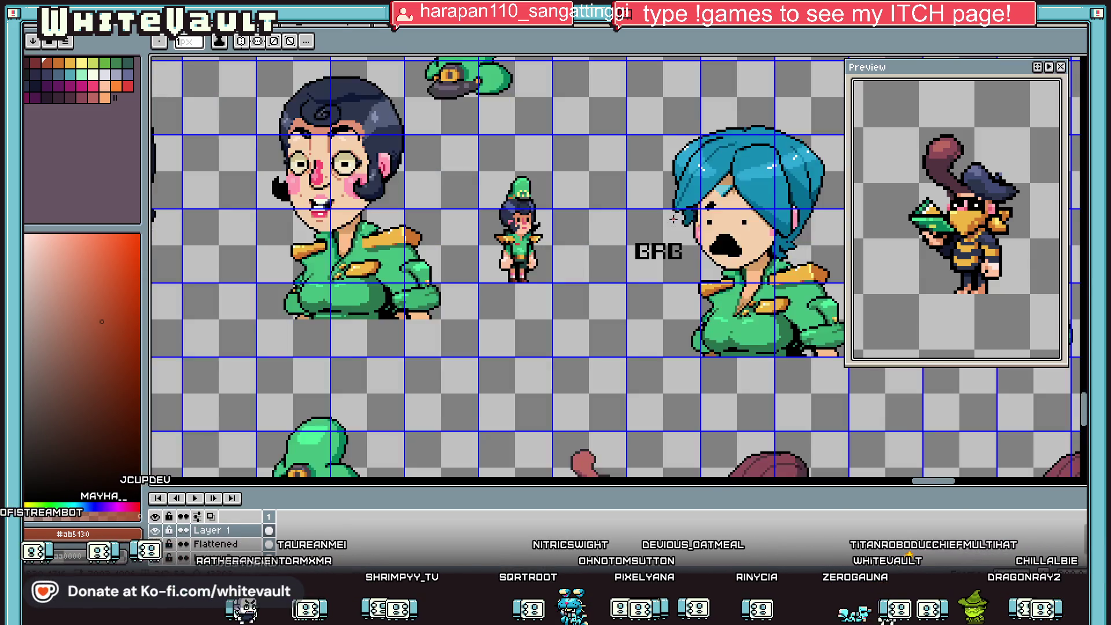
pyautogui.hscroll(2, 937, 478)
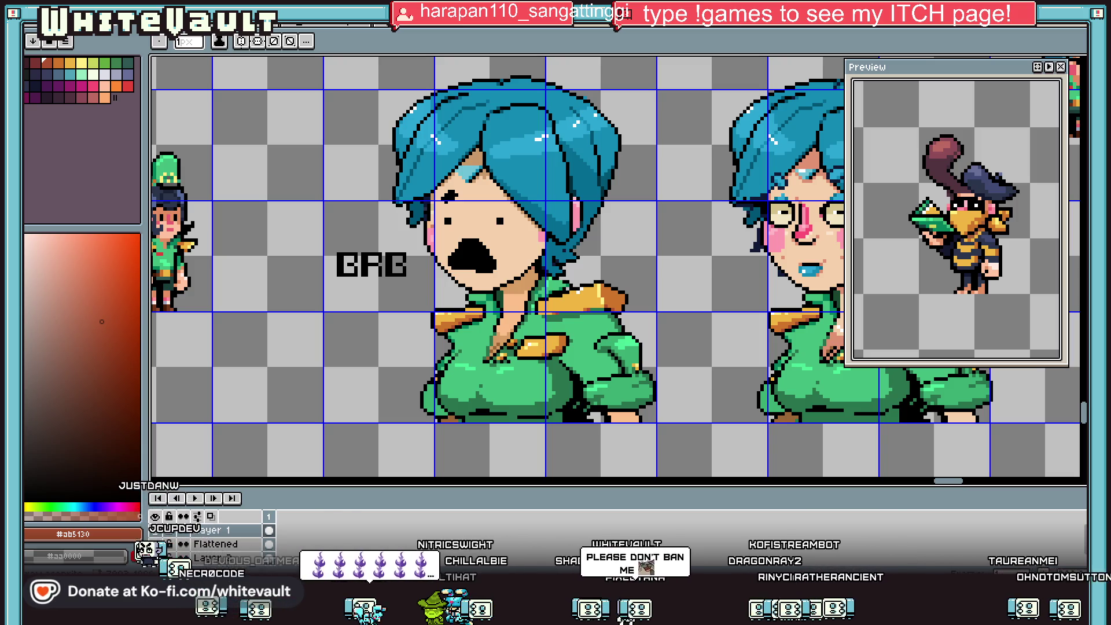
# Move the yellow bow's left wing up and right, off the second character's face.
pyautogui.scroll(-5, 386, 111)
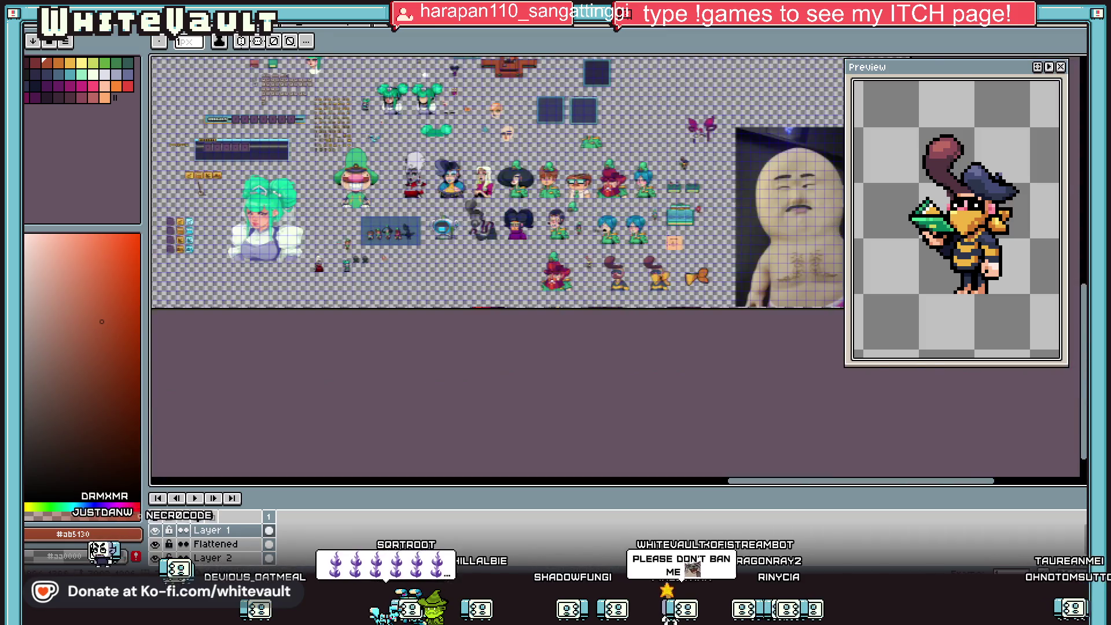
pyautogui.scroll(2, 387, 112)
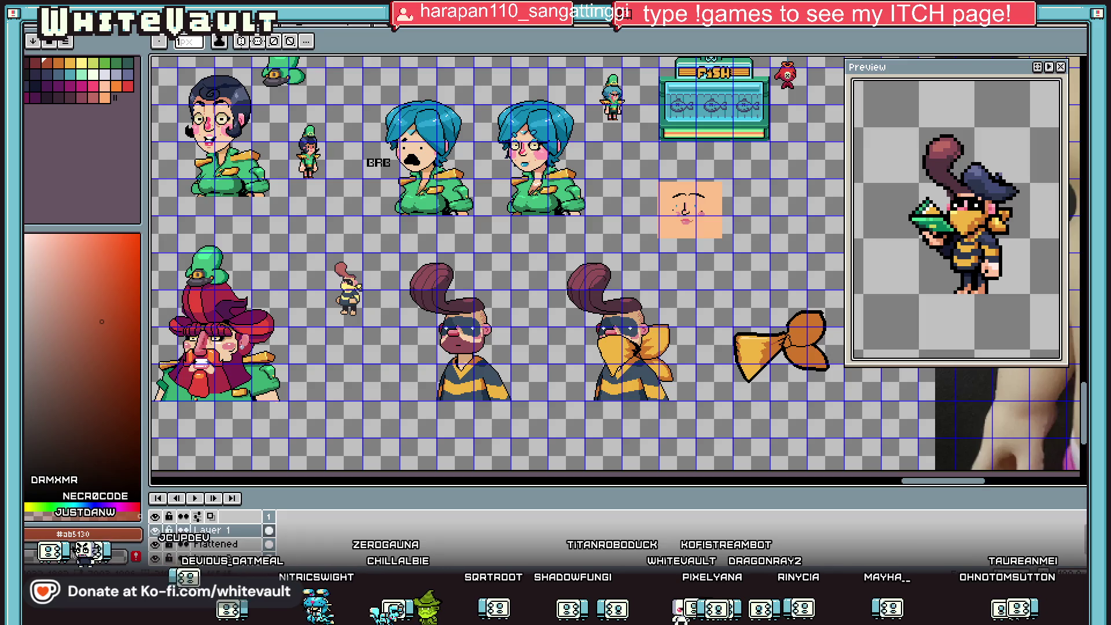
pyautogui.scroll(1, 624, 344)
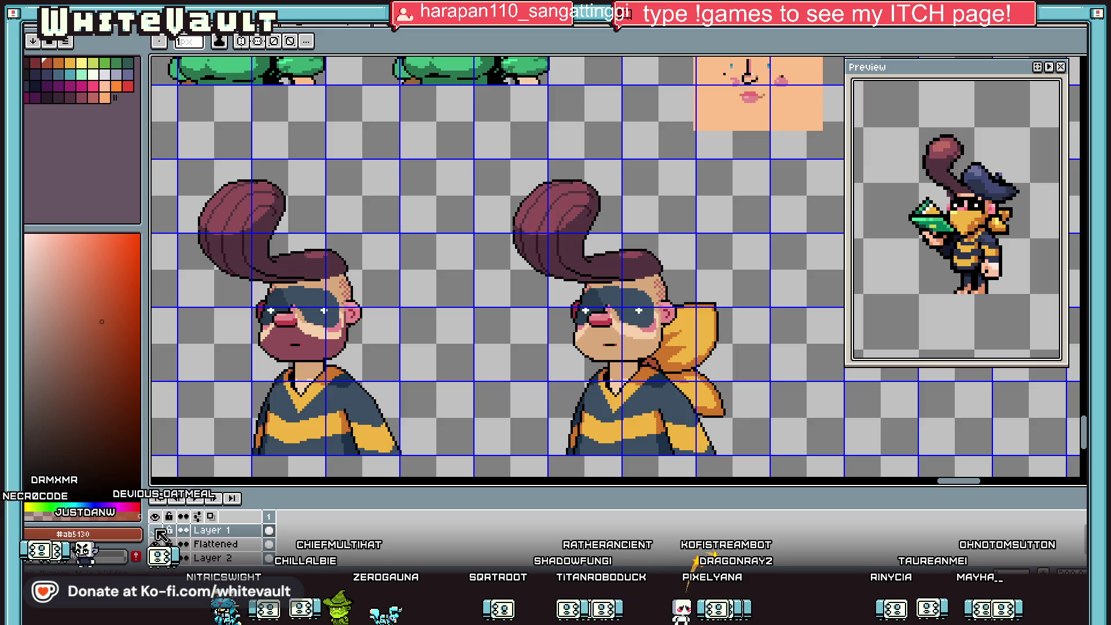
pyautogui.press('m')
pyautogui.moveTo(715, 258)
pyautogui.mouseDown()
pyautogui.moveTo(508, 392)
pyautogui.moveTo(498, 451)
pyautogui.mouseUp()
pyautogui.moveTo(651, 427); pyautogui.dragTo(815, 338)
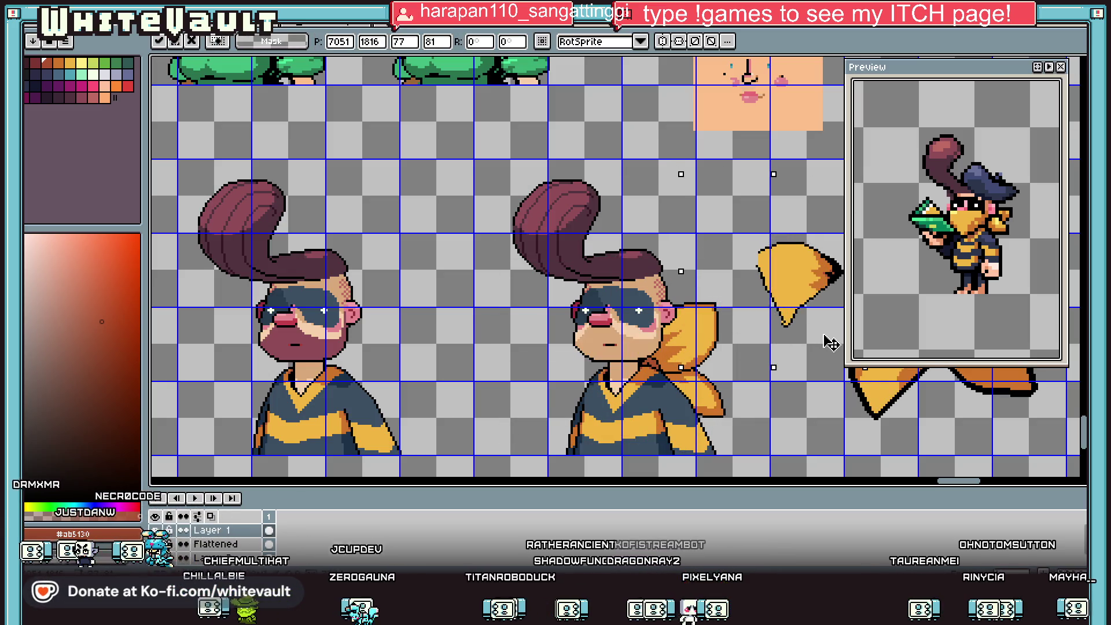
pyautogui.click(815, 338)
# Save the edited sprite sheet.
pyautogui.scroll(-1, 801, 426)
pyautogui.scroll(1, 789, 397)
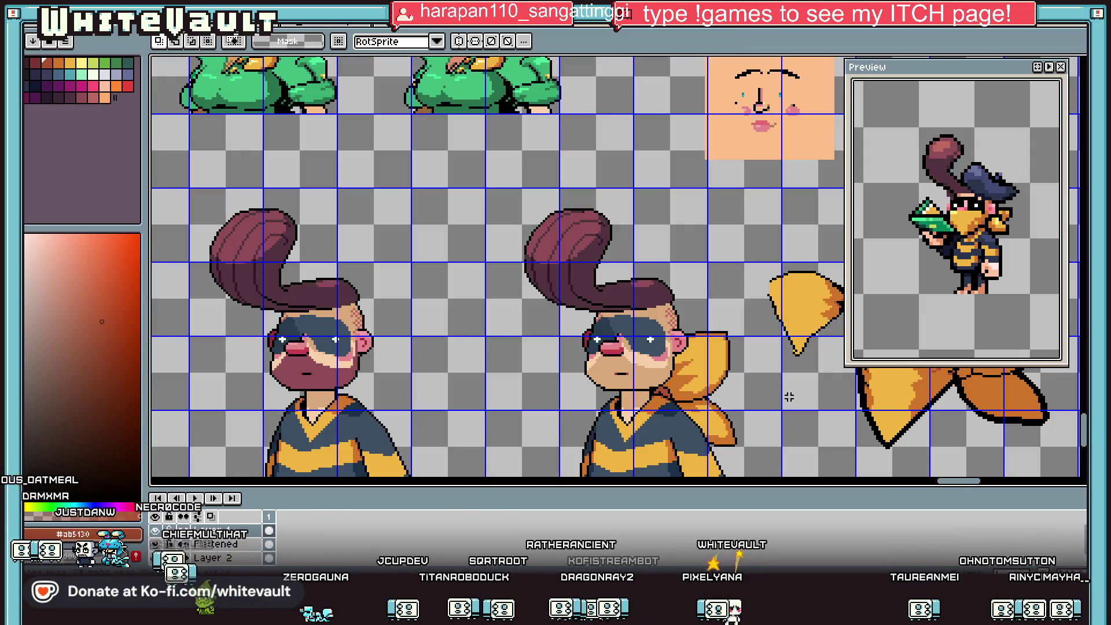
pyautogui.scroll(-3, 752, 228)
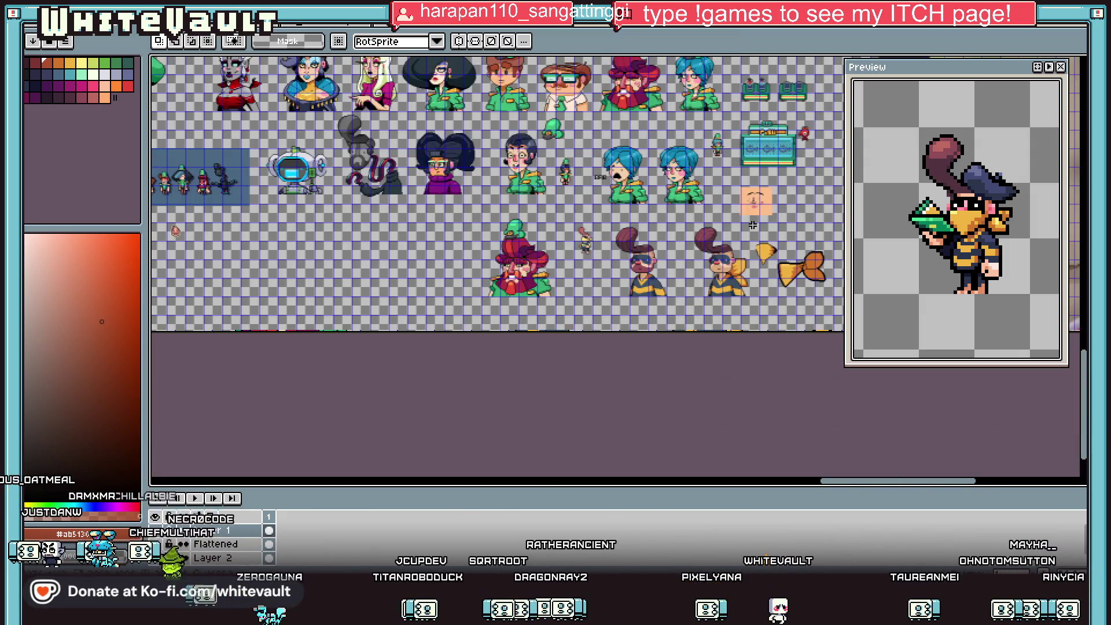
pyautogui.hotkey('ctrl', 's')
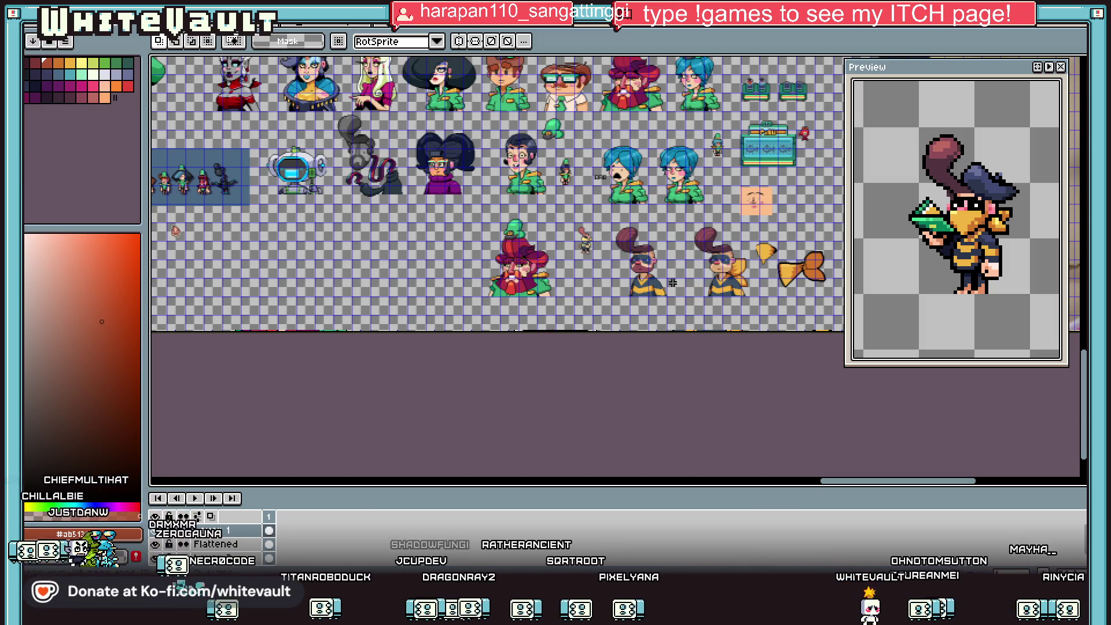
pyautogui.scroll(3, 768, 336)
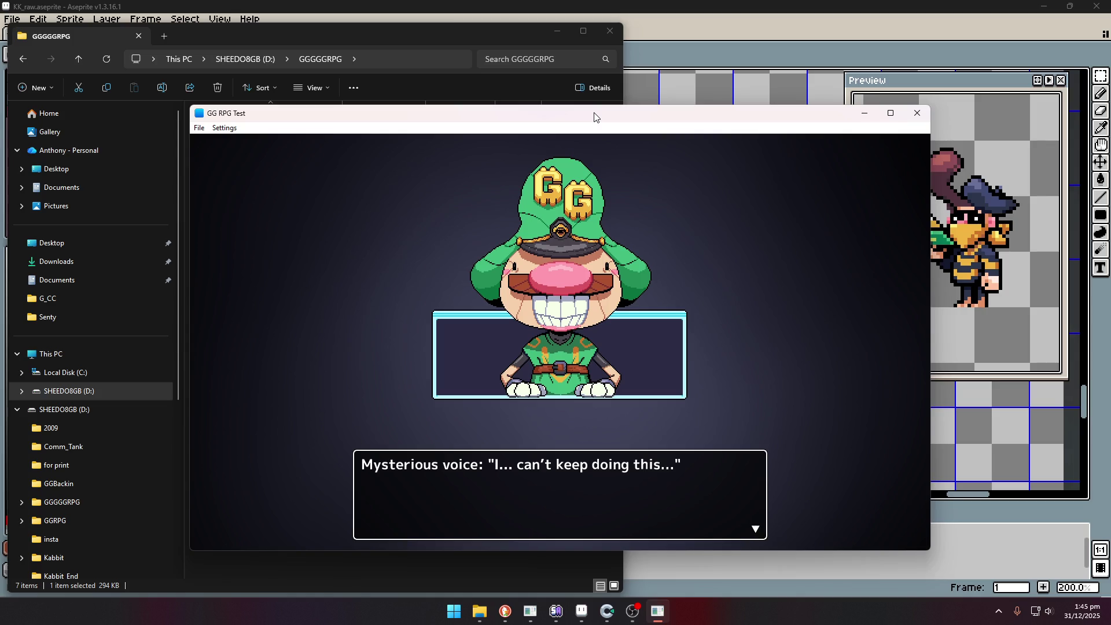
# Advance the mysterious voice's dialogue and choose Yes to load the bedroom.
pyautogui.press('Return')
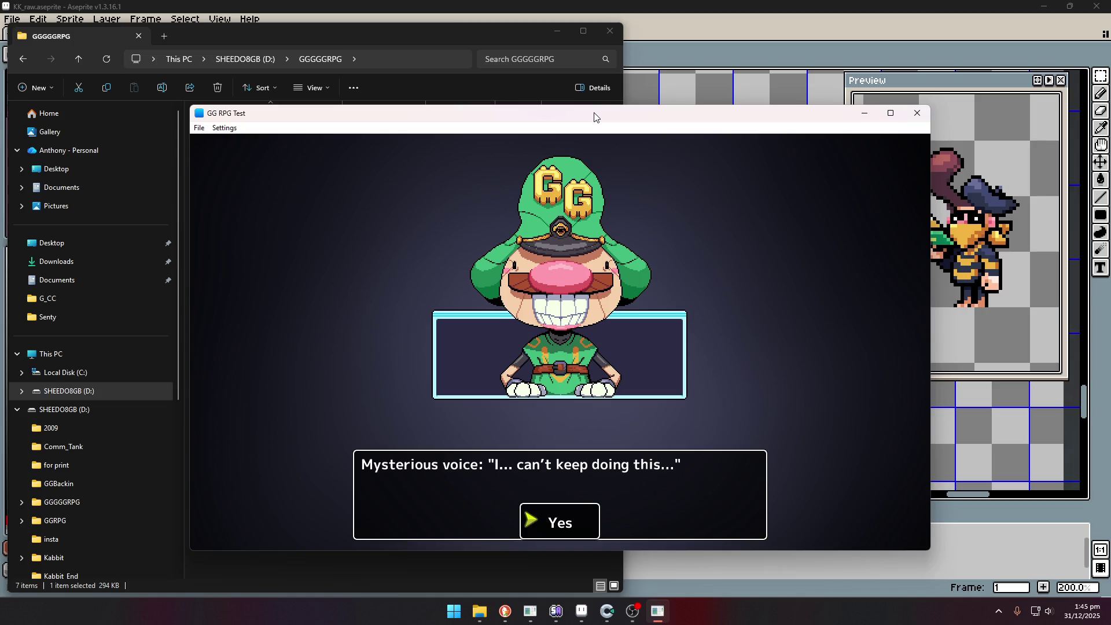
pyautogui.press('Return')
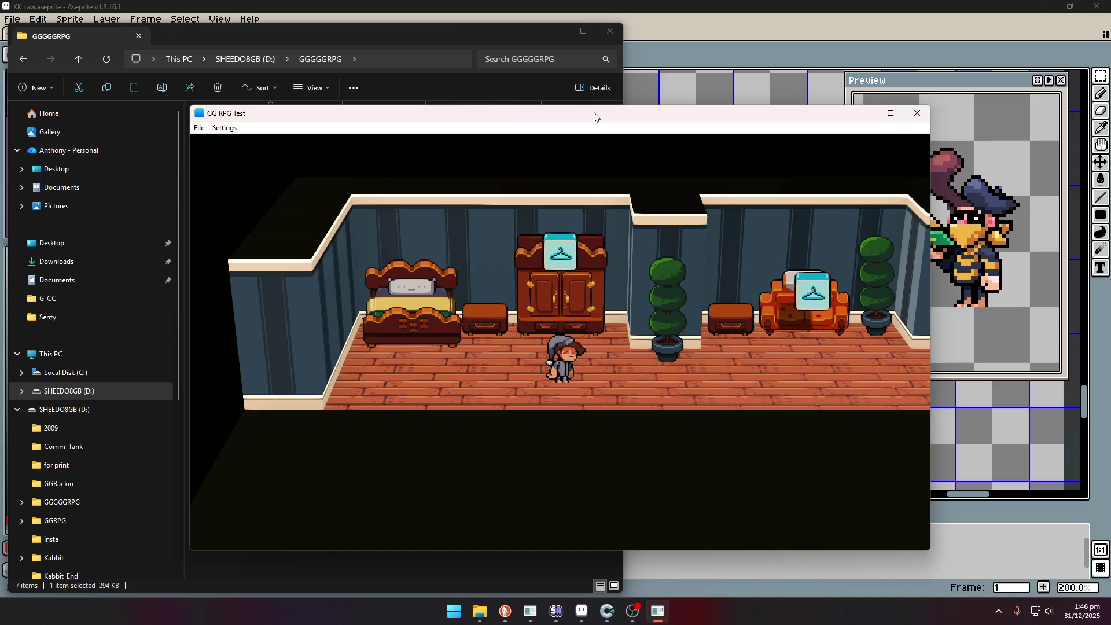
# Walk left to interact with the wardrobe, then go right past the sofa into the doorway.
pyautogui.press('Left')
pyautogui.press('Up')
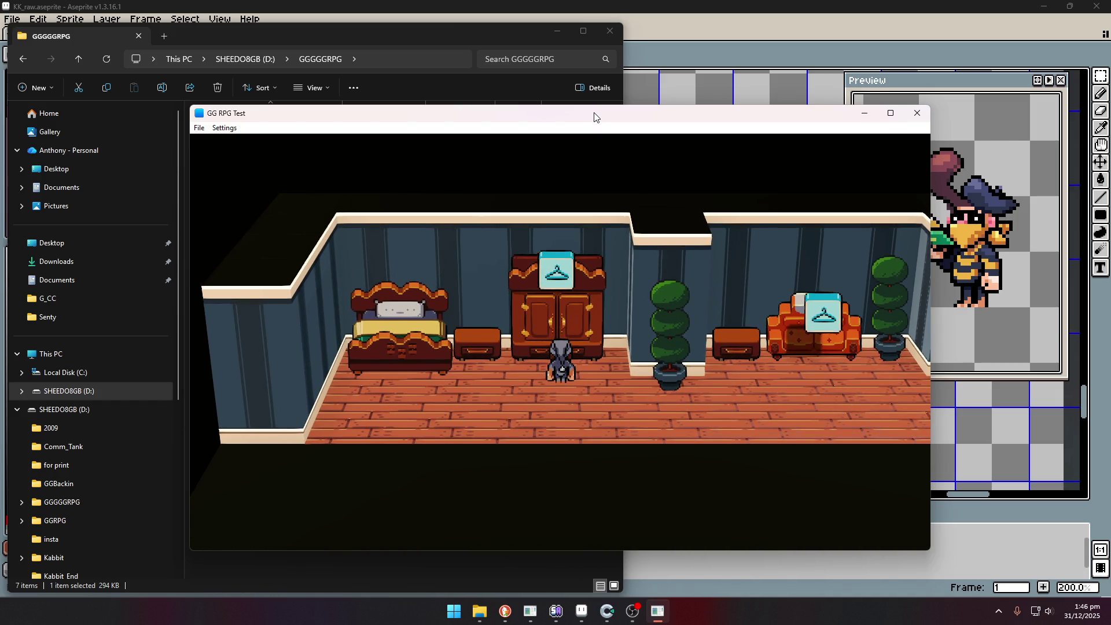
pyautogui.press('z')
pyautogui.press('z')
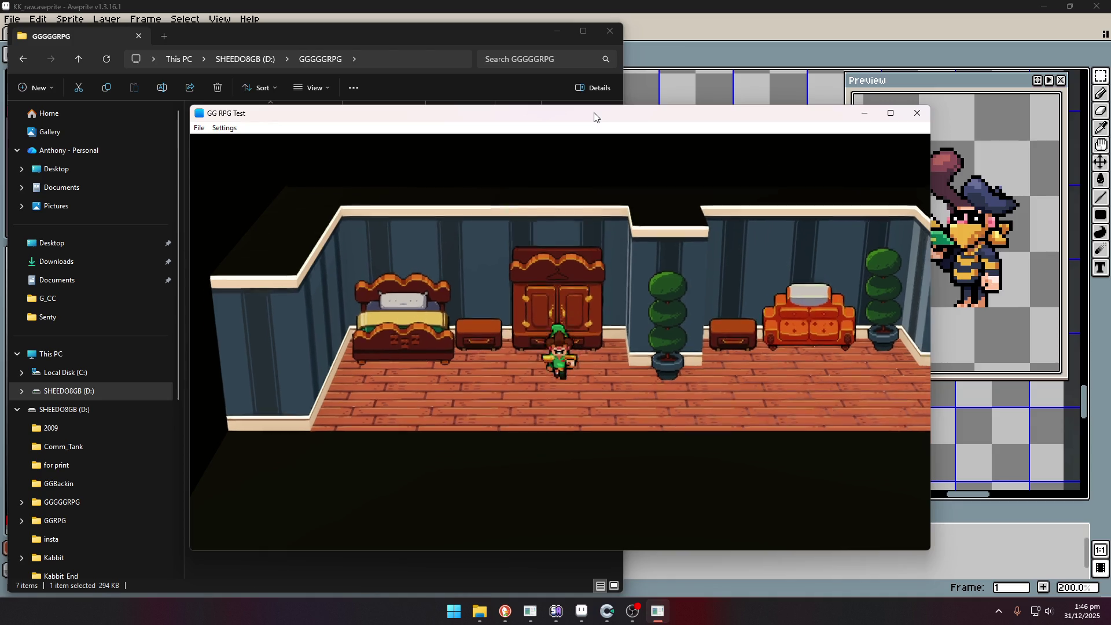
pyautogui.press('Right')
pyautogui.press('Right')
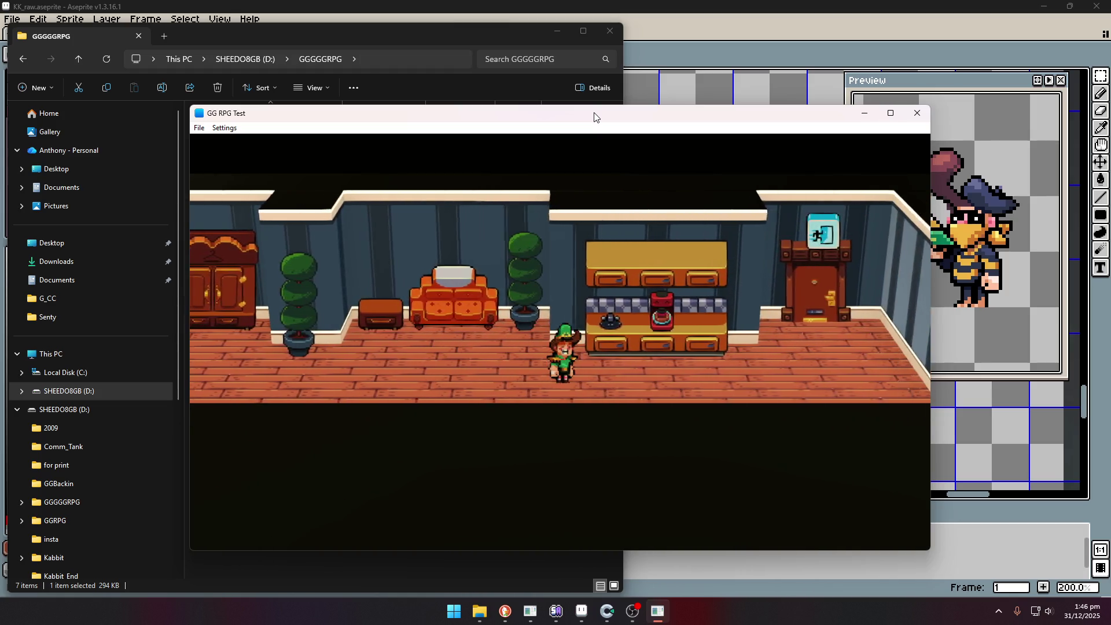
pyautogui.press('Up')
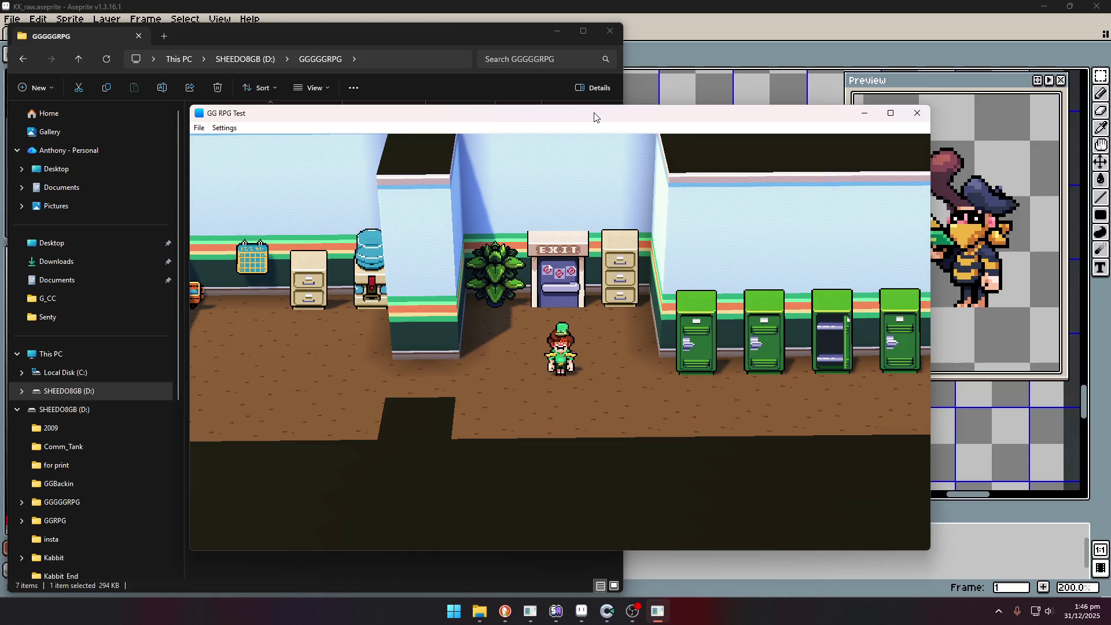
# Walk around the office past the lockers, cabinets and plants, then up through the back door.
pyautogui.press('Left')
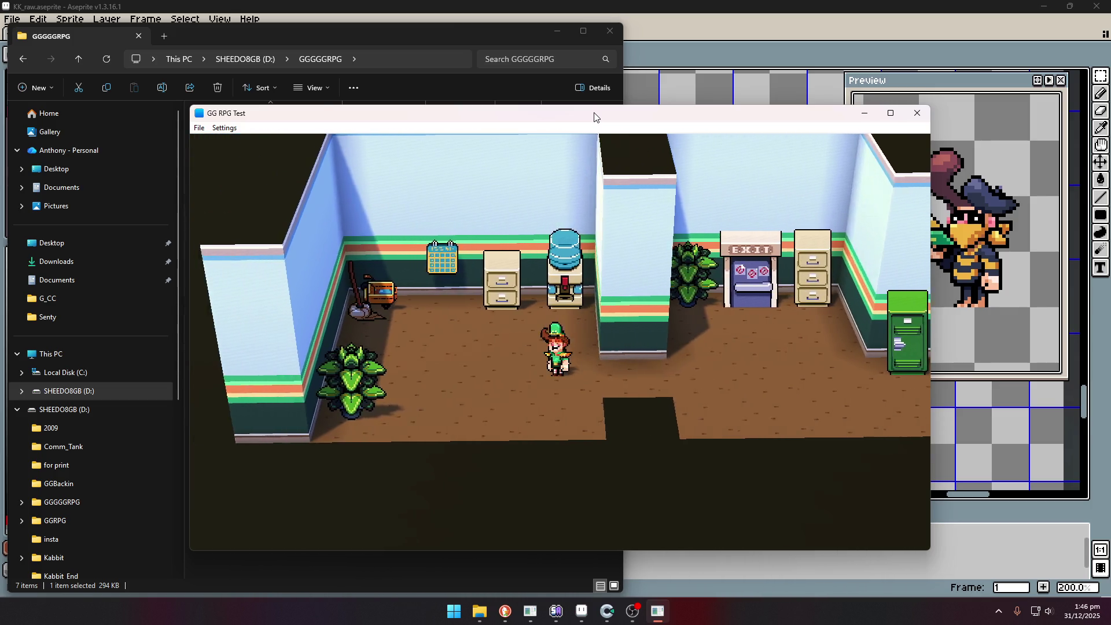
pyautogui.press('Right')
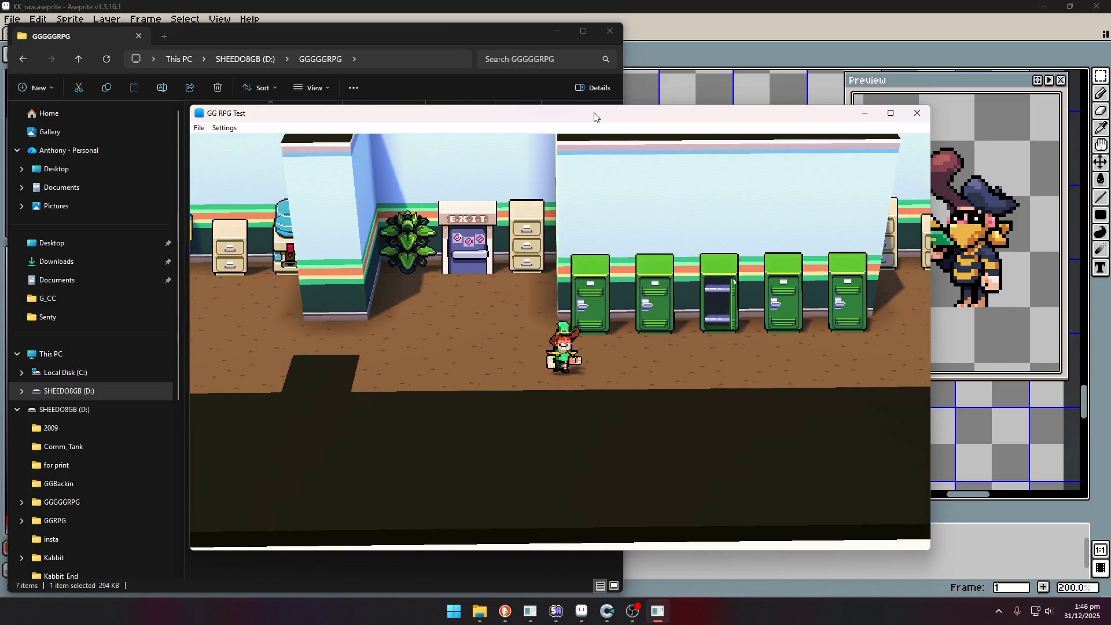
pyautogui.press('Right')
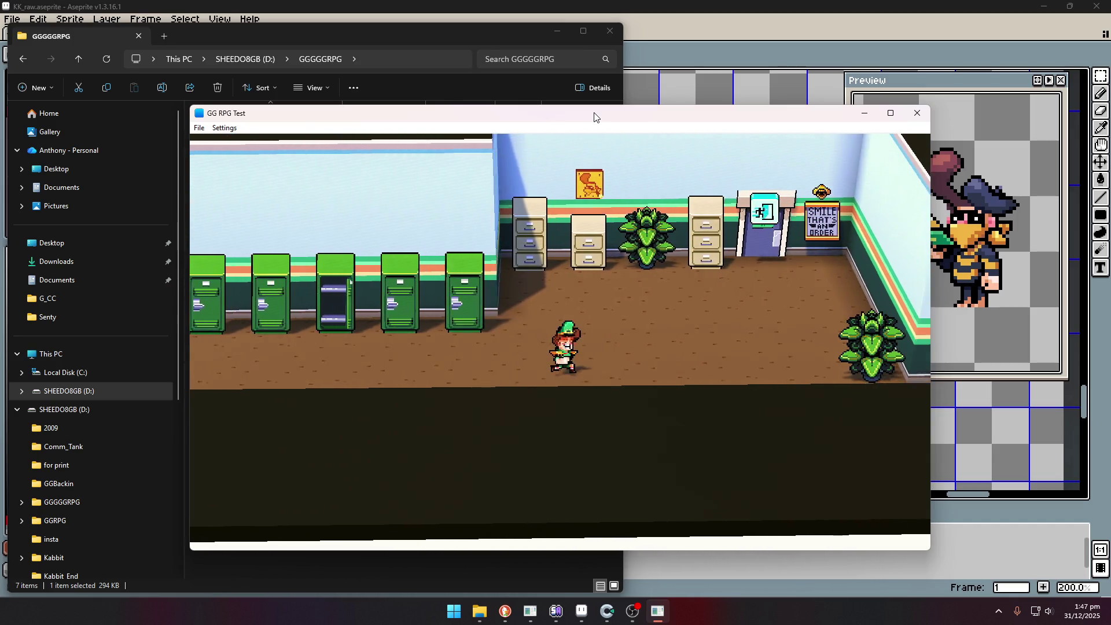
pyautogui.press('Up')
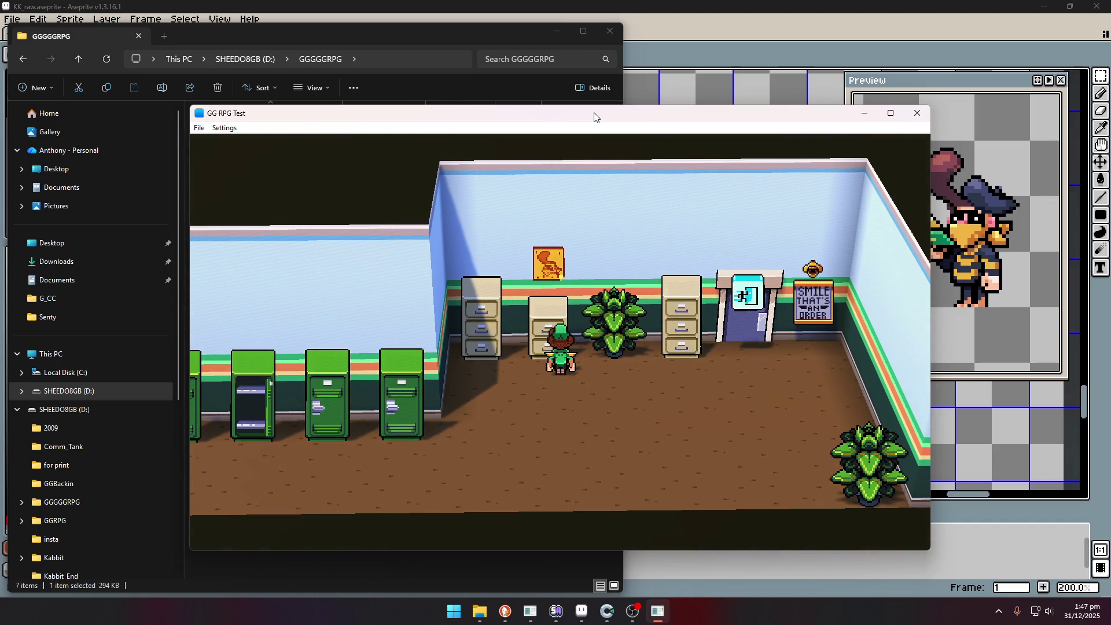
pyautogui.press('Right')
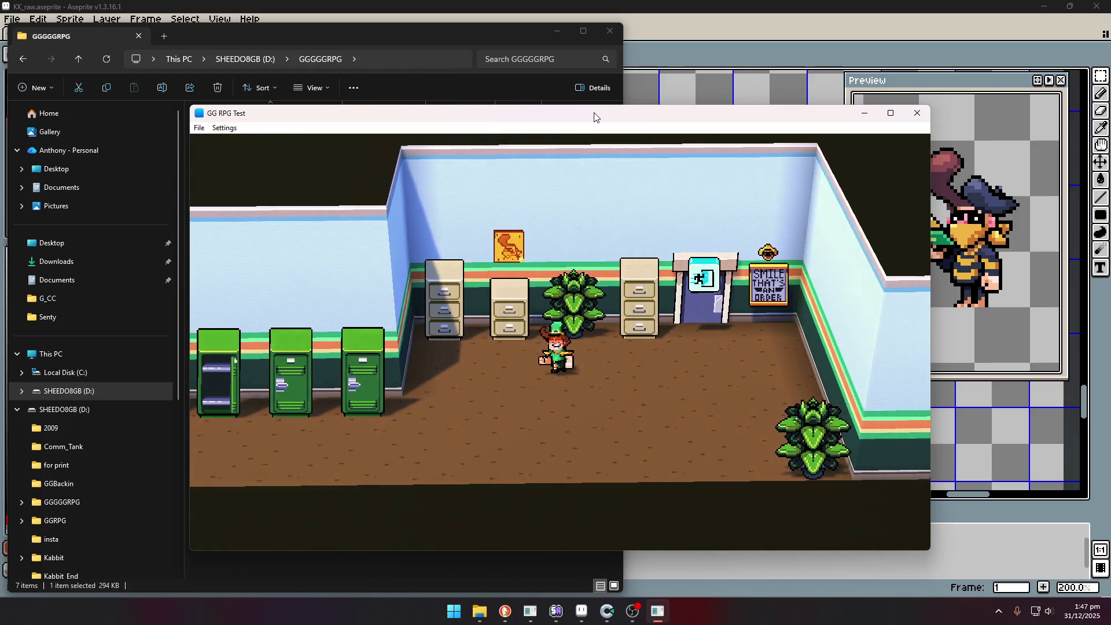
pyautogui.press('Down')
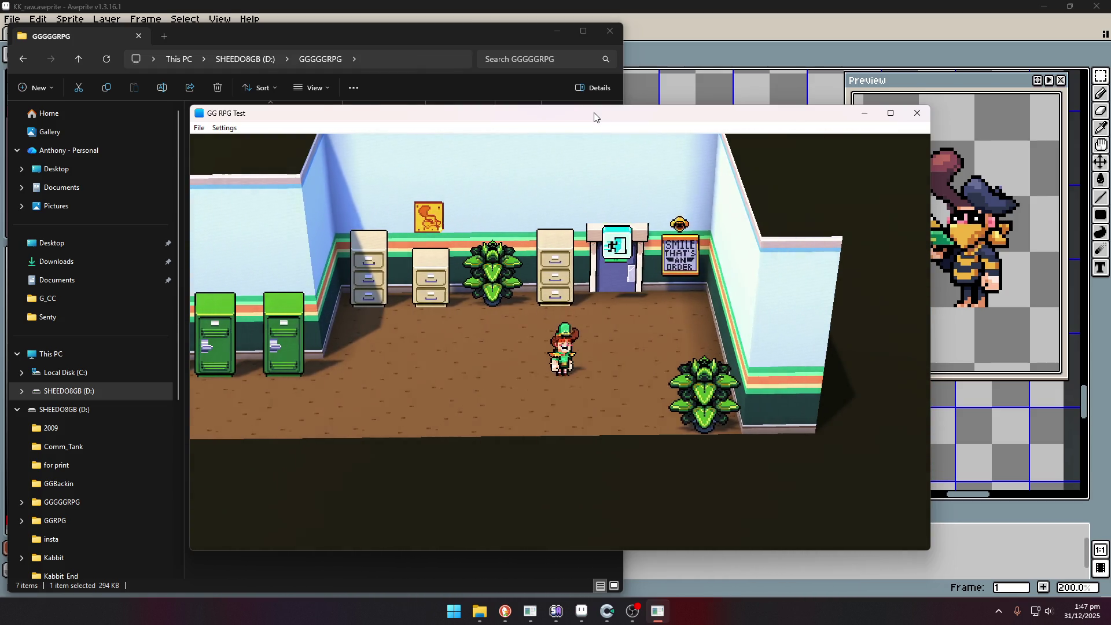
pyautogui.press('Right')
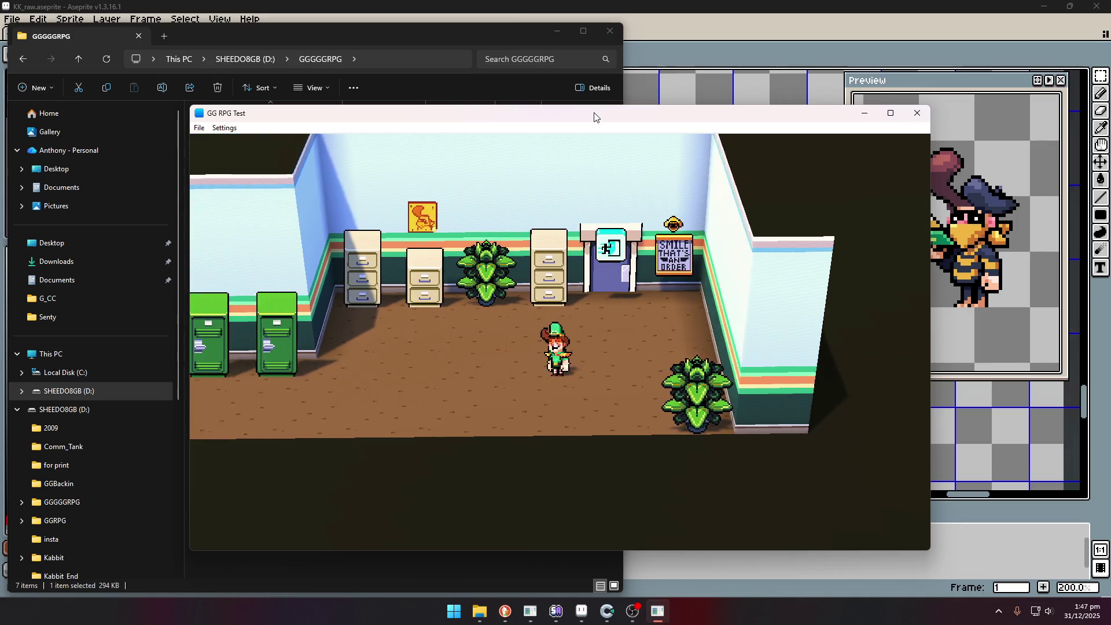
pyautogui.press('Left')
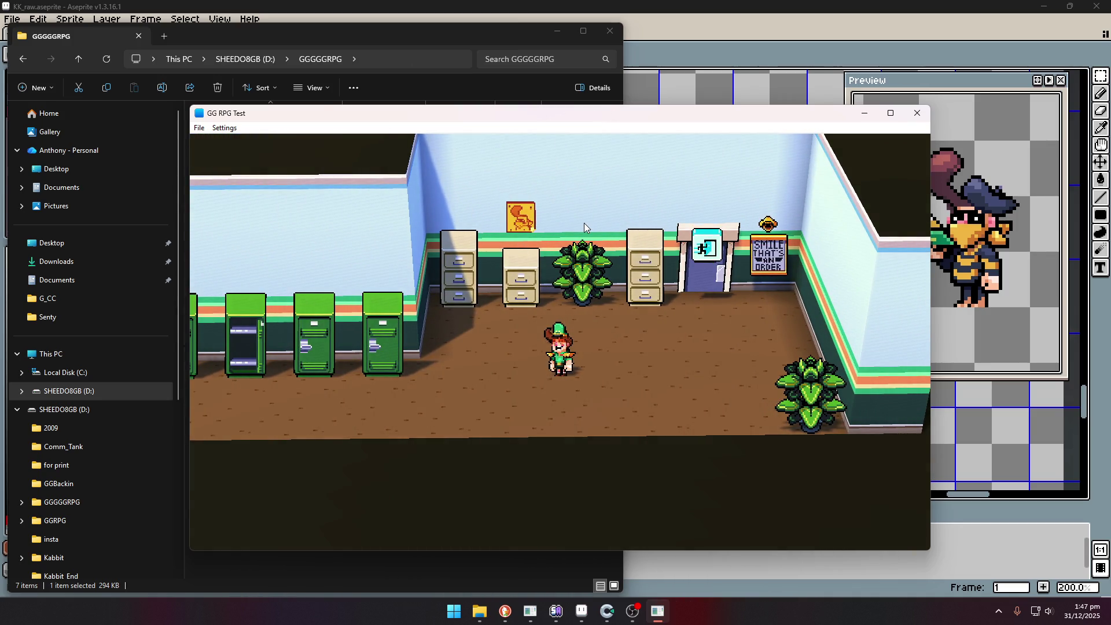
pyautogui.press('Left')
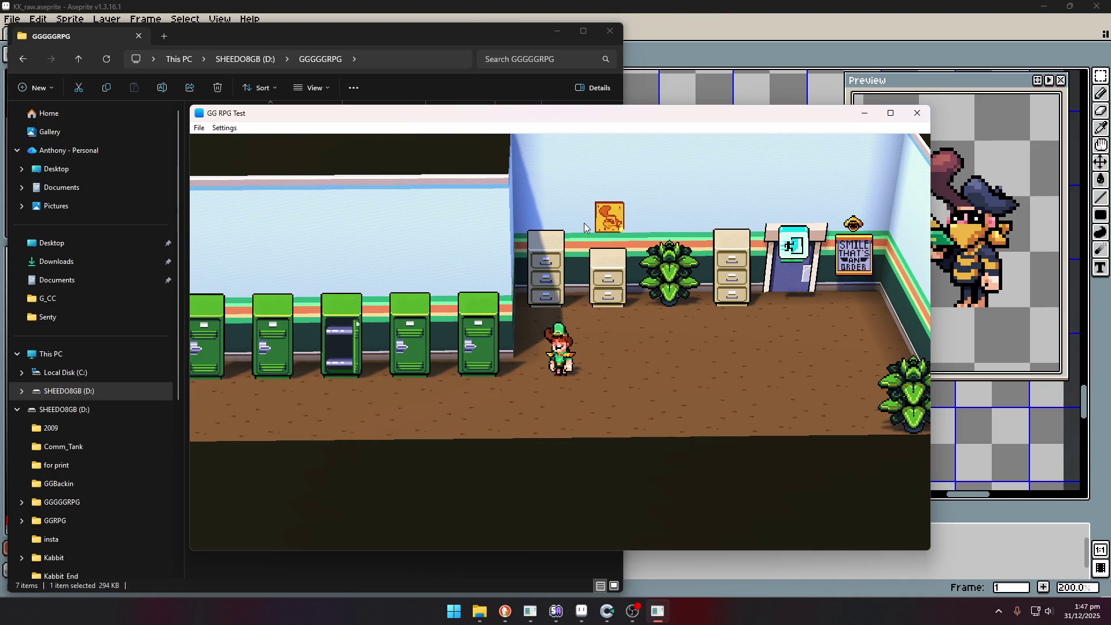
pyautogui.press('Right')
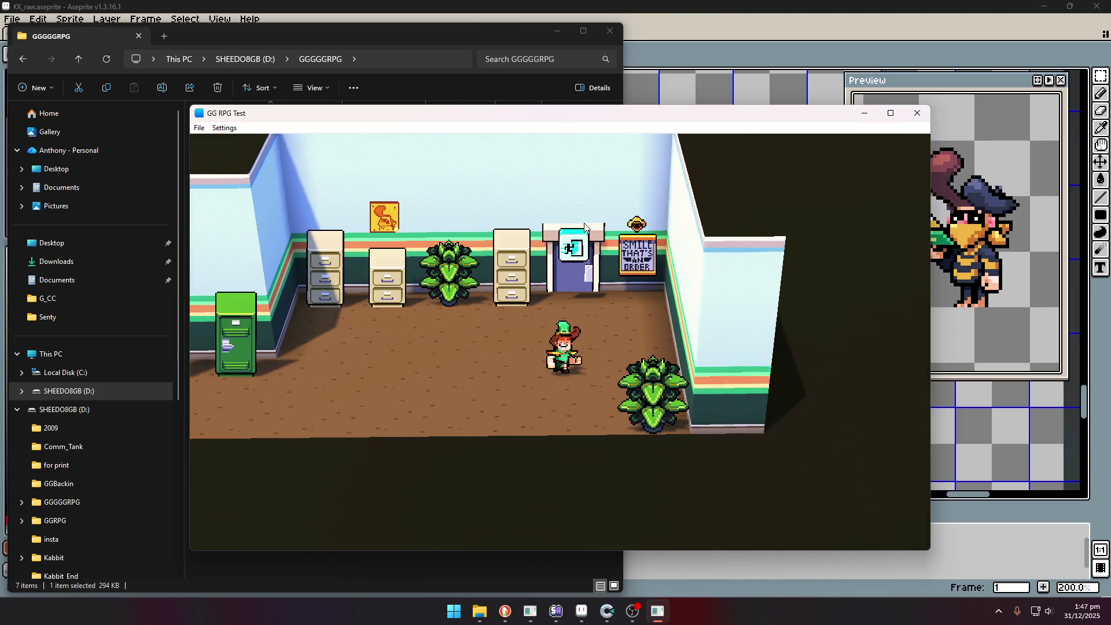
pyautogui.press('Up')
pyautogui.press('Up')
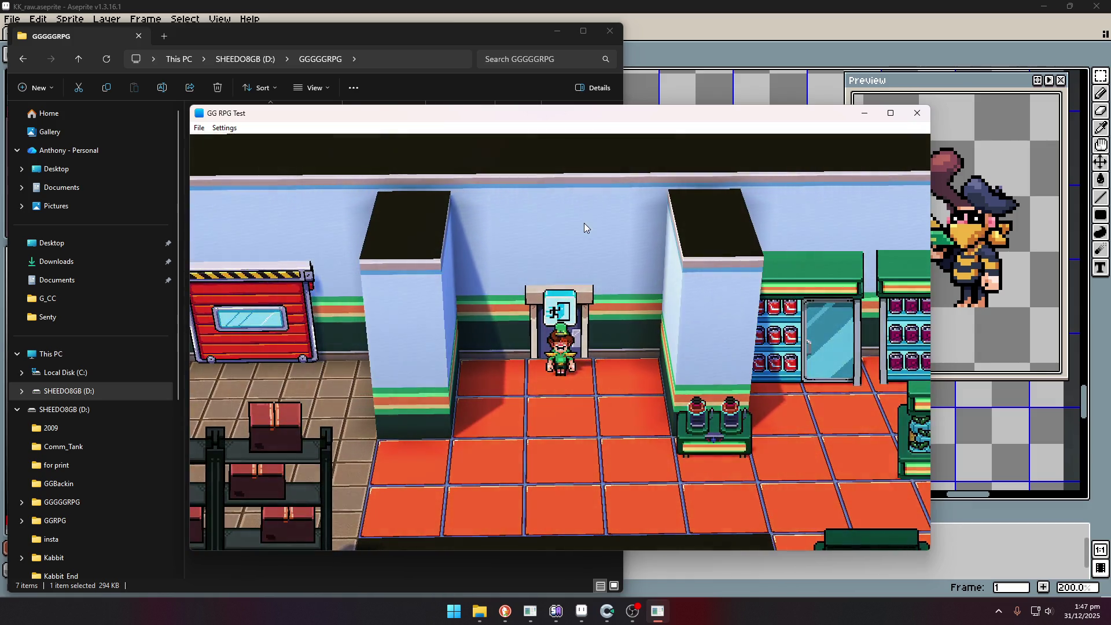
# Walk through the storage room between the shelves and into the red-tiled room.
pyautogui.press('Left')
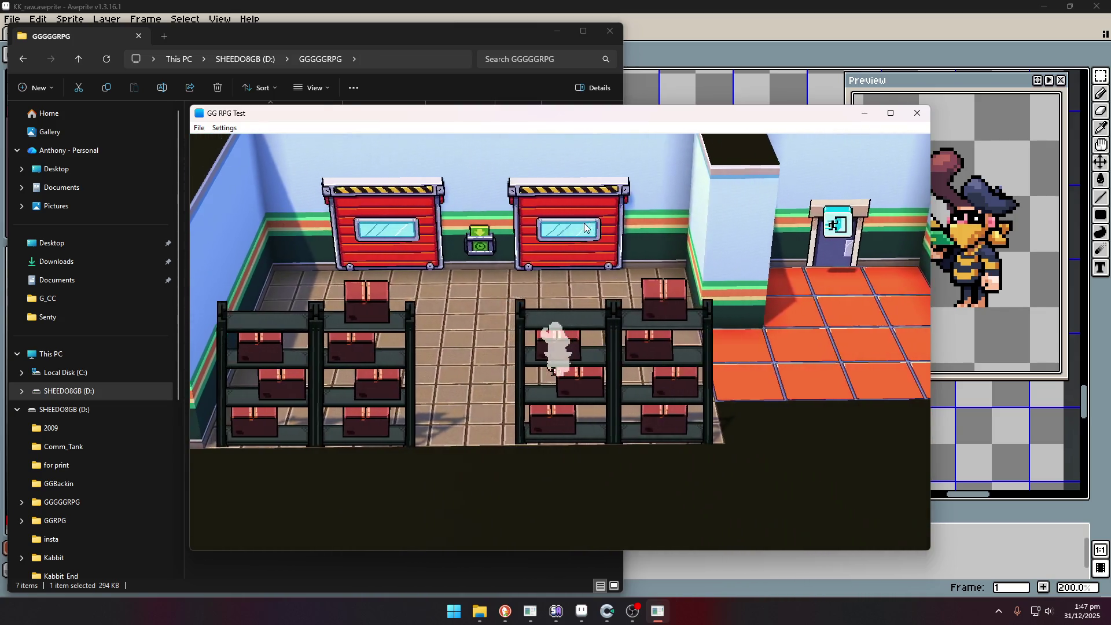
pyautogui.press('Up')
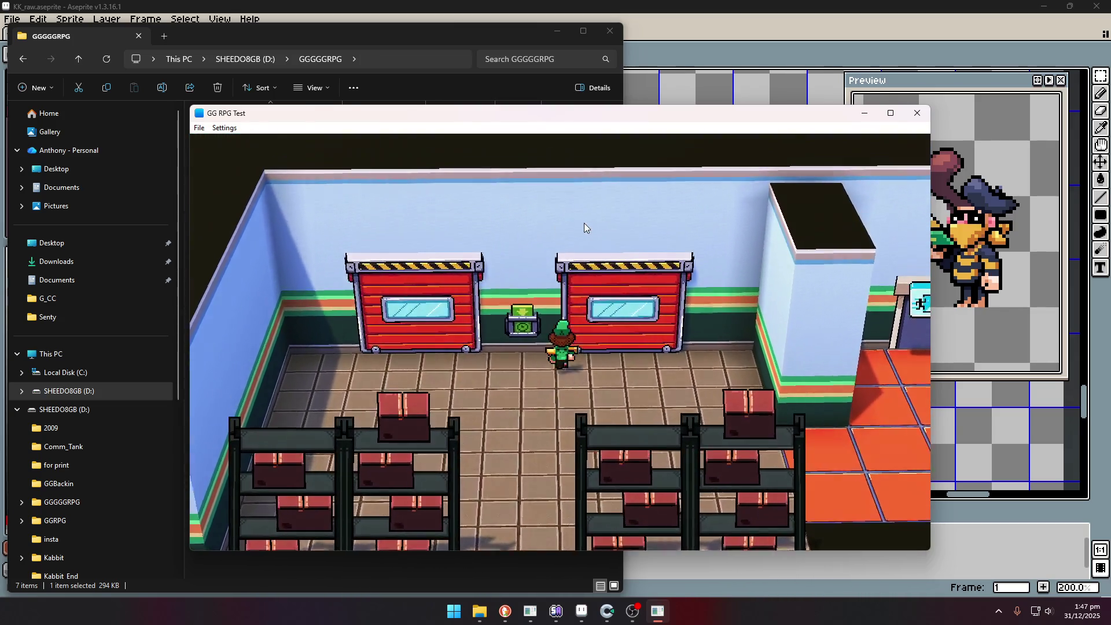
pyautogui.press('Left')
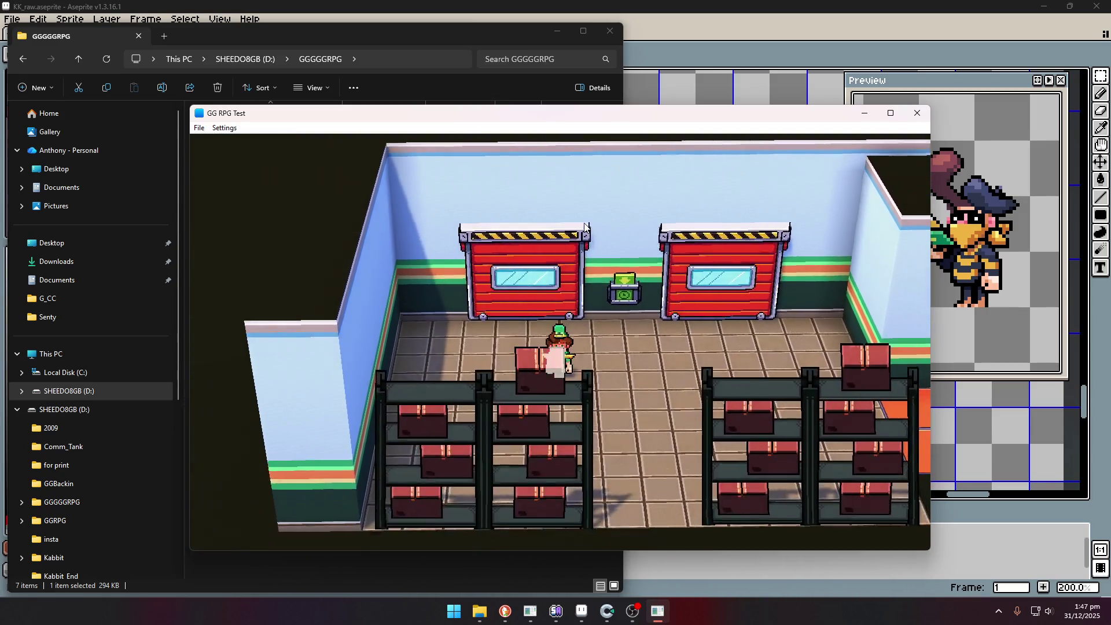
pyautogui.press('Right')
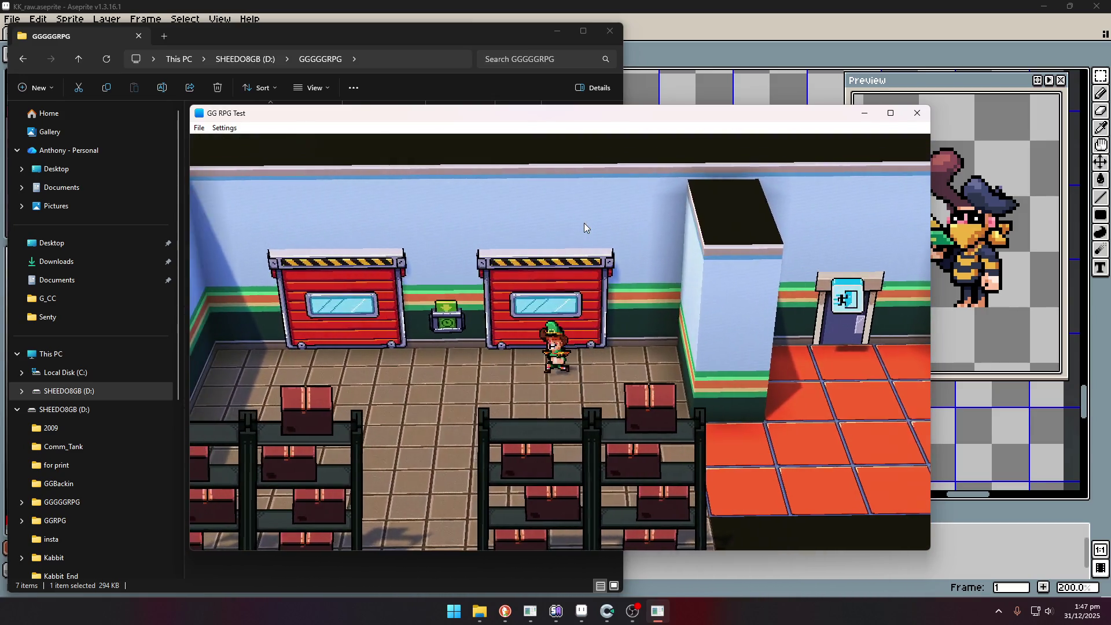
pyautogui.press('Right')
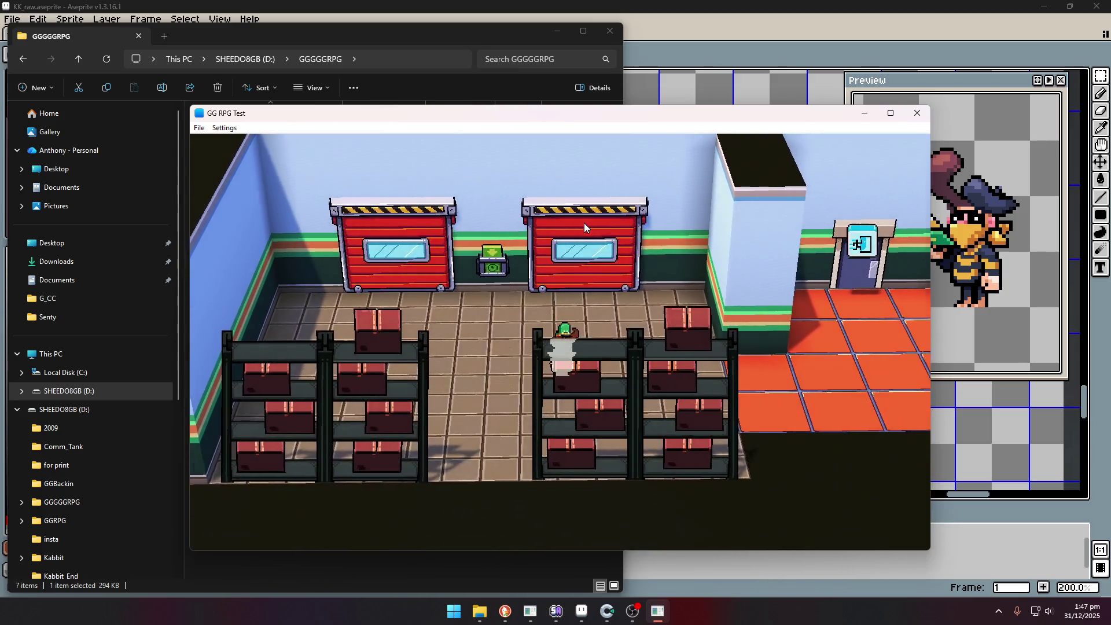
# Walk right through the shop past the drink fridges and shelves to the fish counter.
pyautogui.press('Right')
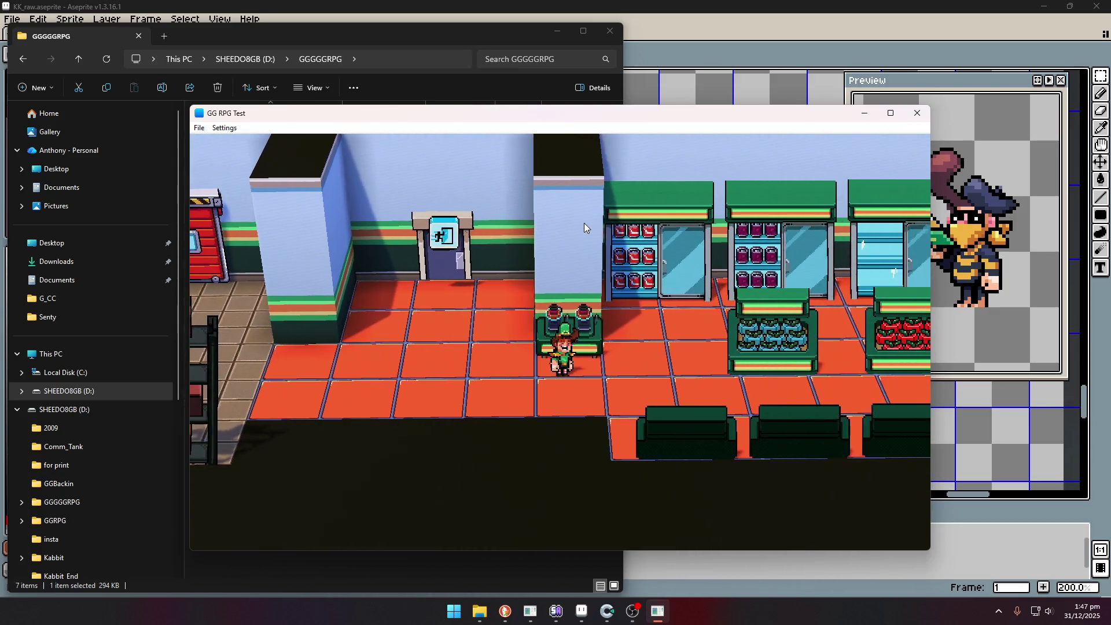
pyautogui.press('Right')
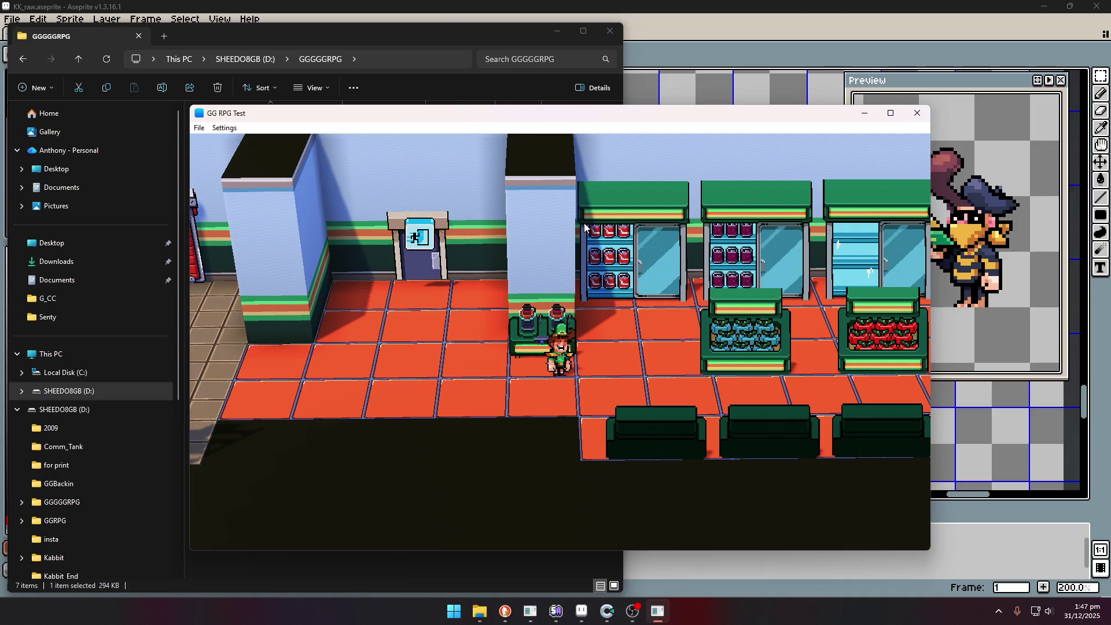
pyautogui.press('Right')
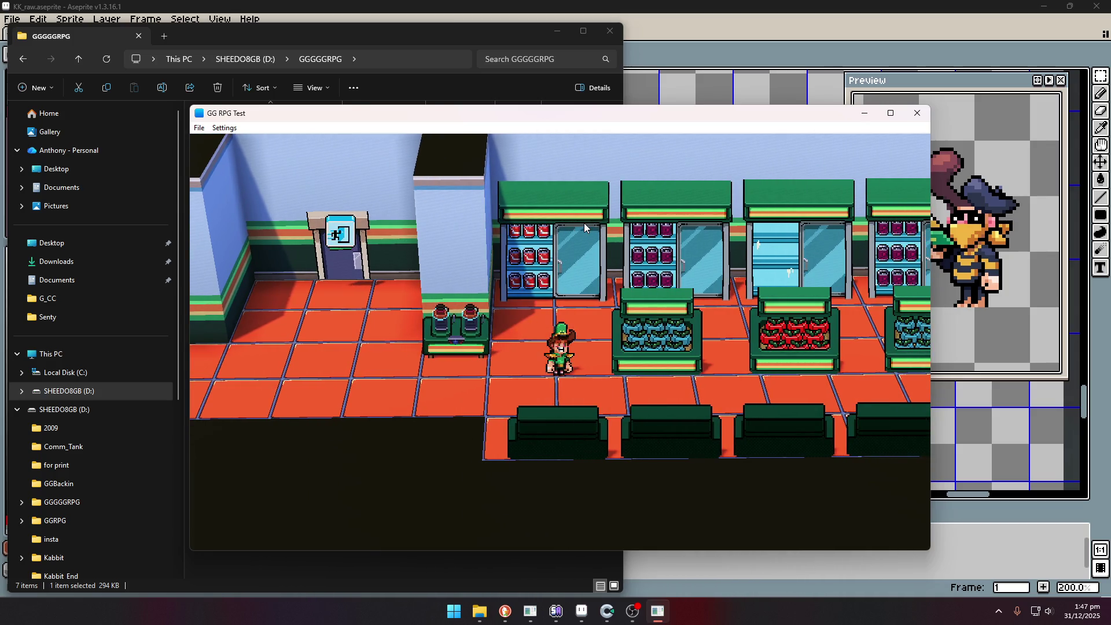
pyautogui.press('Up')
pyautogui.press('Right')
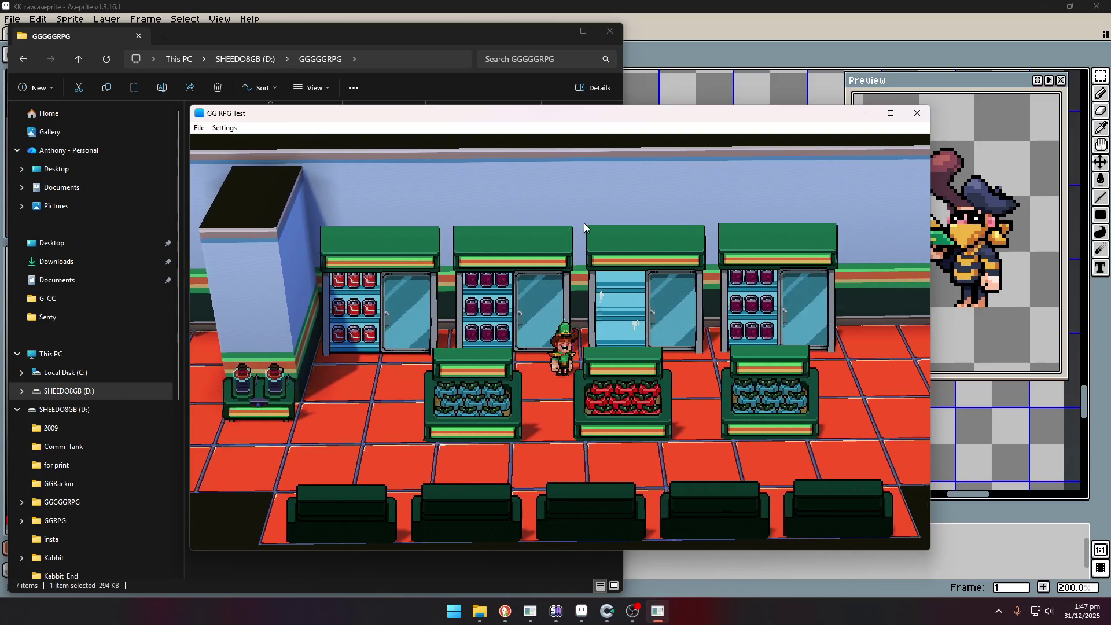
pyautogui.press('Right')
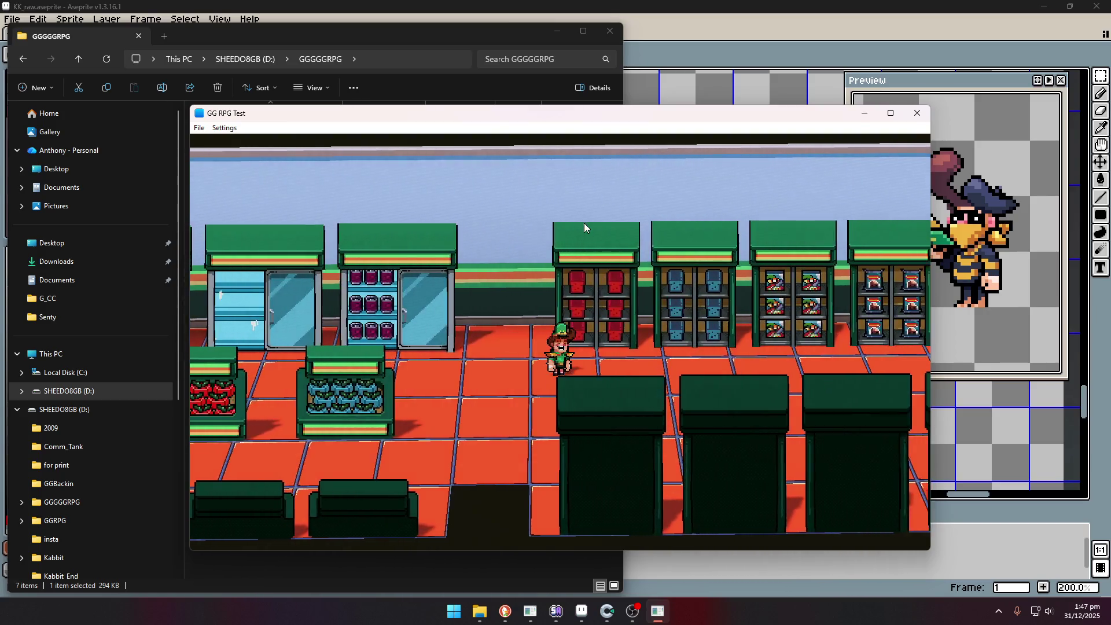
pyautogui.press('Up')
pyautogui.press('Down')
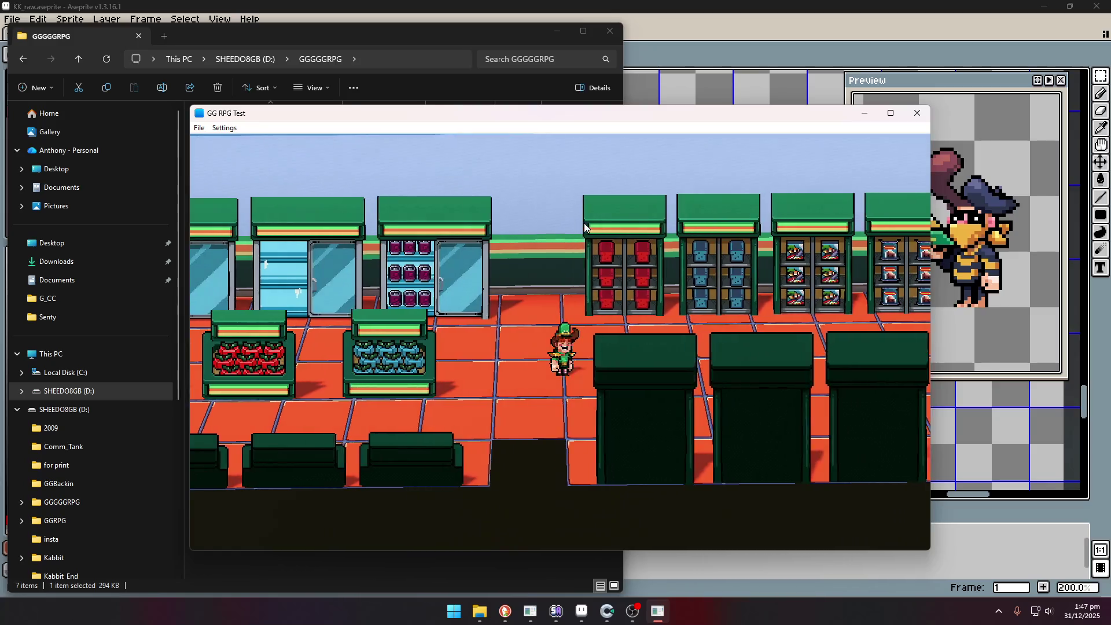
pyautogui.press('Right')
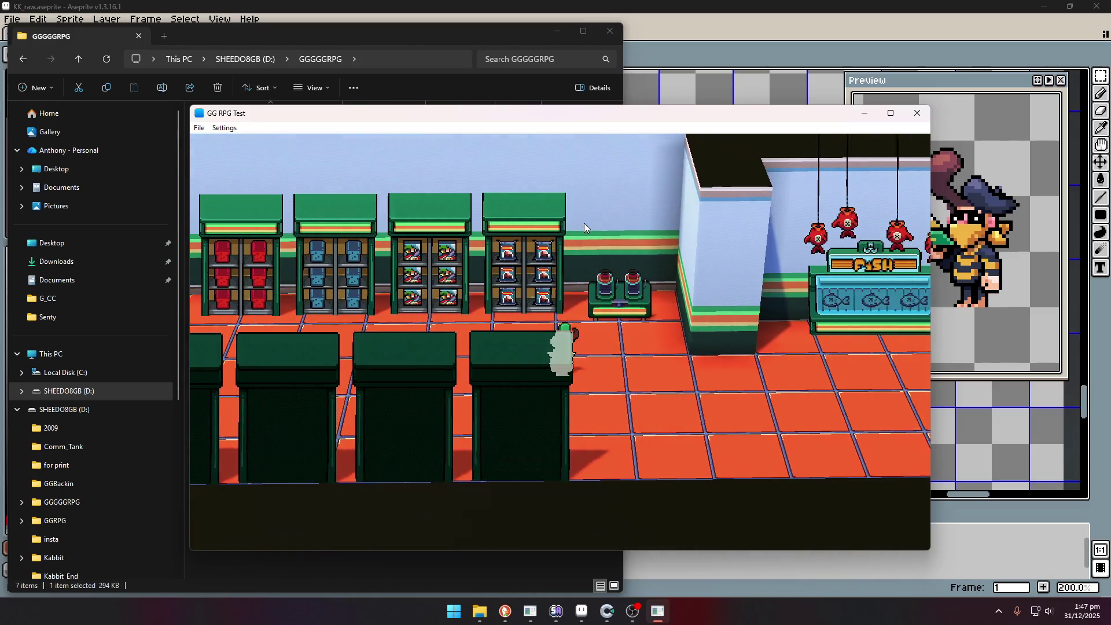
pyautogui.press('Right')
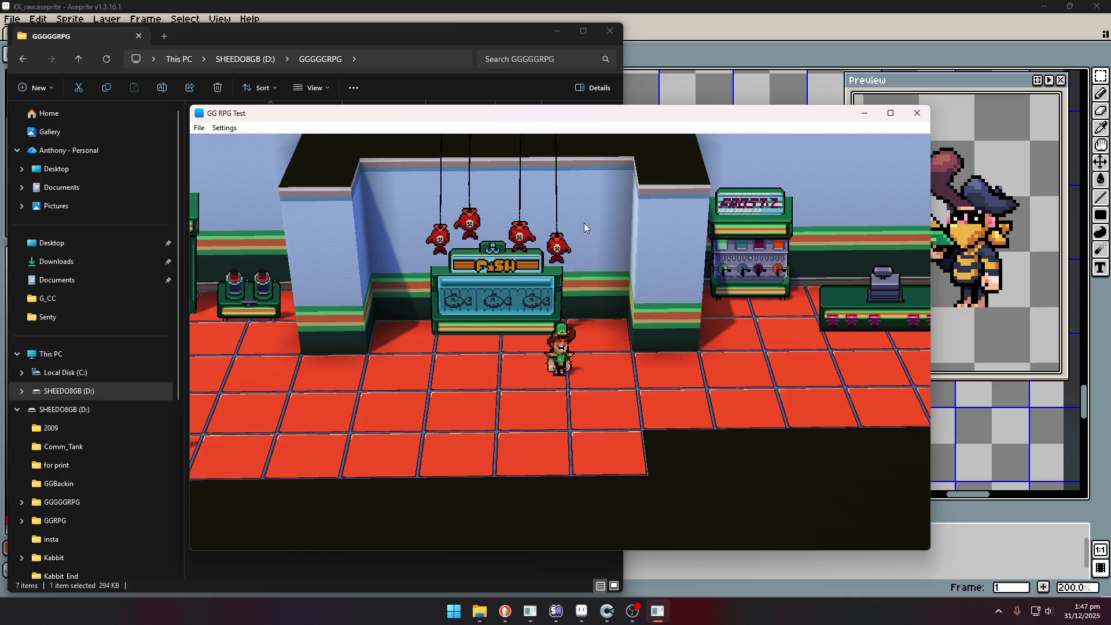
# Pace left and right below the fish counter, then head left toward the shelves.
pyautogui.press('Left')
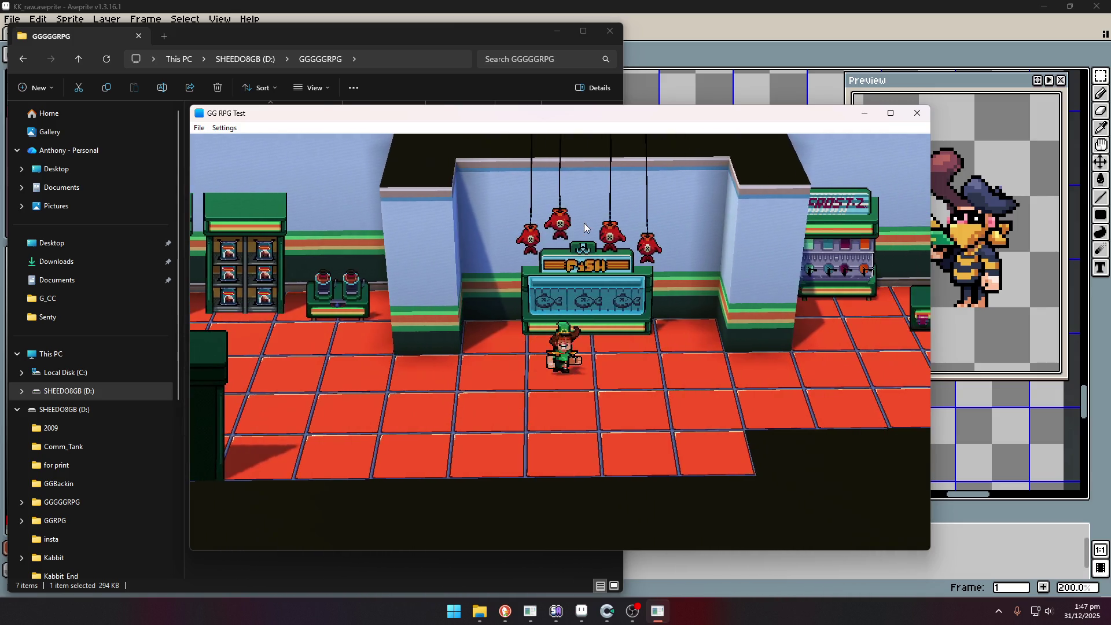
pyautogui.press('Right')
pyautogui.press('Left')
pyautogui.press('Right')
pyautogui.press('Left')
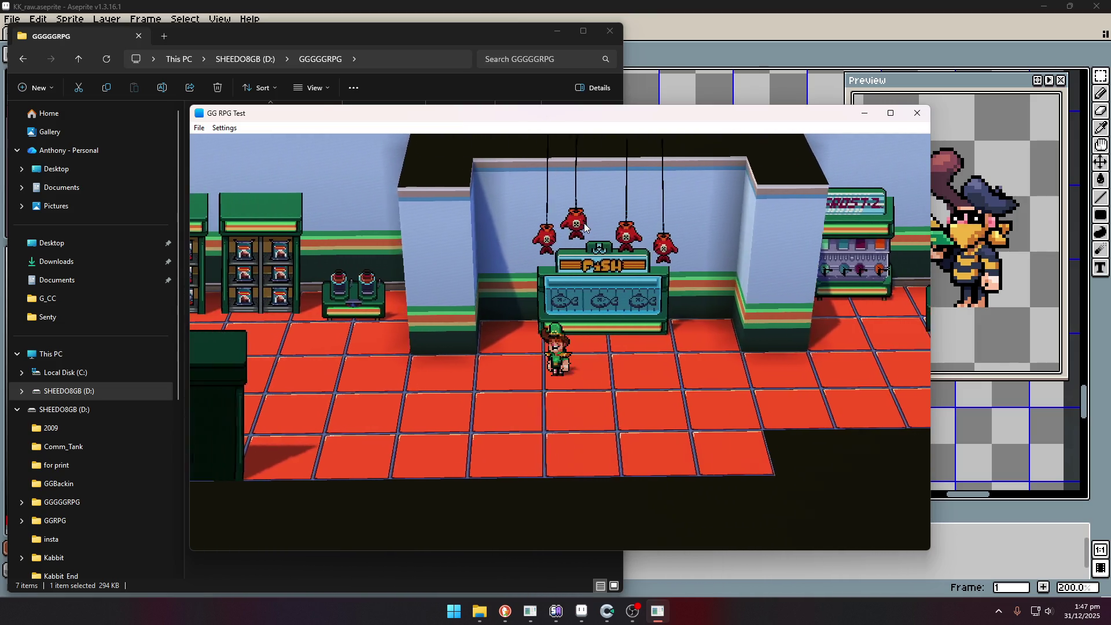
pyautogui.press('Right')
pyautogui.press('Left')
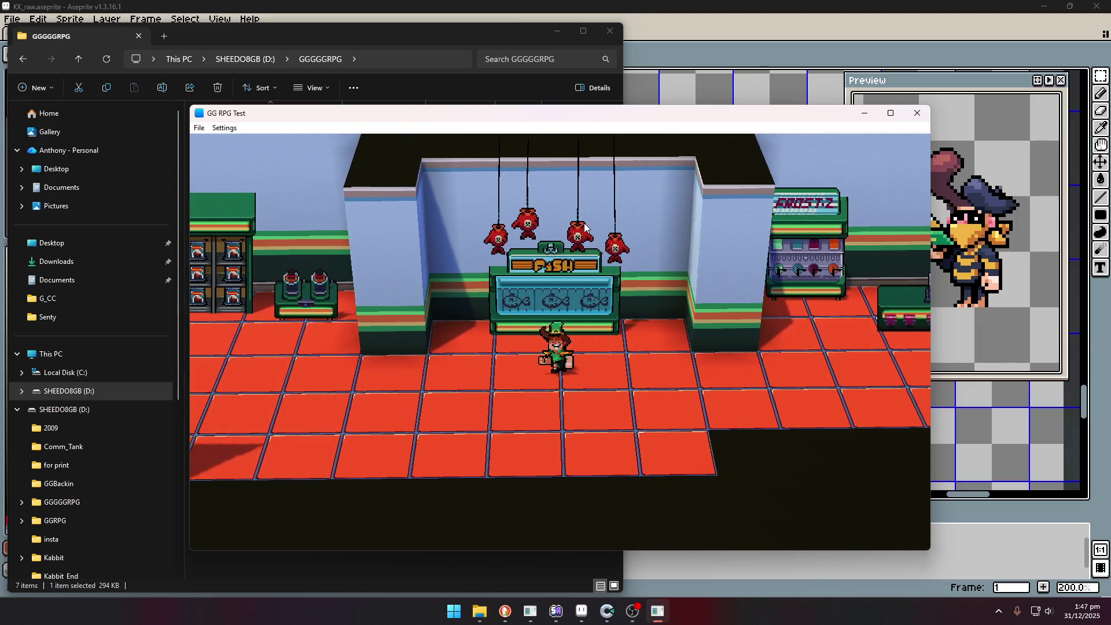
pyautogui.press('Left')
pyautogui.press('Right')
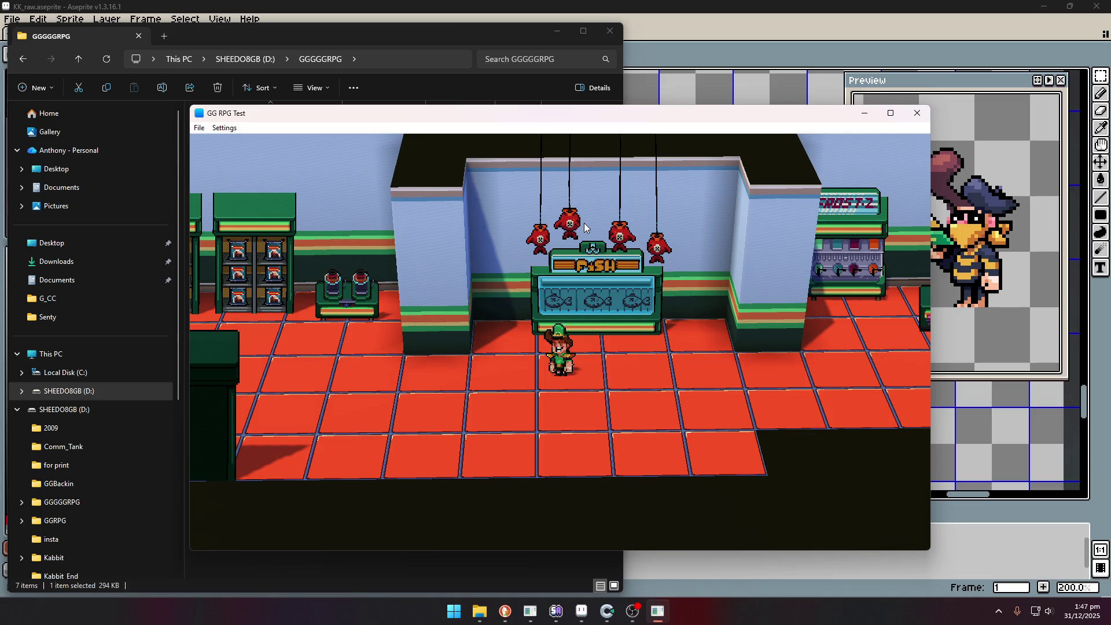
pyautogui.press('Left')
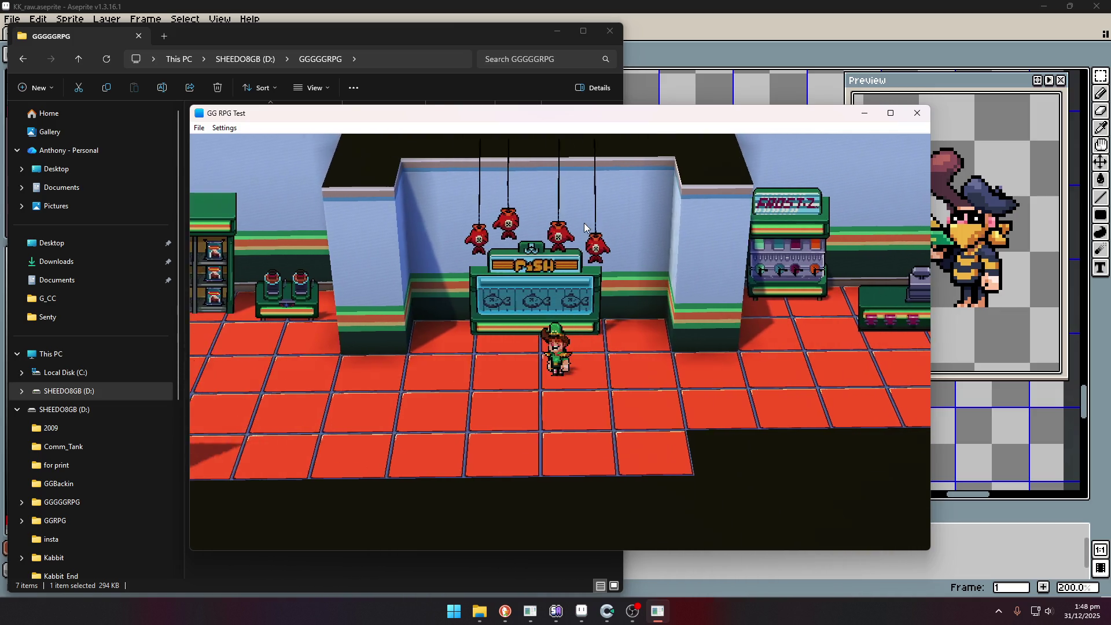
pyautogui.press('Left')
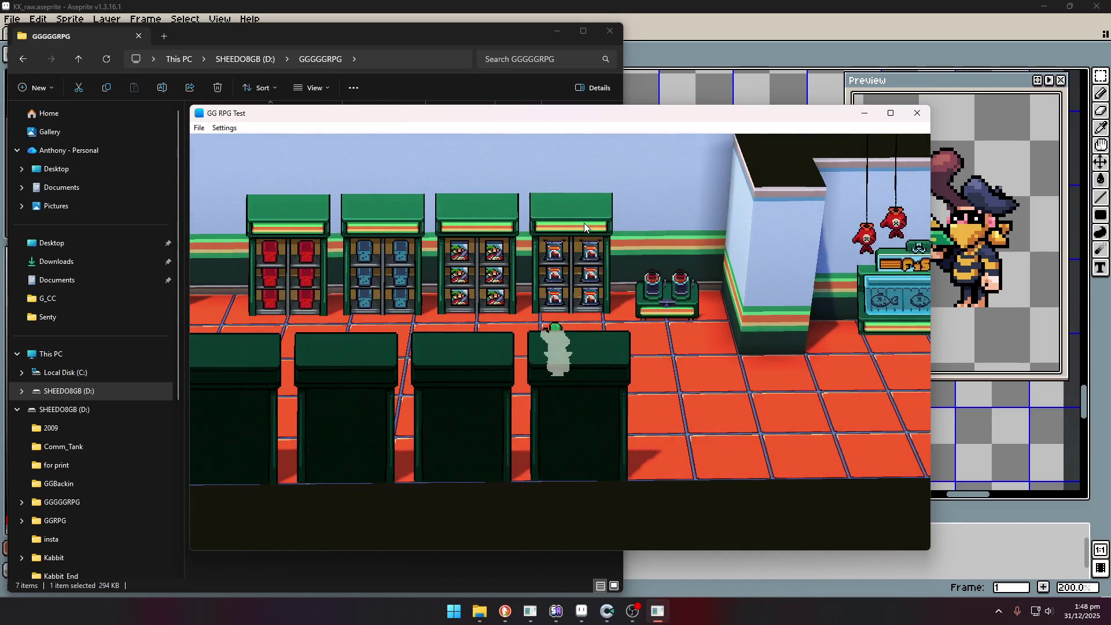
pyautogui.press('Left')
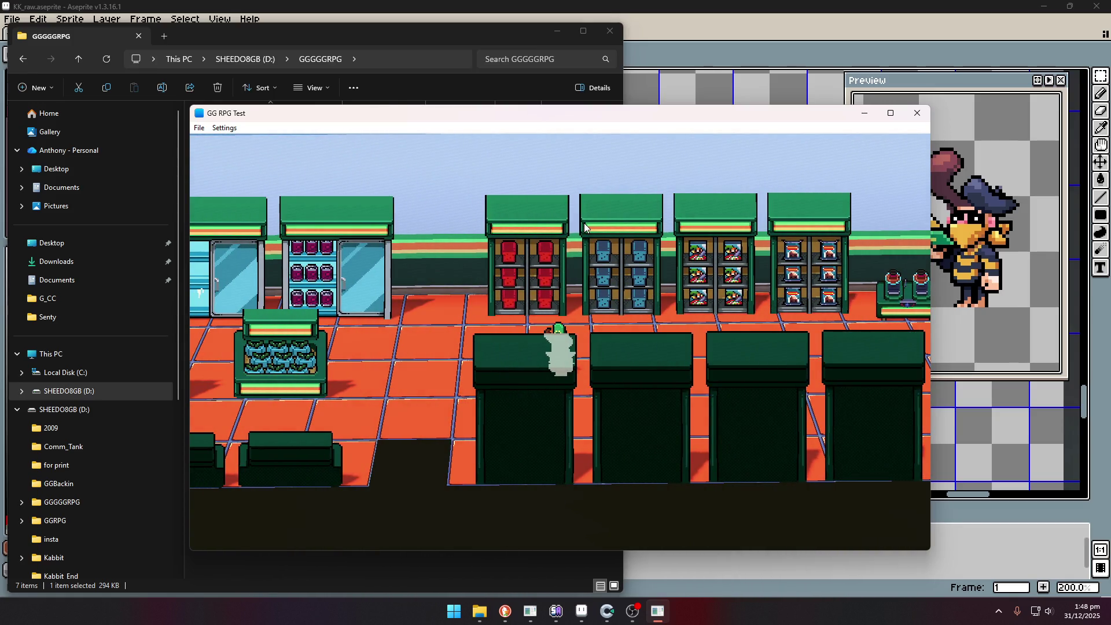
# Walk back and forth along the shelves and counters between the left and right walls.
pyautogui.press('Up')
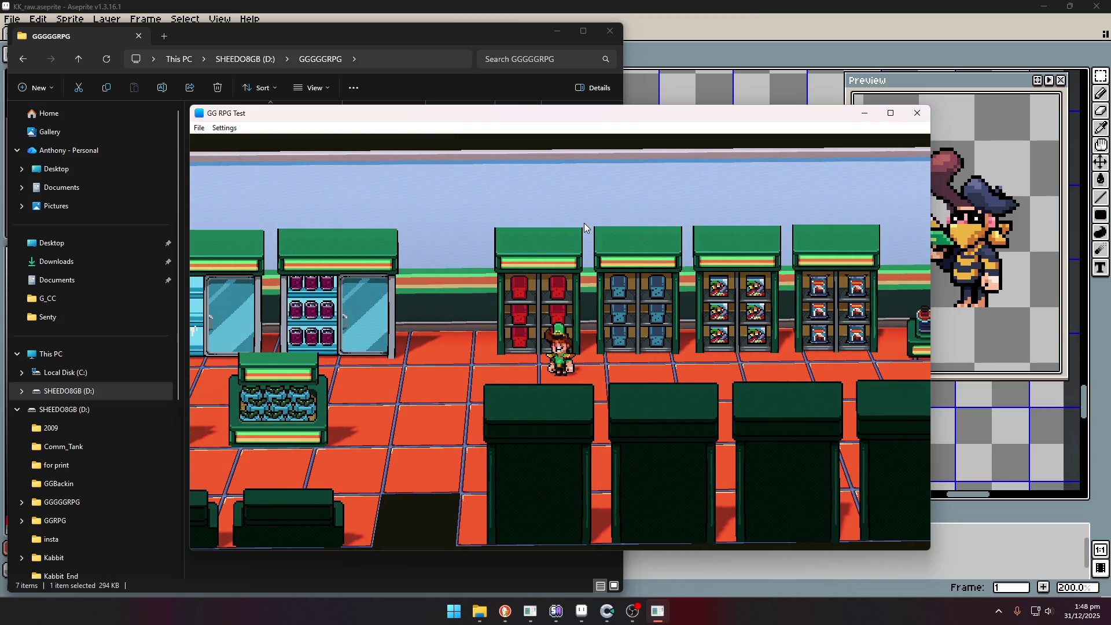
pyautogui.press('Right')
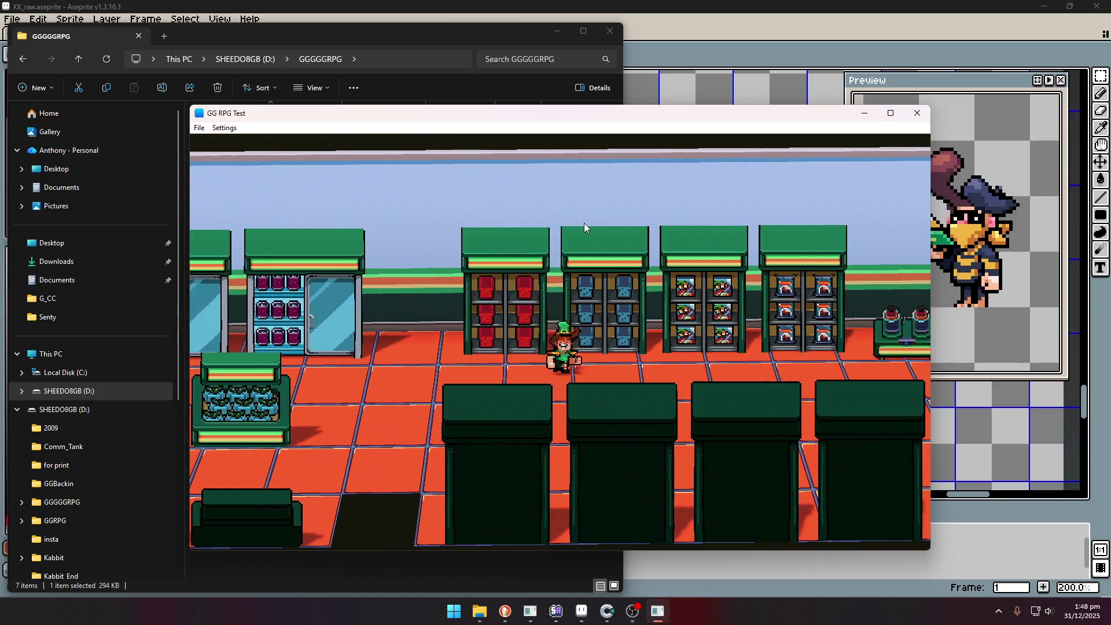
pyautogui.press('Right')
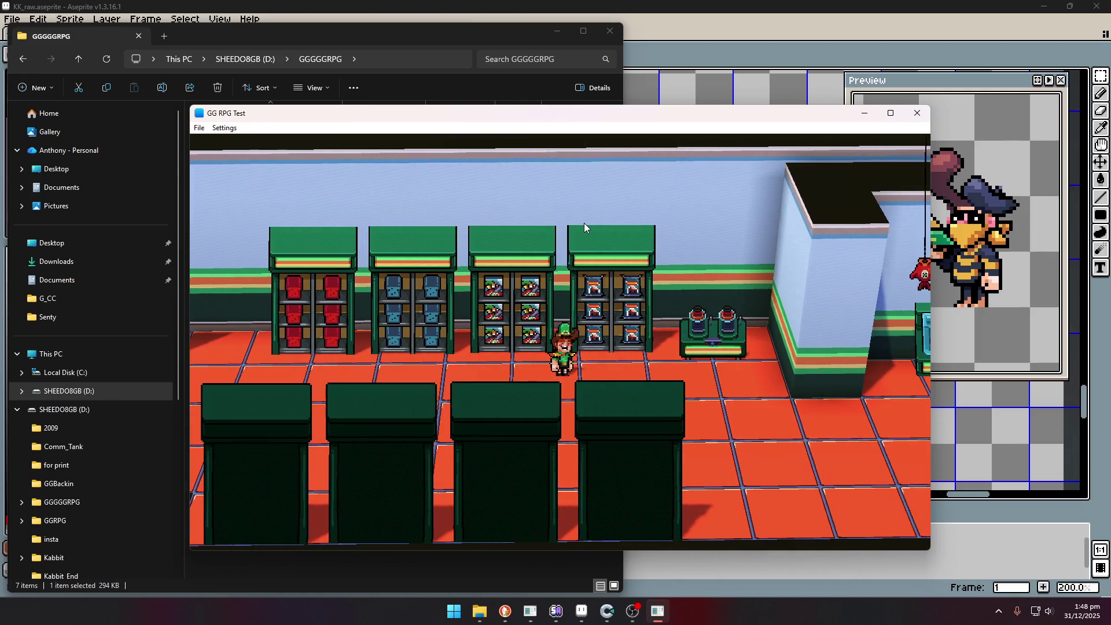
pyautogui.press('Left')
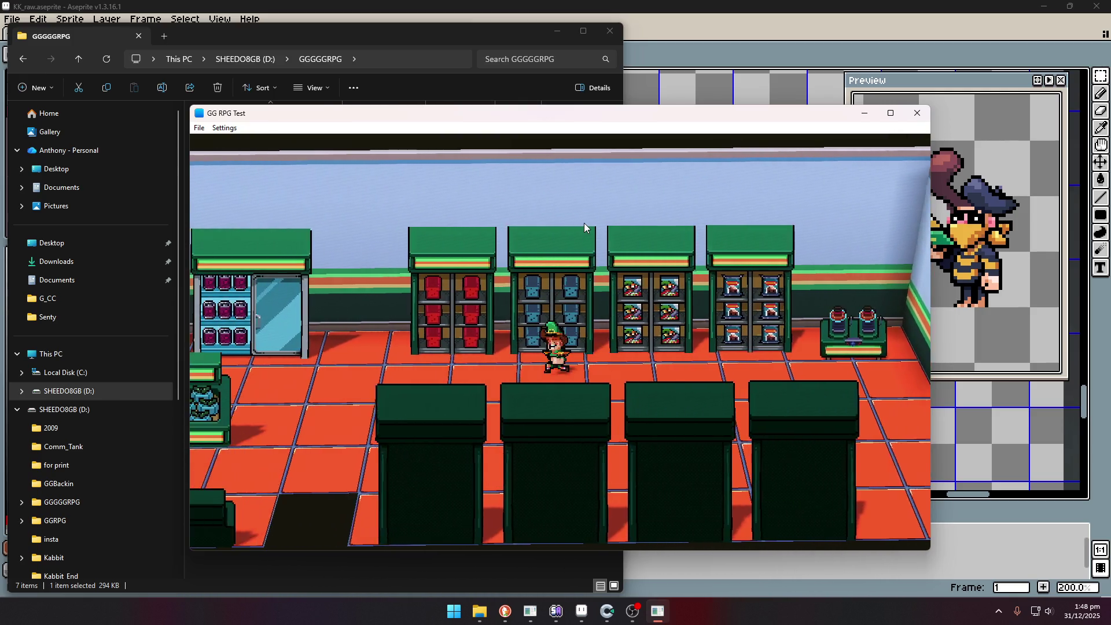
pyautogui.press('Left')
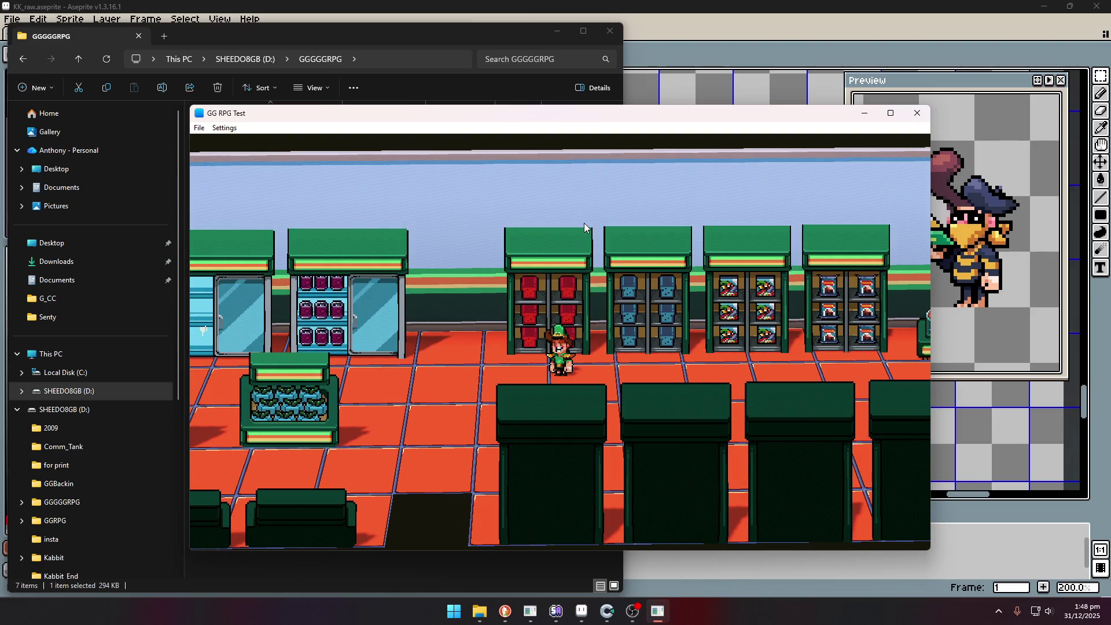
pyautogui.press('Right')
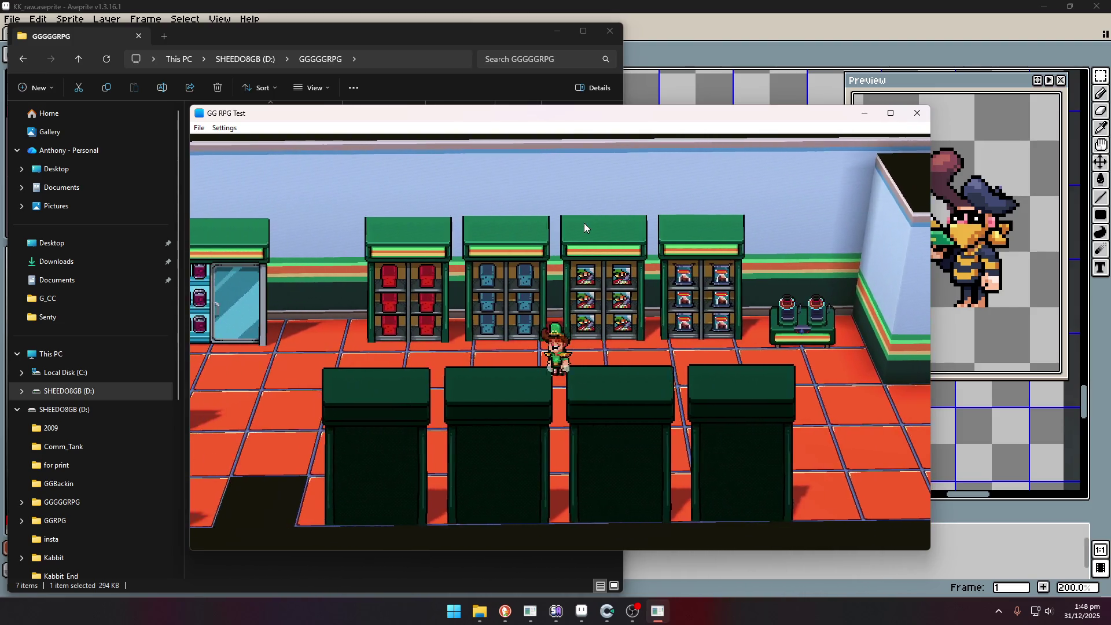
pyautogui.press('Left')
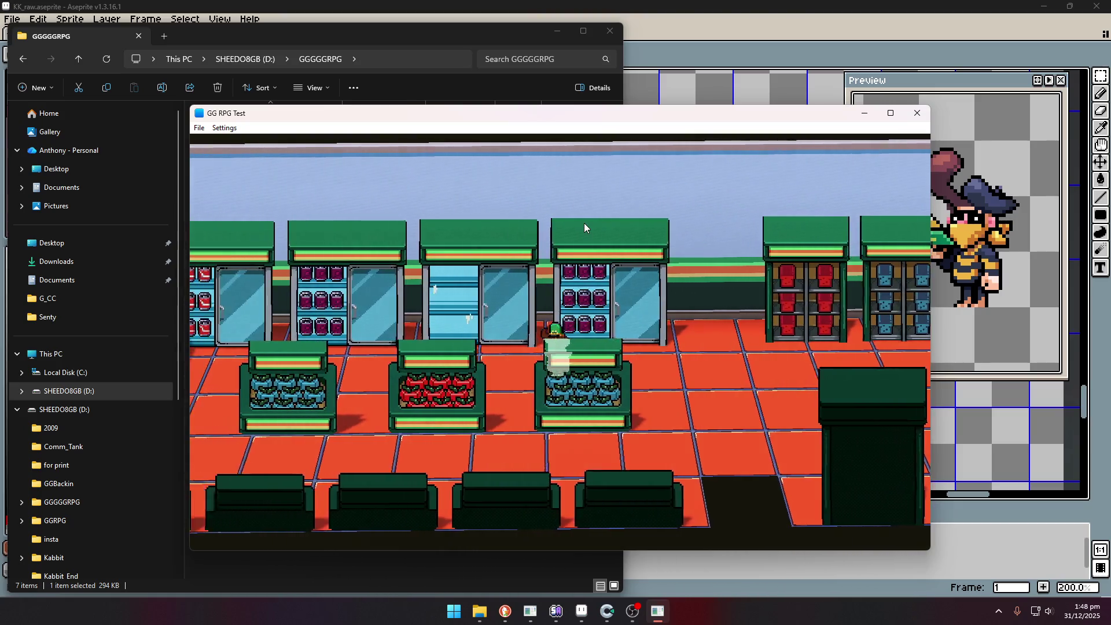
pyautogui.press('Left')
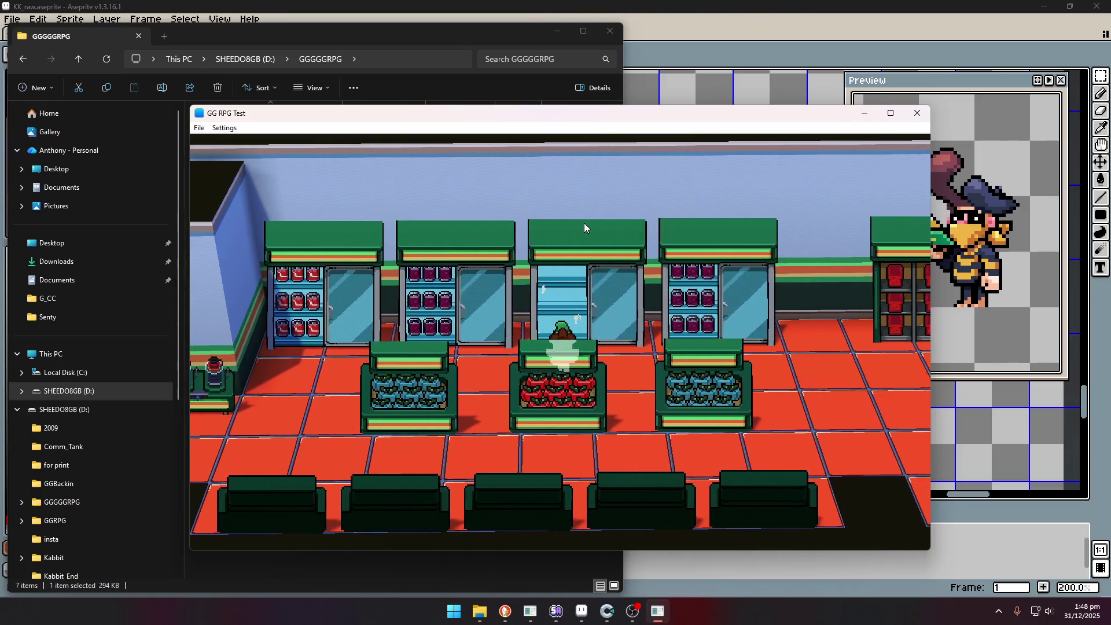
pyautogui.press('Right')
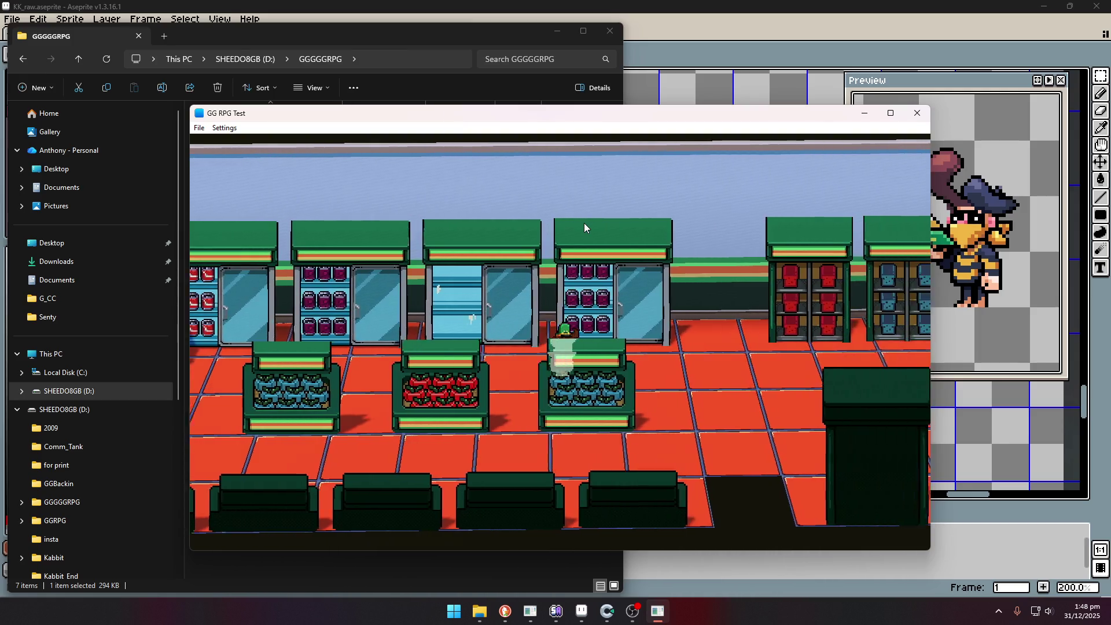
pyautogui.press('Right')
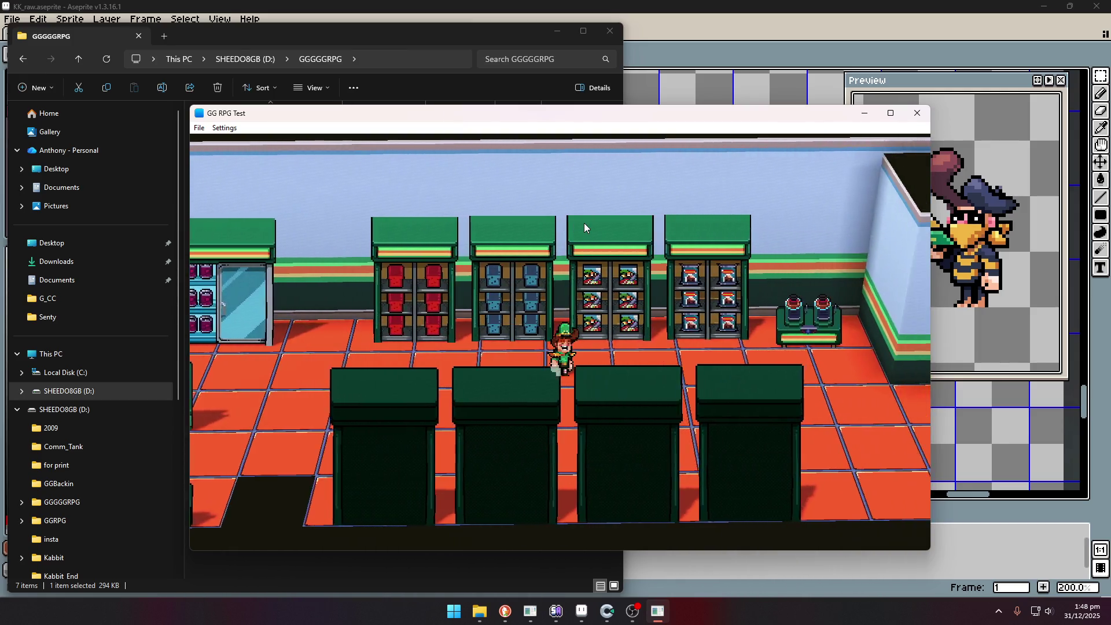
pyautogui.press('Right')
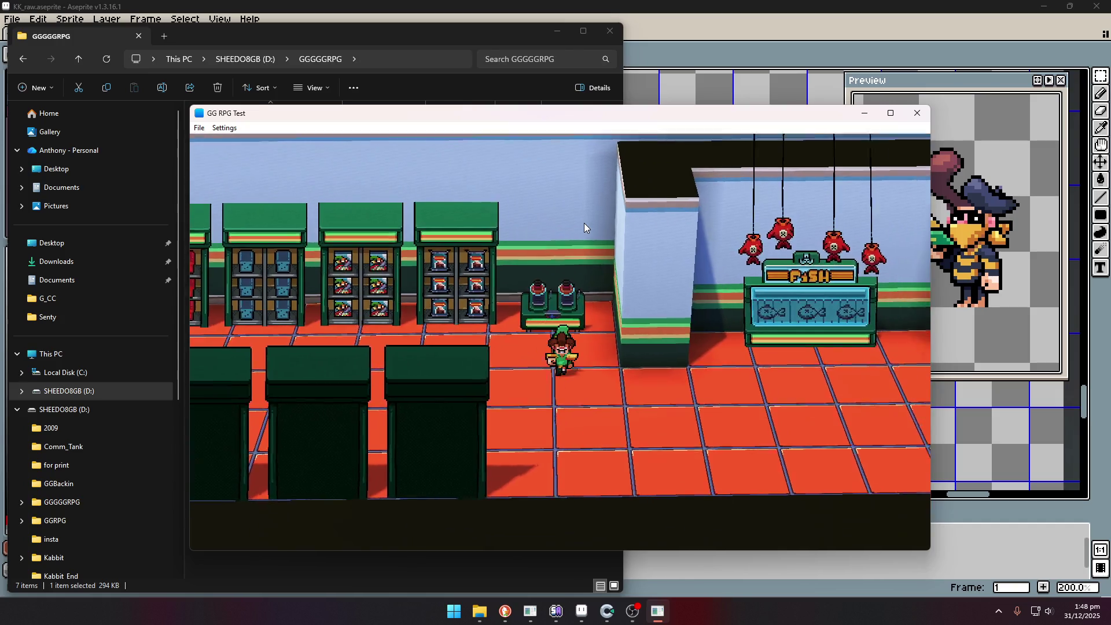
pyautogui.press('Right')
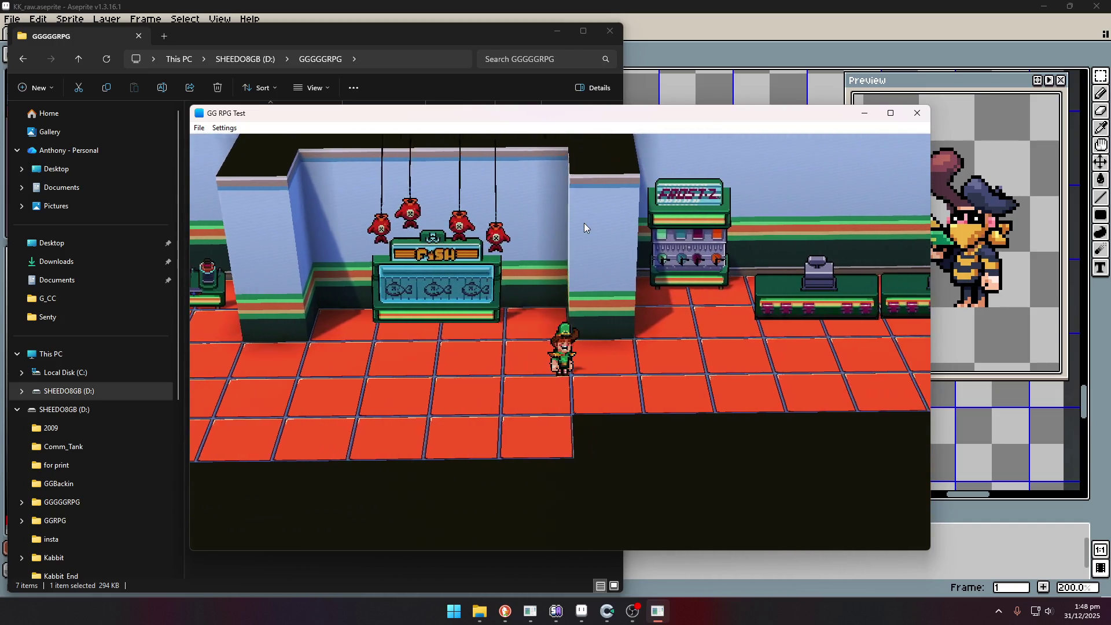
# Walk past the fish counter to the Frostz machine and checkout counters, then toward the exit door.
pyautogui.press('Right')
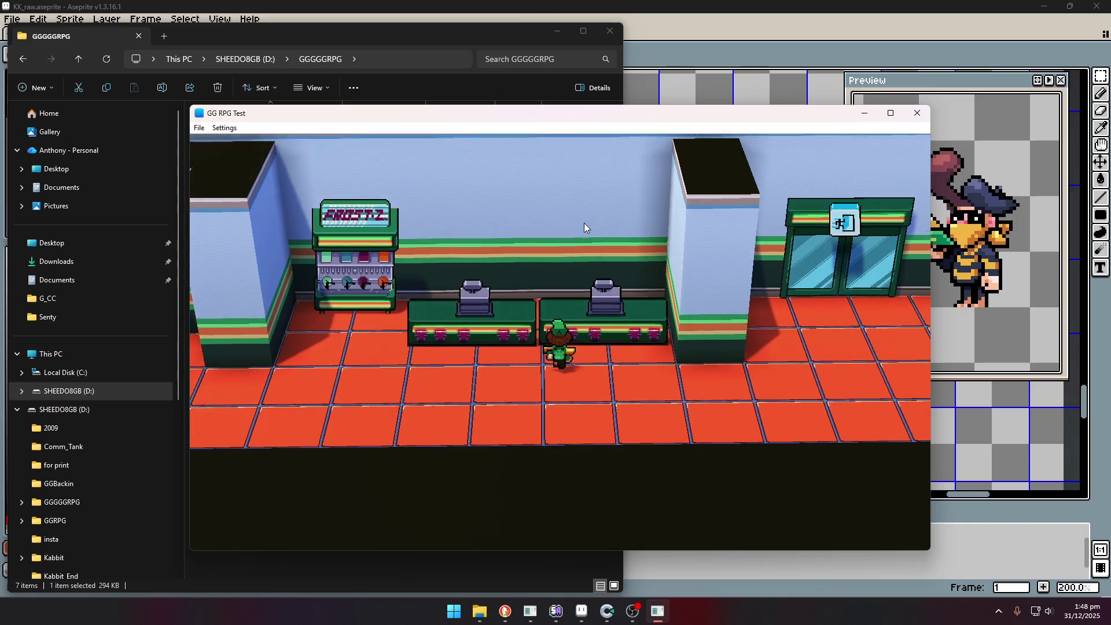
pyautogui.press('Left')
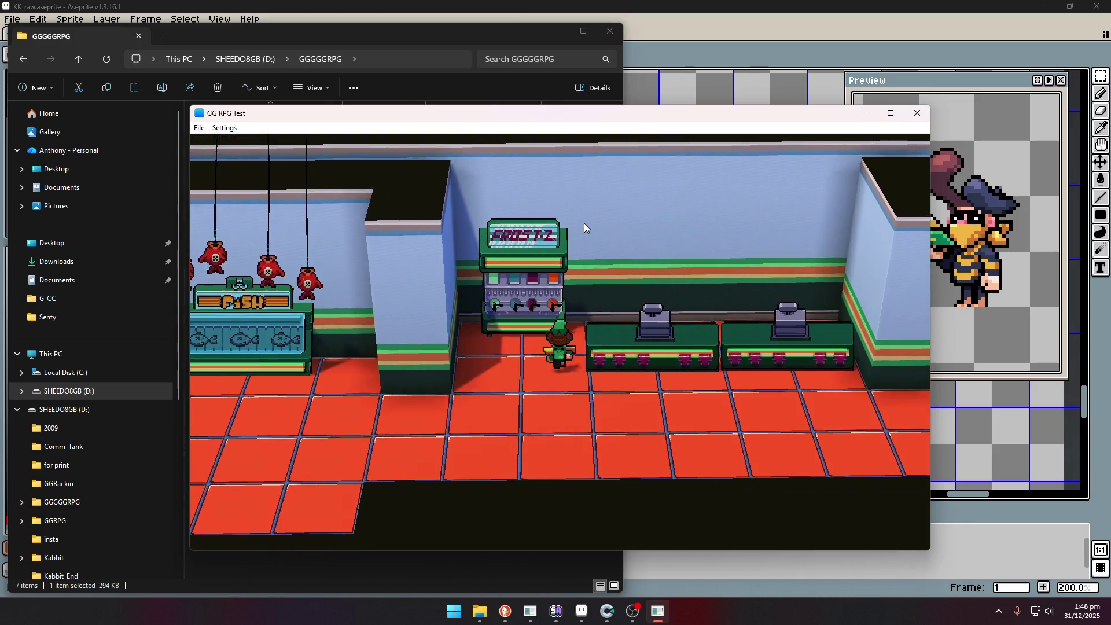
pyautogui.press('Right')
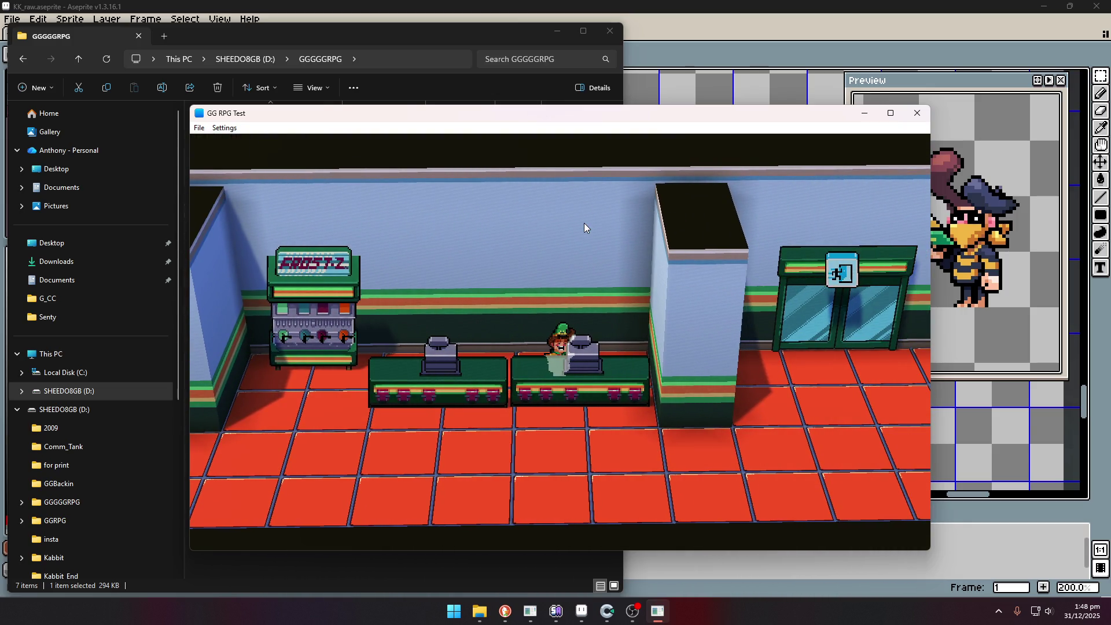
pyautogui.press('Down')
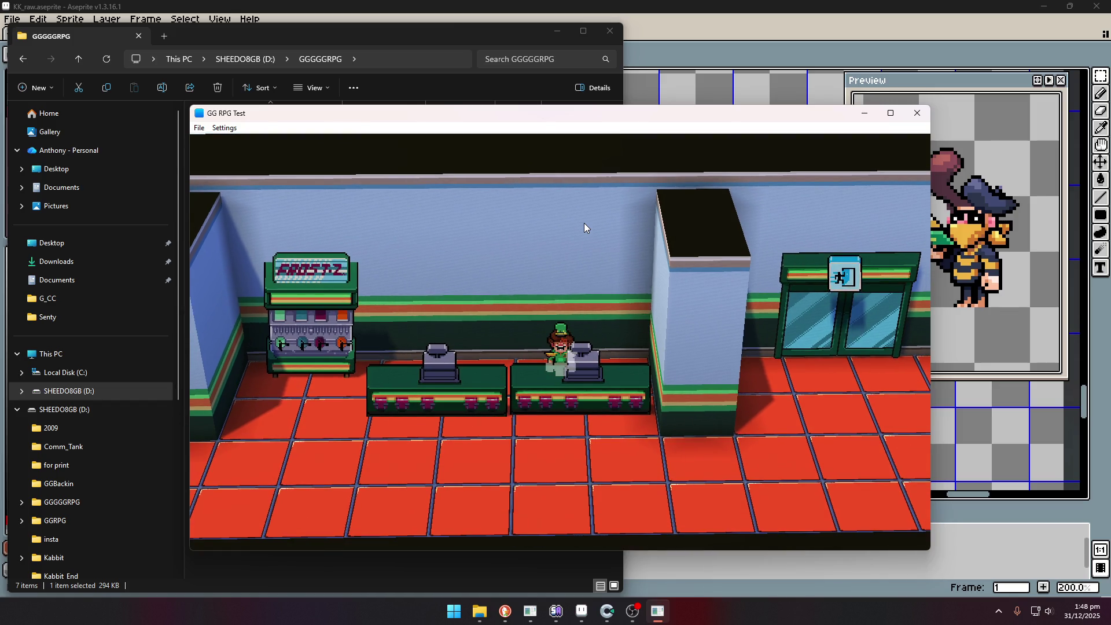
pyautogui.press('Left')
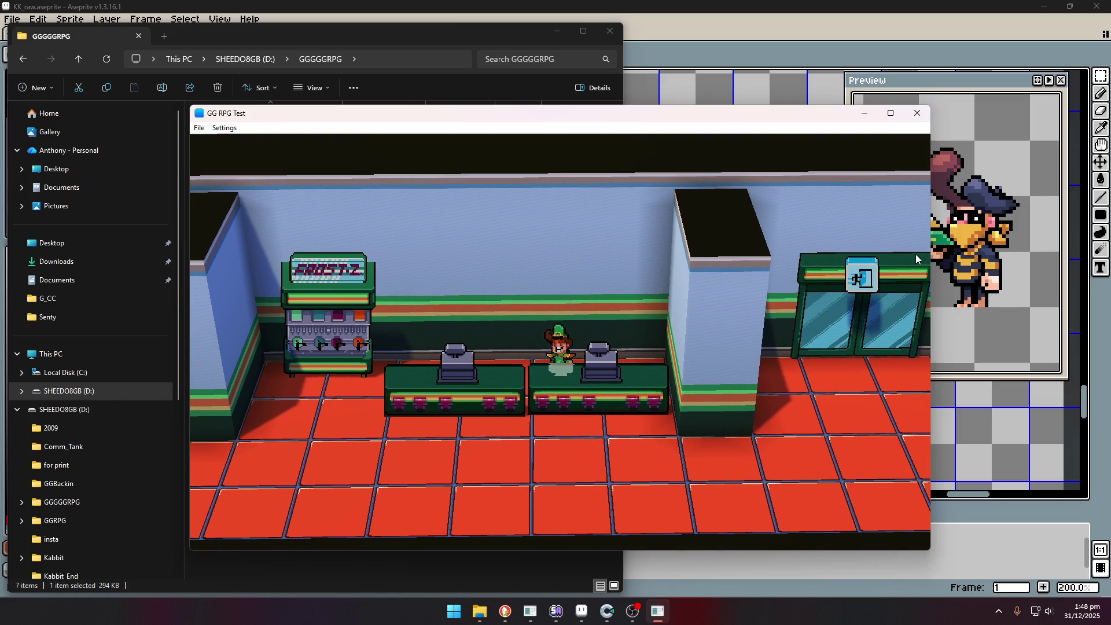
pyautogui.press('Left')
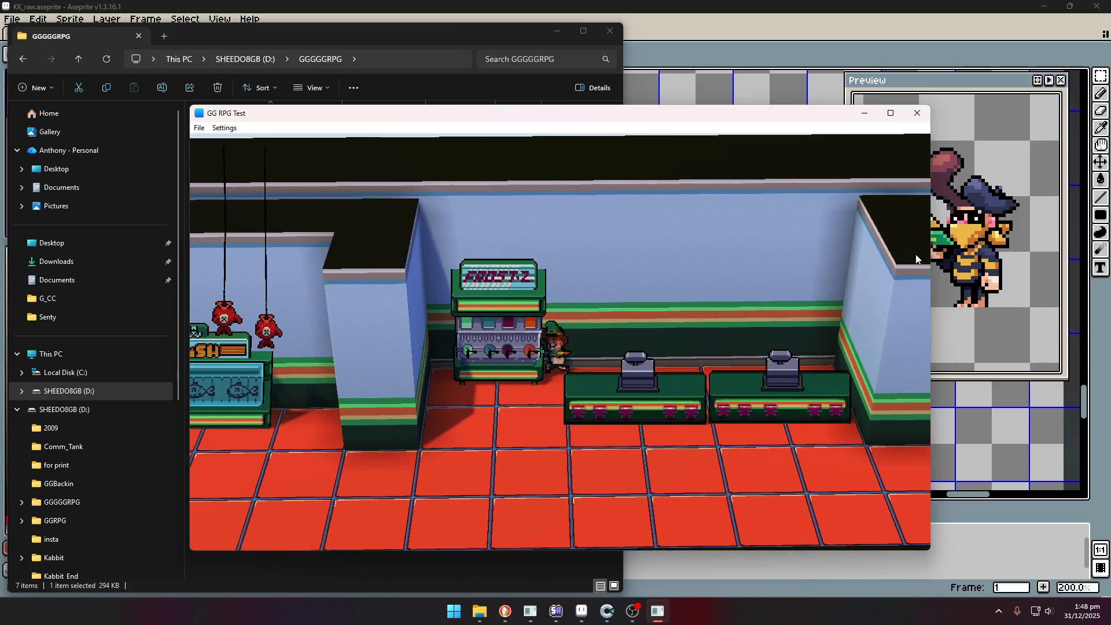
pyautogui.press('Down')
pyautogui.press('Right')
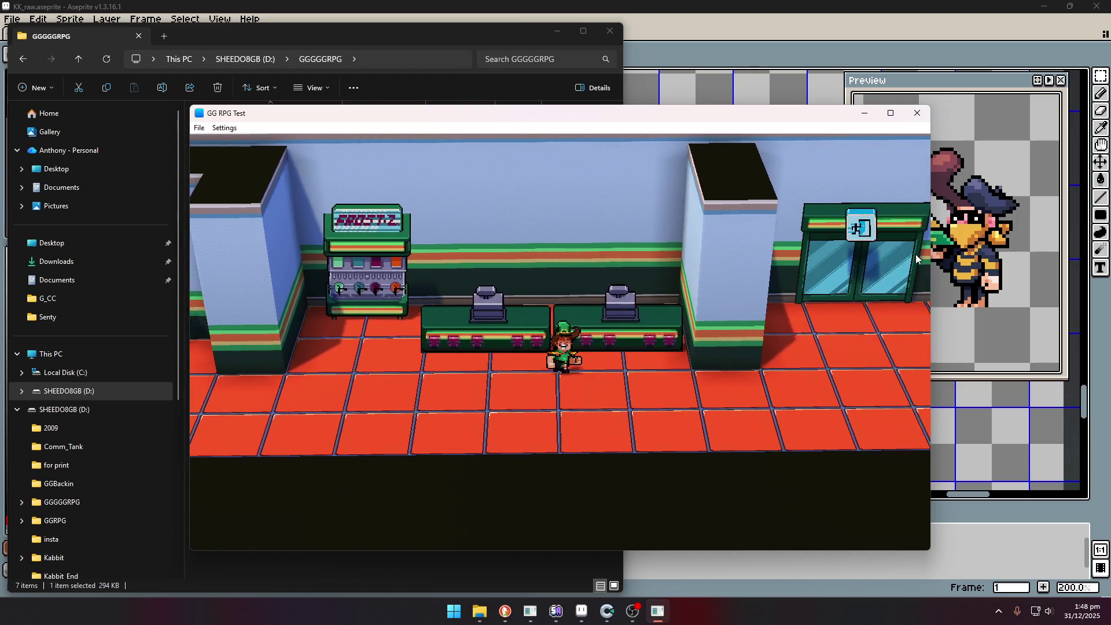
pyautogui.press('Right')
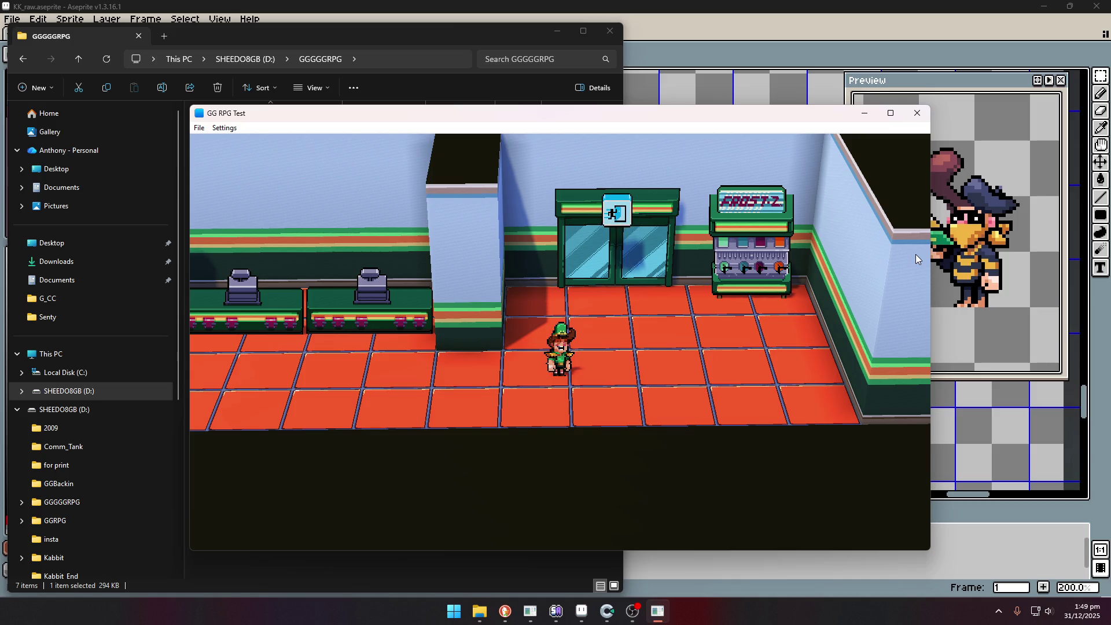
# Switch back to Aseprite showing the KK_raw.aseprite sprite sheet.
pyautogui.click(580, 610)
pyautogui.scroll(-4, 646, 356)
pyautogui.scroll(1, 647, 356)
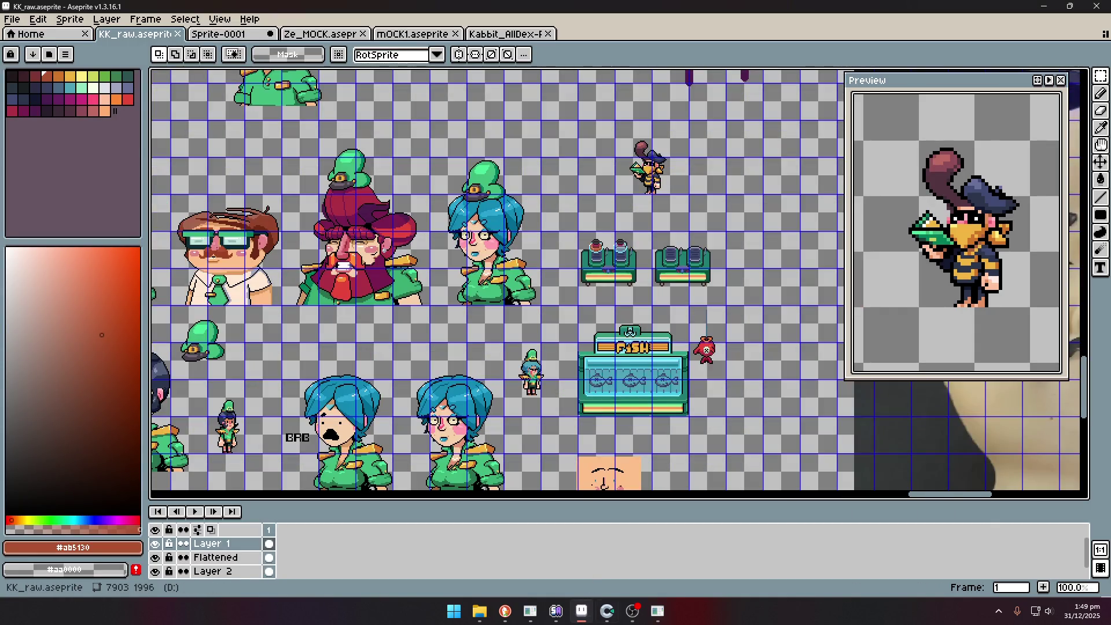
# Bring the GG RPG Test window in front of Aseprite from the taskbar.
pyautogui.click(664, 618)
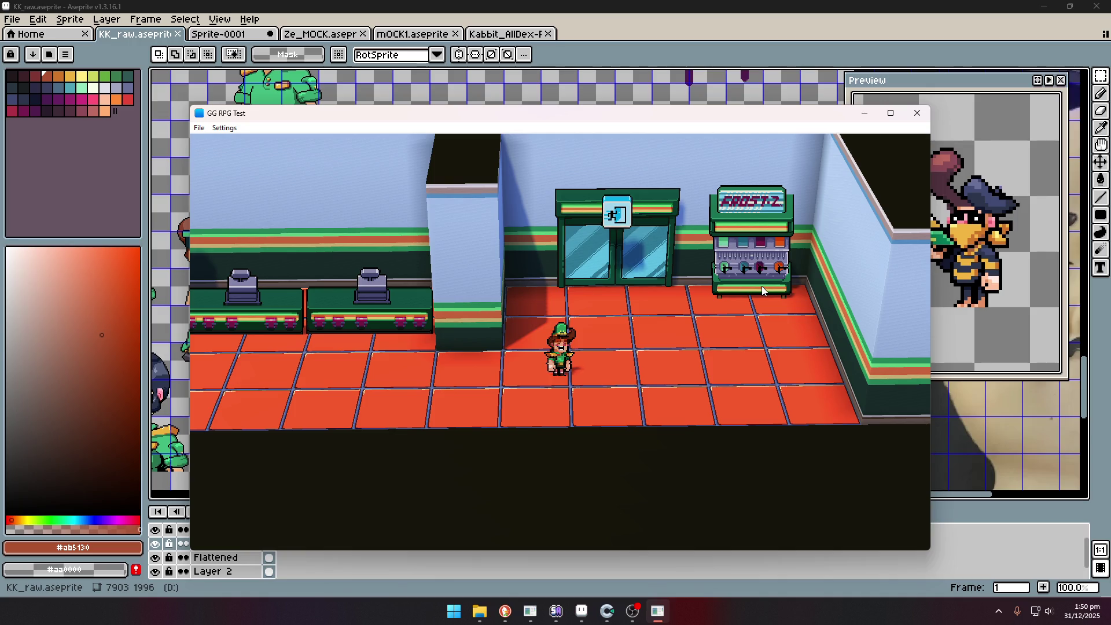
# Walk the character right, then left past the door along the fish counter.
pyautogui.press('Right')
pyautogui.press('Right')
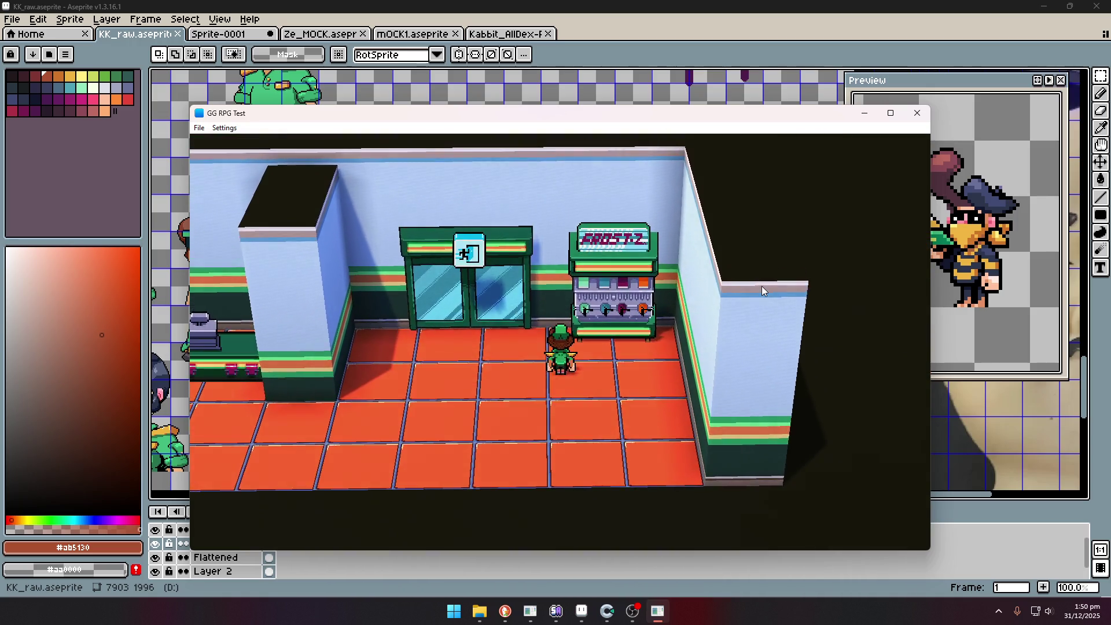
pyautogui.press('Left')
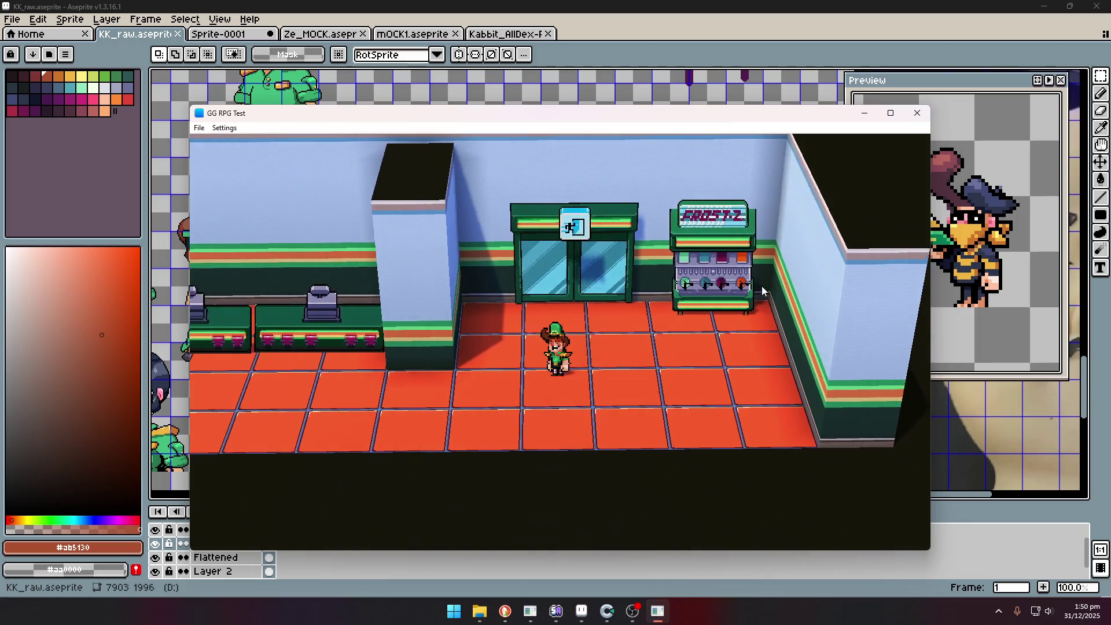
pyautogui.press('Left')
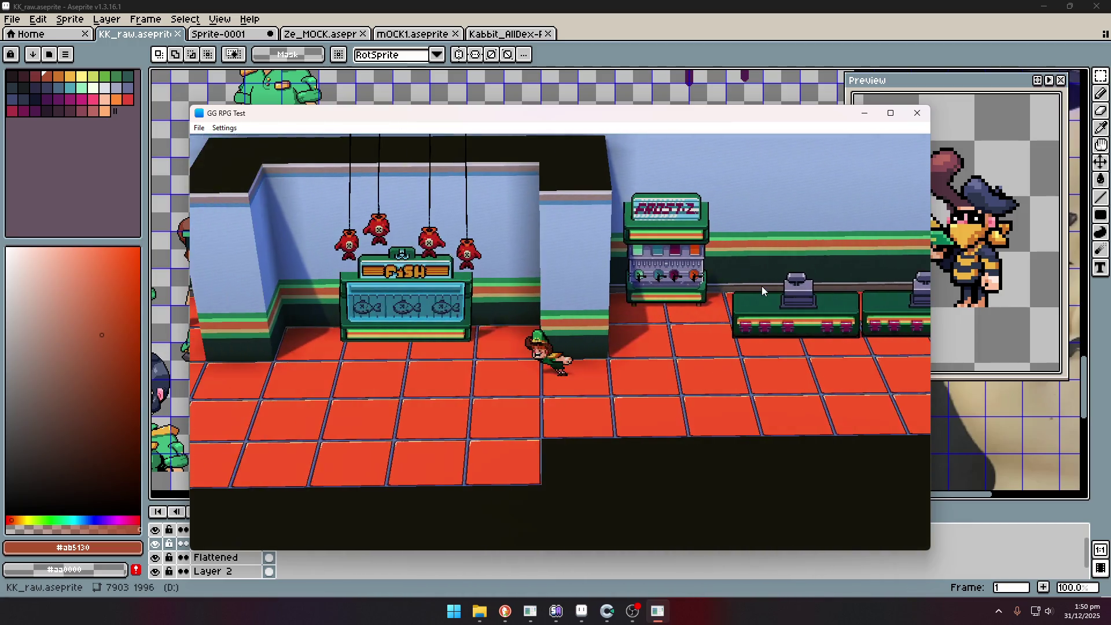
pyautogui.press('Left')
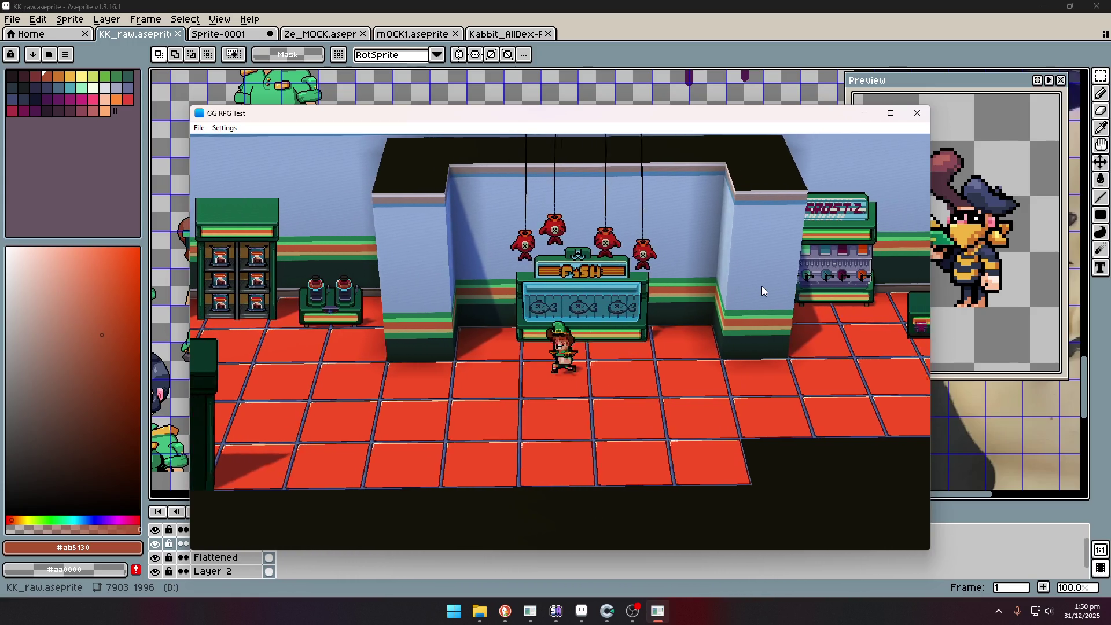
pyautogui.press('Right')
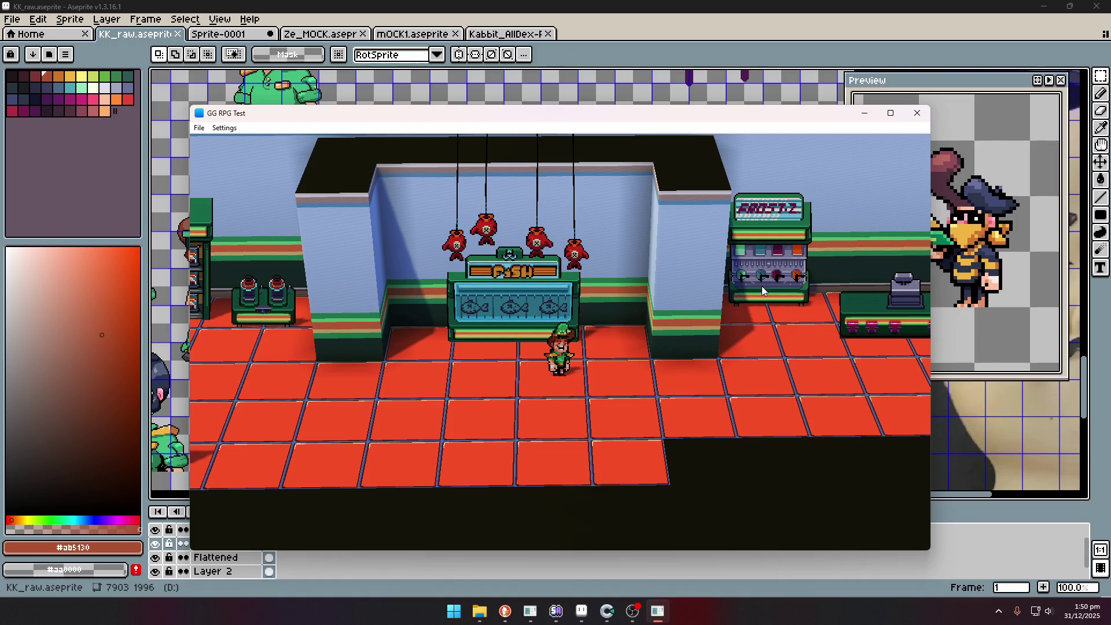
# Walk back and forth, step up to the fish counter, and switch back to the Aseprite sheet.
pyautogui.press('Left')
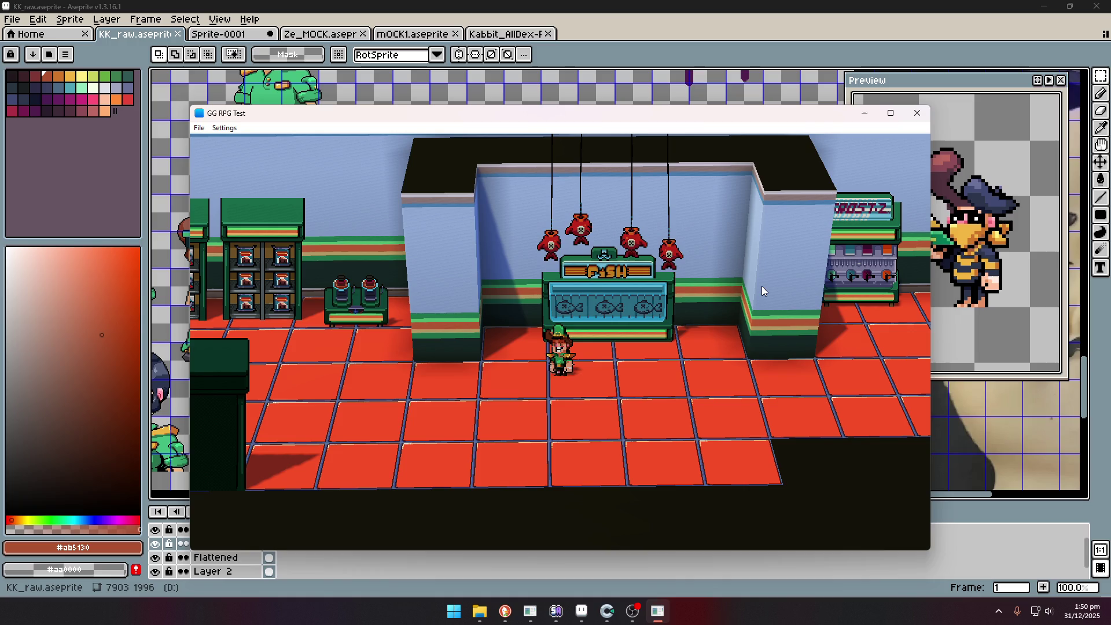
pyautogui.press('Right')
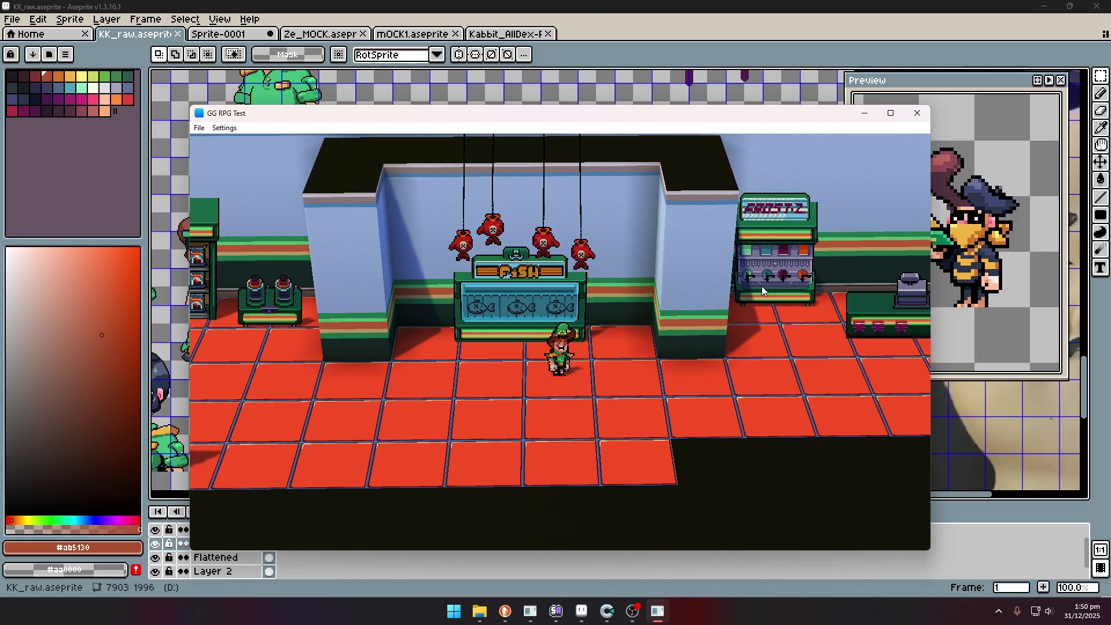
pyautogui.press('Left')
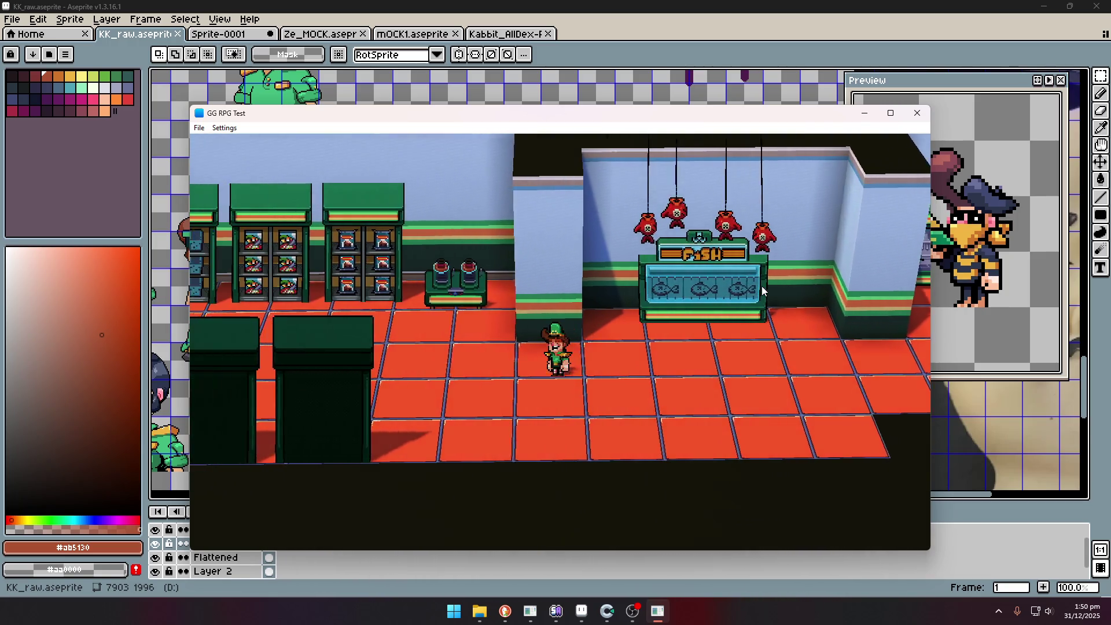
pyautogui.press('Right')
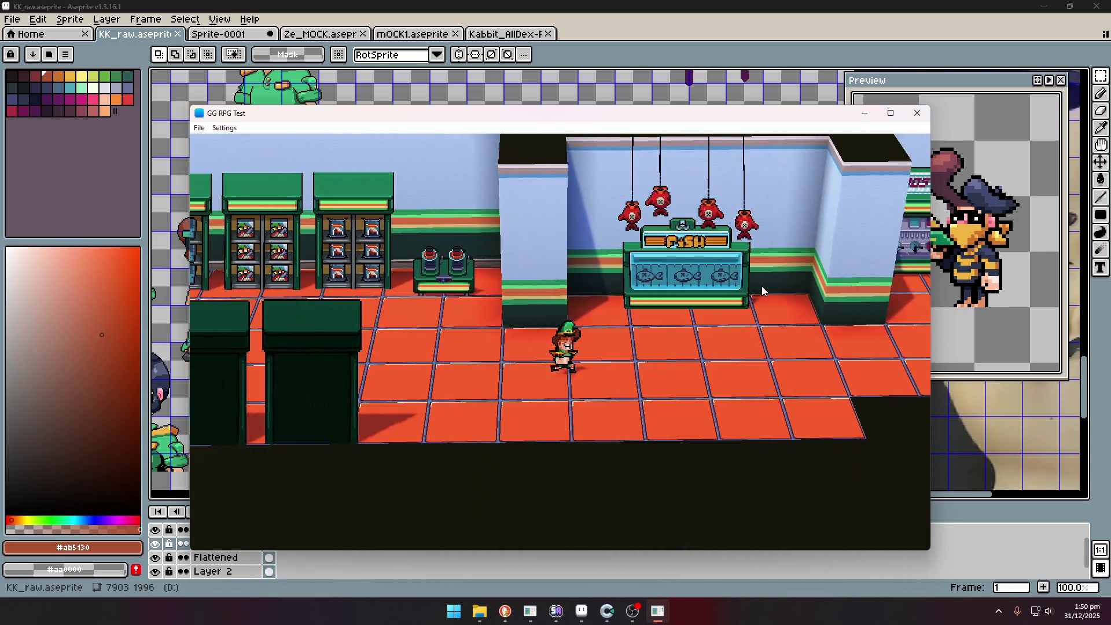
pyautogui.press('Up')
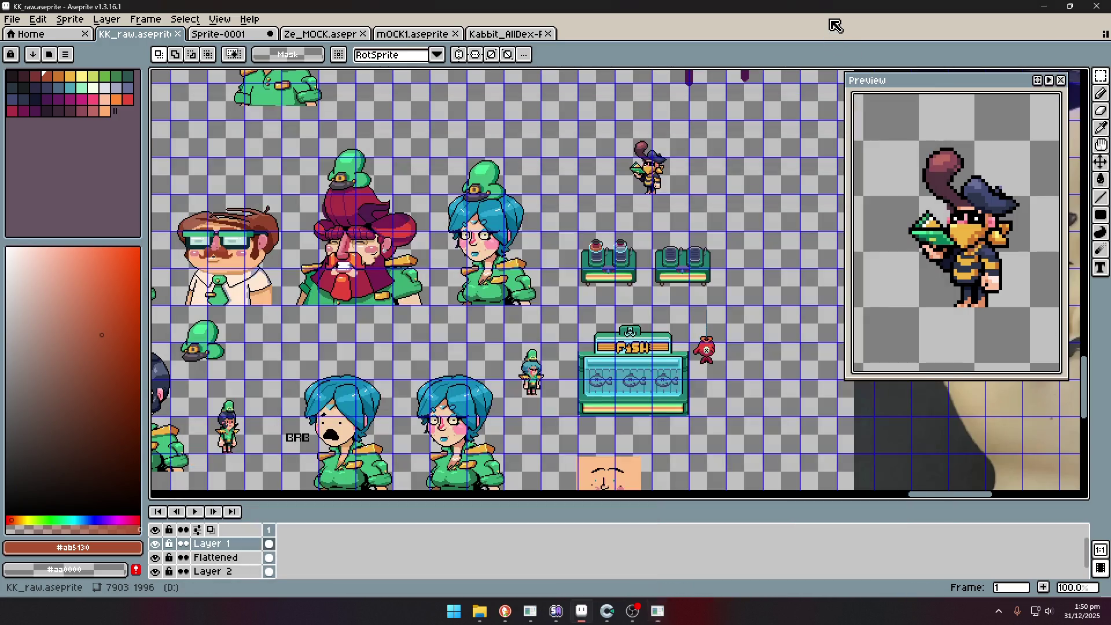
pyautogui.click(833, 36)
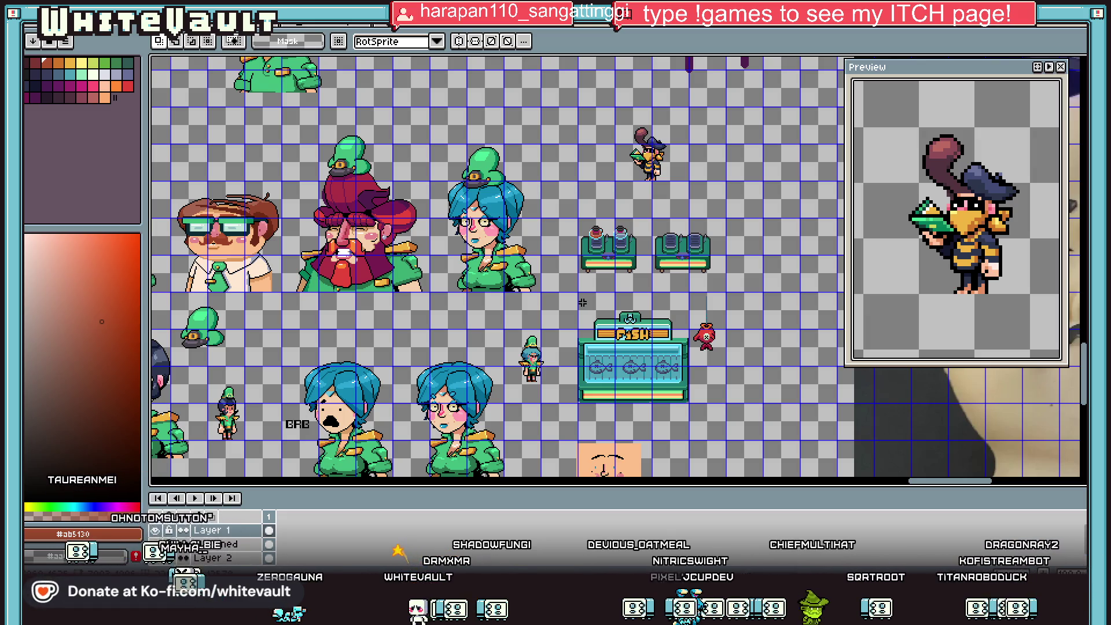
# Select the whole fish stall area on the sprite sheet, then drop that selection.
pyautogui.scroll(2, 582, 303)
pyautogui.moveTo(499, 267)
pyautogui.mouseDown()
pyautogui.moveTo(579, 277)
pyautogui.moveTo(573, 370)
pyautogui.moveTo(515, 403)
pyautogui.mouseUp()
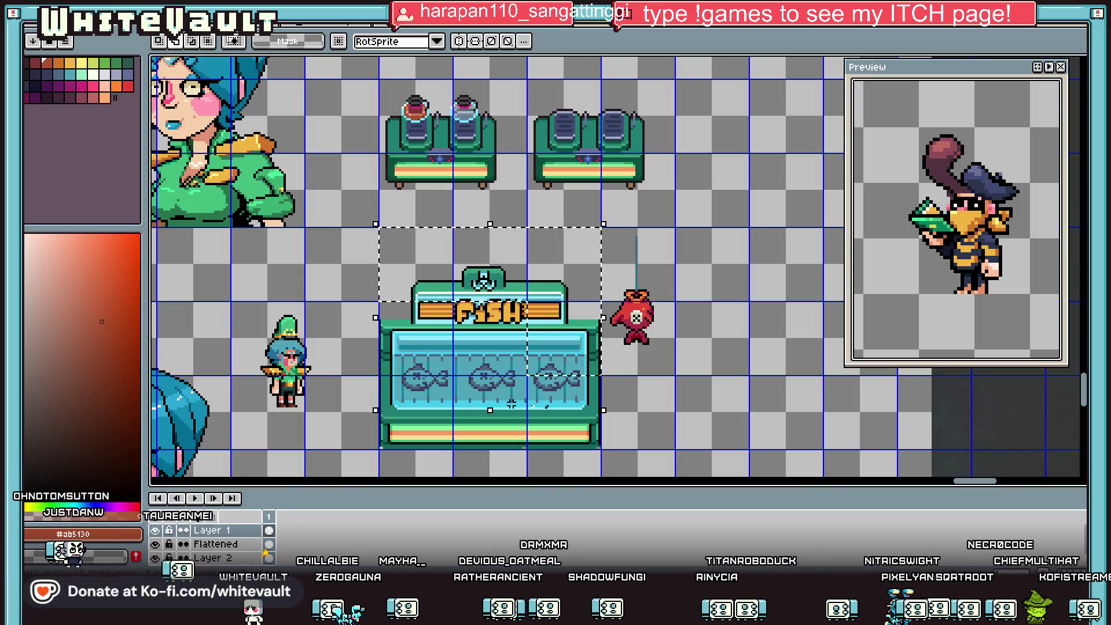
pyautogui.click(567, 407)
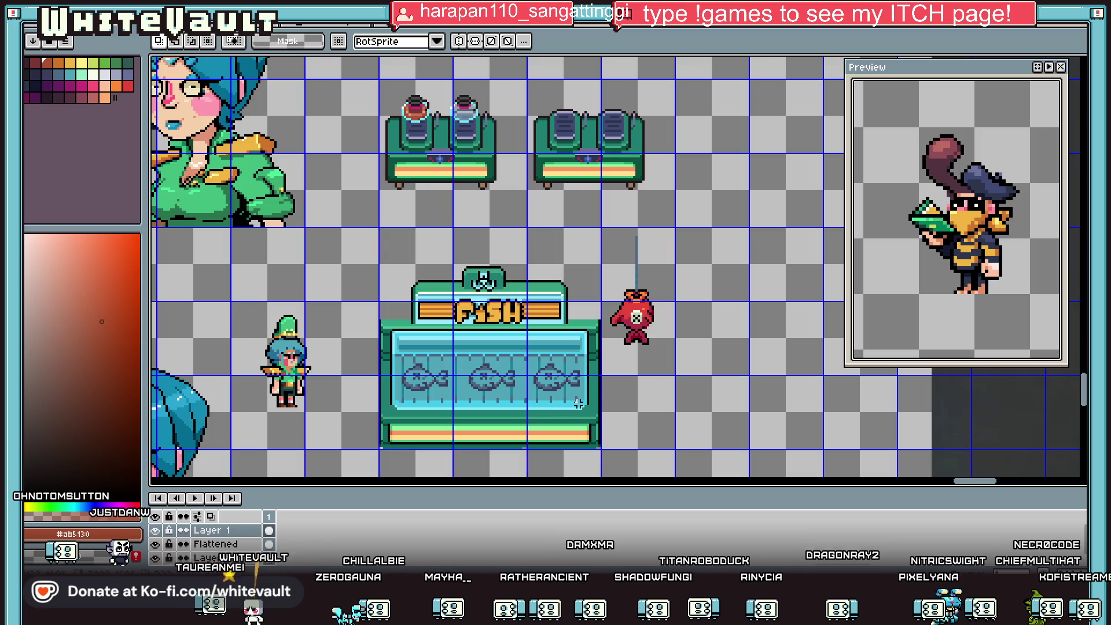
pyautogui.scroll(-2, 567, 408)
pyautogui.scroll(1, 652, 376)
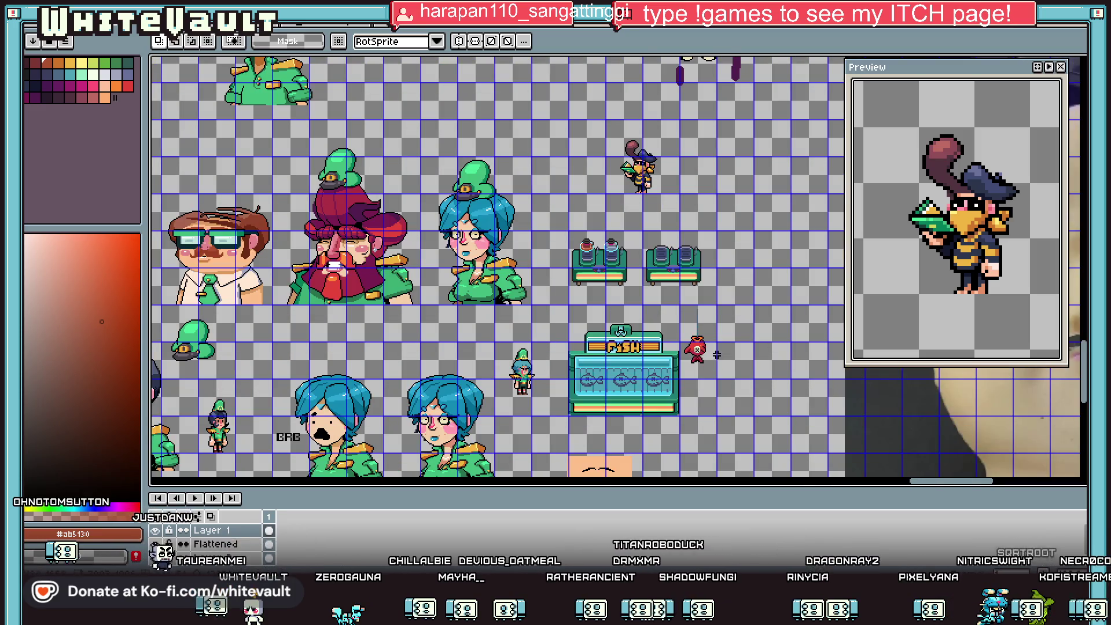
pyautogui.scroll(1, 716, 351)
# Select the hanging red fish figure and move it left beside the green-hatted character.
pyautogui.moveTo(704, 254); pyautogui.dragTo(732, 457)
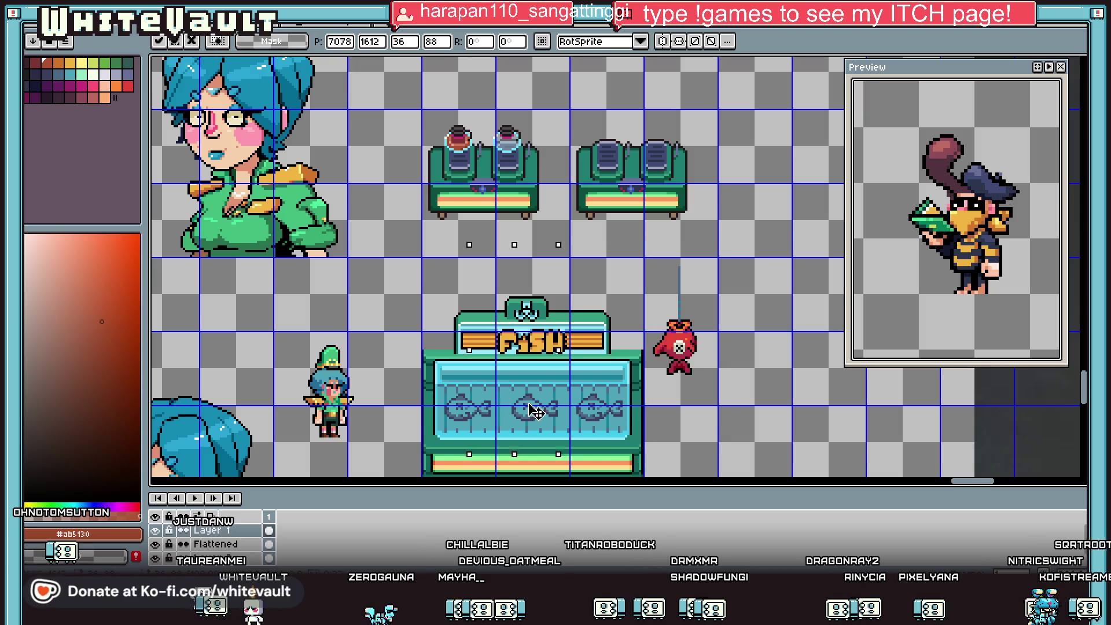
pyautogui.rightClick(231, 543)
pyautogui.click(714, 384)
pyautogui.moveTo(714, 384); pyautogui.dragTo(412, 385)
pyautogui.scroll(-1, 699, 370)
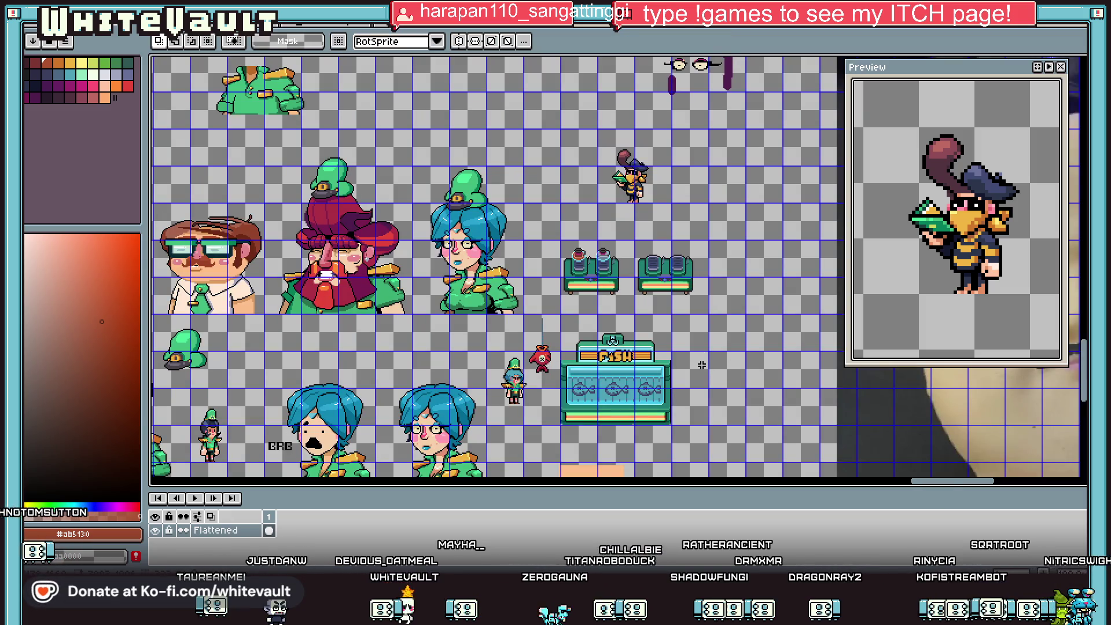
pyautogui.scroll(1, 621, 410)
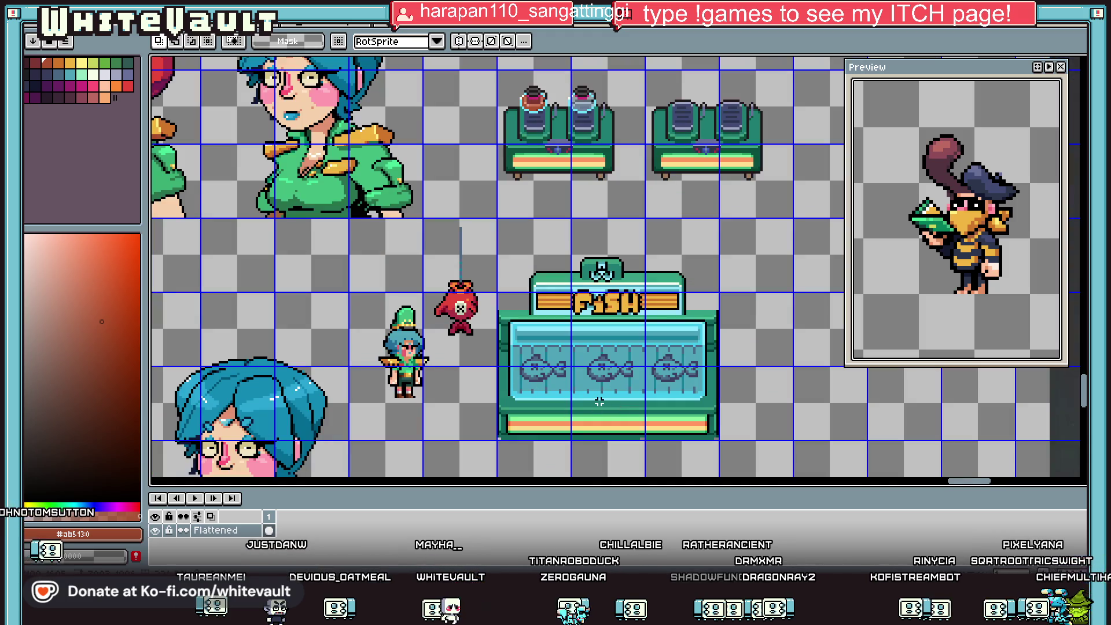
pyautogui.scroll(-3, 598, 401)
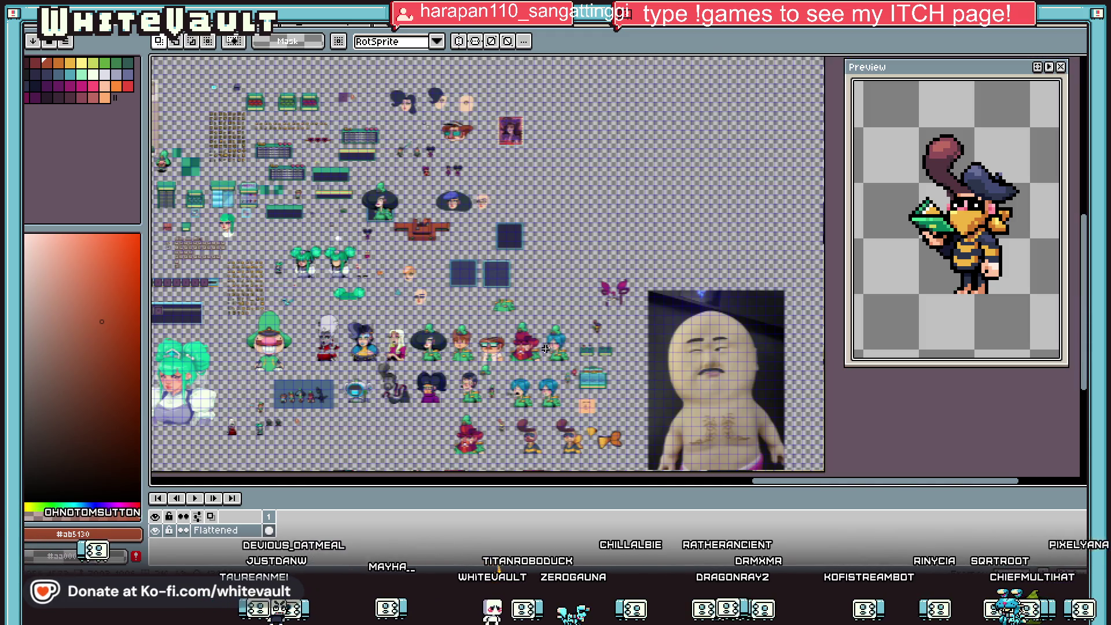
# Select the Frosty vending machine and drop its copy beside the fish counter.
pyautogui.scroll(2, 232, 185)
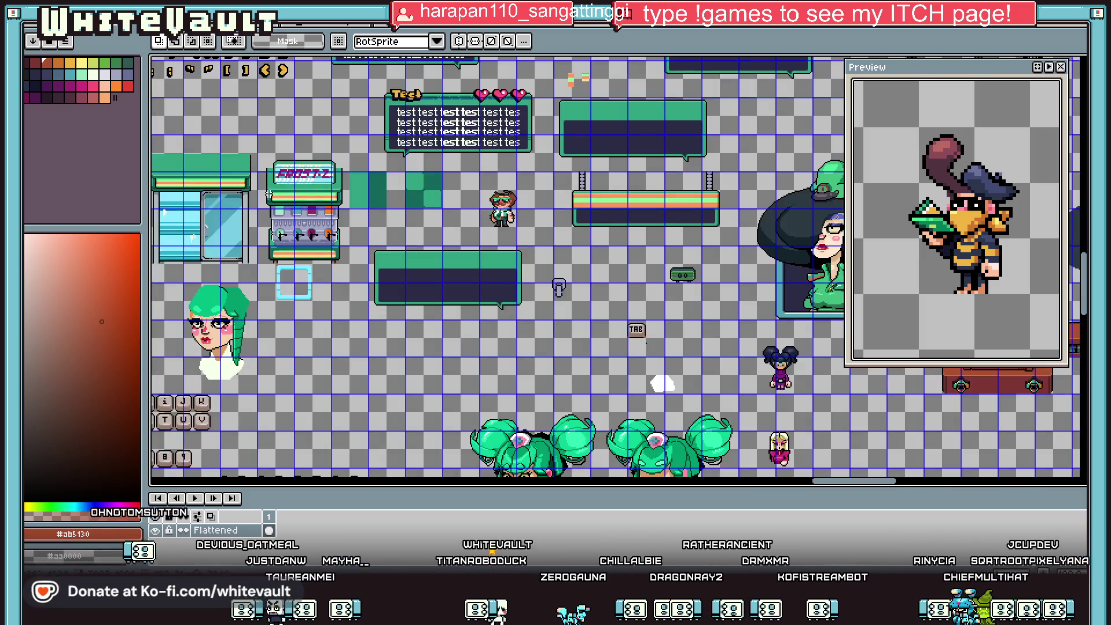
pyautogui.moveTo(256, 134)
pyautogui.mouseDown()
pyautogui.moveTo(347, 267)
pyautogui.moveTo(799, 463)
pyautogui.moveTo(1081, 483)
pyautogui.moveTo(648, 457)
pyautogui.moveTo(564, 390)
pyautogui.moveTo(561, 399)
pyautogui.moveTo(567, 373)
pyautogui.mouseUp()
pyautogui.scroll(2, 564, 391)
pyautogui.click(698, 267)
pyautogui.scroll(-2, 698, 267)
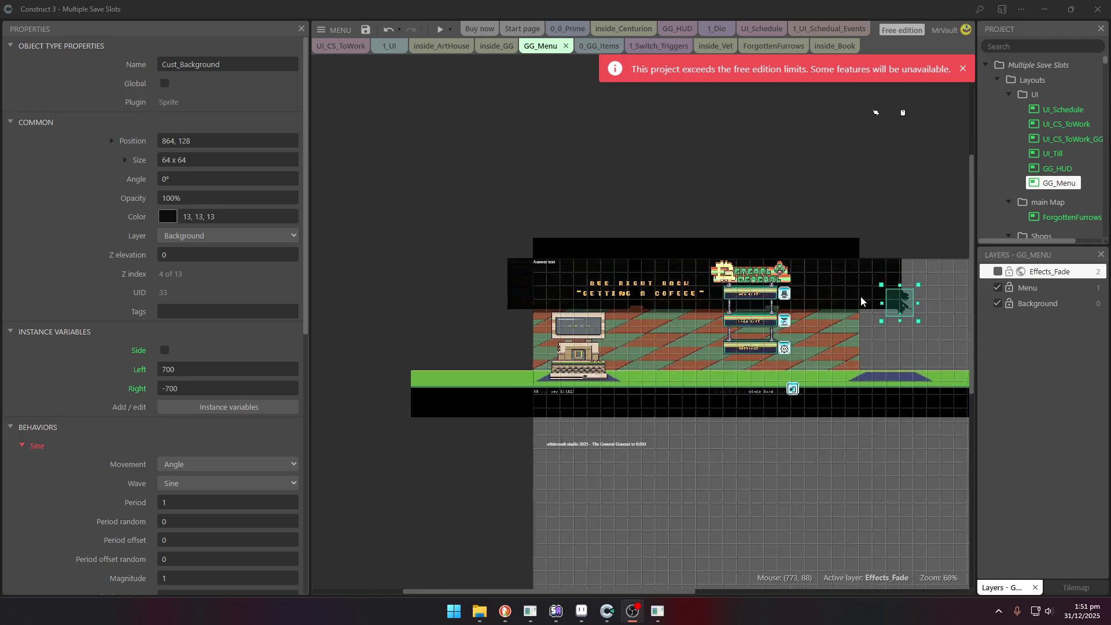
pyautogui.scroll(4, 607, 316)
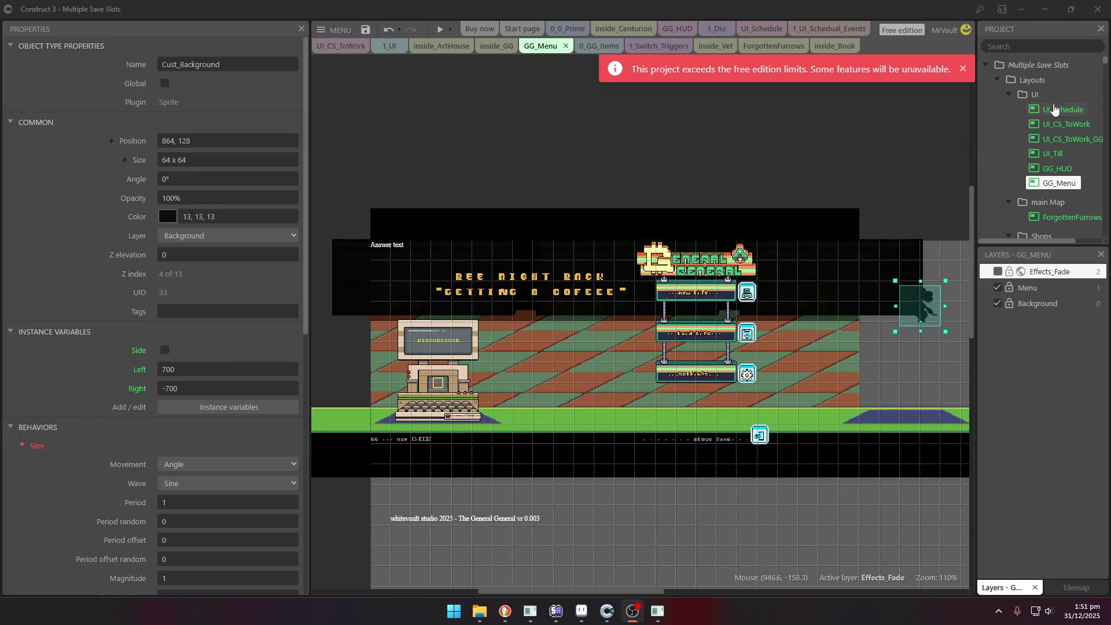
# Open the inside_Cafe layout from Shops and open the coffee machine in the Animations Editor.
pyautogui.click(572, 429)
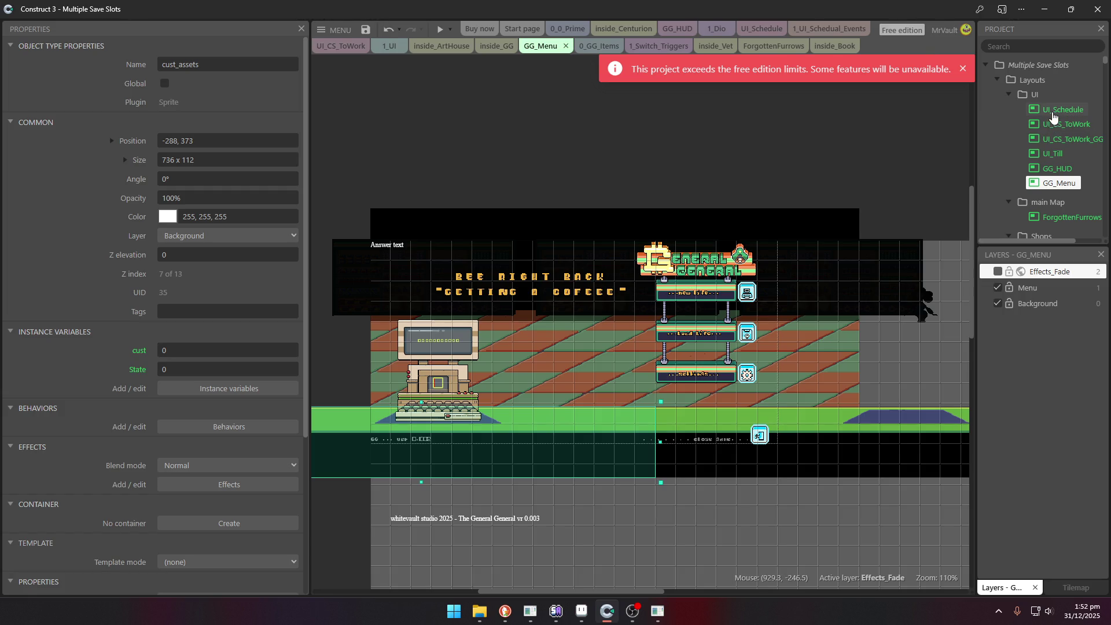
pyautogui.scroll(-3, 1052, 118)
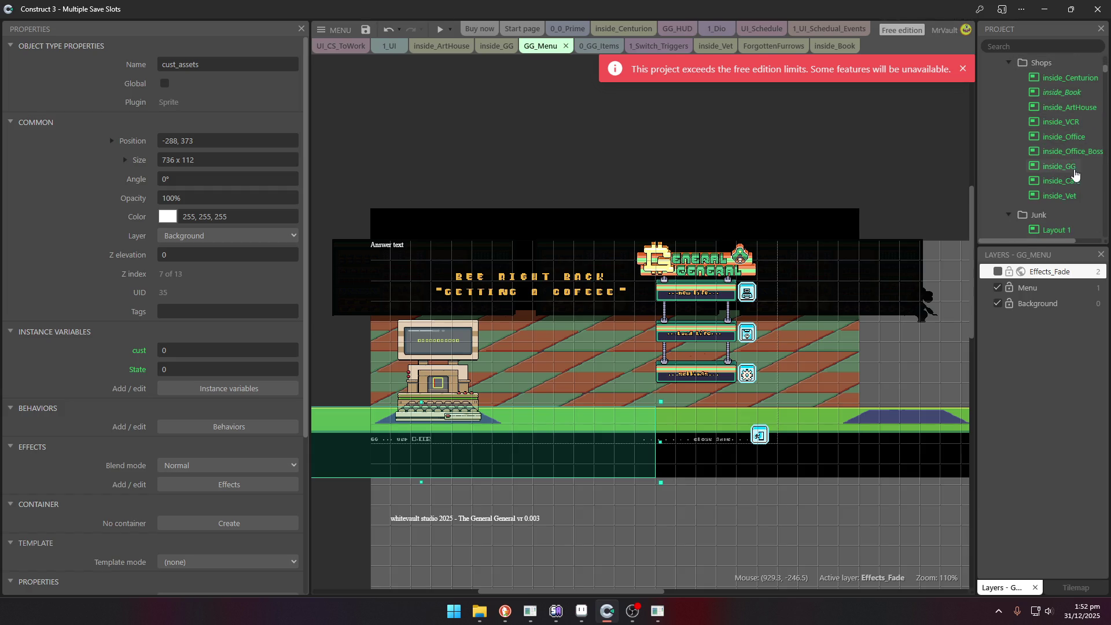
pyautogui.doubleClick(1069, 186)
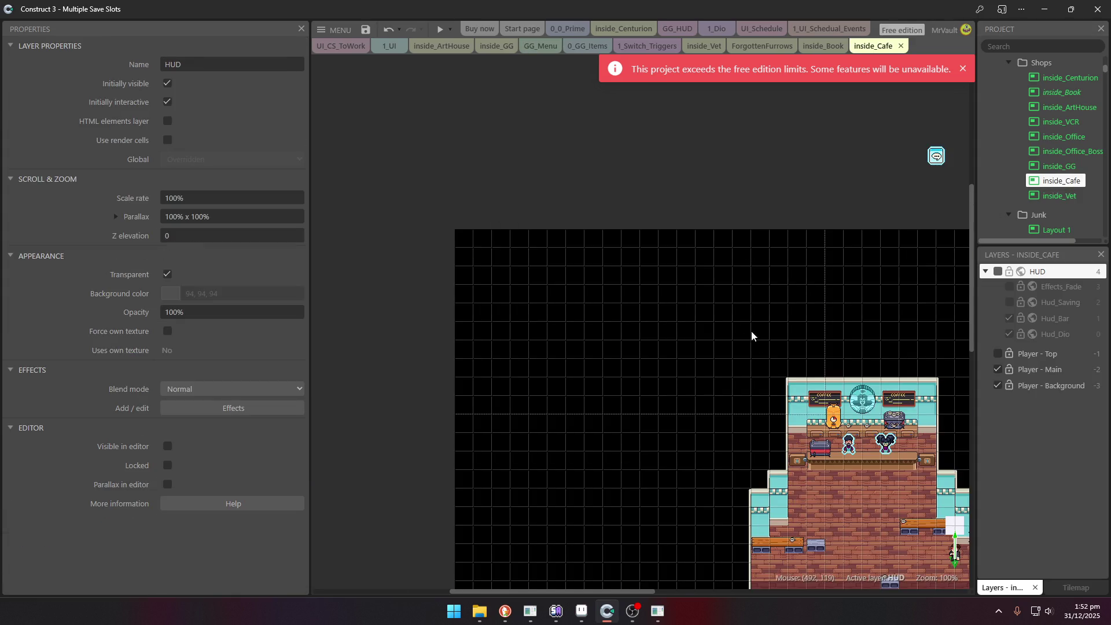
pyautogui.scroll(-4, 750, 331)
pyautogui.scroll(3, 717, 368)
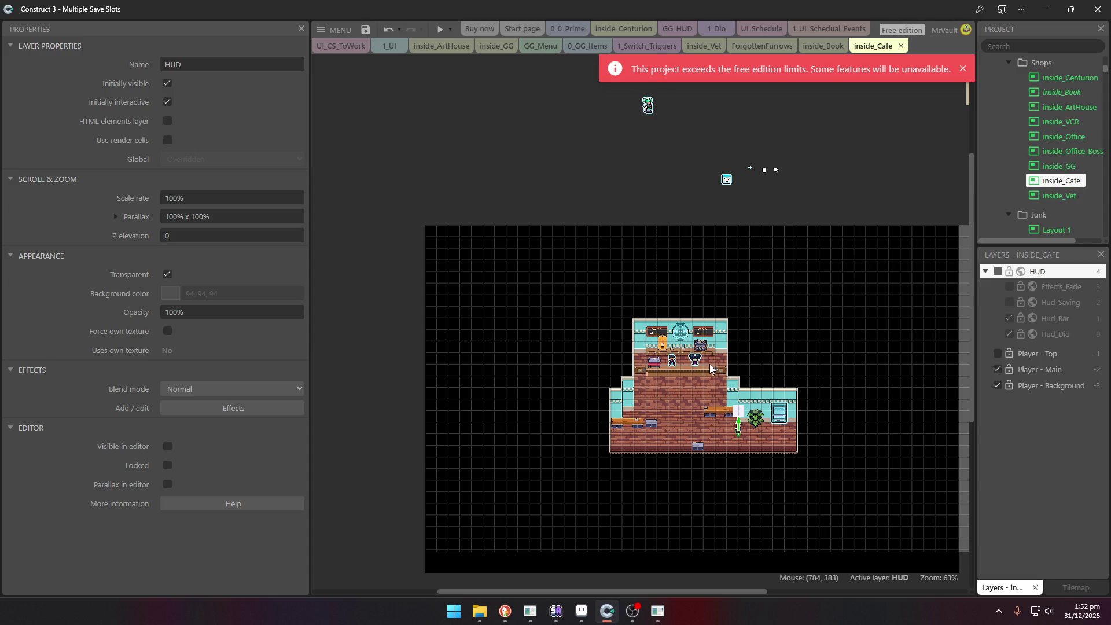
pyautogui.scroll(7, 678, 367)
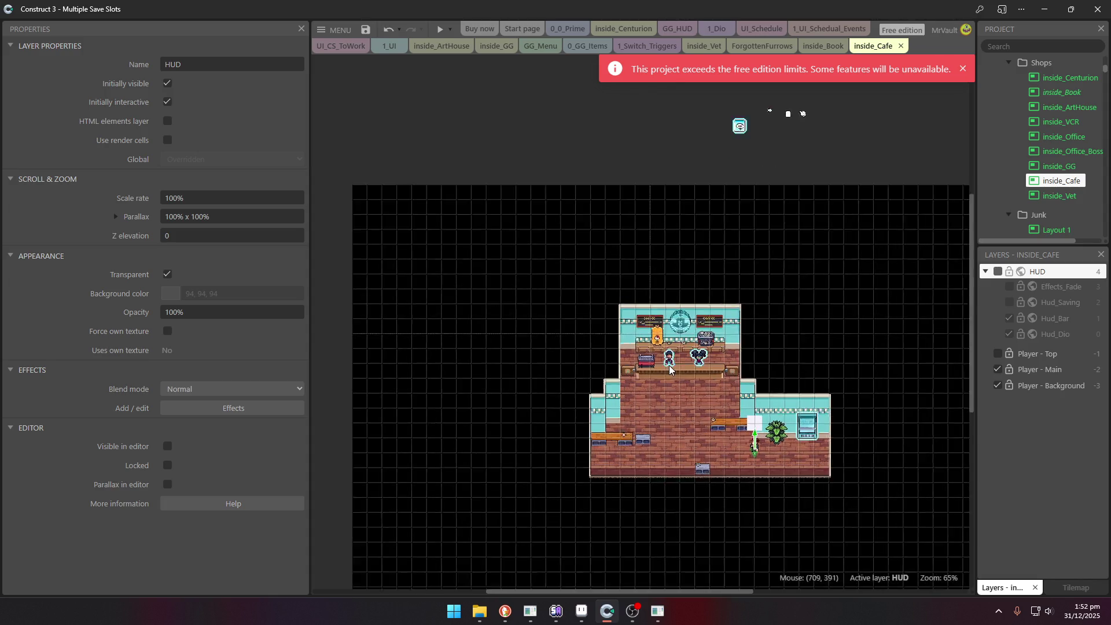
pyautogui.doubleClick(769, 303)
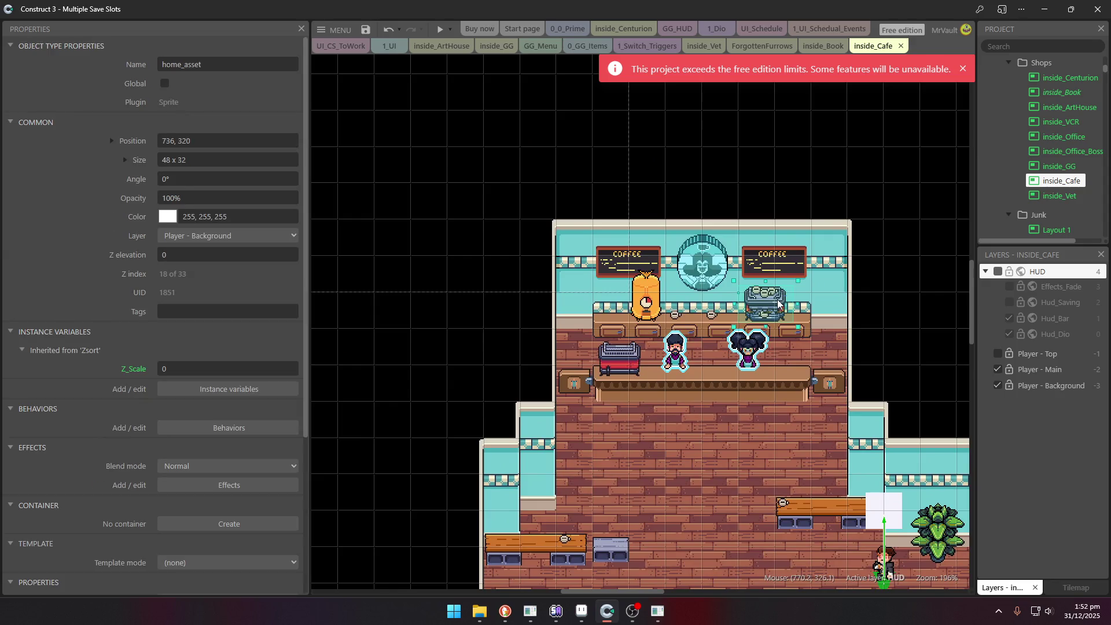
# View the coffee machine's frame 1, then paste the copied machine in Aseprite beside the green counters.
pyautogui.scroll(-3, 683, 310)
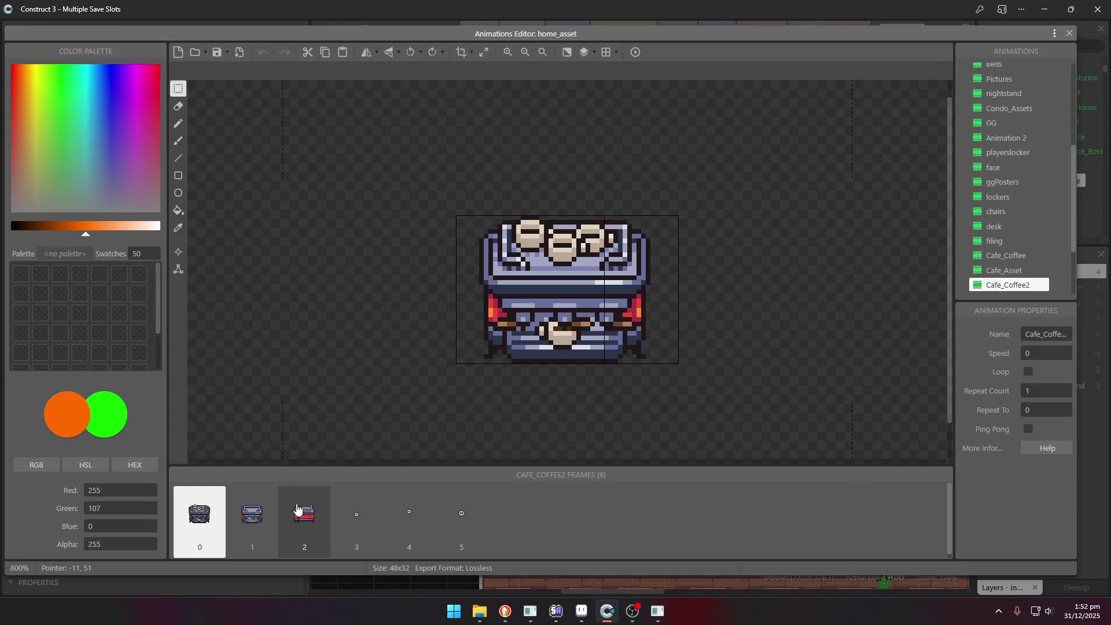
pyautogui.click(255, 520)
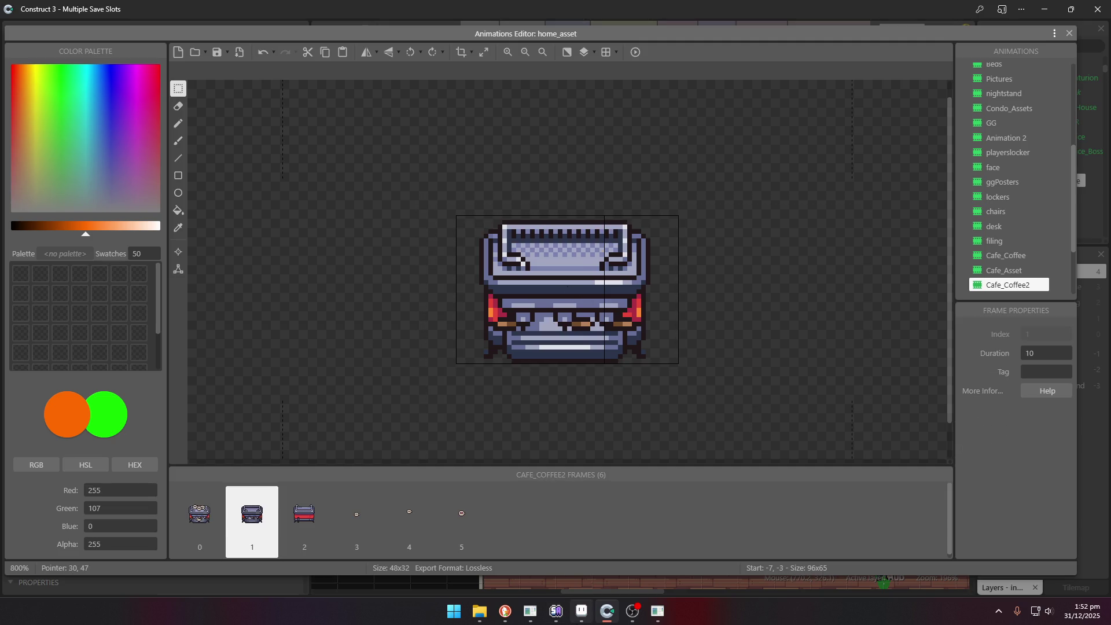
pyautogui.moveTo(568, 613)
pyautogui.moveTo(533, 615)
pyautogui.moveTo(656, 615)
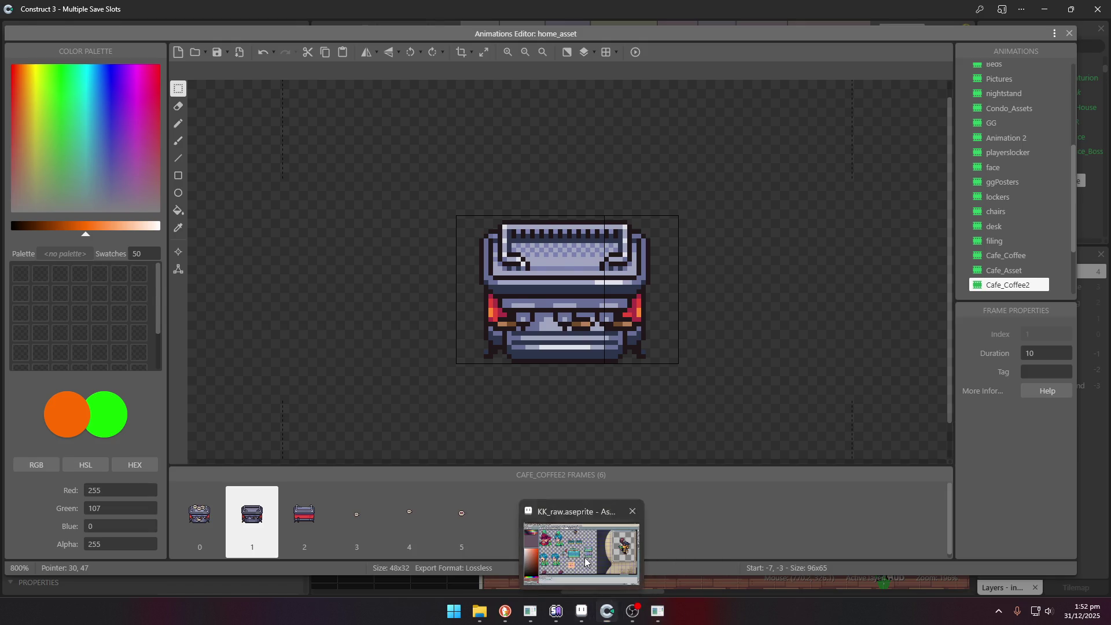
pyautogui.click(581, 612)
pyautogui.hotkey('ctrl', 'v')
pyautogui.moveTo(619, 279); pyautogui.dragTo(638, 170)
# In the Animations Editor, browse Cafe_Asset and Cafe_Coffee, then show Asset_ArtHouse's arcade machine frame.
pyautogui.moveTo(607, 614)
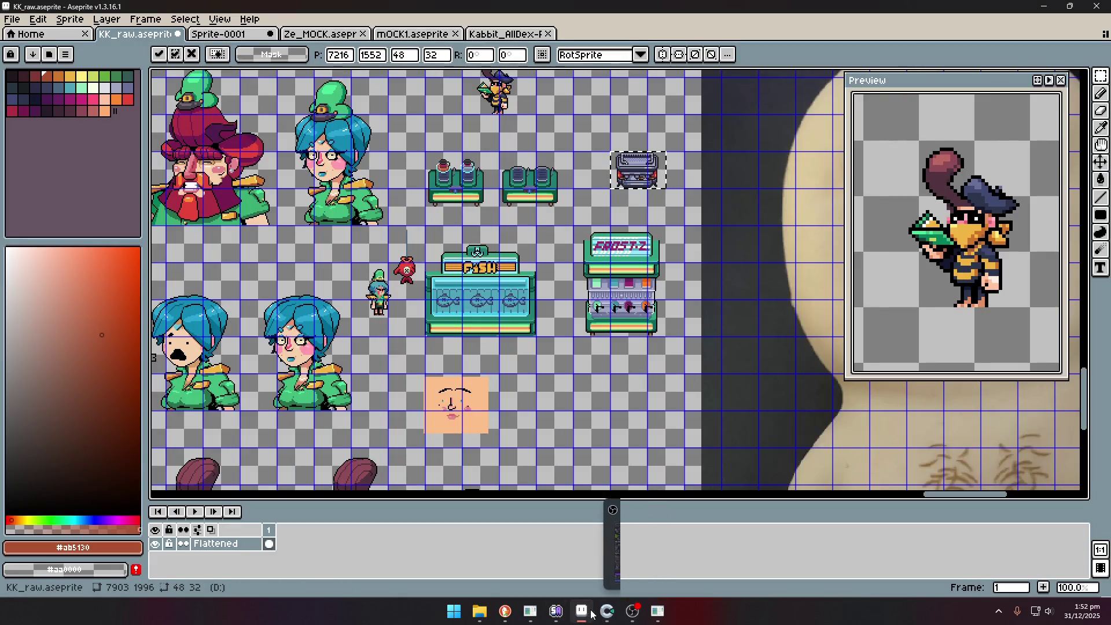
pyautogui.click(632, 547)
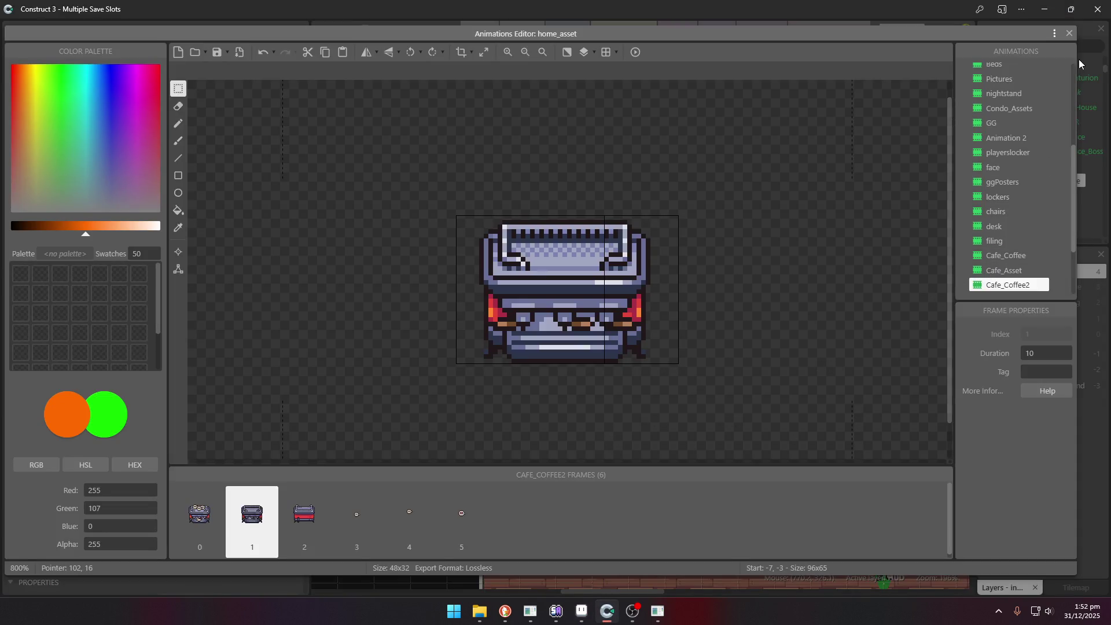
pyautogui.scroll(-3, 1027, 155)
pyautogui.click(1006, 184)
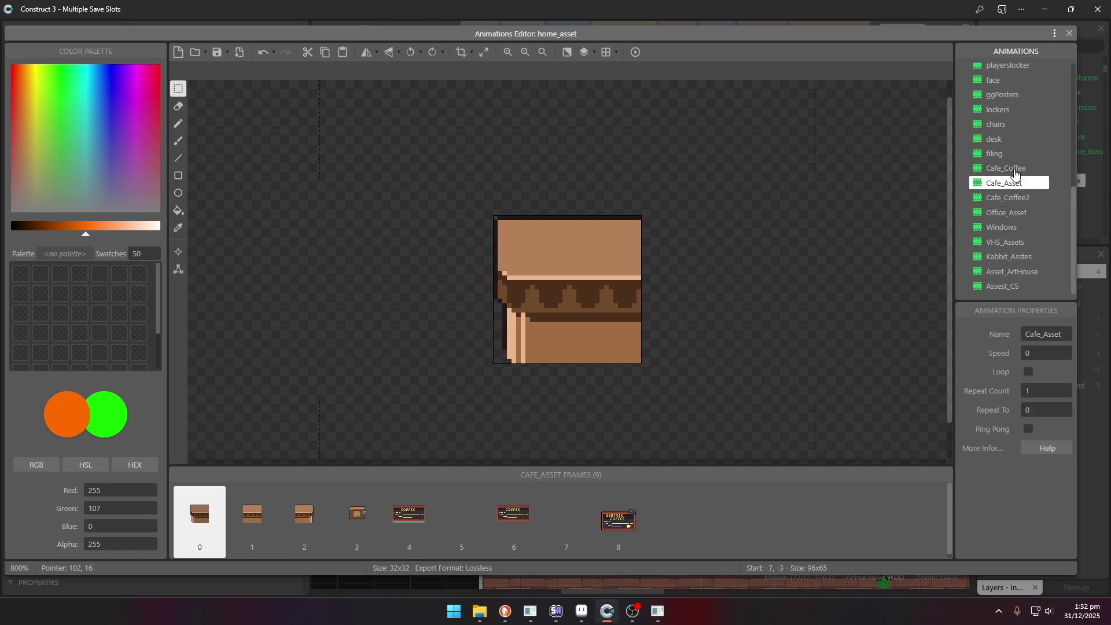
pyautogui.click(1014, 169)
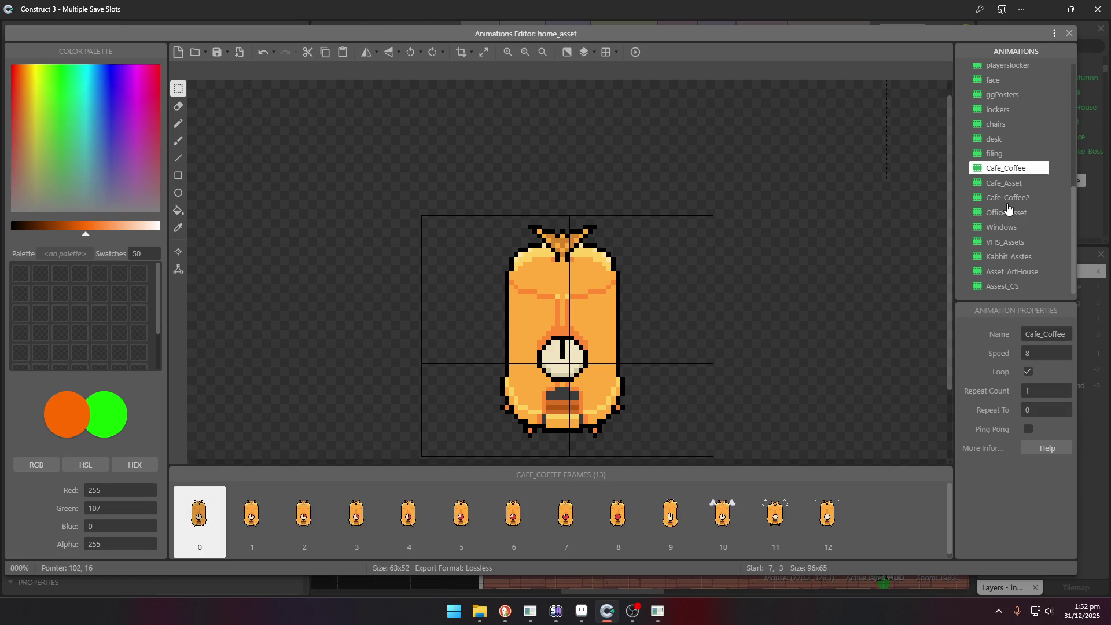
pyautogui.click(1015, 275)
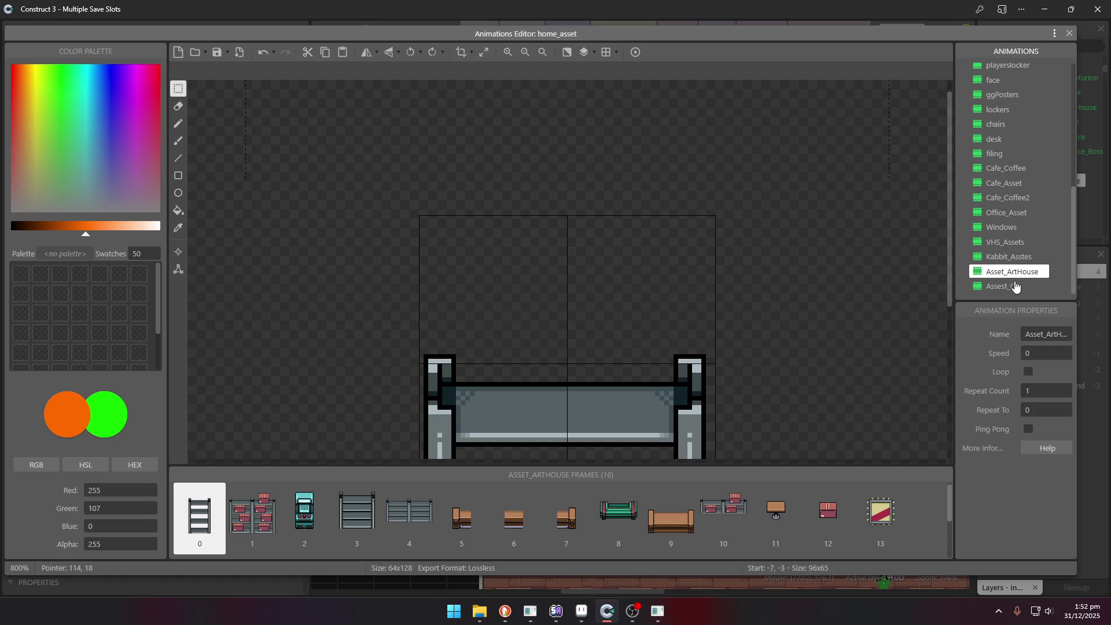
pyautogui.click(304, 512)
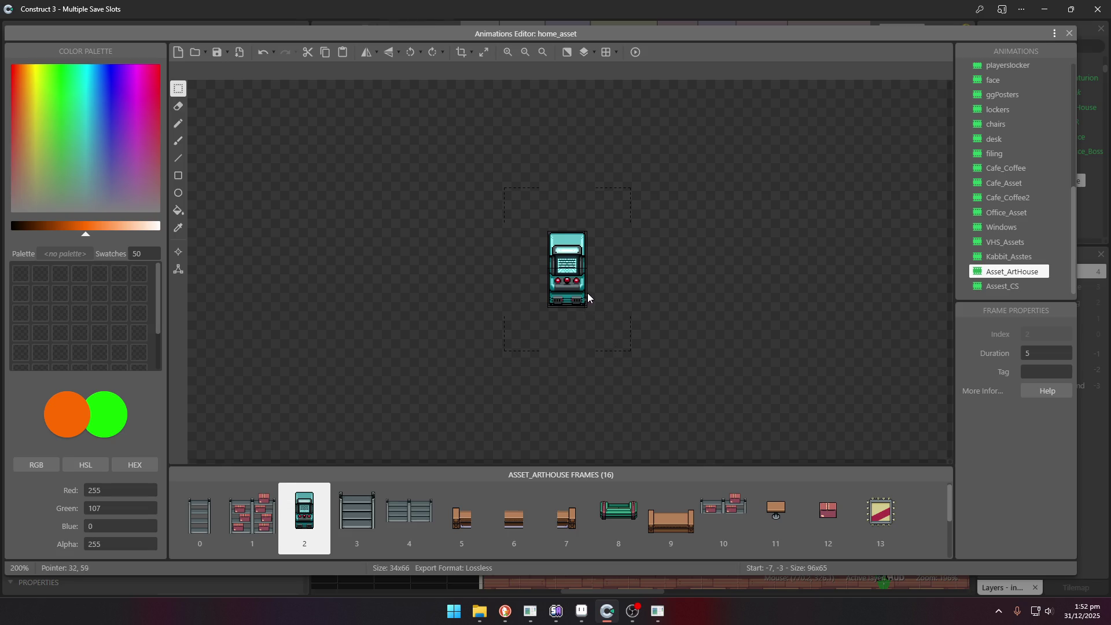
pyautogui.scroll(1, 588, 293)
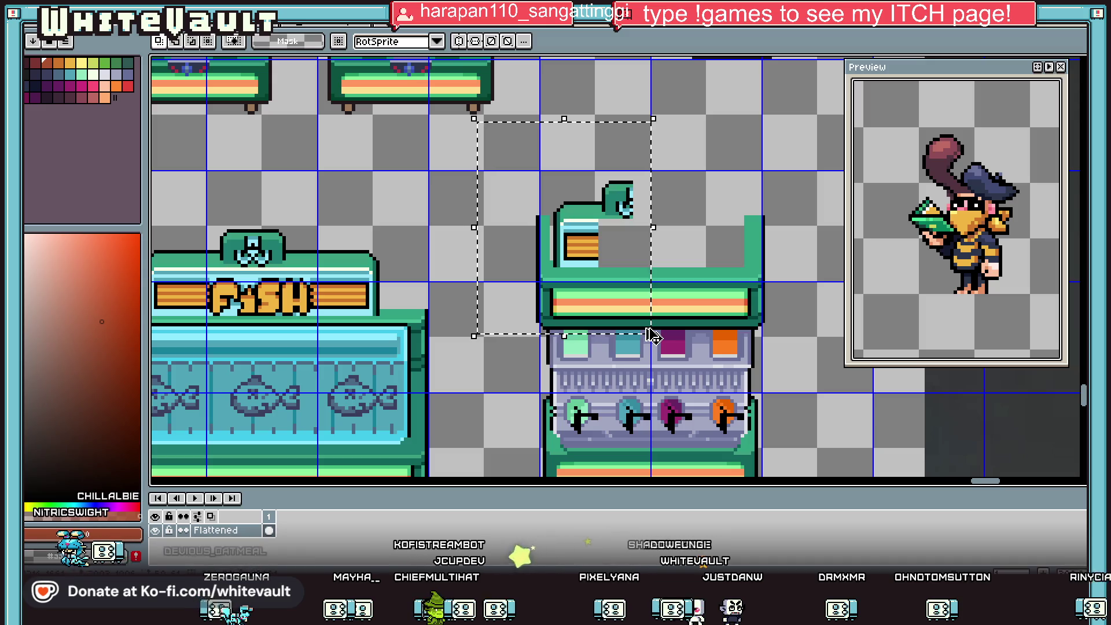
# Flip the copied top piece horizontally and drop it on the machine's right side.
pyautogui.hotkey('shift', 'h')
pyautogui.moveTo(627, 307); pyautogui.dragTo(793, 318)
pyautogui.scroll(-1, 801, 323)
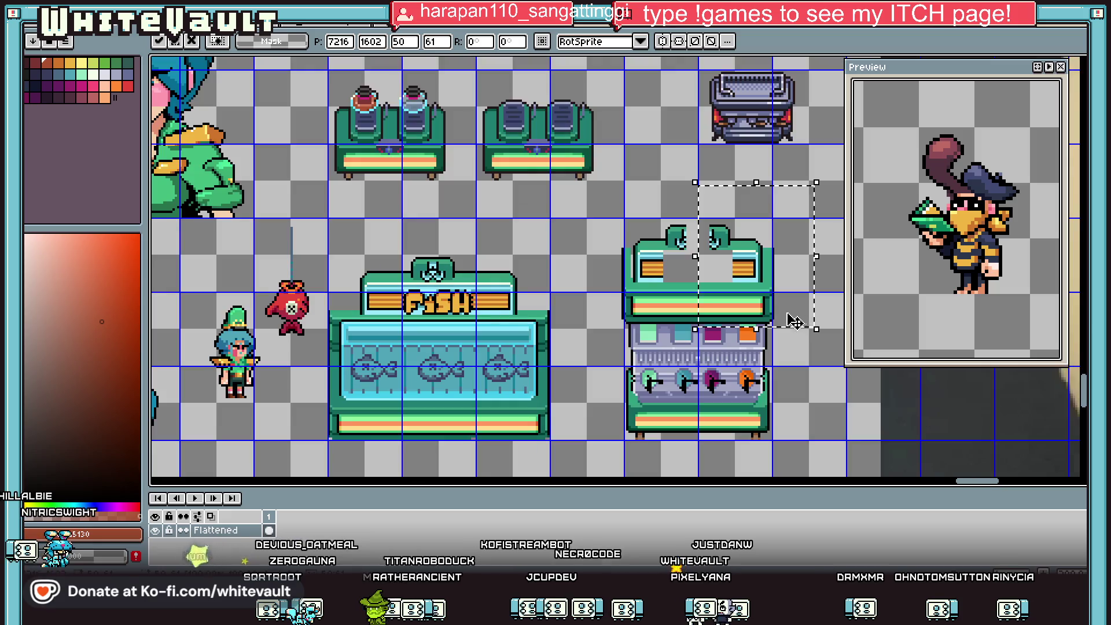
pyautogui.press('Return')
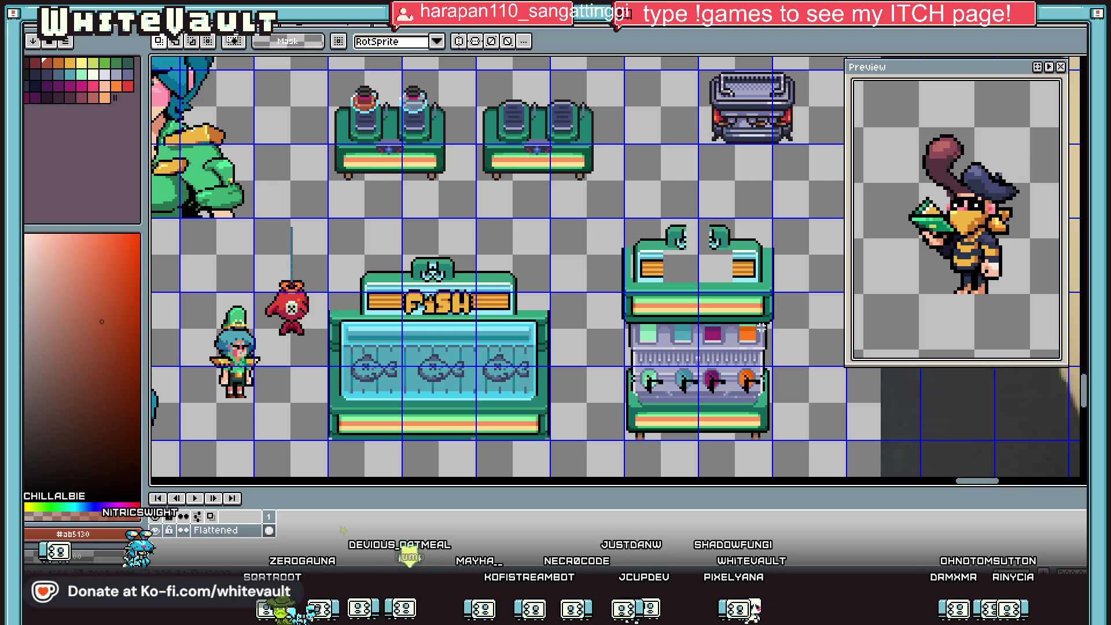
pyautogui.scroll(1, 792, 289)
pyautogui.scroll(-1, 803, 263)
# Nudge the right half one pixel left, deselect, and centre the symmetry line on the machine.
pyautogui.moveTo(819, 184)
pyautogui.mouseDown()
pyautogui.moveTo(714, 471)
pyautogui.moveTo(702, 473)
pyautogui.mouseUp()
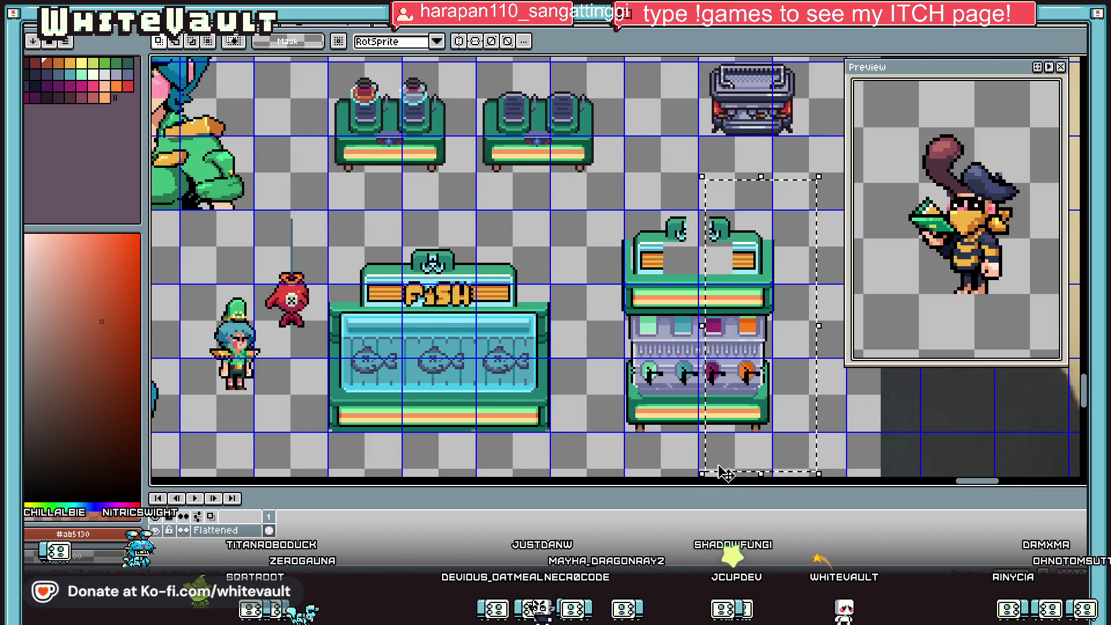
pyautogui.press('Left')
pyautogui.click(879, 447)
pyautogui.moveTo(583, 186)
pyautogui.mouseDown()
pyautogui.moveTo(659, 466)
pyautogui.moveTo(700, 473)
pyautogui.mouseUp()
pyautogui.hotkey('ctrl', 'd')
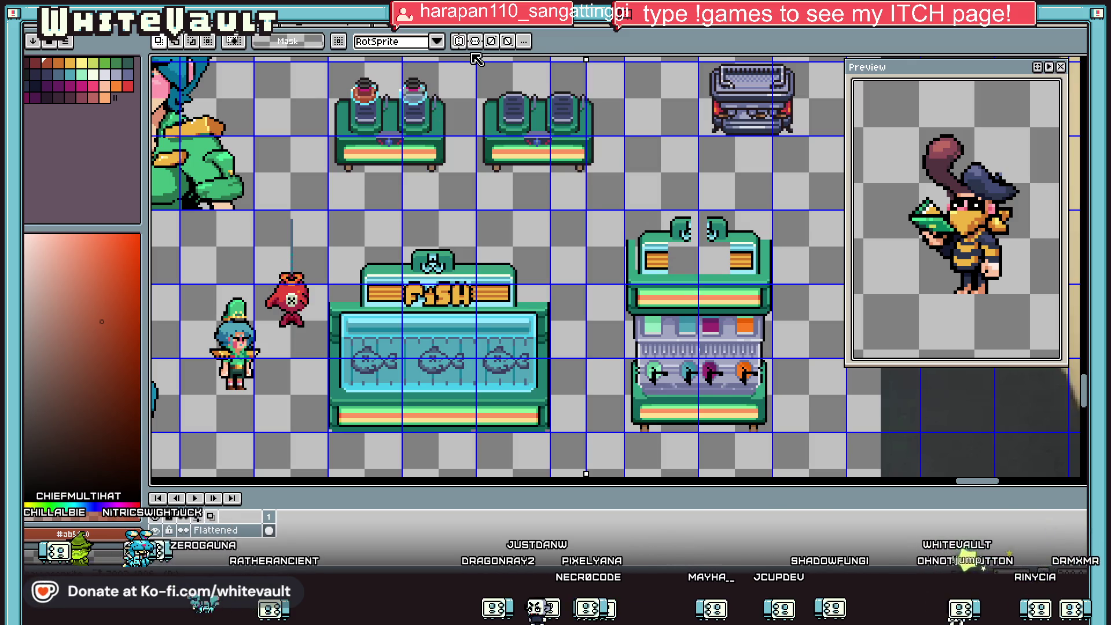
pyautogui.moveTo(587, 57)
pyautogui.mouseDown()
pyautogui.moveTo(693, 70)
pyautogui.moveTo(700, 106)
pyautogui.mouseUp()
pyautogui.scroll(2, 760, 231)
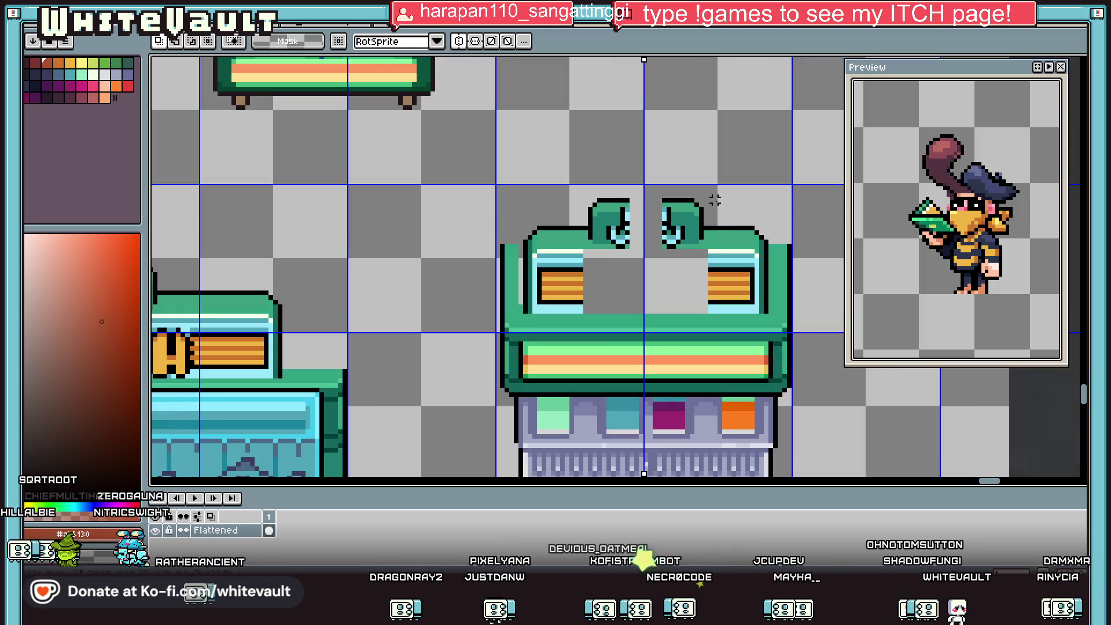
# Bridge the outline between the two caps and fill the gap with dark teal.
pyautogui.press('b')
pyautogui.scroll(1, 775, 232)
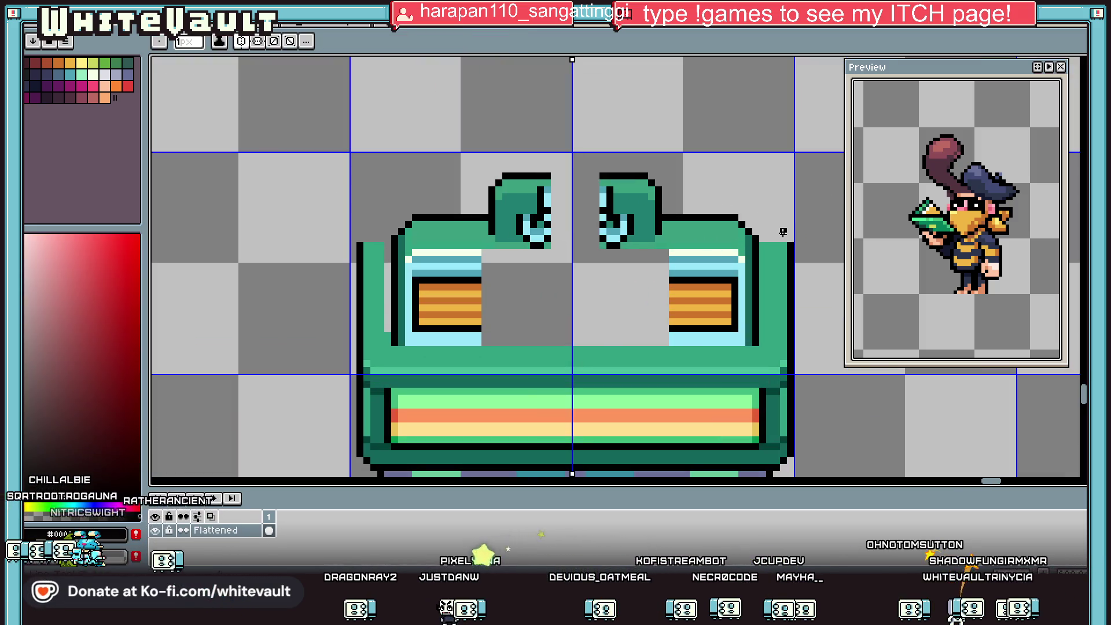
pyautogui.moveTo(599, 175); pyautogui.dragTo(547, 175)
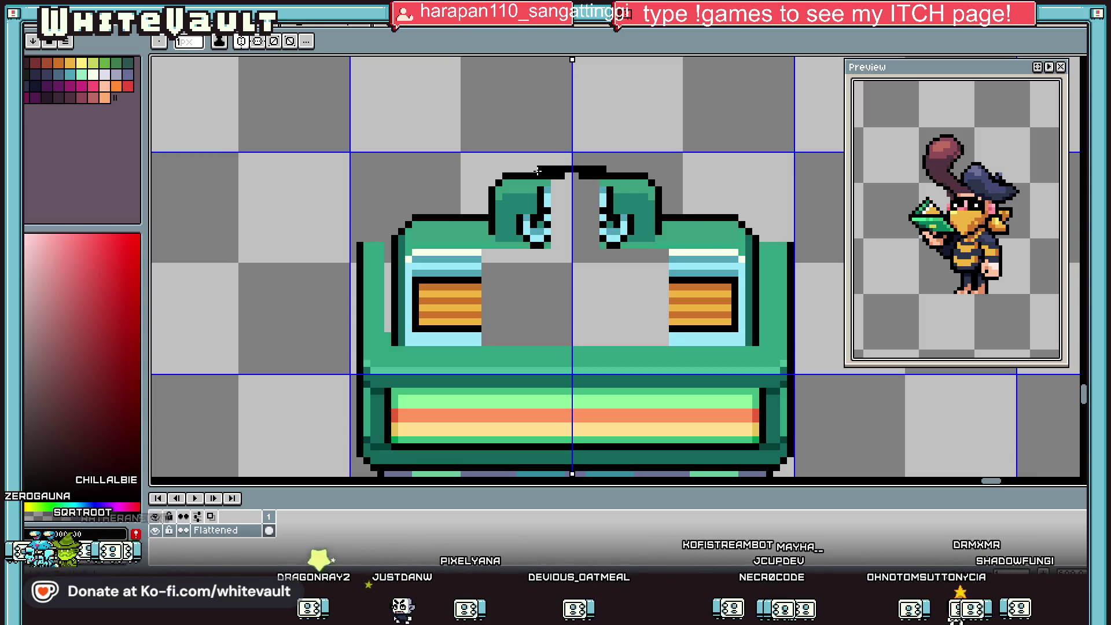
pyautogui.scroll(3, 555, 237)
pyautogui.keyDown('alt'); pyautogui.click(468, 235); pyautogui.keyUp('alt')
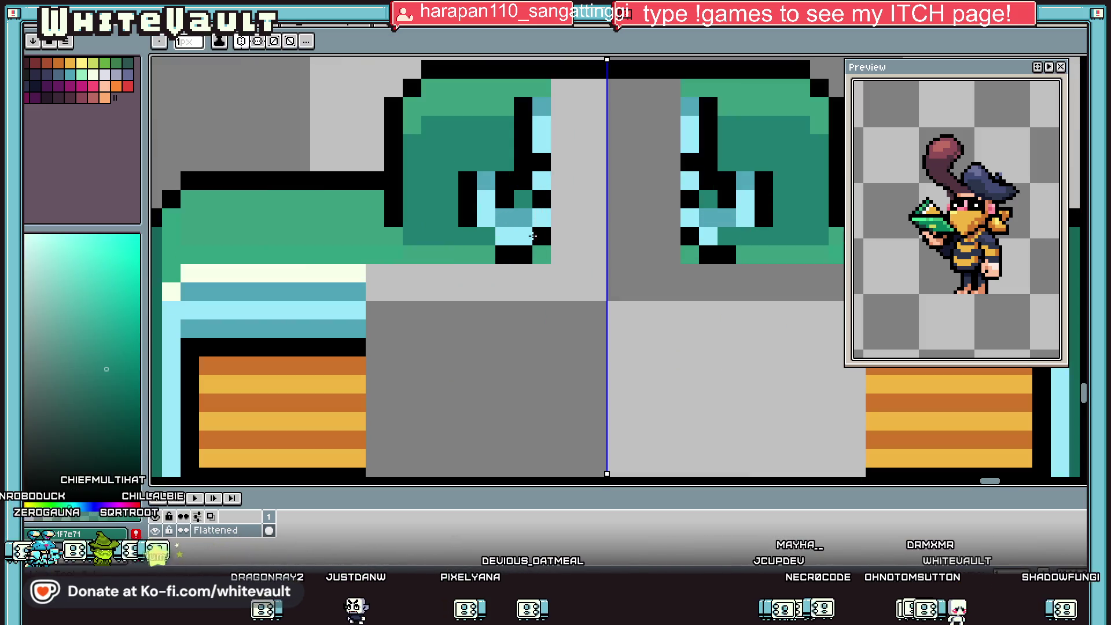
pyautogui.moveTo(483, 235); pyautogui.dragTo(766, 225)
# Draw a light green row across the top of the merged cap.
pyautogui.press('g')
pyautogui.click(644, 171)
pyautogui.keyDown('alt'); pyautogui.click(509, 92); pyautogui.keyUp('alt')
pyautogui.press('b')
pyautogui.moveTo(538, 107)
pyautogui.mouseDown()
pyautogui.moveTo(709, 103)
pyautogui.moveTo(549, 87)
pyautogui.mouseUp()
pyautogui.keyDown('alt'); pyautogui.click(496, 130); pyautogui.keyUp('alt')
# Fill and paint over the black eye pixels with dark teal and teal.
pyautogui.press('g')
pyautogui.click(521, 144)
pyautogui.click(690, 134)
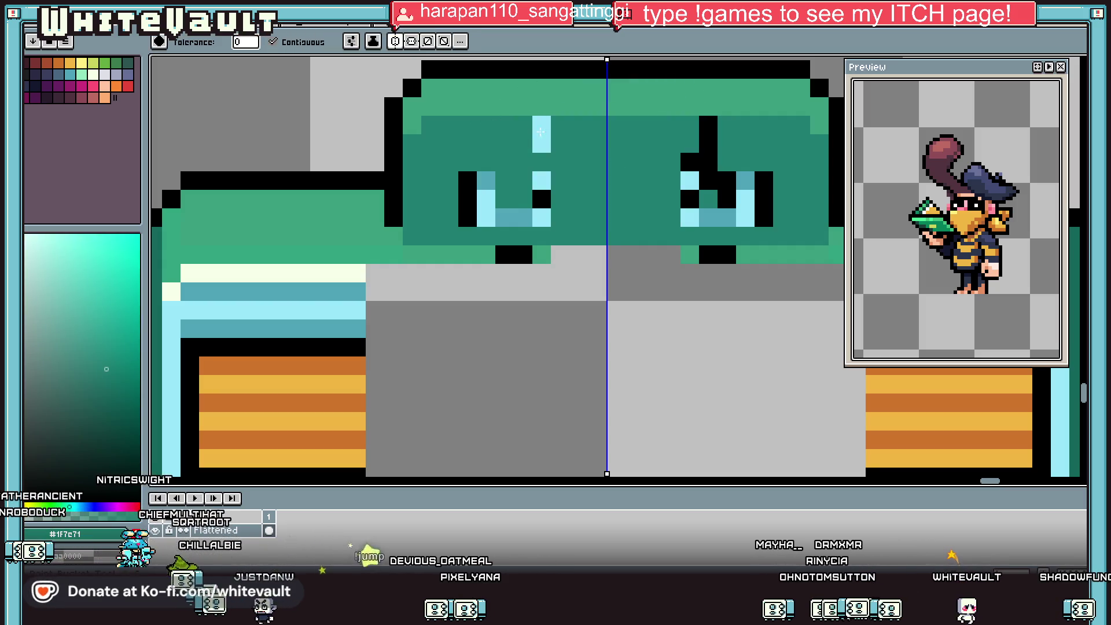
pyautogui.click(541, 134)
pyautogui.click(541, 181)
pyautogui.click(541, 199)
pyautogui.click(541, 217)
pyautogui.press('b')
pyautogui.moveTo(763, 199)
pyautogui.mouseDown()
pyautogui.moveTo(715, 212)
pyautogui.moveTo(763, 218)
pyautogui.moveTo(685, 180)
pyautogui.mouseUp()
pyautogui.click(711, 162)
pyautogui.click(689, 162)
# Paint the bottom eye row and the grey notch pixels light green.
pyautogui.click(708, 125)
pyautogui.click(708, 143)
pyautogui.keyDown('alt'); pyautogui.click(752, 254); pyautogui.keyUp('alt')
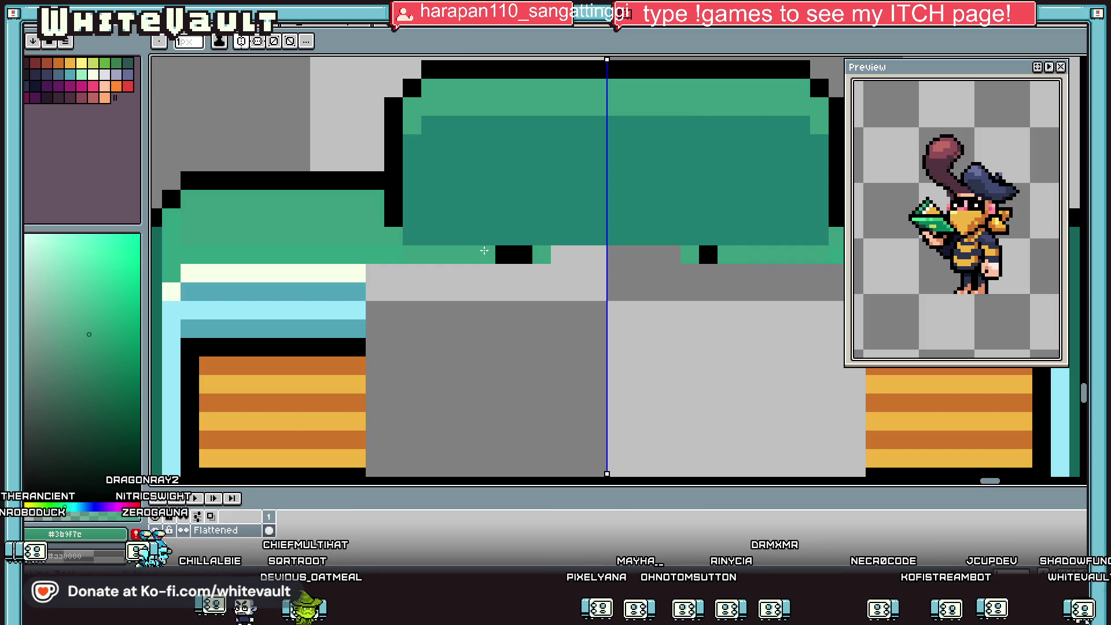
pyautogui.moveTo(726, 254); pyautogui.dragTo(697, 245)
pyautogui.click(615, 255)
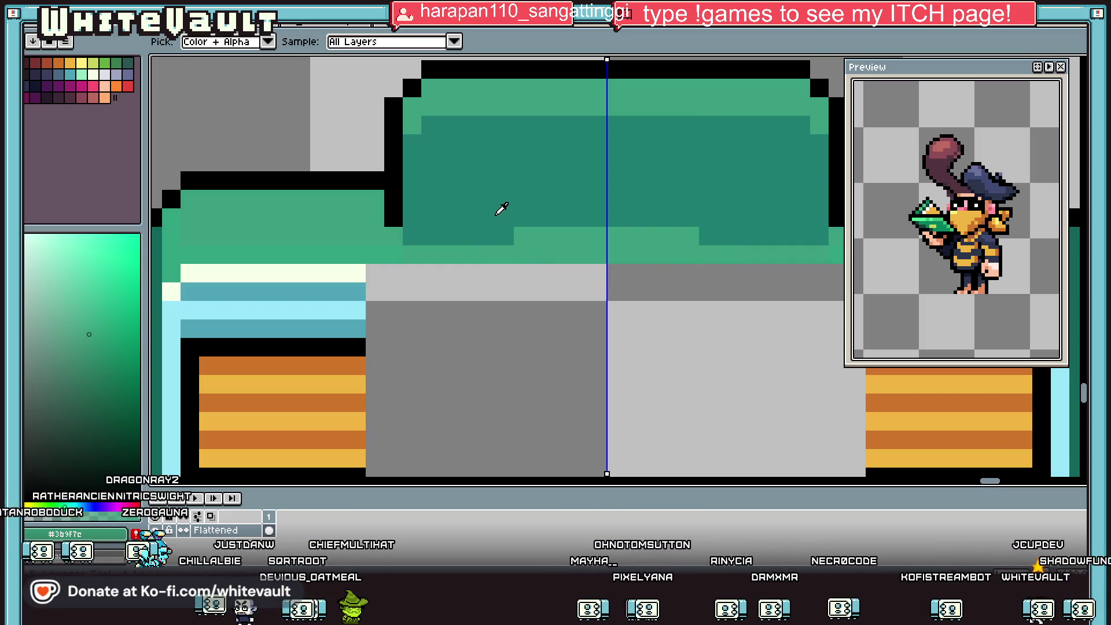
# Fill the light-green notch with dark teal and extend the cream highlight across the top.
pyautogui.keyDown('alt'); pyautogui.click(495, 216); pyautogui.keyUp('alt')
pyautogui.moveTo(518, 236); pyautogui.dragTo(607, 236)
pyautogui.scroll(-1, 707, 244)
pyautogui.scroll(-2, 707, 245)
pyautogui.scroll(2, 597, 246)
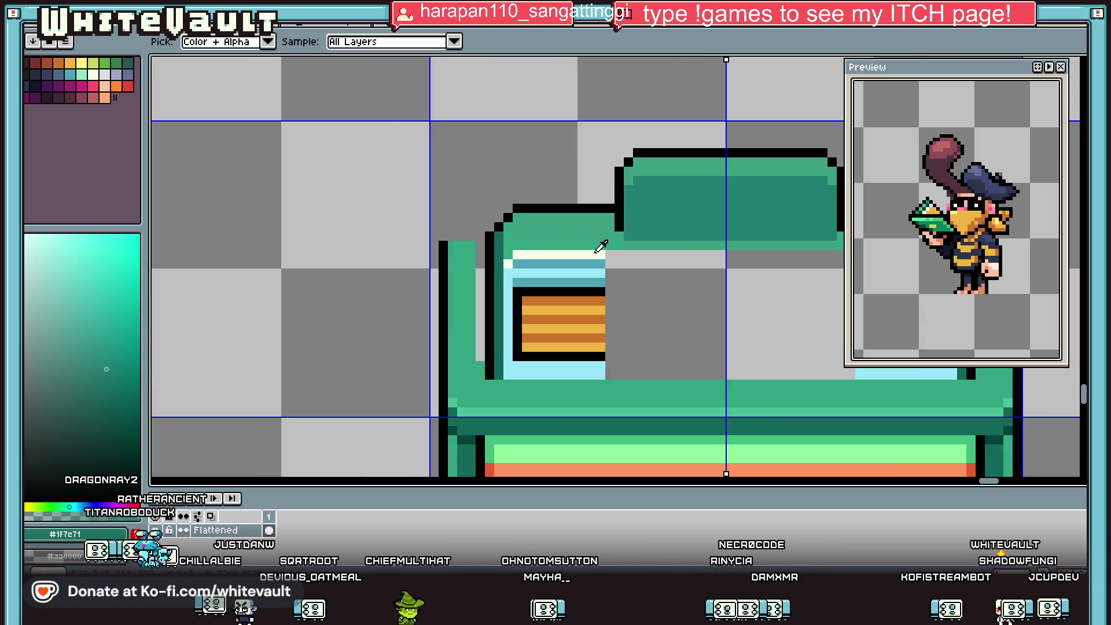
pyautogui.click(555, 255)
pyautogui.press('g')
pyautogui.click(694, 254)
# Draw a teal line under the highlight and fill the grey display gap light cyan.
pyautogui.press('i')
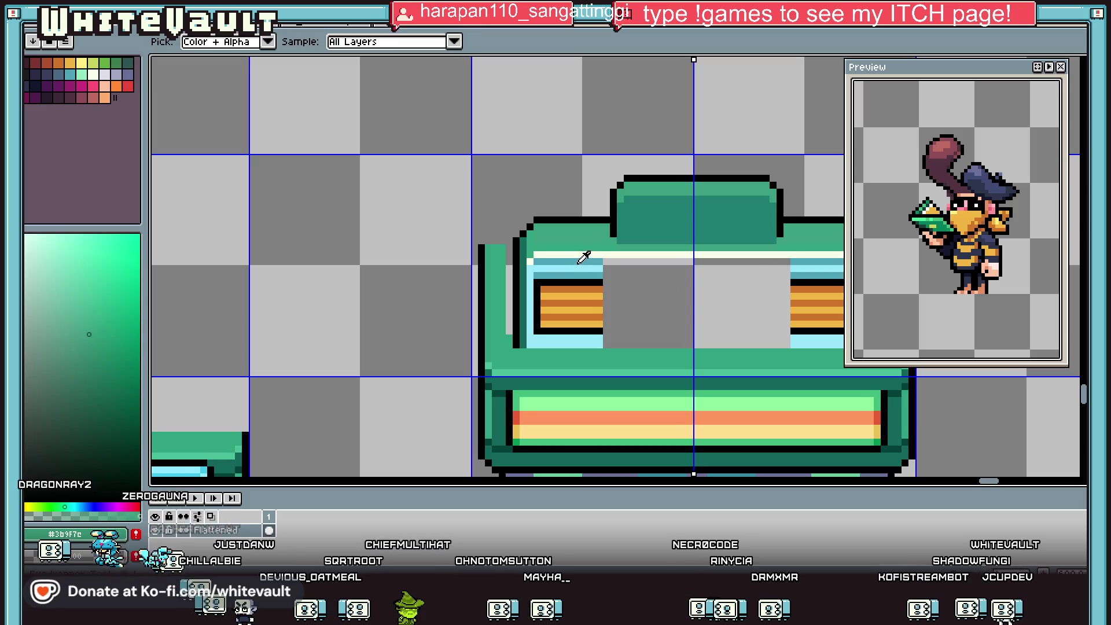
pyautogui.click(585, 260)
pyautogui.press('b')
pyautogui.scroll(-1, 609, 265)
pyautogui.moveTo(682, 262); pyautogui.dragTo(749, 263)
pyautogui.press('g')
pyautogui.click(746, 321)
# Outline the display with black lines across its top and bottom edges.
pyautogui.press('i')
pyautogui.click(602, 278)
pyautogui.press('b')
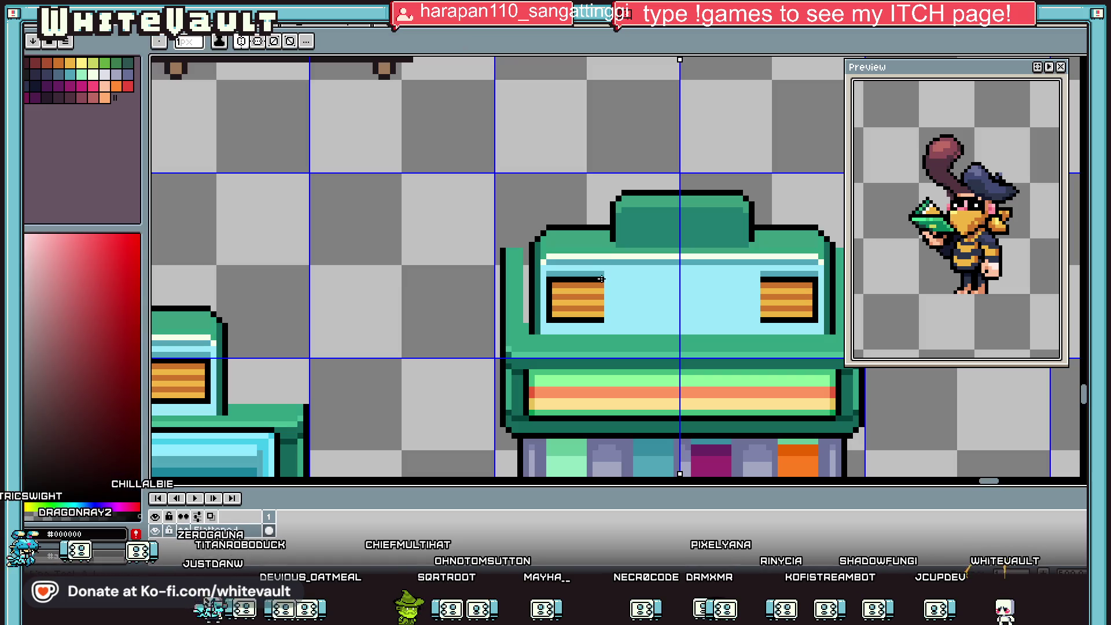
pyautogui.moveTo(602, 278); pyautogui.dragTo(679, 278)
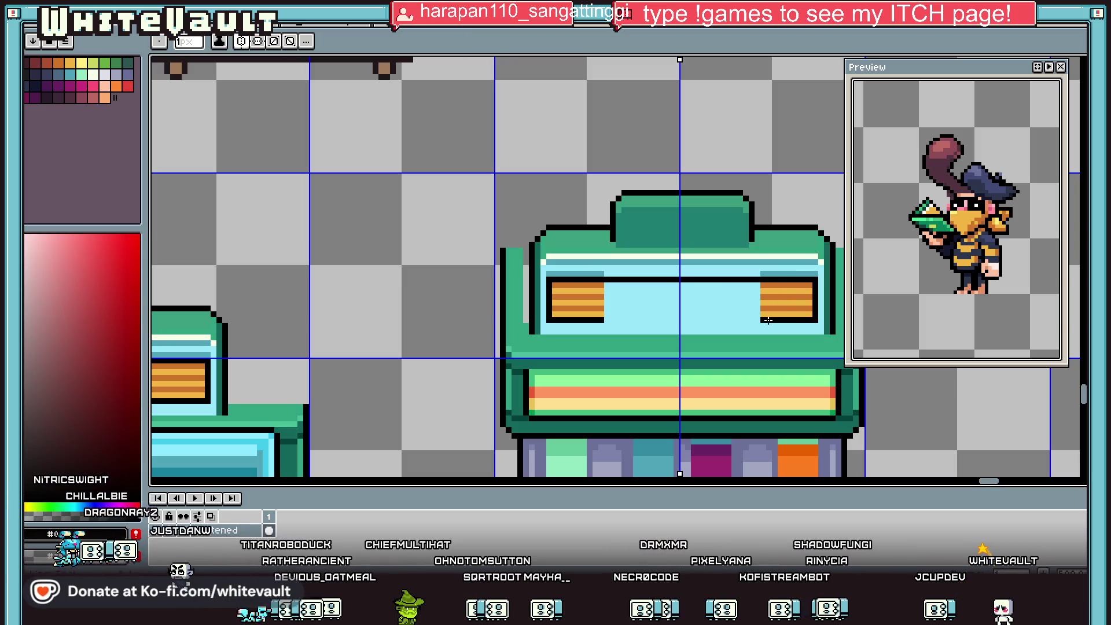
pyautogui.moveTo(768, 320); pyautogui.dragTo(683, 318)
# Draw orange rows along the top of the display using the side panel's orange.
pyautogui.press('i')
pyautogui.click(602, 274)
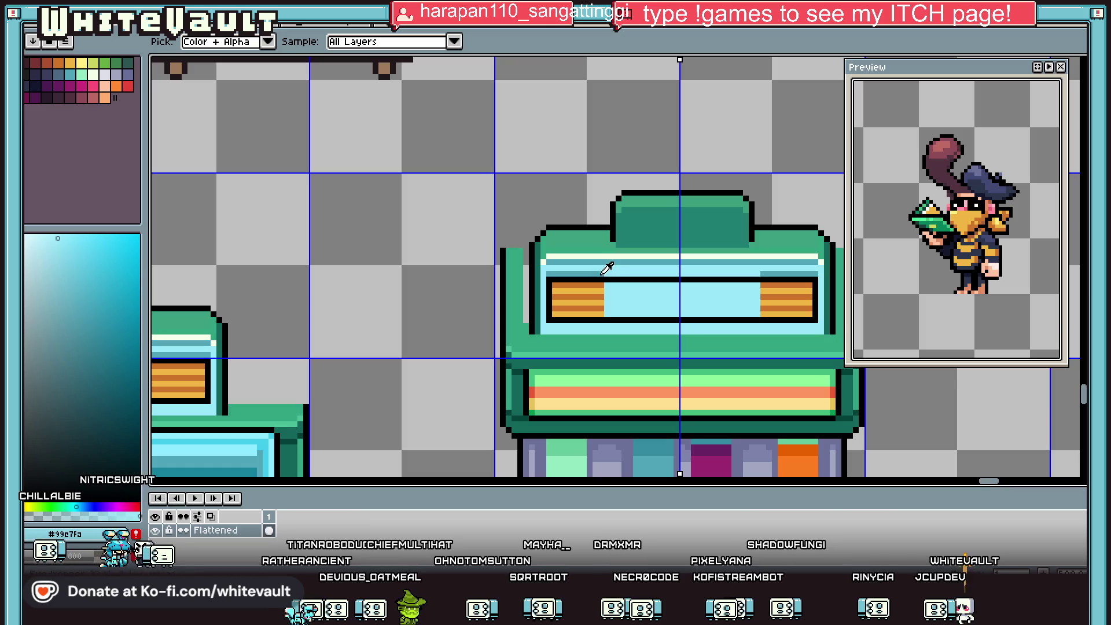
pyautogui.click(604, 262)
pyautogui.press('b')
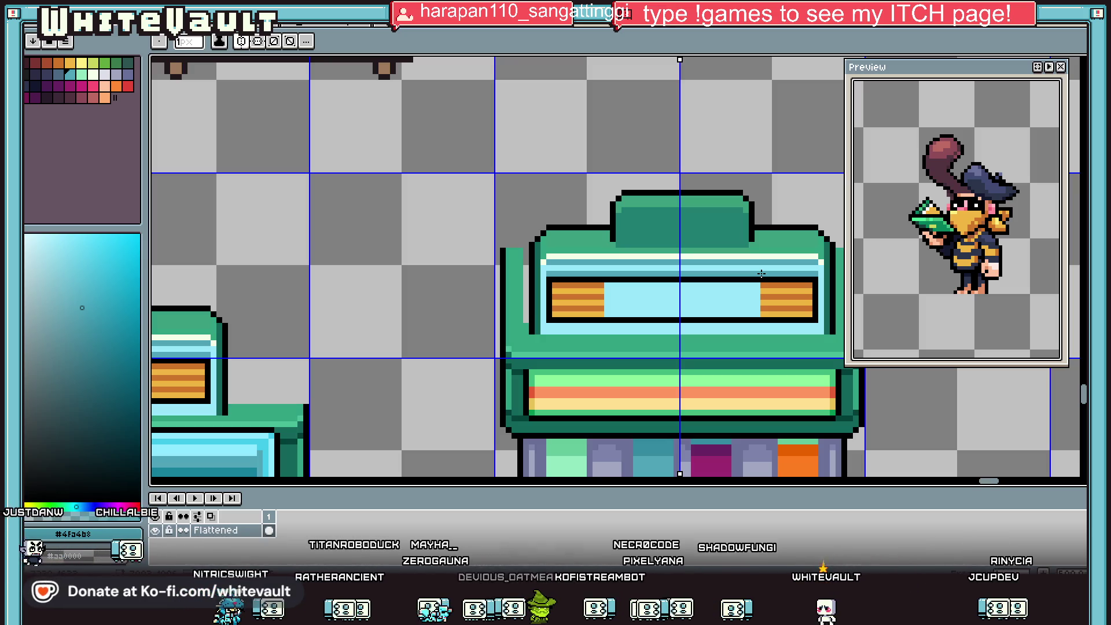
pyautogui.press('i')
pyautogui.scroll(-2, 728, 250)
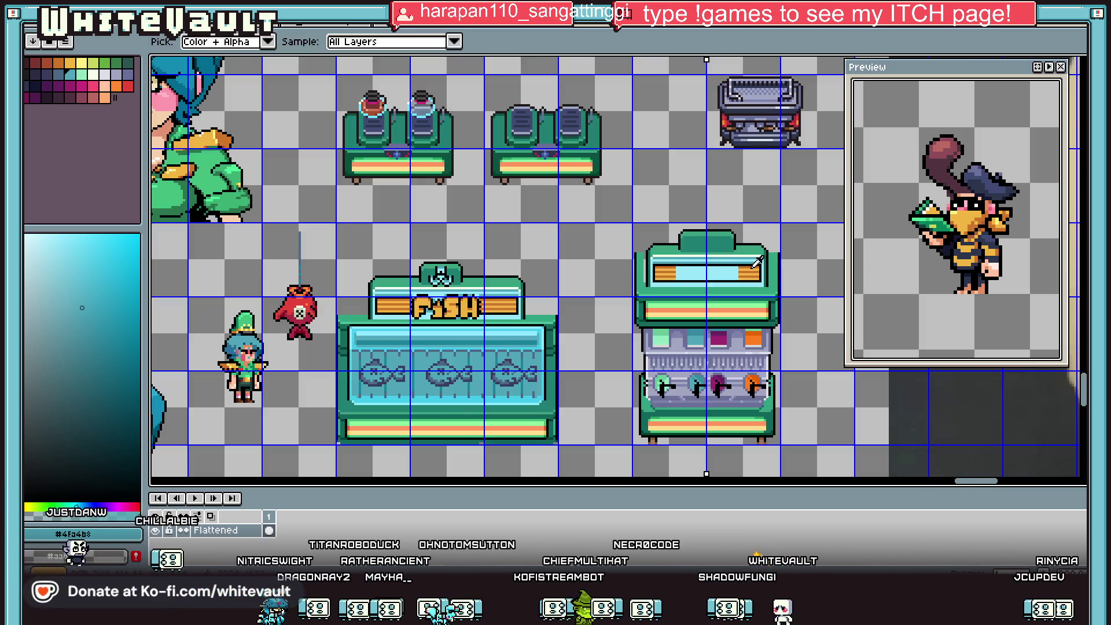
pyautogui.scroll(3, 732, 252)
pyautogui.click(726, 260)
pyautogui.press('b')
pyautogui.moveTo(527, 261)
pyautogui.mouseDown()
pyautogui.moveTo(687, 261)
pyautogui.moveTo(524, 269)
pyautogui.mouseUp()
pyautogui.keyDown('alt'); pyautogui.click(718, 267); pyautogui.keyUp('alt')
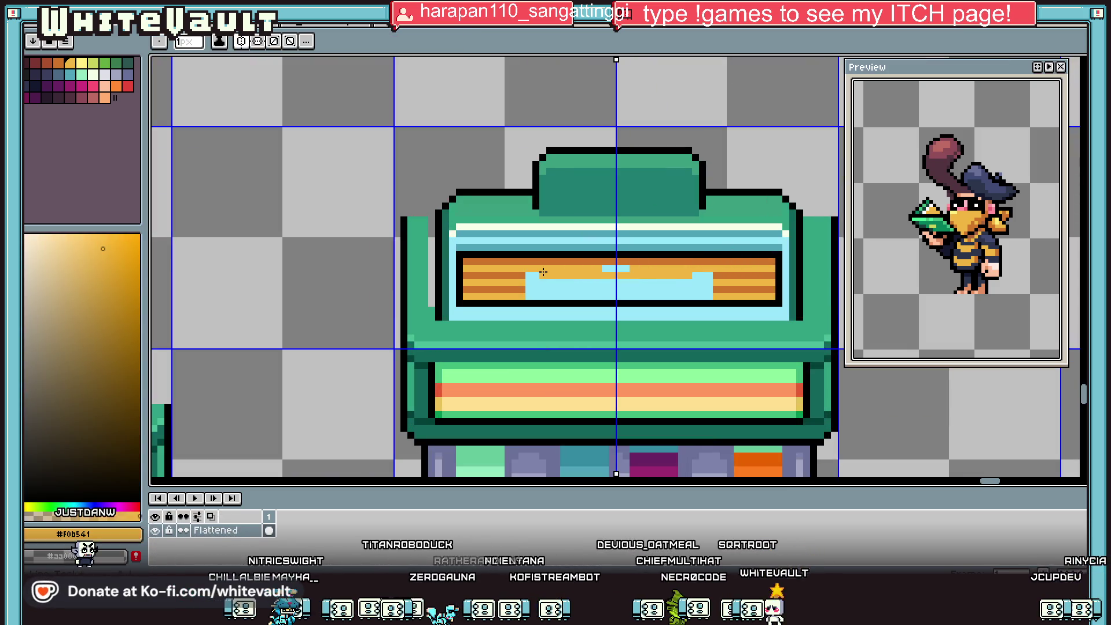
pyautogui.keyDown('alt'); pyautogui.click(522, 273); pyautogui.keyUp('alt')
# Paint the panel's top row and the light-blue strip in lighter orange.
pyautogui.keyDown('alt'); pyautogui.click(729, 275); pyautogui.keyUp('alt')
pyautogui.moveTo(723, 280)
pyautogui.mouseDown()
pyautogui.moveTo(524, 280)
pyautogui.moveTo(717, 289)
pyautogui.moveTo(512, 296)
pyautogui.mouseUp()
pyautogui.keyDown('alt'); pyautogui.click(527, 282); pyautogui.keyUp('alt')
pyautogui.keyDown('alt'); pyautogui.click(723, 290); pyautogui.keyUp('alt')
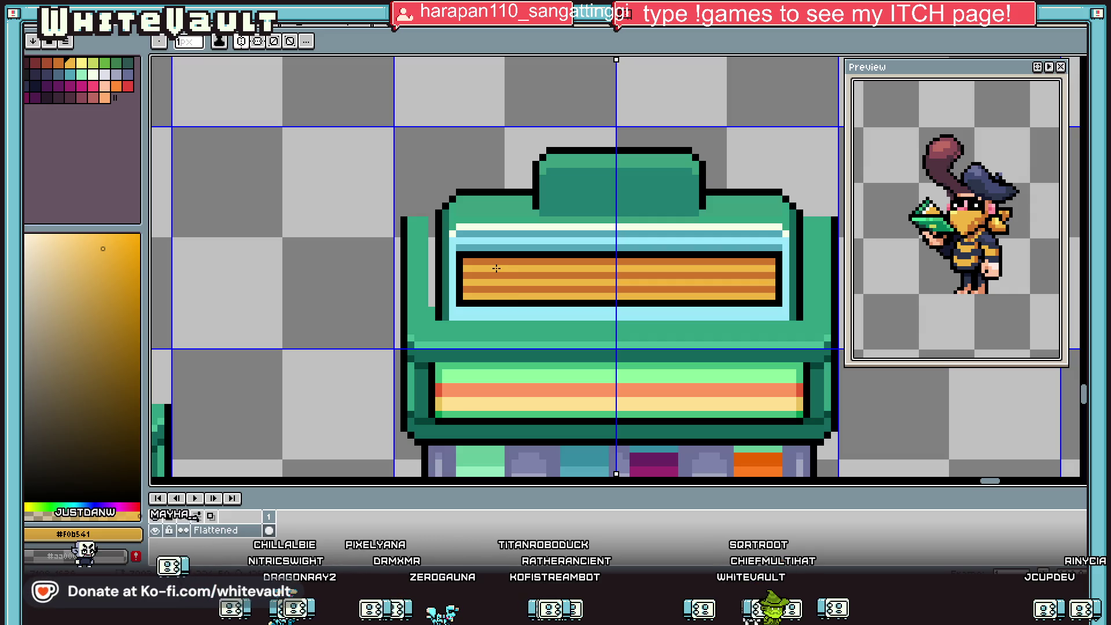
pyautogui.scroll(-2, 497, 266)
pyautogui.scroll(2, 479, 242)
# Undo the edge edits to restore the side pixels and re-centre the mirror line on the machine.
pyautogui.keyDown('alt'); pyautogui.click(461, 249); pyautogui.keyUp('alt')
pyautogui.scroll(-2, 556, 318)
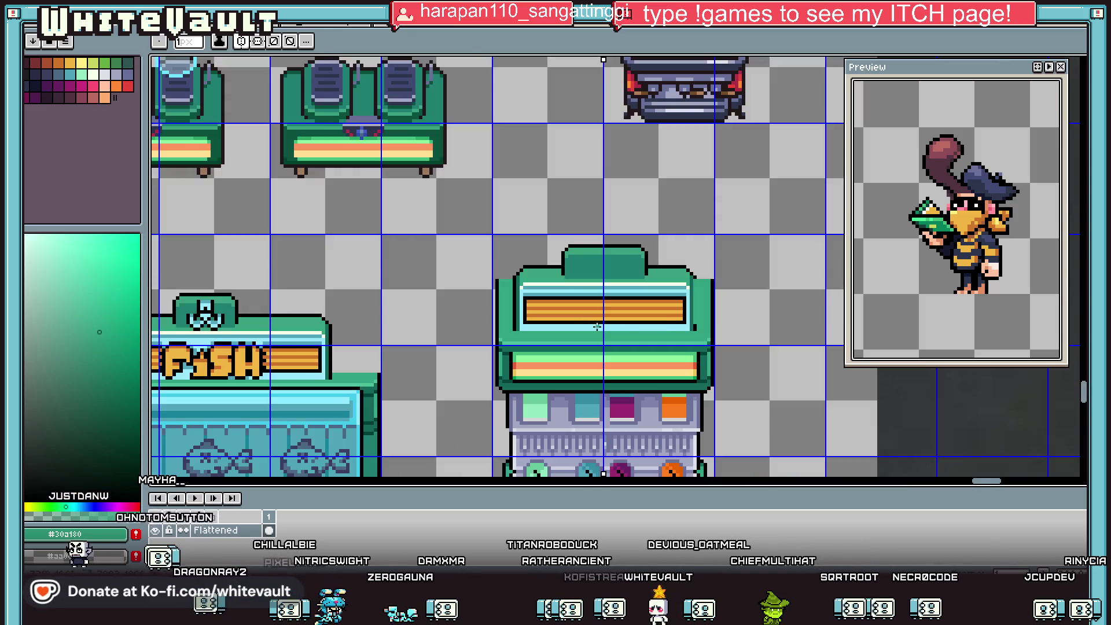
pyautogui.scroll(2, 690, 320)
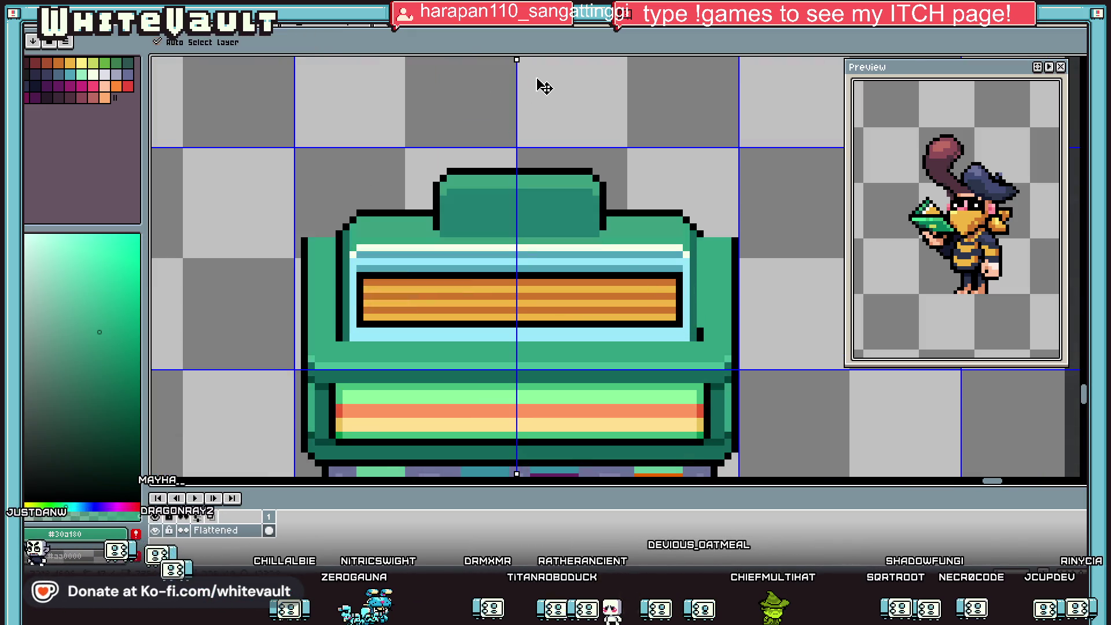
pyautogui.hotkey('ctrl', 'z')
pyautogui.moveTo(516, 58); pyautogui.dragTo(513, 58)
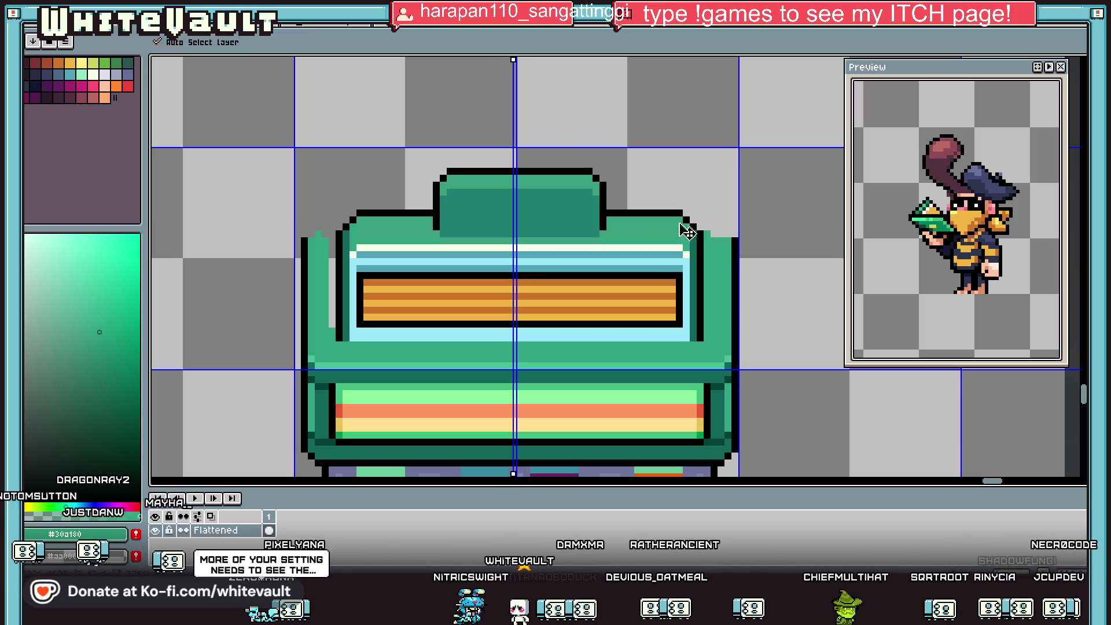
pyautogui.moveTo(515, 60); pyautogui.dragTo(523, 62)
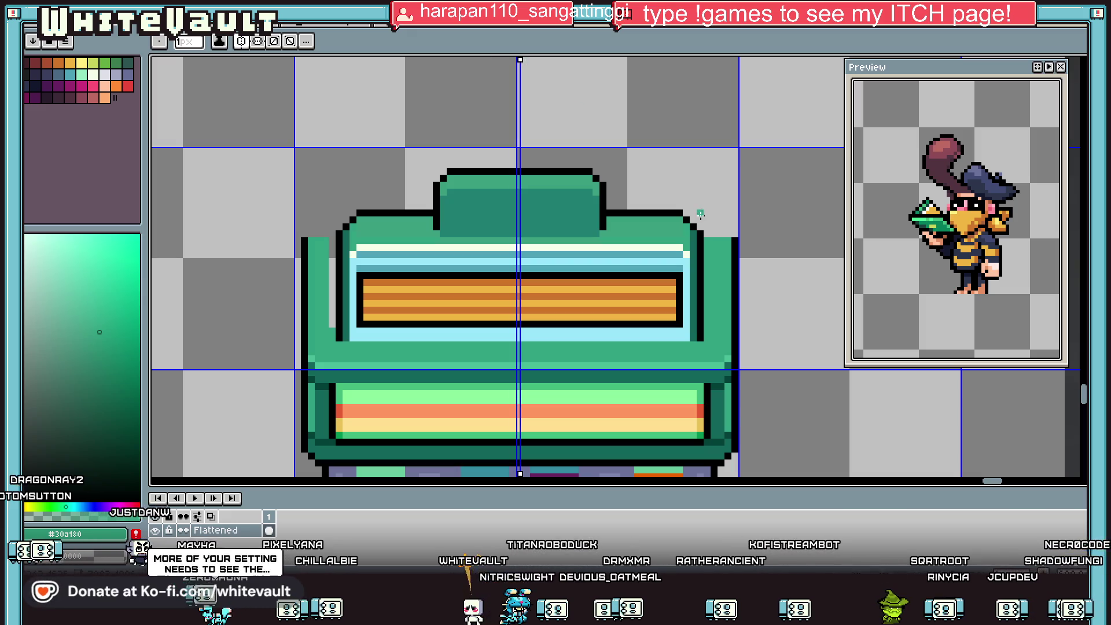
pyautogui.hotkey('ctrl', 'z')
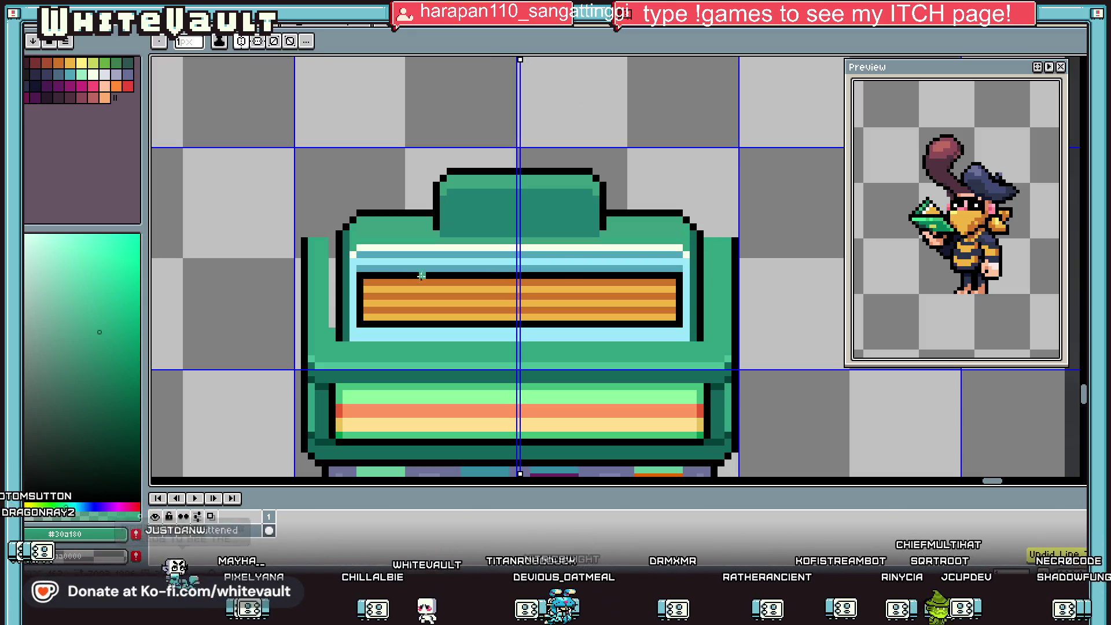
pyautogui.scroll(-1, 330, 333)
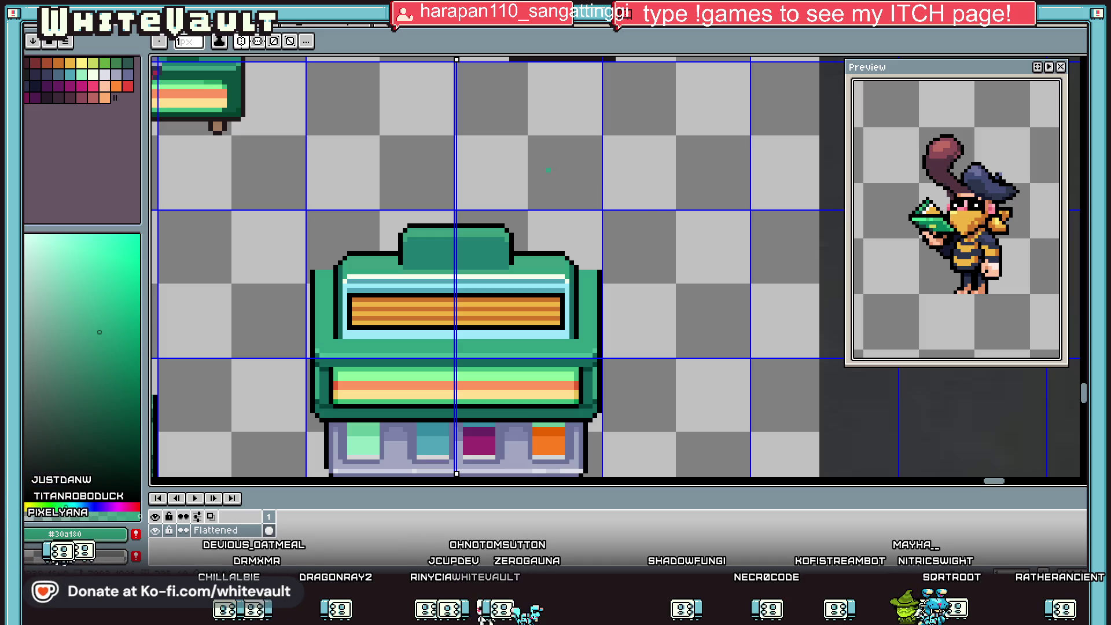
pyautogui.press('-')
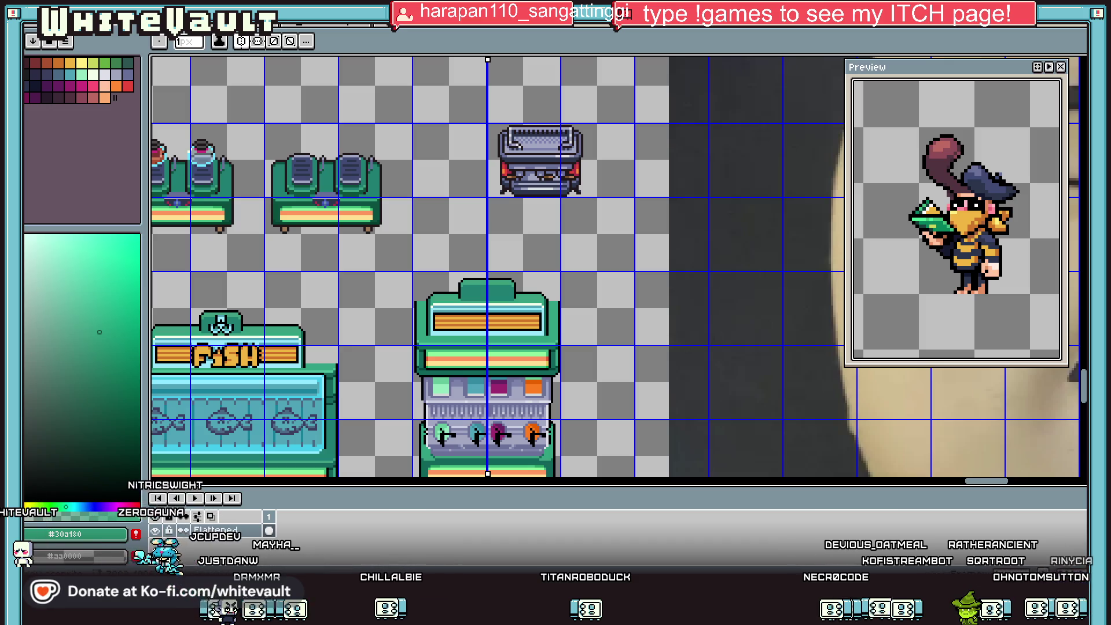
pyautogui.scroll(-2, 453, 350)
# Copy the twin-screen sprite onto the drink machine's lower front and drop it in place.
pyautogui.scroll(2, 464, 389)
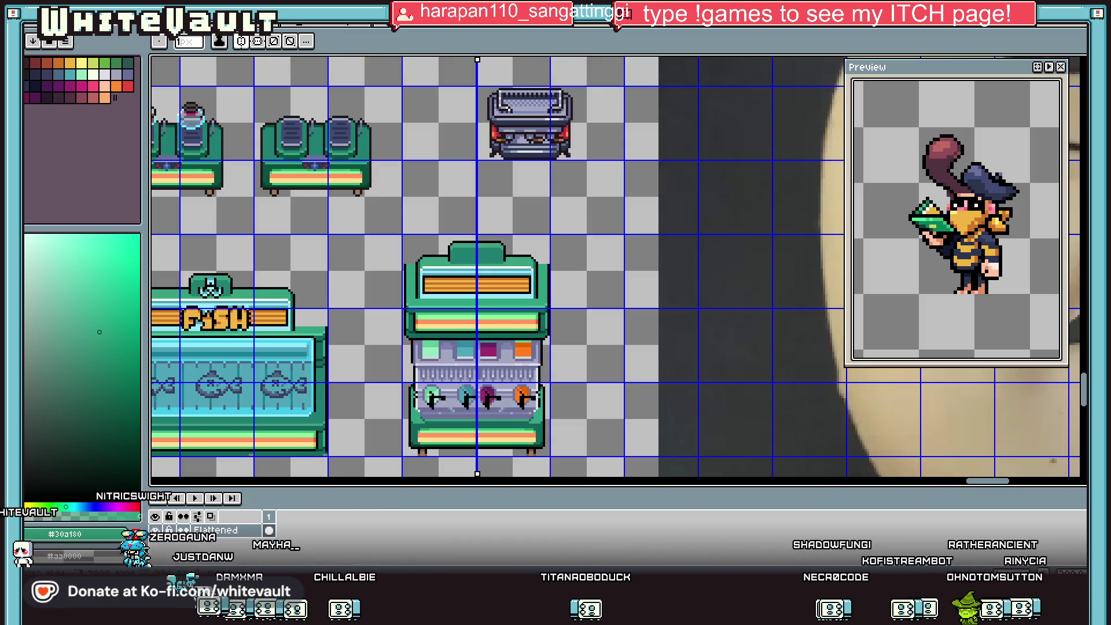
pyautogui.press('m')
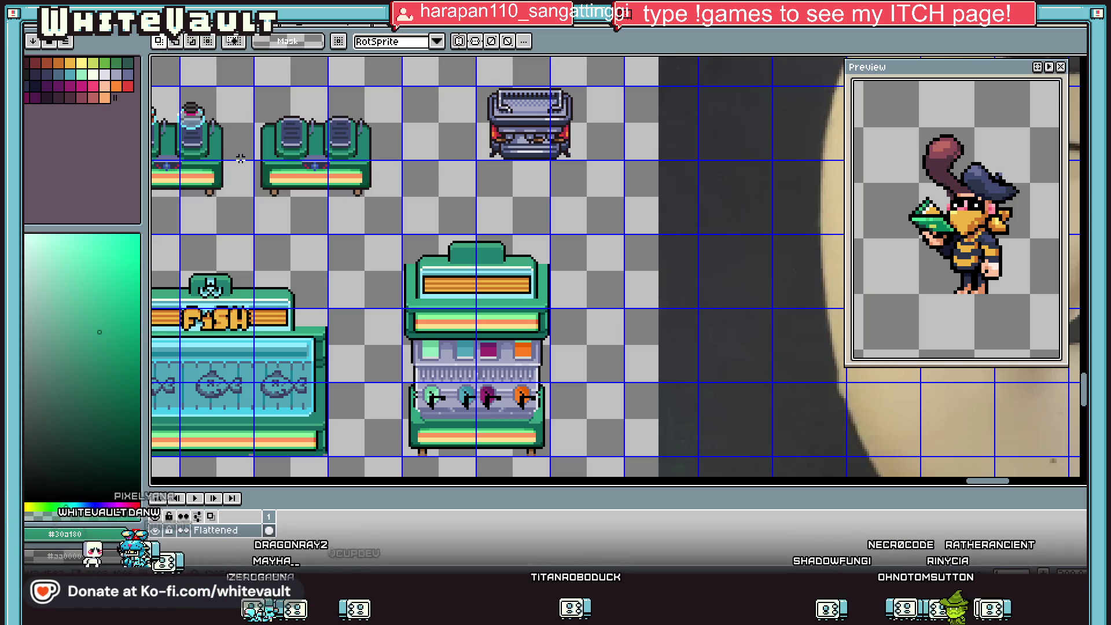
pyautogui.moveTo(253, 110)
pyautogui.mouseDown()
pyautogui.moveTo(389, 179)
pyautogui.moveTo(405, 173)
pyautogui.moveTo(502, 367)
pyautogui.moveTo(509, 419)
pyautogui.moveTo(509, 404)
pyautogui.mouseUp()
pyautogui.scroll(1, 517, 400)
pyautogui.scroll(2, 509, 404)
pyautogui.scroll(-1, 508, 409)
pyautogui.scroll(1, 507, 411)
pyautogui.scroll(-2, 512, 403)
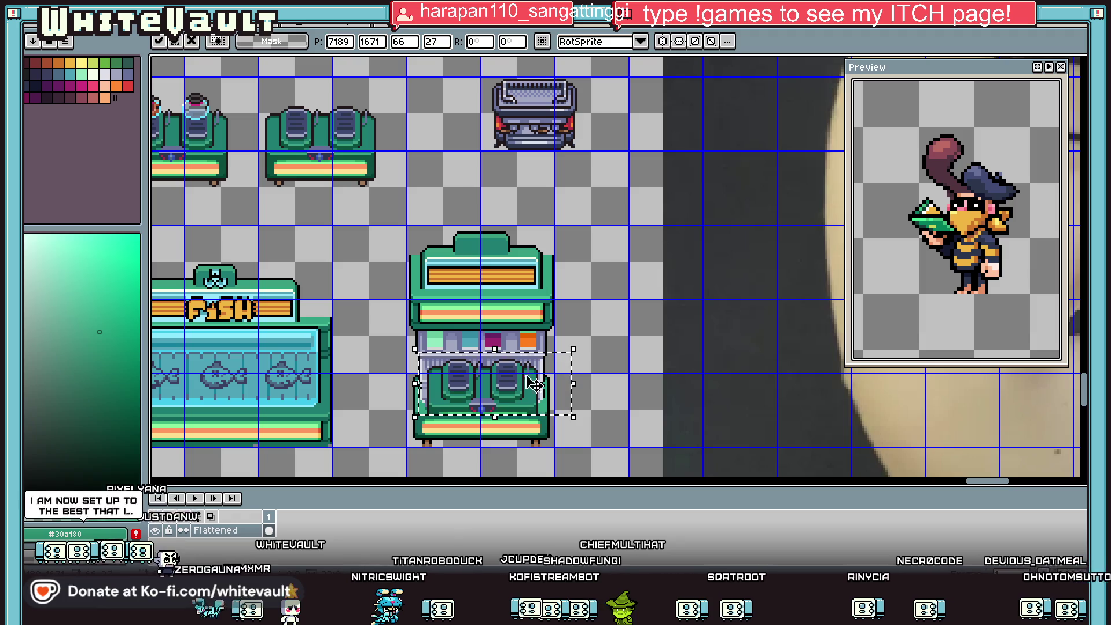
pyautogui.hotkey('ctrl', 'd')
# Move the machine's upper display section down so it covers the coloured buttons above the dispensers.
pyautogui.scroll(-2, 636, 376)
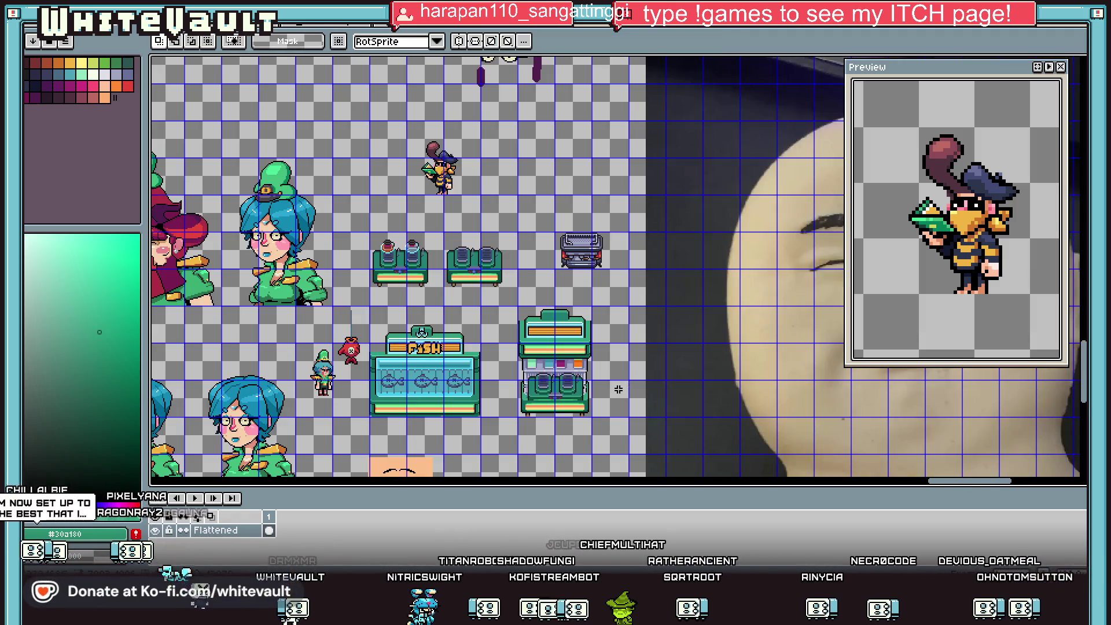
pyautogui.scroll(2, 602, 398)
pyautogui.moveTo(419, 201)
pyautogui.mouseDown()
pyautogui.moveTo(614, 320)
pyautogui.moveTo(556, 325)
pyautogui.moveTo(564, 348)
pyautogui.mouseUp()
pyautogui.scroll(1, 553, 327)
pyautogui.scroll(-3, 613, 370)
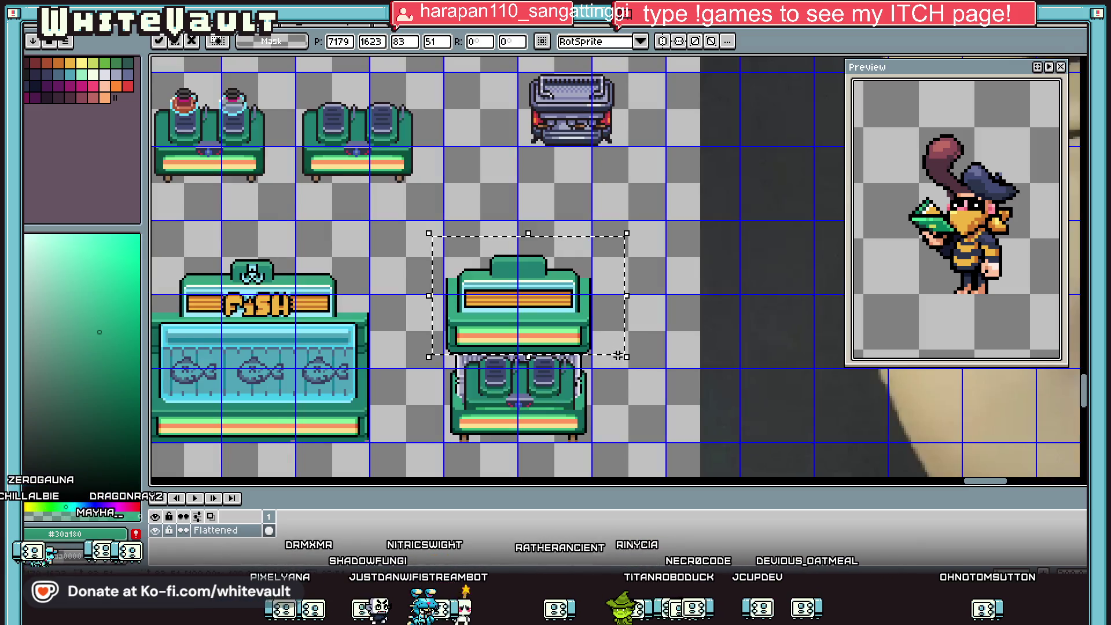
pyautogui.click(644, 389)
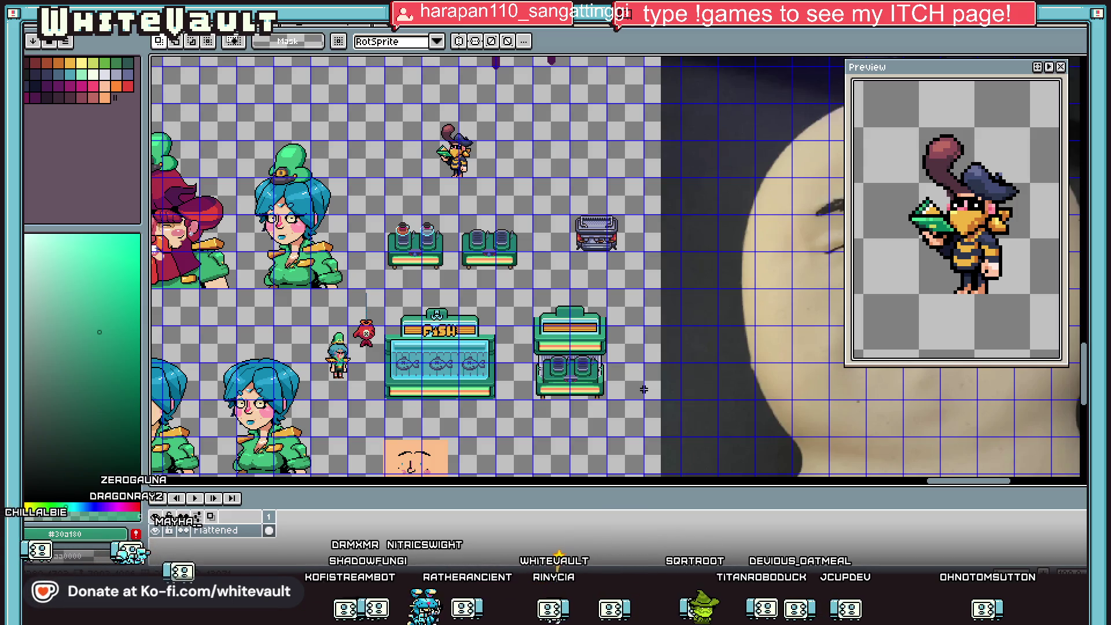
pyautogui.scroll(3, 581, 391)
# With vertical symmetry on, draw black outlines along both sides of the machine.
pyautogui.press('i')
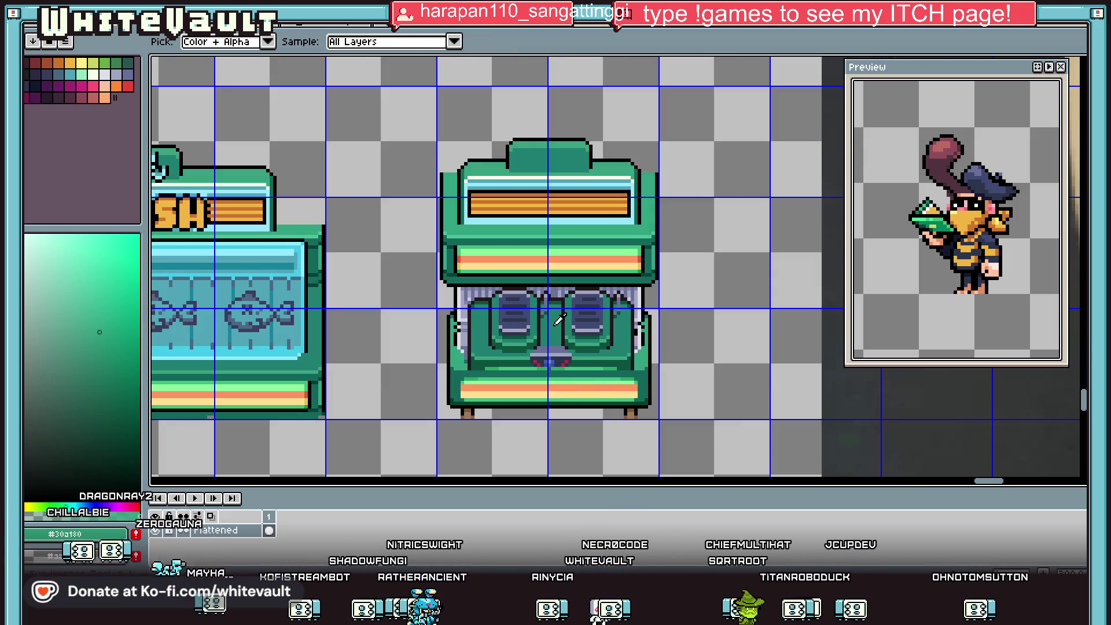
pyautogui.press('b')
pyautogui.click(251, 45)
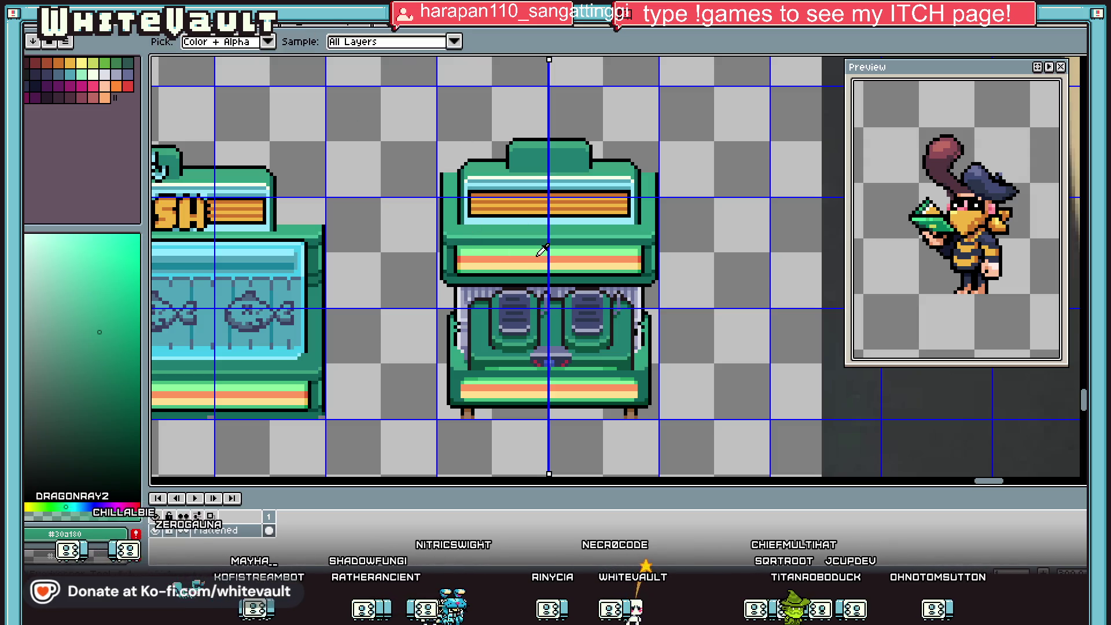
pyautogui.scroll(1, 460, 284)
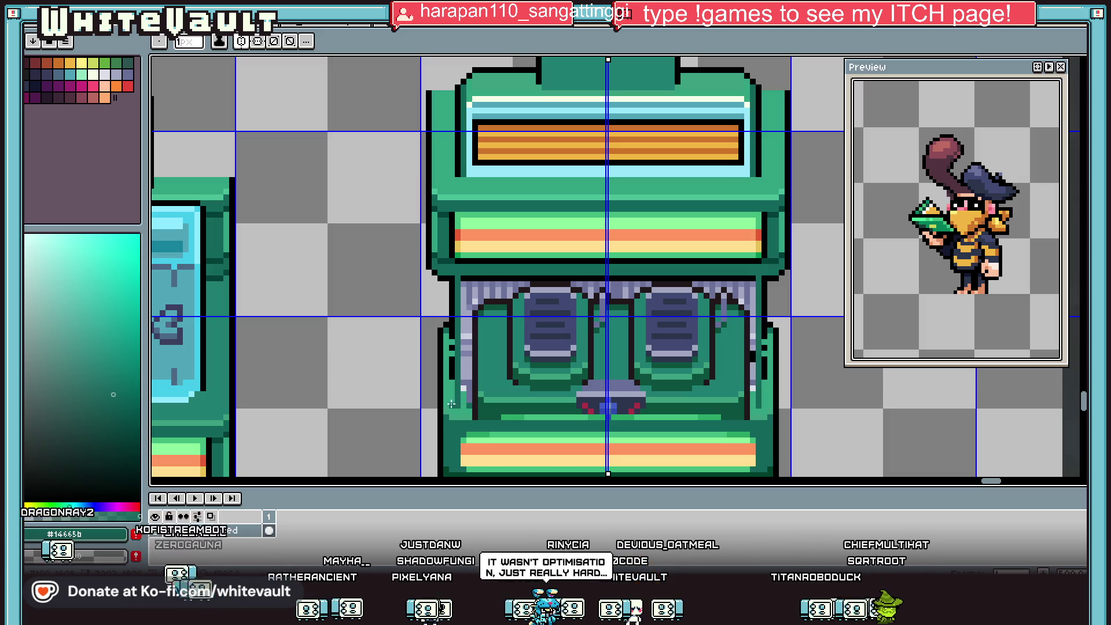
pyautogui.moveTo(447, 334); pyautogui.dragTo(448, 391)
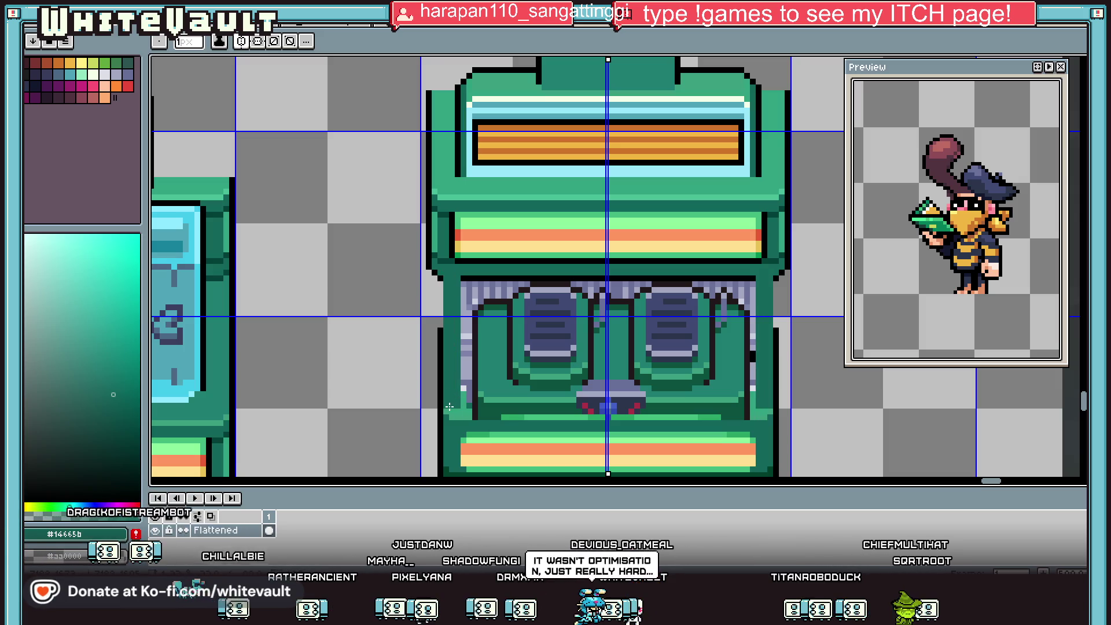
pyautogui.keyDown('alt'); pyautogui.click(441, 359); pyautogui.keyUp('alt')
pyautogui.moveTo(441, 275); pyautogui.dragTo(444, 123)
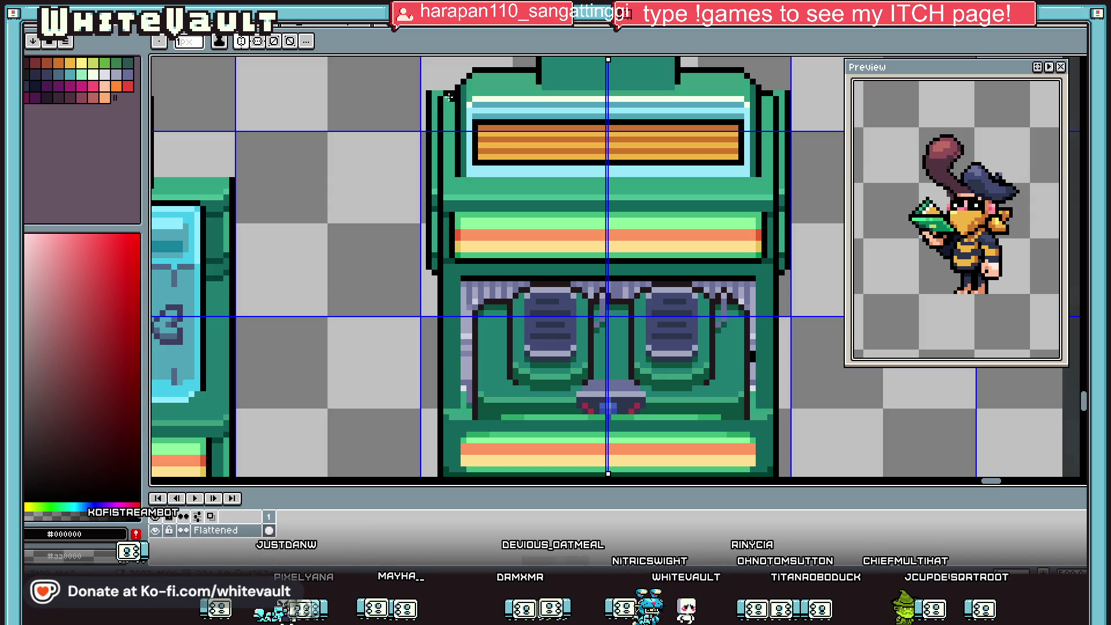
pyautogui.press('alt')
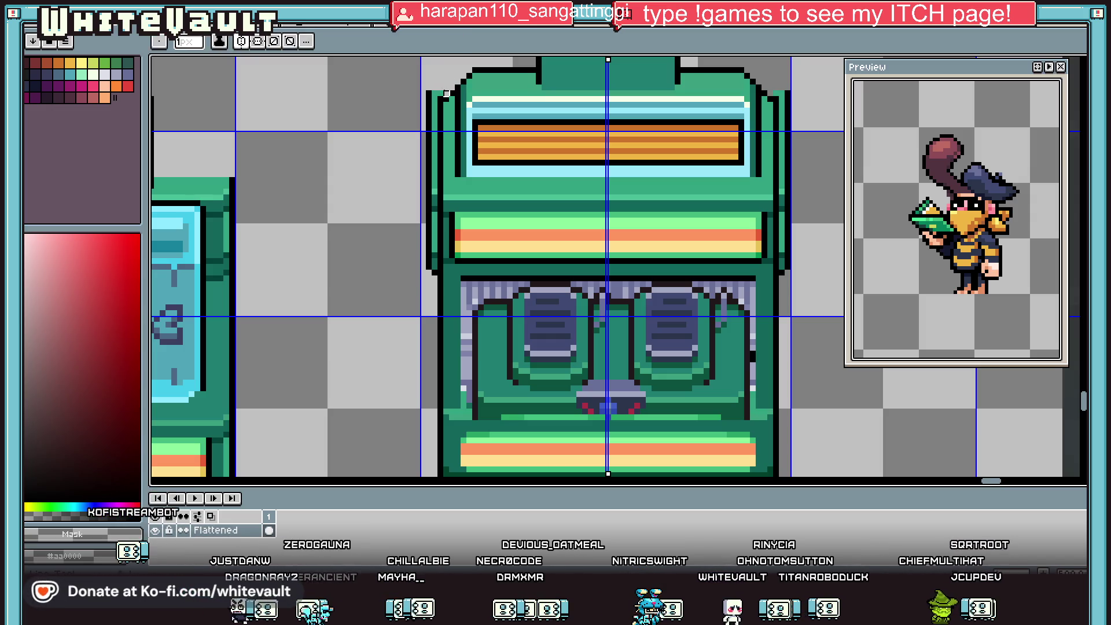
pyautogui.moveTo(430, 132)
pyautogui.mouseDown()
pyautogui.moveTo(429, 279)
pyautogui.moveTo(429, 82)
pyautogui.mouseUp()
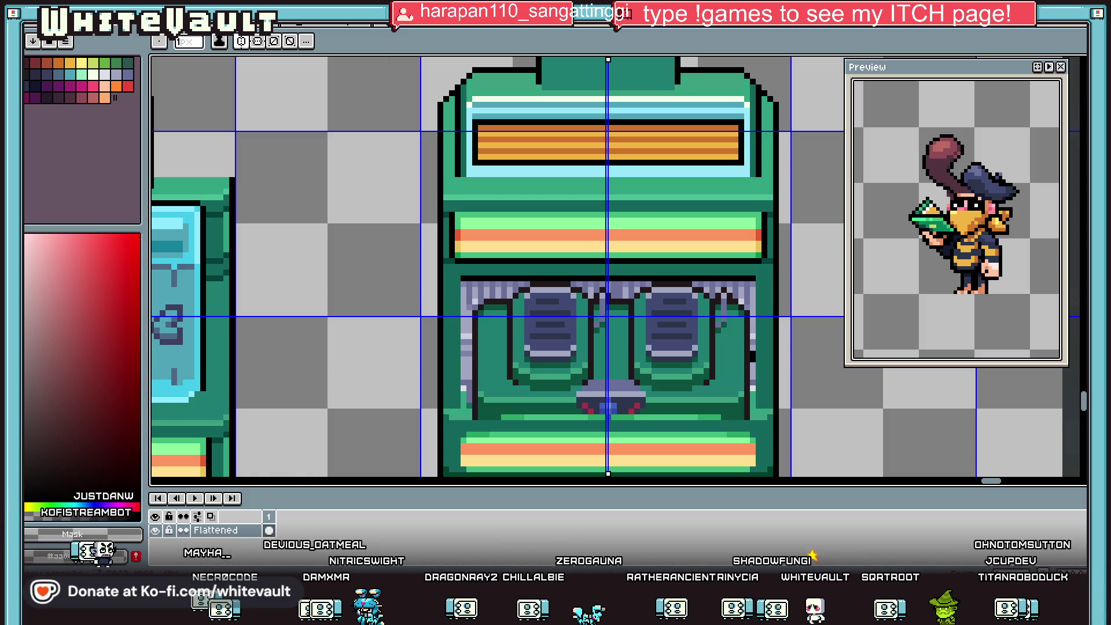
# Draw a mirrored dark vertical line down the lower front.
pyautogui.press('i')
pyautogui.scroll(-2, 519, 302)
pyautogui.scroll(2, 519, 302)
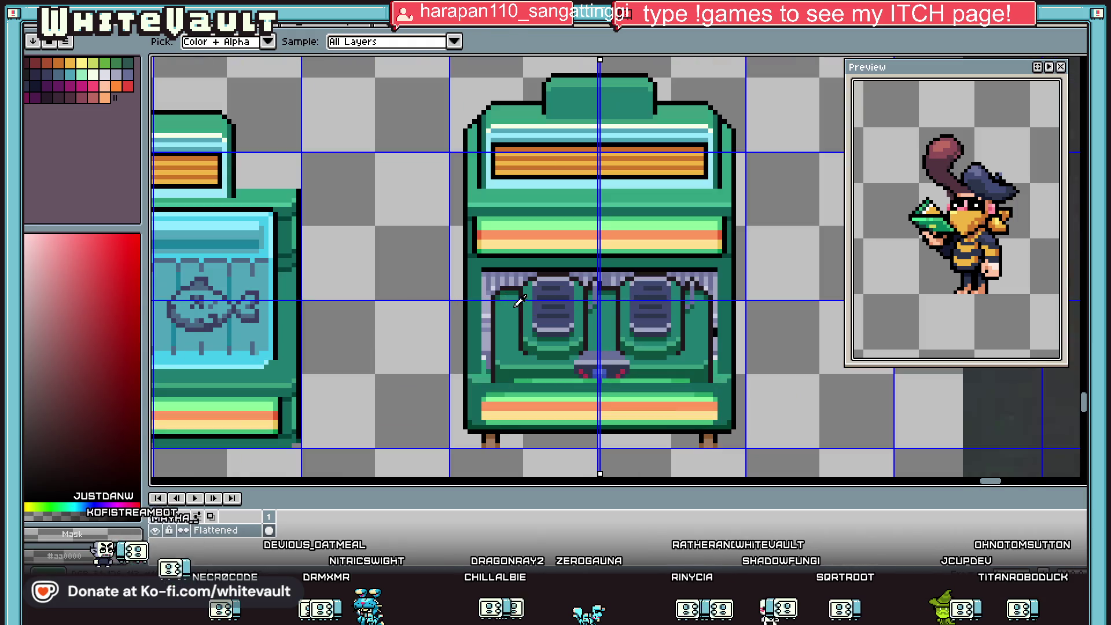
pyautogui.scroll(1, 496, 247)
pyautogui.scroll(-2, 496, 255)
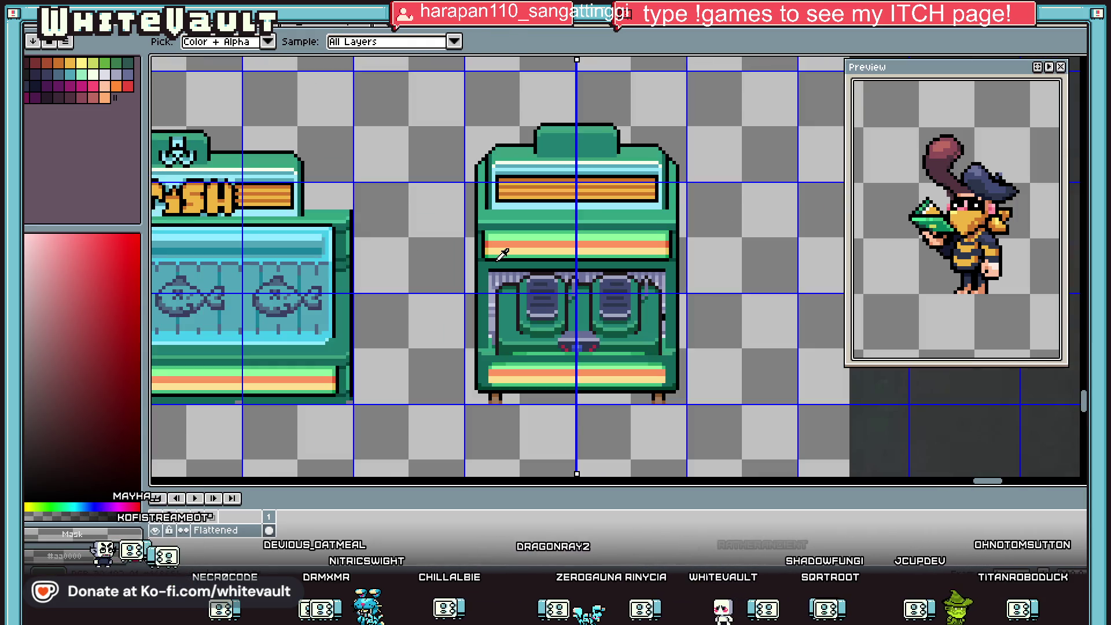
pyautogui.scroll(1, 496, 255)
pyautogui.click(494, 269)
pyautogui.press('b')
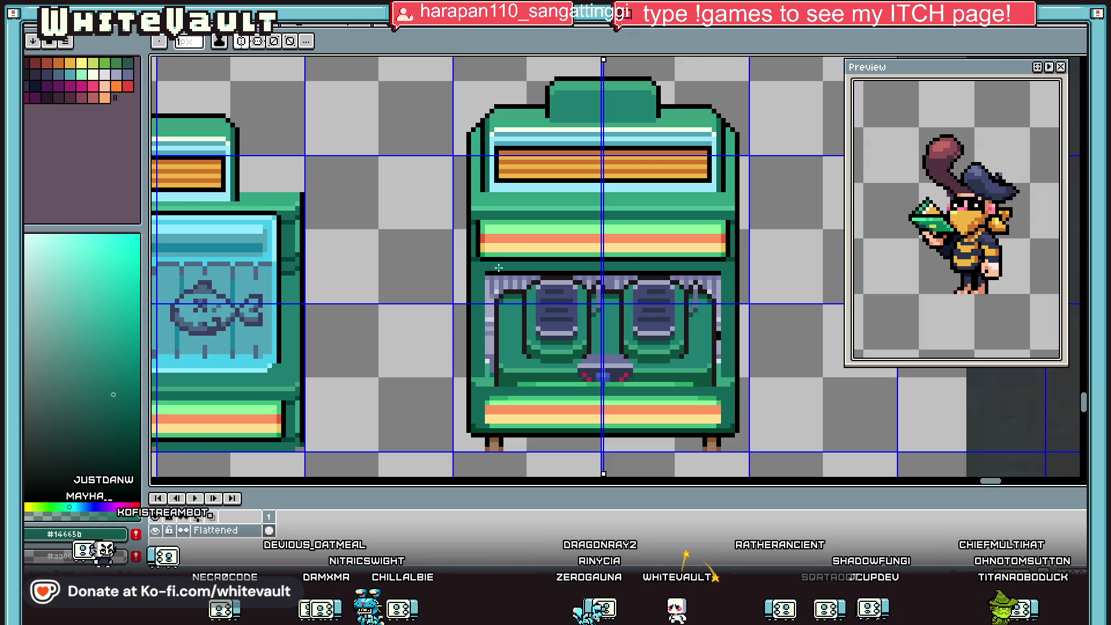
pyautogui.scroll(1, 495, 271)
pyautogui.press('i')
pyautogui.click(528, 296)
pyautogui.press('b')
pyautogui.moveTo(523, 304); pyautogui.dragTo(523, 442)
# Paint purple-grey #6b7098 strips down both pillars and dot black pixels atop them.
pyautogui.press('i')
pyautogui.click(528, 286)
pyautogui.press('b')
pyautogui.press('i')
pyautogui.press('b')
pyautogui.press('i')
pyautogui.click(484, 277)
pyautogui.press('b')
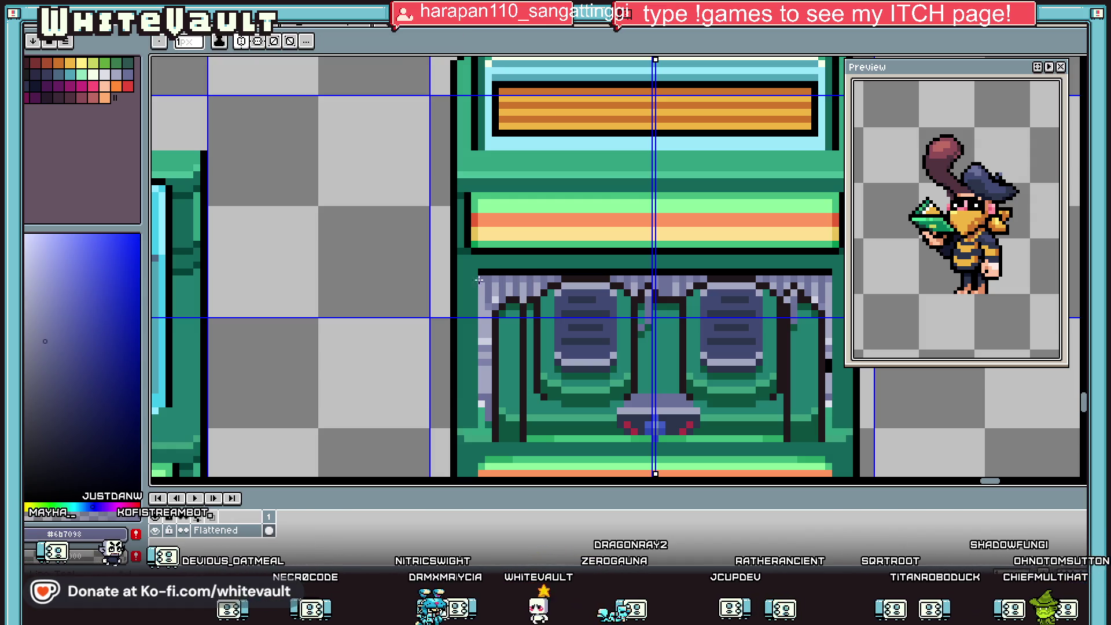
pyautogui.moveTo(488, 304); pyautogui.dragTo(494, 395)
pyautogui.moveTo(484, 419)
pyautogui.mouseDown()
pyautogui.moveTo(490, 306)
pyautogui.moveTo(474, 292)
pyautogui.mouseUp()
pyautogui.keyDown('alt'); pyautogui.click(487, 273); pyautogui.keyUp('alt')
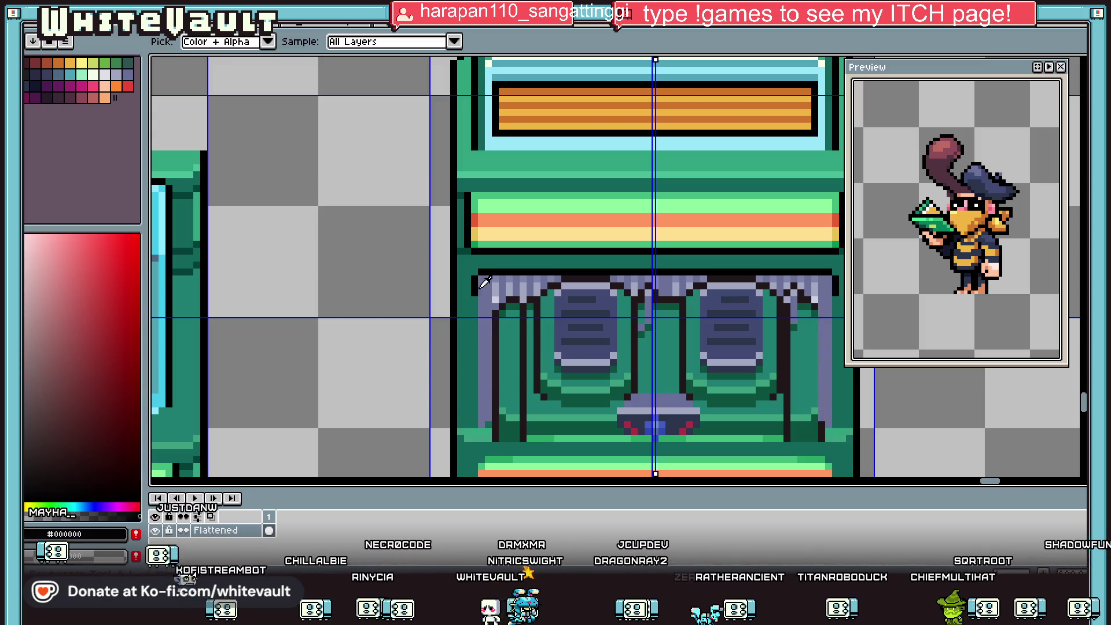
pyautogui.keyDown('alt'); pyautogui.click(550, 276); pyautogui.keyUp('alt')
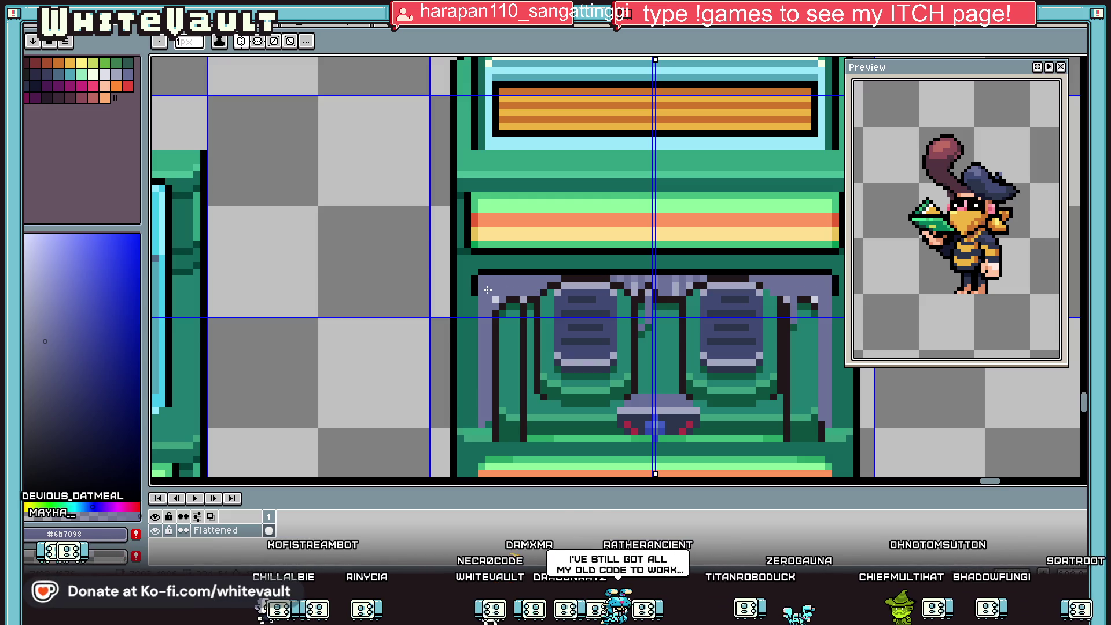
# Add purple-grey strips inside the window and beside the pillar.
pyautogui.keyDown('alt'); pyautogui.click(497, 298); pyautogui.keyUp('alt')
pyautogui.scroll(-2, 555, 281)
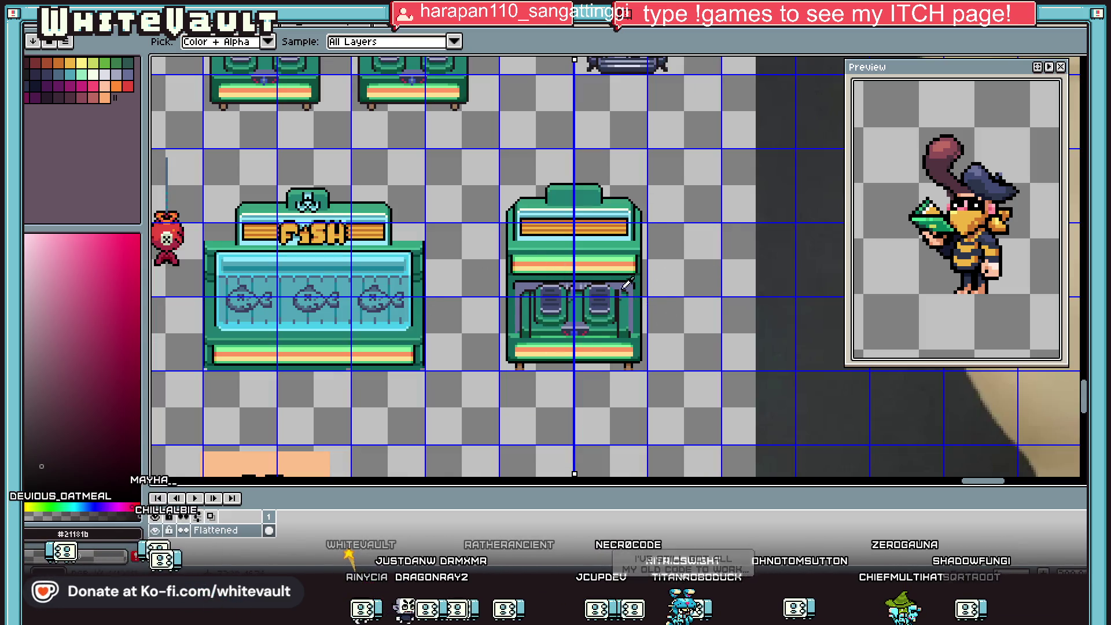
pyautogui.scroll(3, 553, 343)
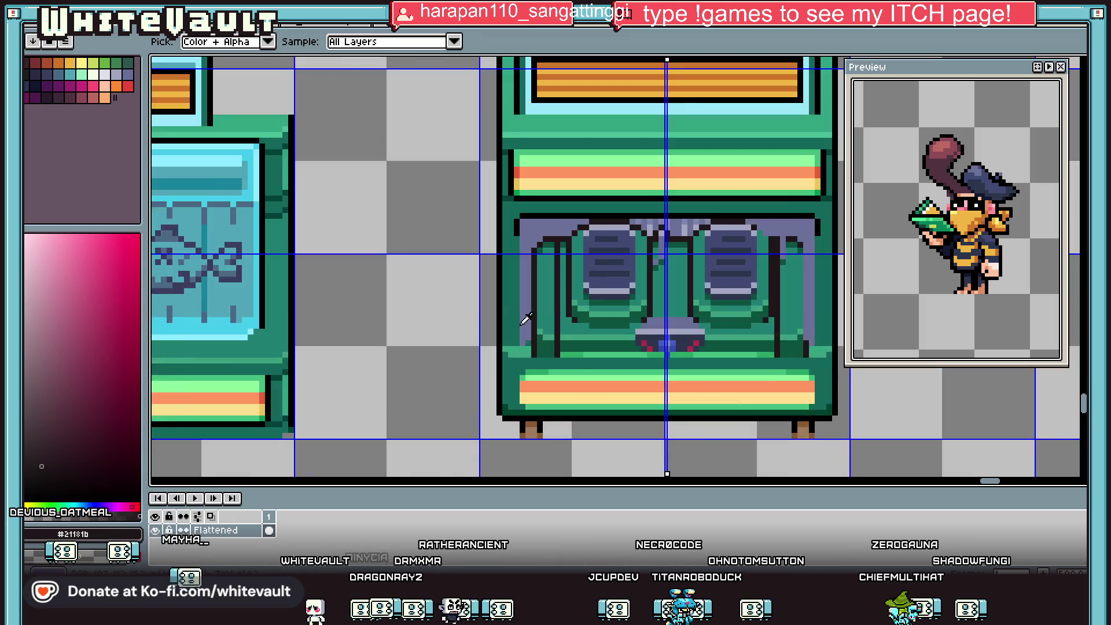
pyautogui.scroll(-2, 538, 195)
pyautogui.keyDown('alt'); pyautogui.click(539, 192); pyautogui.keyUp('alt')
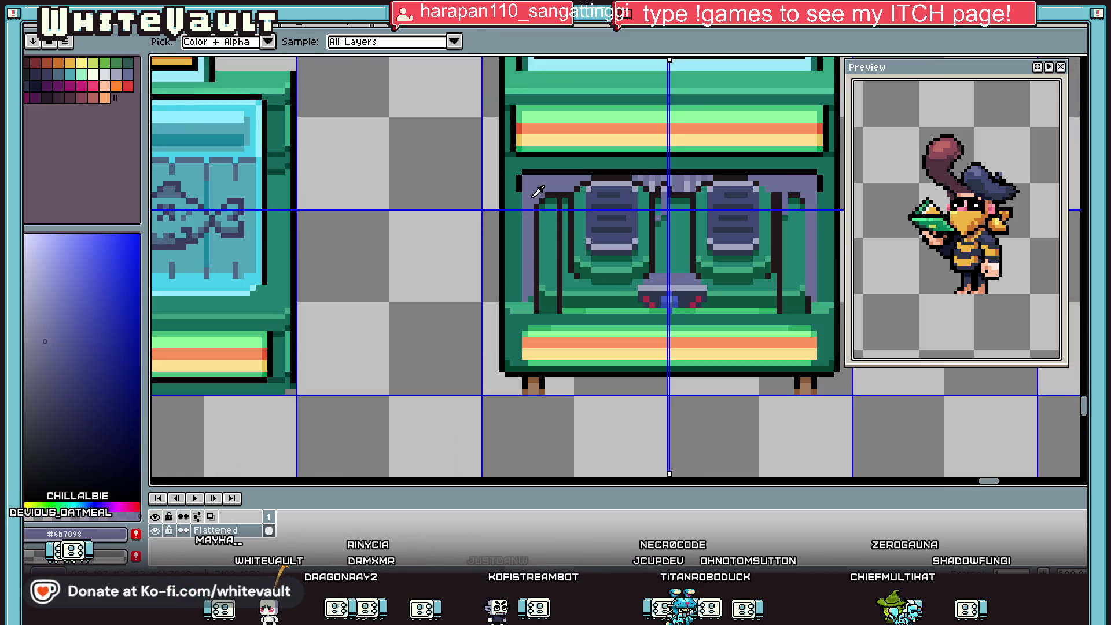
pyautogui.moveTo(549, 291)
pyautogui.mouseDown()
pyautogui.moveTo(555, 309)
pyautogui.moveTo(545, 184)
pyautogui.moveTo(542, 311)
pyautogui.mouseUp()
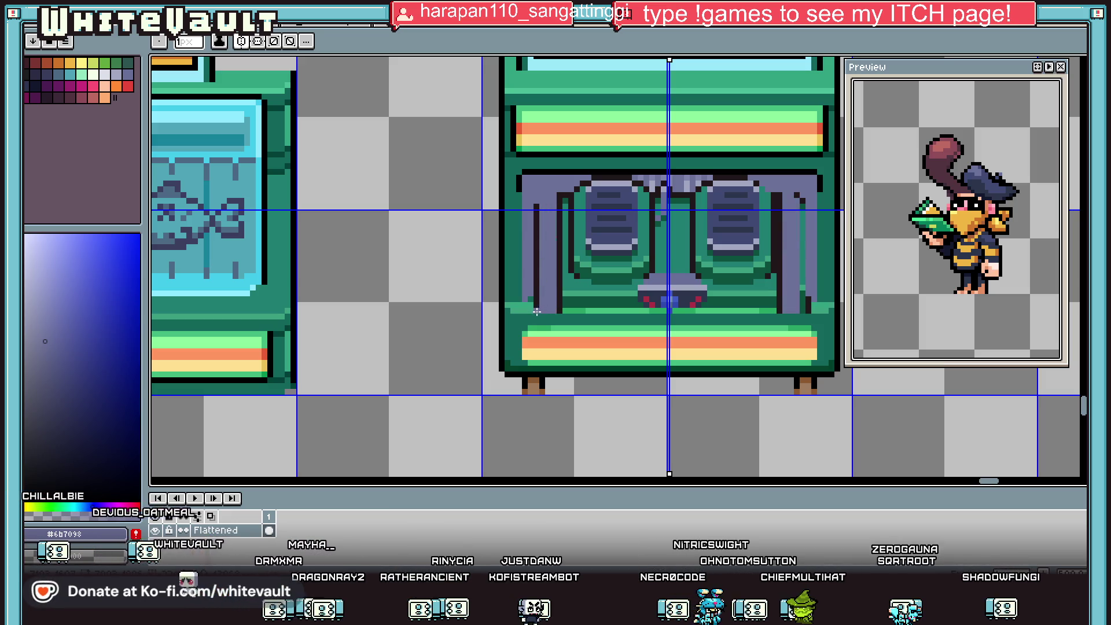
pyautogui.moveTo(532, 200); pyautogui.dragTo(534, 255)
# Replace a trial green line with a dark outline down the lower front's side.
pyautogui.press('i')
pyautogui.scroll(-3, 584, 169)
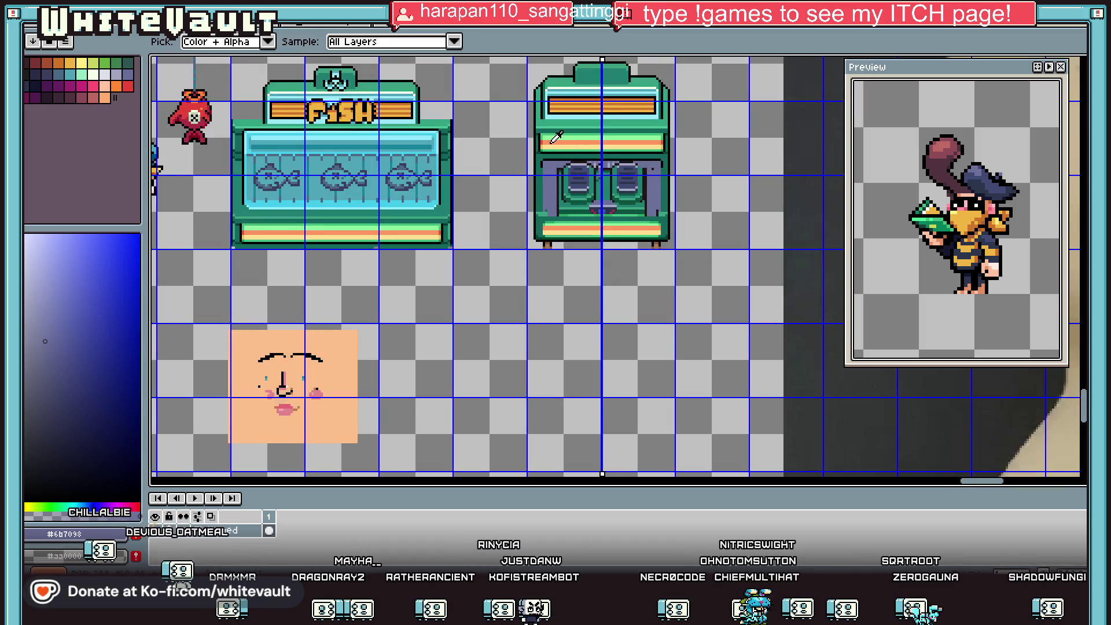
pyautogui.scroll(2, 556, 137)
pyautogui.click(558, 162)
pyautogui.moveTo(551, 167); pyautogui.dragTo(553, 310)
pyautogui.press('v')
pyautogui.hotkey('ctrl', 'z')
pyautogui.keyDown('alt'); pyautogui.click(553, 185); pyautogui.keyUp('alt')
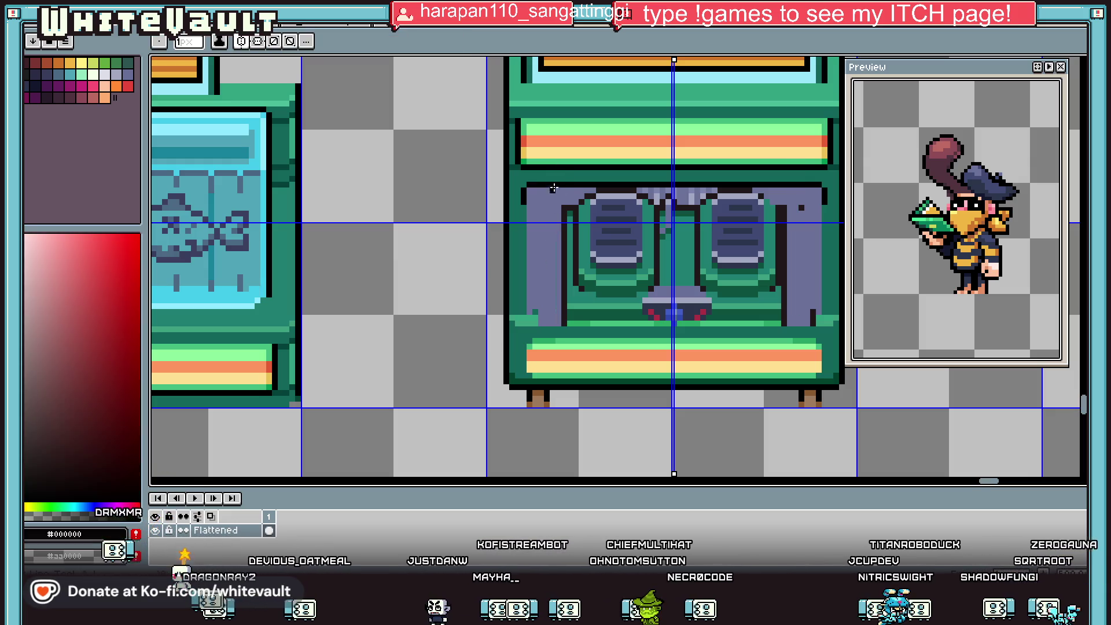
pyautogui.moveTo(553, 191); pyautogui.dragTo(552, 327)
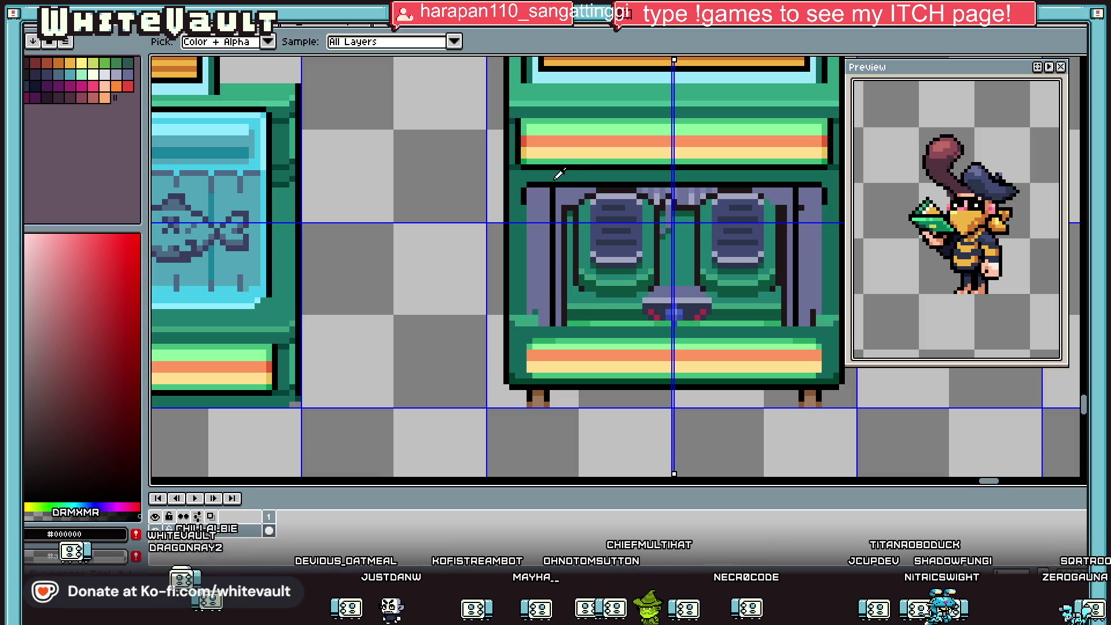
# Fill the purple side columns with dark green and sample the cabinet's green shades.
pyautogui.keyDown('alt'); pyautogui.click(553, 174); pyautogui.keyUp('alt')
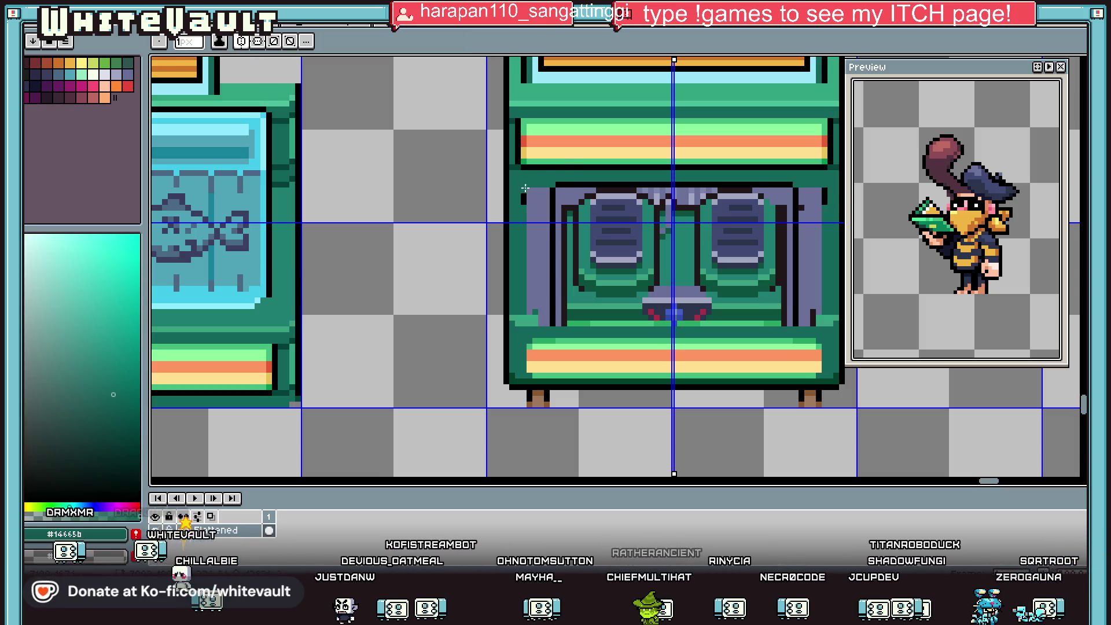
pyautogui.click(532, 212)
pyautogui.scroll(-1, 547, 277)
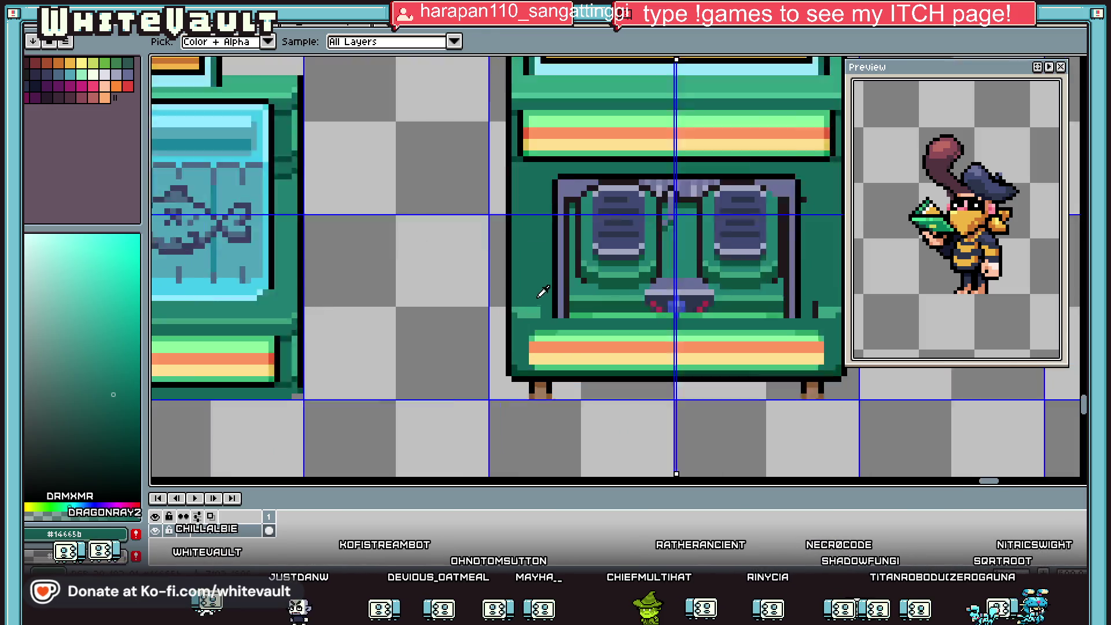
pyautogui.scroll(1, 543, 292)
pyautogui.keyDown('alt'); pyautogui.click(535, 318); pyautogui.keyUp('alt')
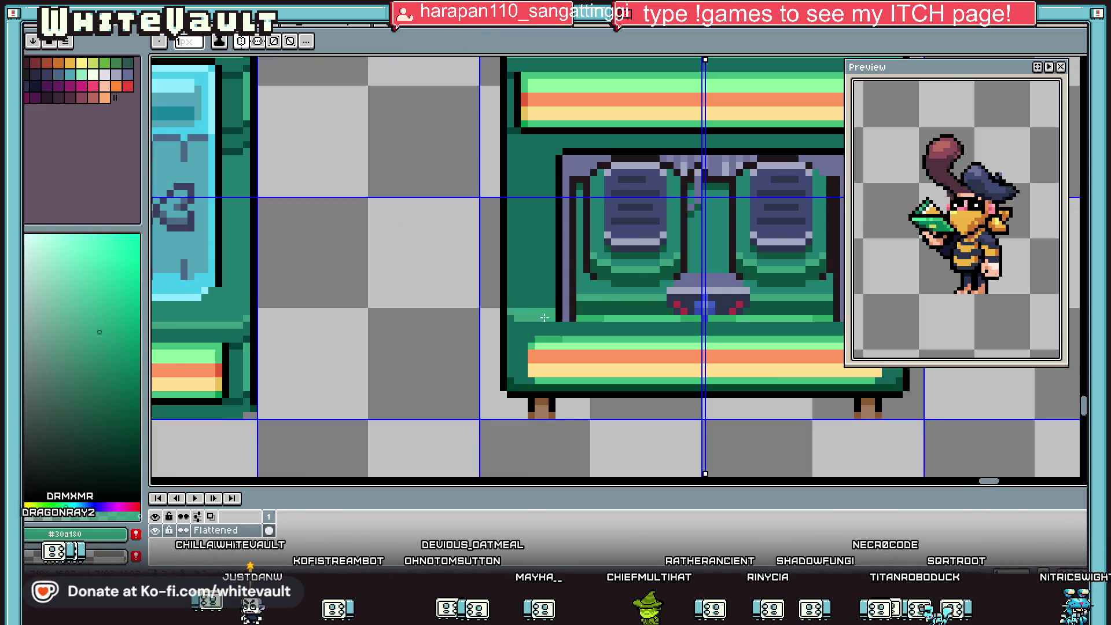
pyautogui.scroll(-1, 578, 305)
pyautogui.scroll(2, 582, 308)
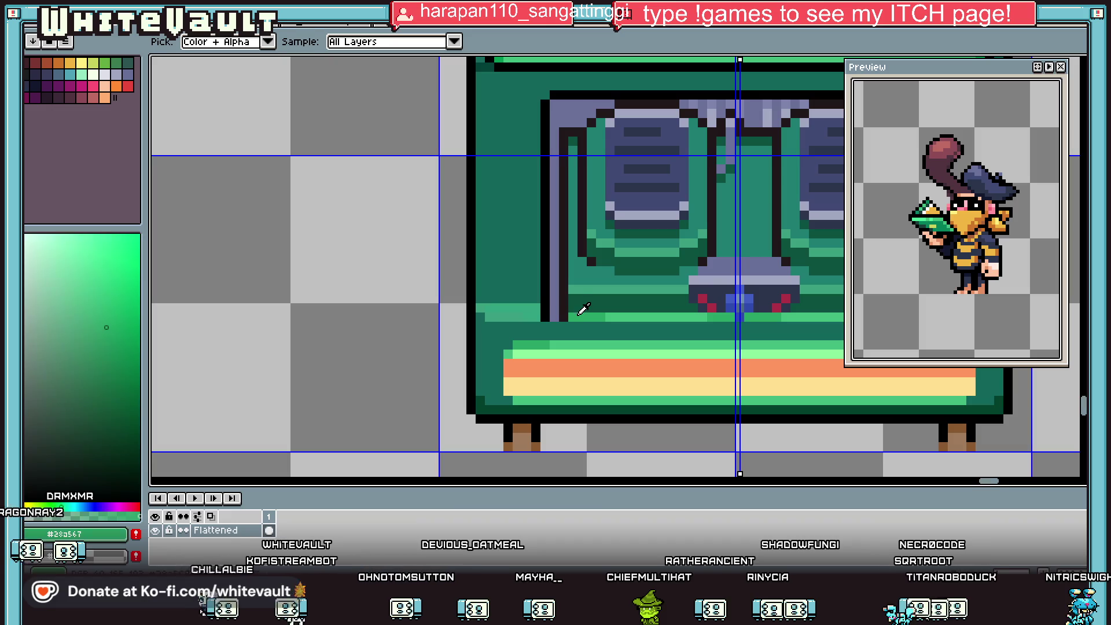
pyautogui.keyDown('alt'); pyautogui.click(563, 290); pyautogui.keyUp('alt')
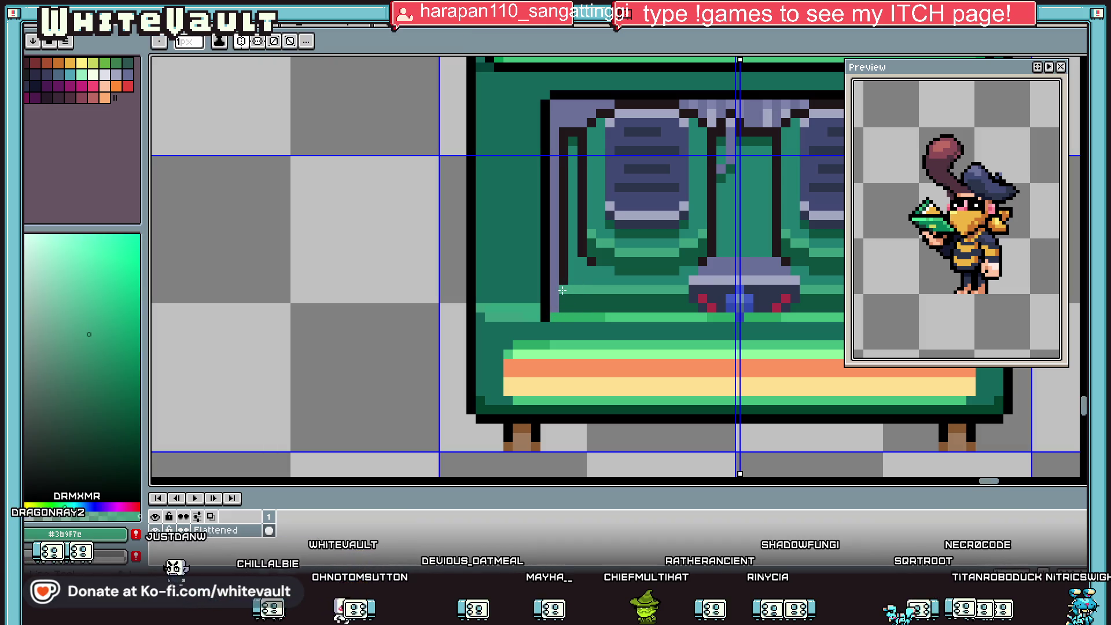
pyautogui.keyDown('alt'); pyautogui.click(573, 297); pyautogui.keyUp('alt')
pyautogui.scroll(-3, 572, 298)
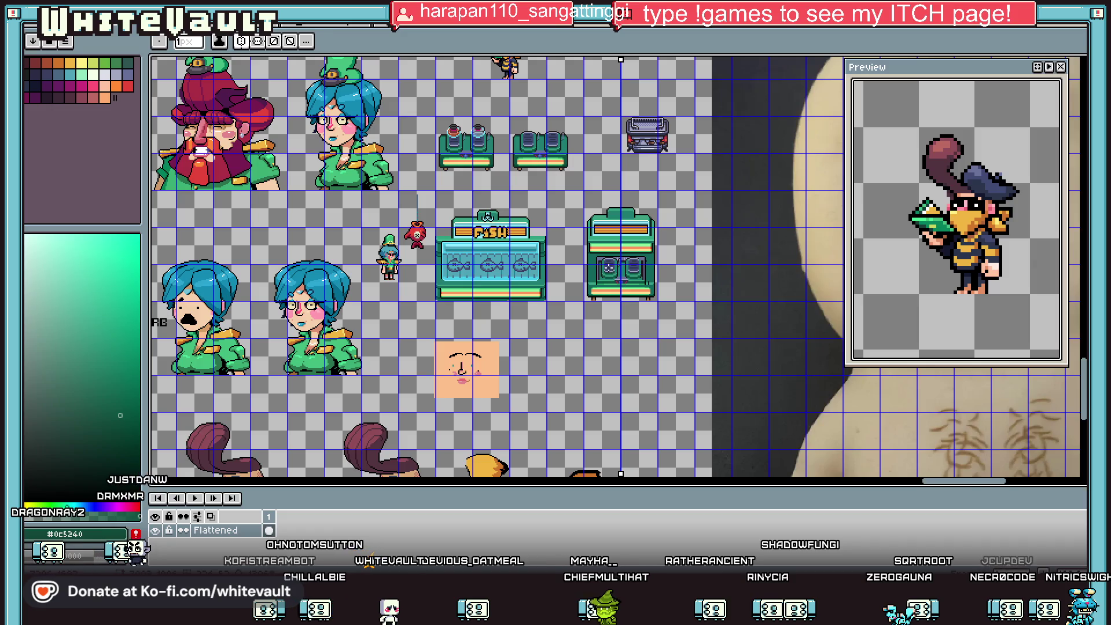
pyautogui.scroll(3, 608, 266)
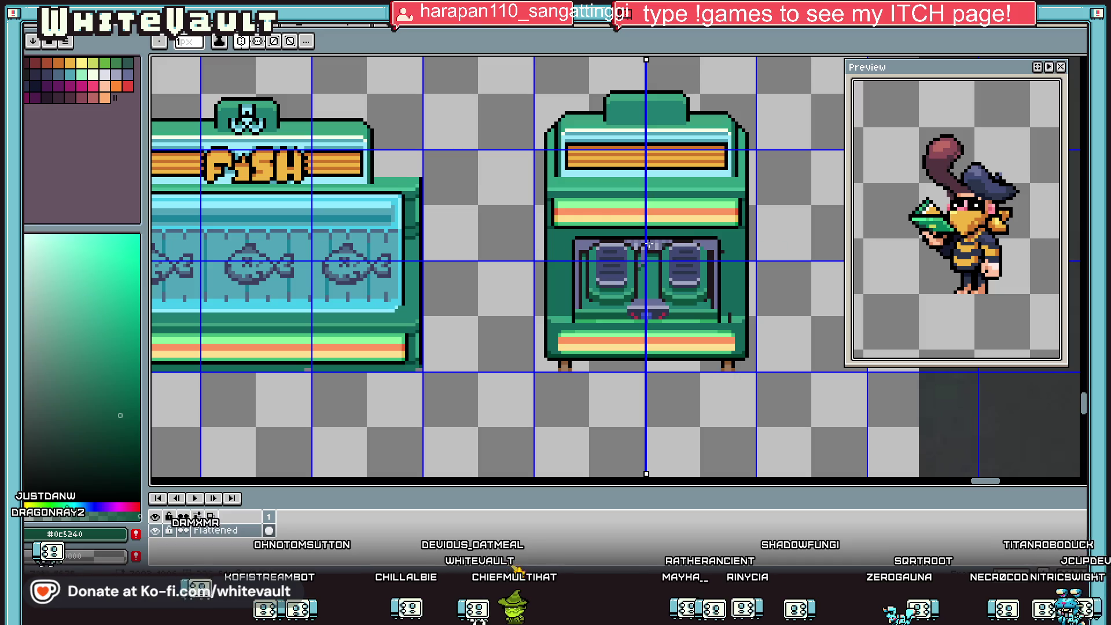
pyautogui.scroll(1, 647, 260)
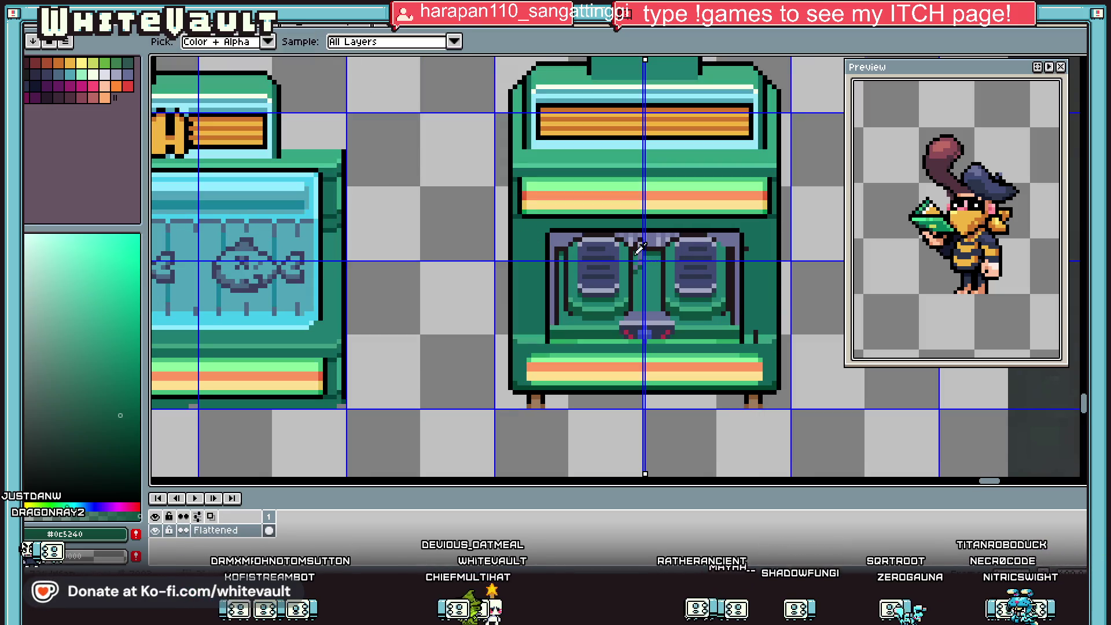
# Paint over the window interior in grey-blue #6b7098, covering the green shapes.
pyautogui.keyDown('alt'); pyautogui.click(573, 246); pyautogui.keyUp('alt')
pyautogui.press('b')
pyautogui.moveTo(579, 244)
pyautogui.mouseDown()
pyautogui.moveTo(729, 244)
pyautogui.moveTo(616, 246)
pyautogui.moveTo(712, 265)
pyautogui.moveTo(581, 284)
pyautogui.mouseUp()
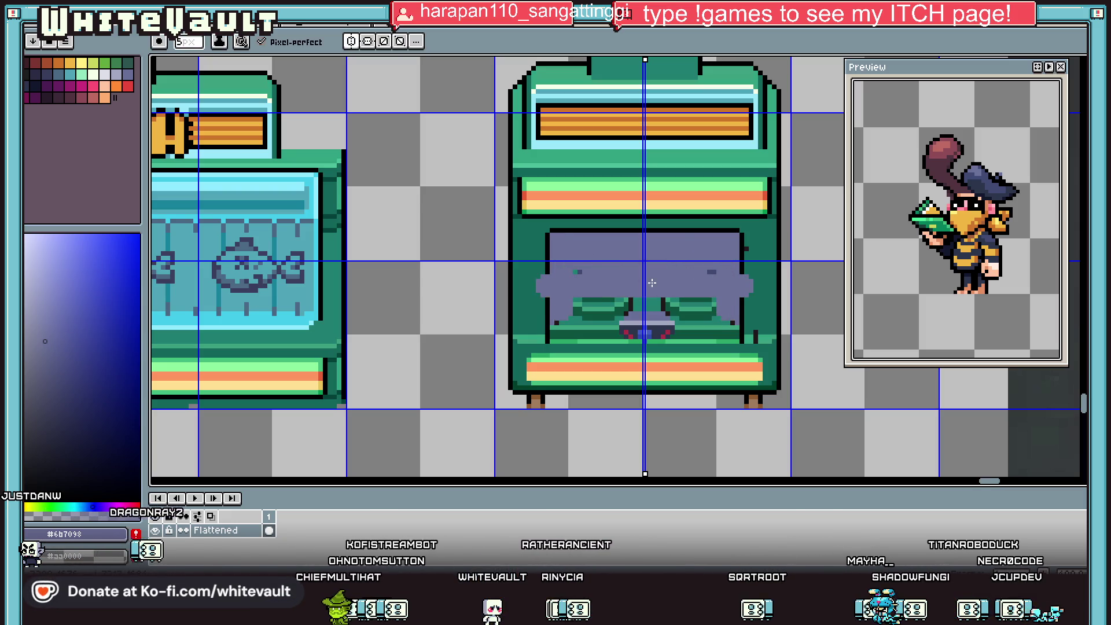
pyautogui.moveTo(715, 302); pyautogui.dragTo(697, 307)
pyautogui.moveTo(573, 301)
pyautogui.mouseDown()
pyautogui.moveTo(694, 305)
pyautogui.moveTo(596, 309)
pyautogui.mouseUp()
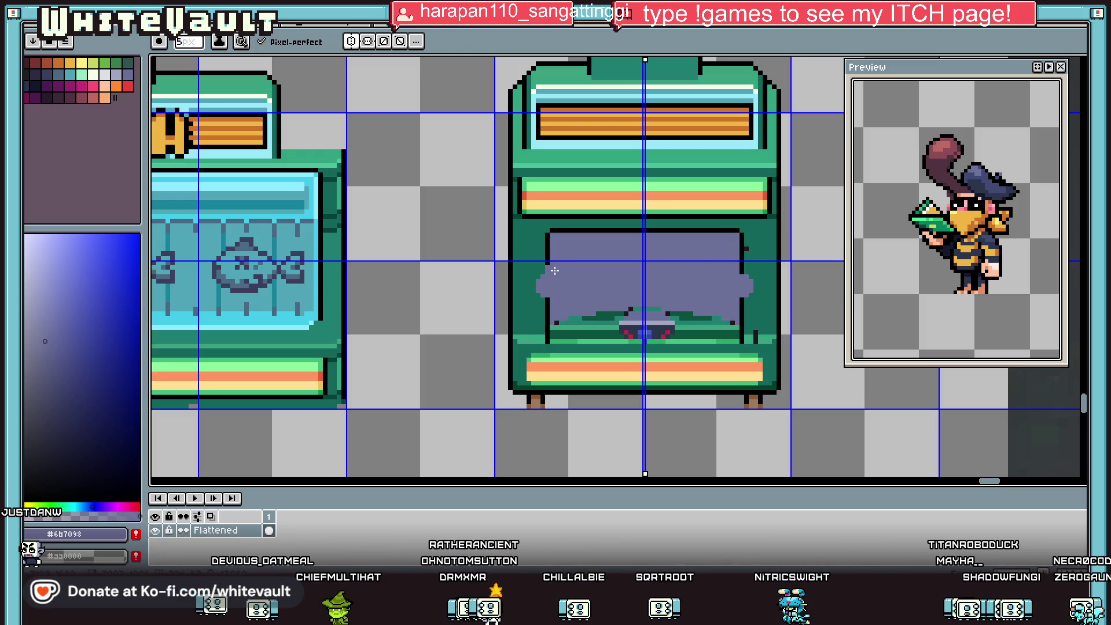
pyautogui.scroll(1, 554, 271)
pyautogui.keyDown('alt'); pyautogui.click(539, 306); pyautogui.keyUp('alt')
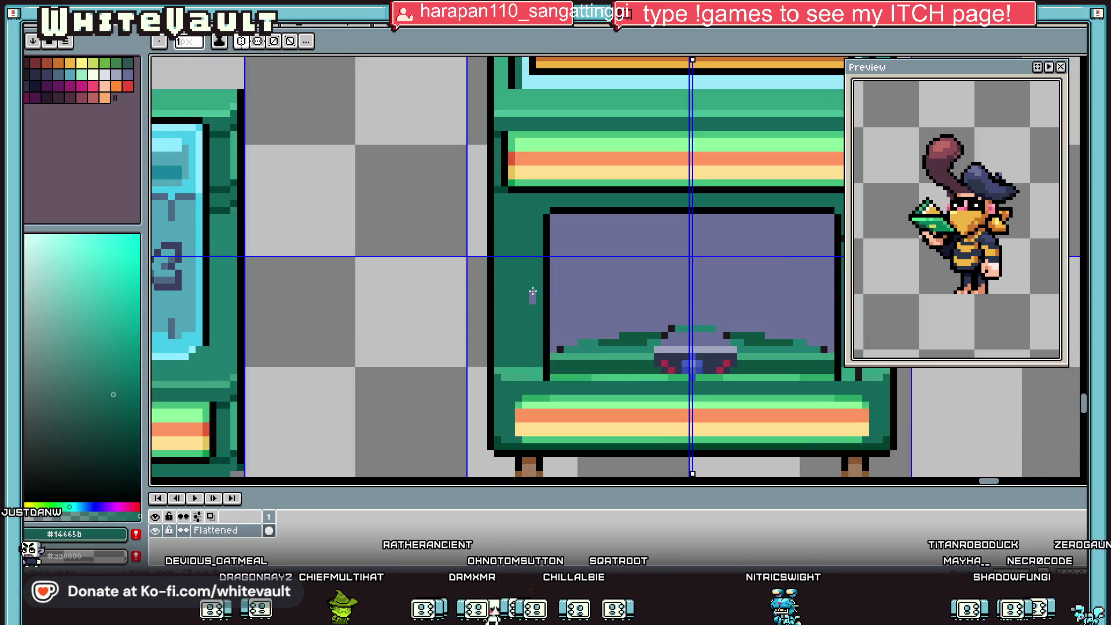
pyautogui.scroll(-3, 532, 288)
# Nudge the machine's upper section down one step and deselect.
pyautogui.press('m')
pyautogui.moveTo(491, 160)
pyautogui.mouseDown()
pyautogui.moveTo(669, 211)
pyautogui.moveTo(657, 285)
pyautogui.moveTo(684, 297)
pyautogui.mouseUp()
pyautogui.press('Down')
pyautogui.press('Down')
pyautogui.press('Down')
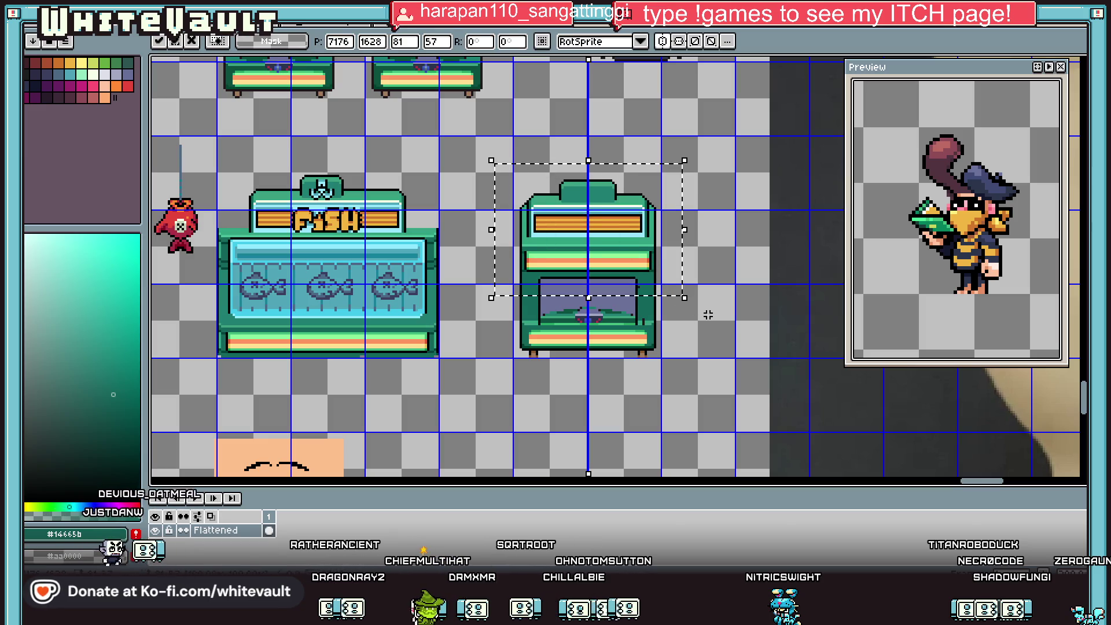
pyautogui.hotkey('ctrl', 'd')
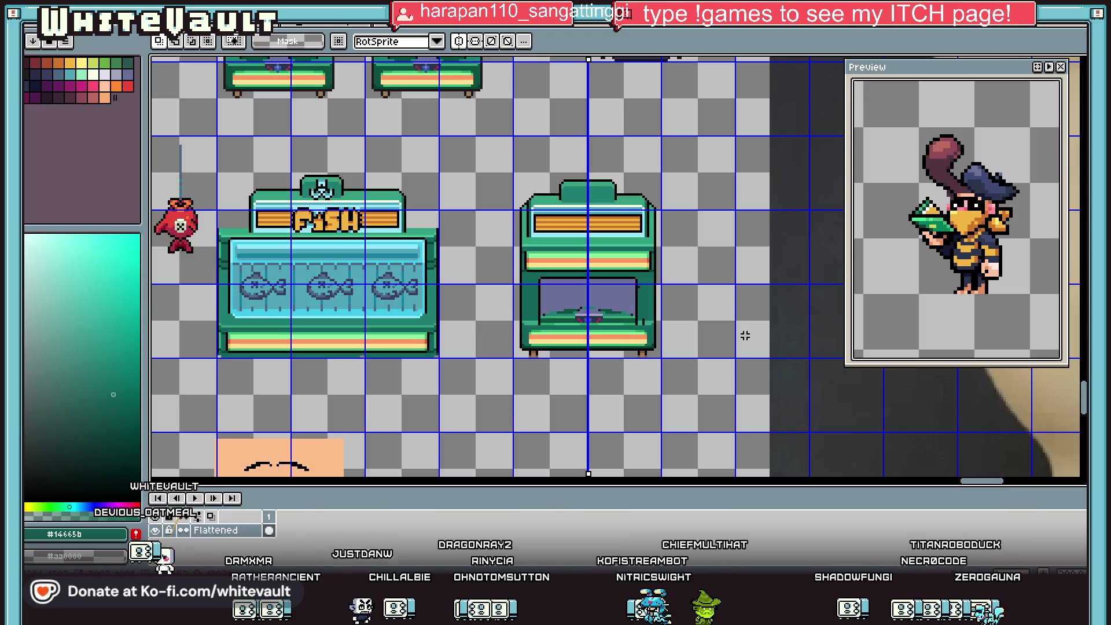
pyautogui.press('i')
pyautogui.scroll(4, 531, 259)
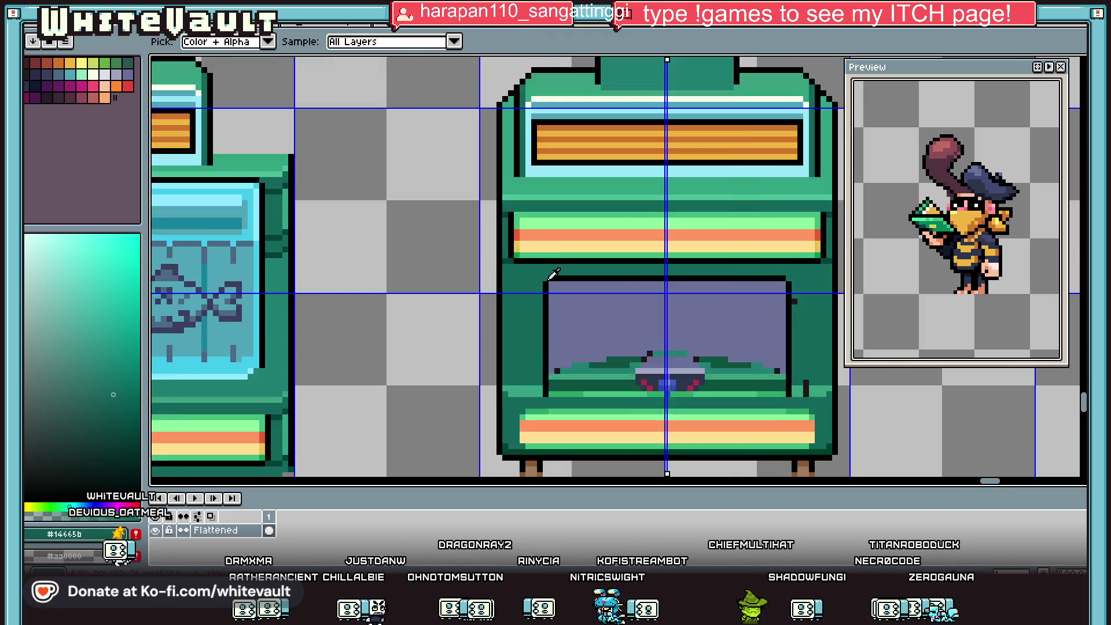
# Draw mirrored green and yellow stripes beside the purple window.
pyautogui.click(543, 208)
pyautogui.click(545, 230)
pyautogui.press('b')
pyautogui.scroll(-1, 545, 230)
pyautogui.moveTo(532, 249); pyautogui.dragTo(533, 365)
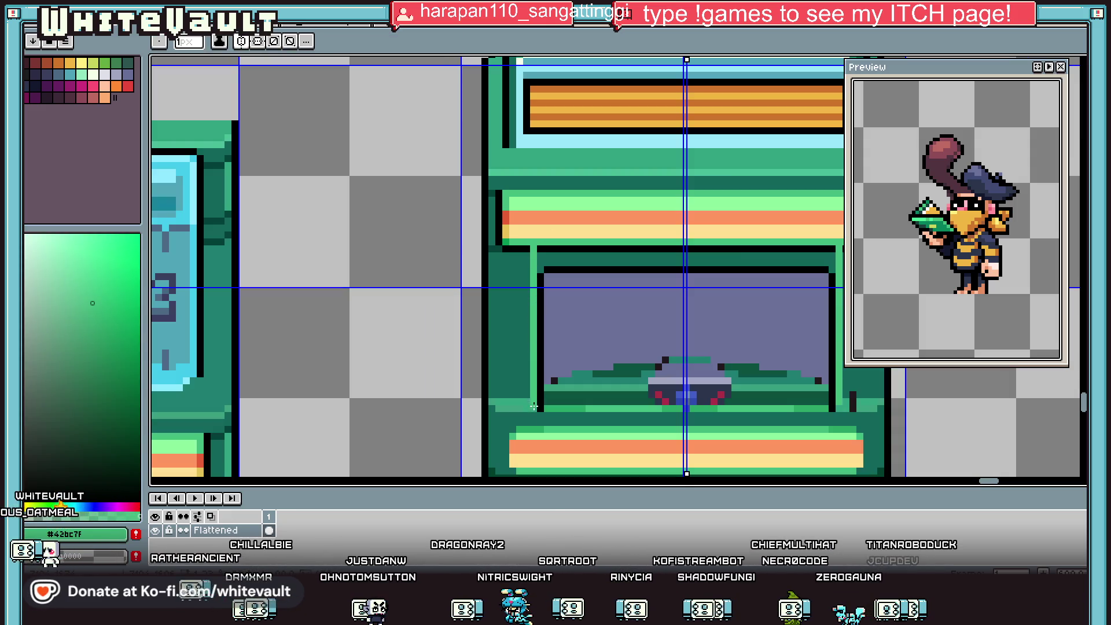
pyautogui.press('i')
pyautogui.click(537, 224)
pyautogui.press('b')
pyautogui.moveTo(526, 245); pyautogui.dragTo(527, 399)
pyautogui.press('i')
pyautogui.press('b')
pyautogui.moveTo(516, 240)
pyautogui.mouseDown()
pyautogui.moveTo(513, 399)
pyautogui.moveTo(504, 259)
pyautogui.moveTo(513, 396)
pyautogui.moveTo(520, 271)
pyautogui.mouseUp()
# Add a light-green stripe next to the yellow one, replacing the orange.
pyautogui.press('i')
pyautogui.click(521, 214)
pyautogui.press('b')
pyautogui.press('i')
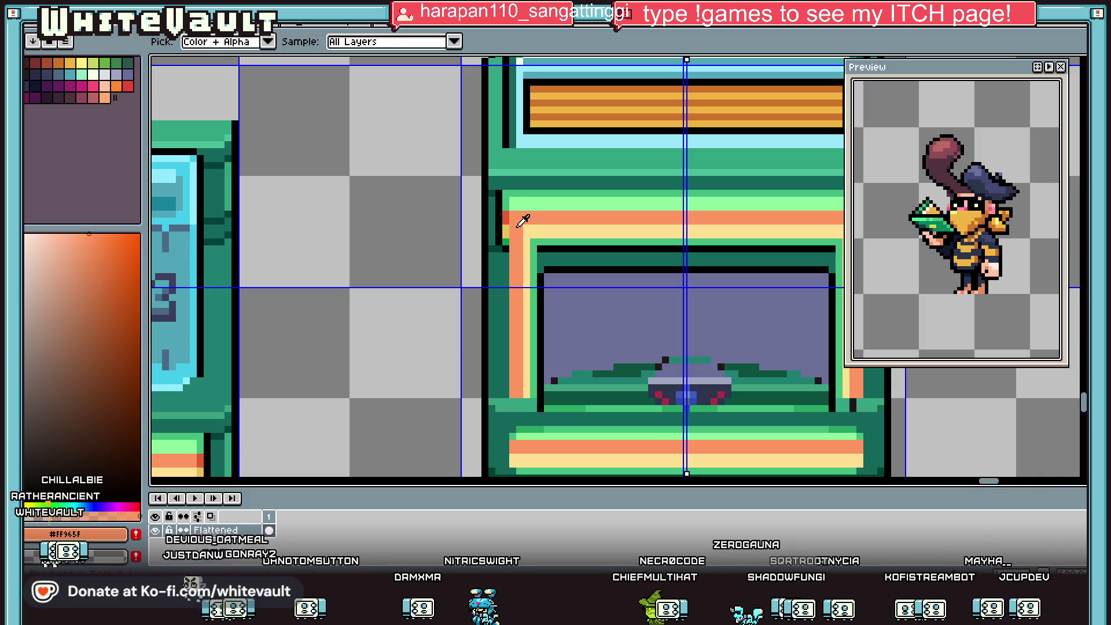
pyautogui.click(516, 208)
pyautogui.press('b')
pyautogui.moveTo(515, 252)
pyautogui.mouseDown()
pyautogui.moveTo(515, 374)
pyautogui.moveTo(505, 214)
pyautogui.moveTo(506, 385)
pyautogui.mouseUp()
pyautogui.press('i')
pyautogui.click(504, 206)
pyautogui.press('b')
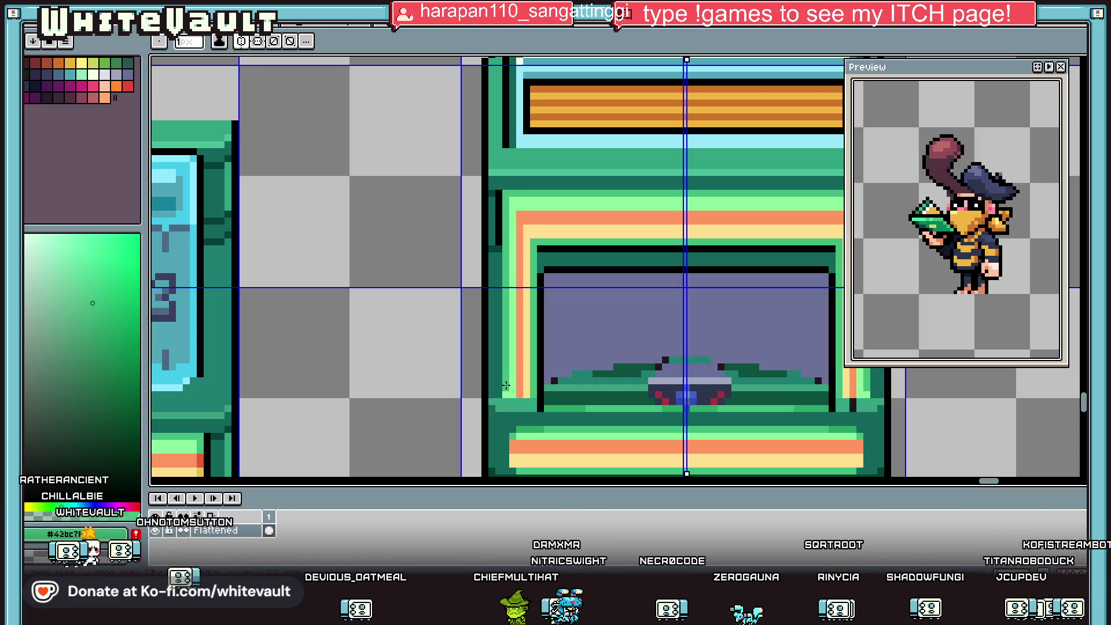
# Extend the black outline down the full cabinet sides.
pyautogui.press('i')
pyautogui.click(498, 237)
pyautogui.press('b')
pyautogui.moveTo(499, 249); pyautogui.dragTo(498, 392)
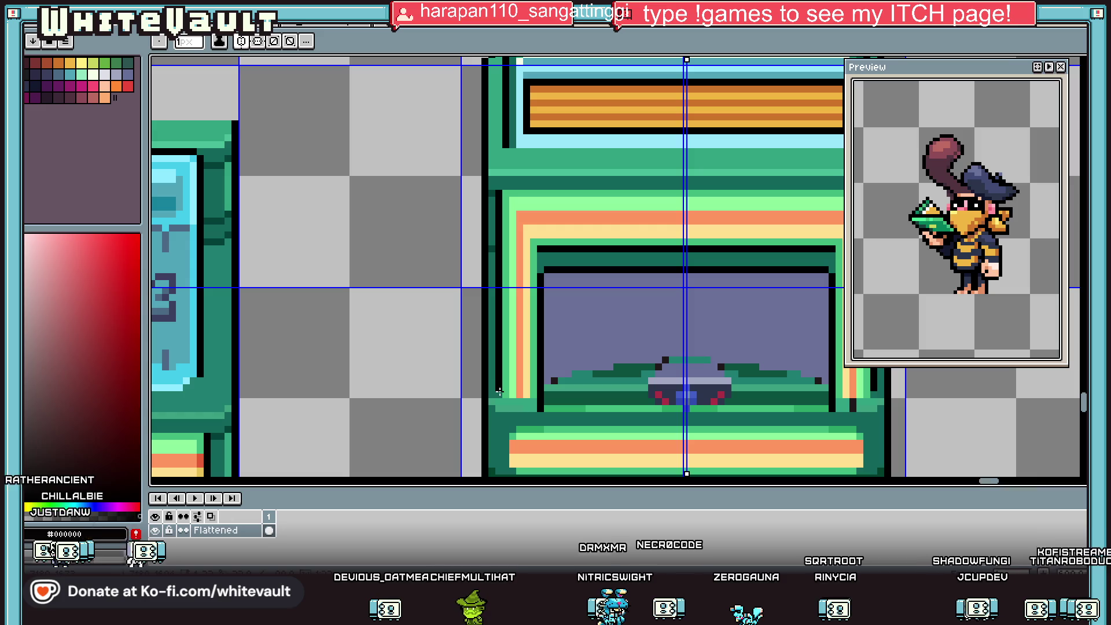
pyautogui.press('i')
pyautogui.click(492, 285)
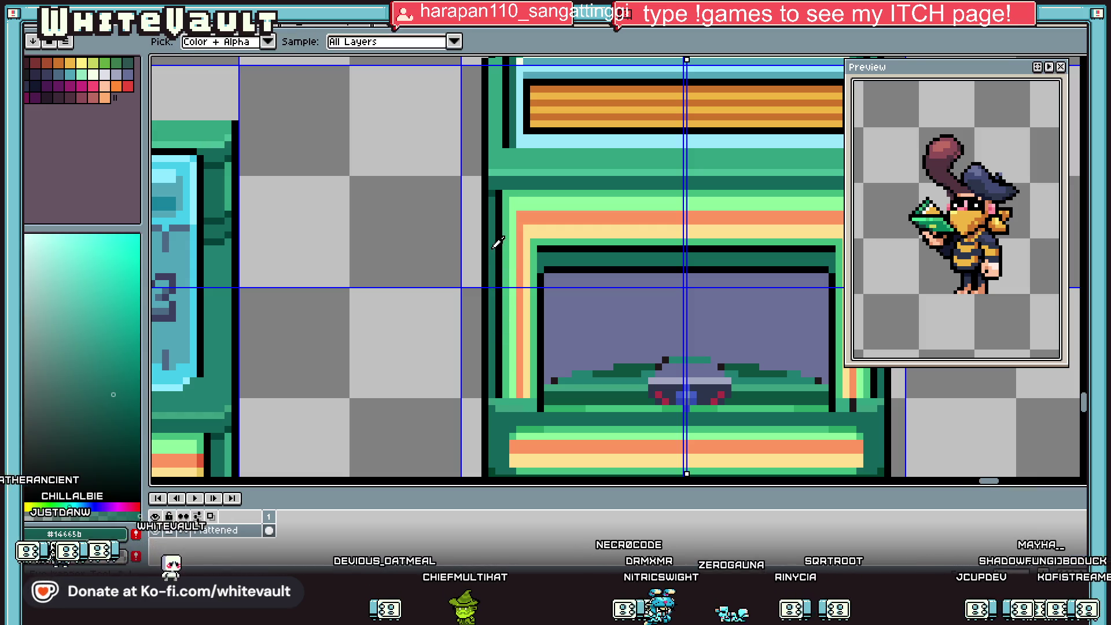
pyautogui.scroll(-3, 489, 254)
pyautogui.scroll(-1, 590, 226)
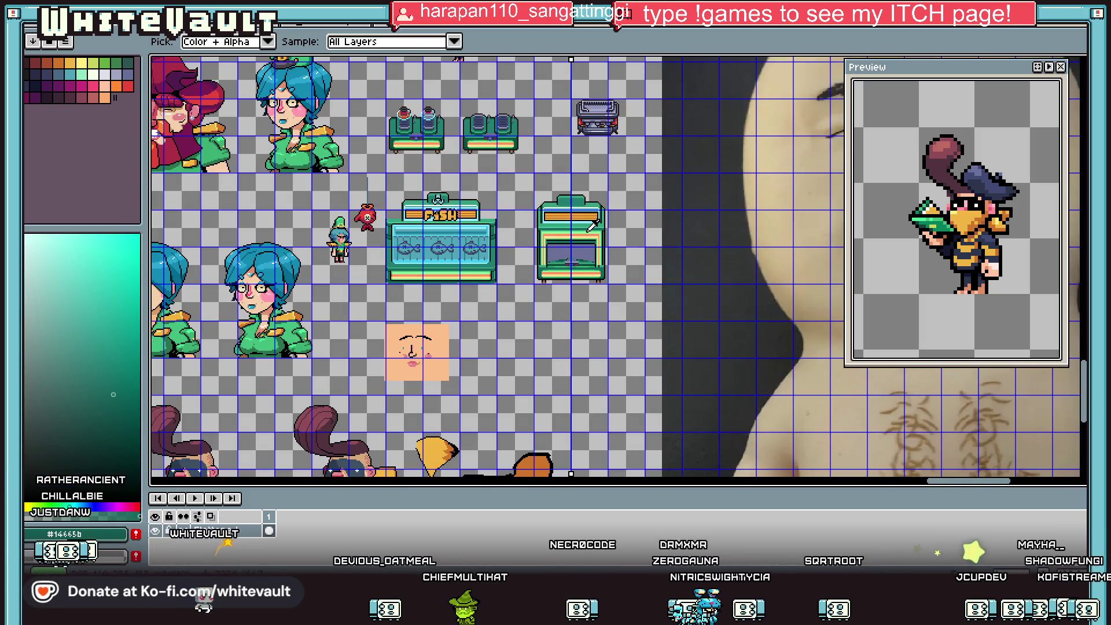
# Repaint the orange stripe down the window side and turn its corner pixel light green.
pyautogui.scroll(3, 553, 231)
pyautogui.click(563, 251)
pyautogui.press('b')
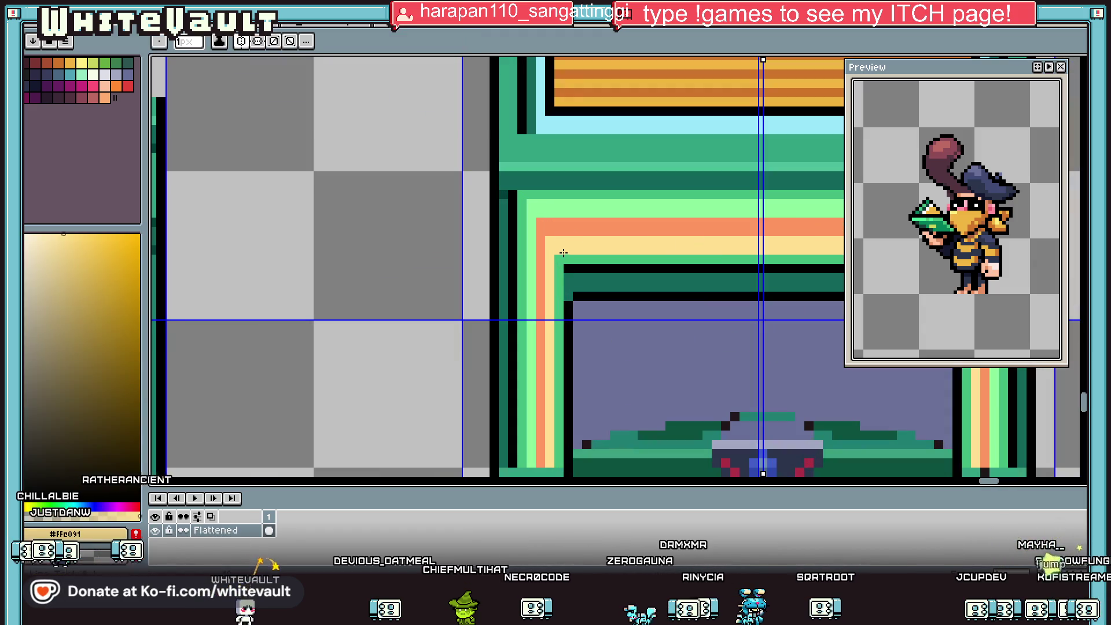
pyautogui.keyDown('alt'); pyautogui.click(550, 226); pyautogui.keyUp('alt')
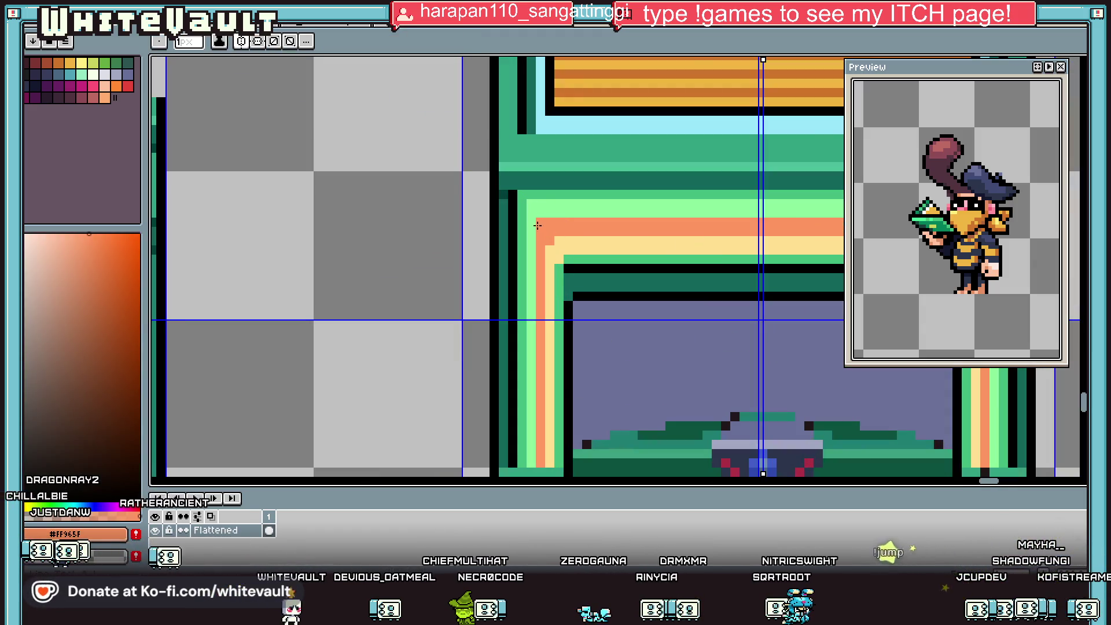
pyautogui.scroll(-1, 529, 232)
pyautogui.moveTo(528, 231); pyautogui.dragTo(531, 385)
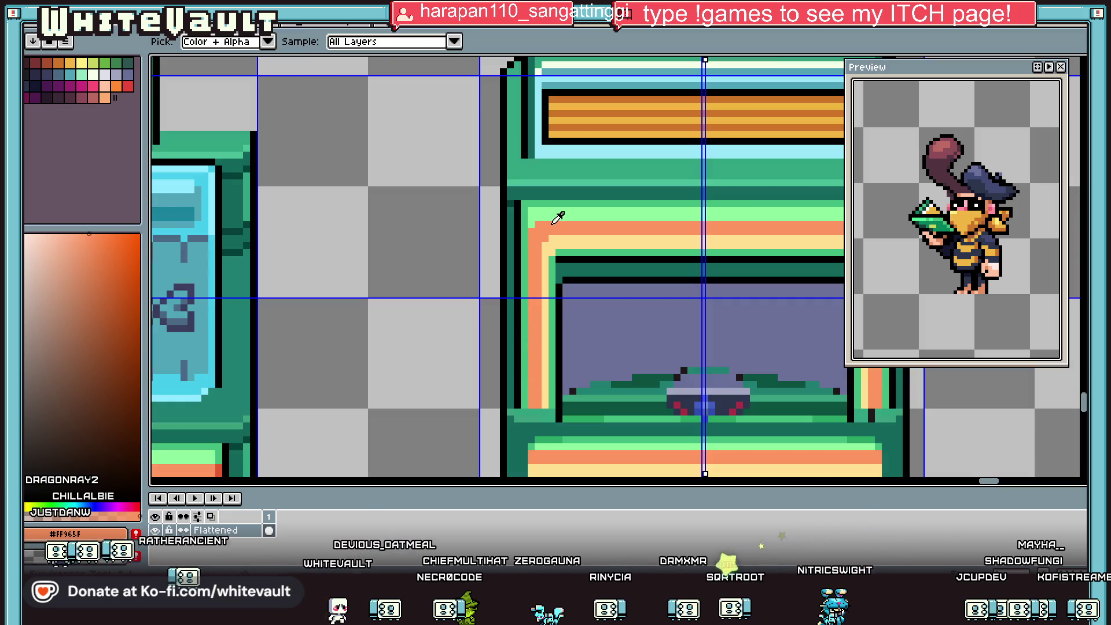
pyautogui.keyDown('alt'); pyautogui.click(541, 221); pyautogui.keyUp('alt')
pyautogui.click(531, 230)
# Sample the cabinet's mid green and outline black, then zoom out to check the corners.
pyautogui.scroll(-1, 532, 230)
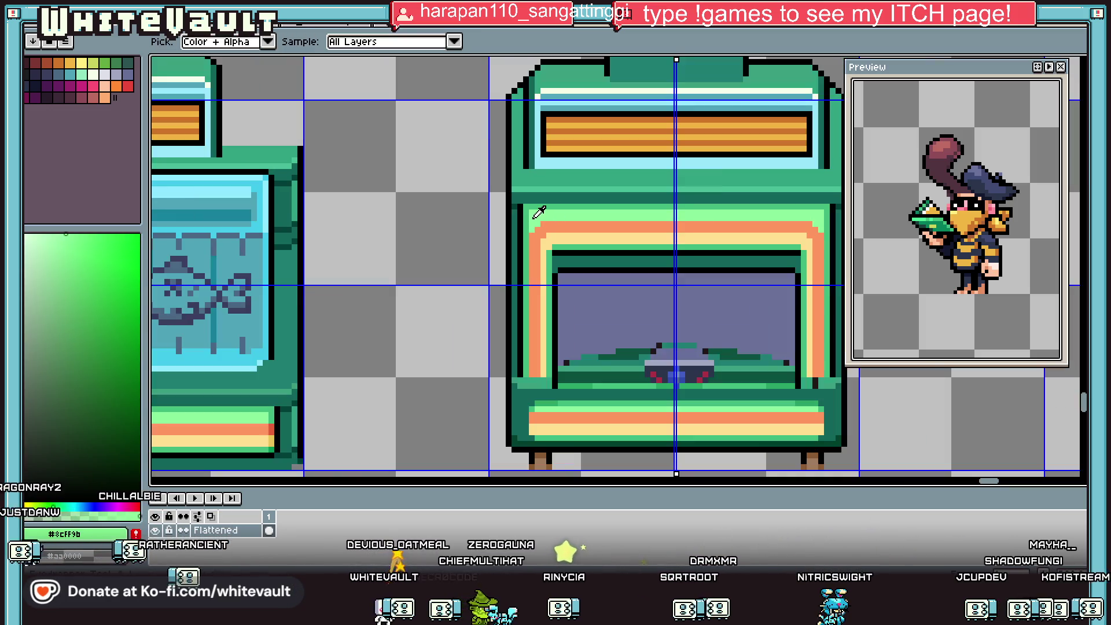
pyautogui.scroll(2, 520, 205)
pyautogui.scroll(-2, 520, 206)
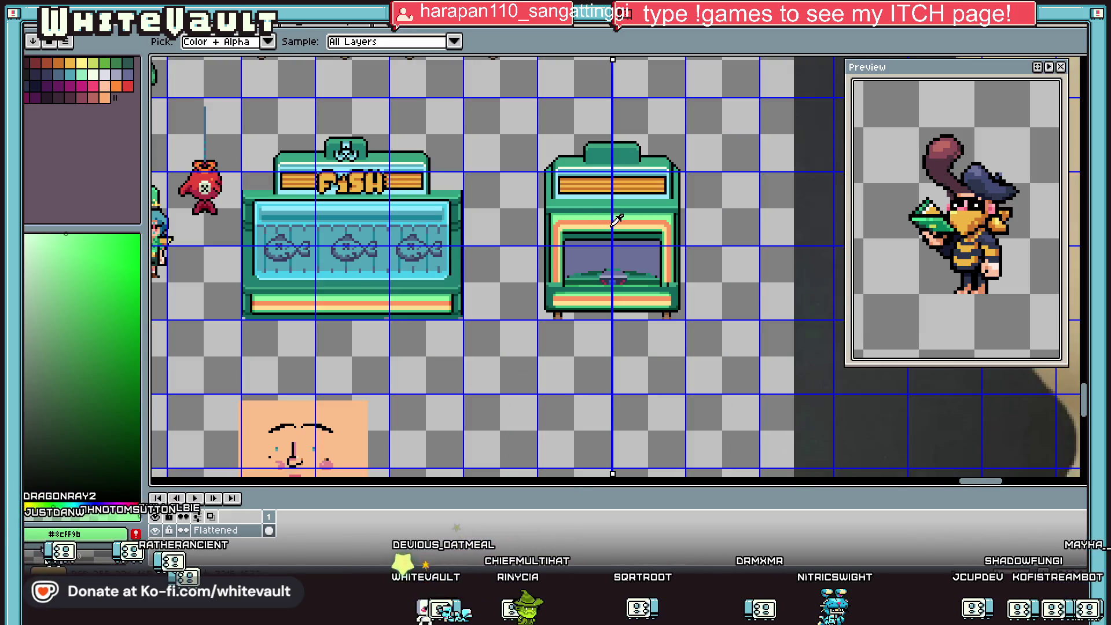
pyautogui.scroll(3, 585, 211)
pyautogui.keyDown('alt'); pyautogui.click(503, 196); pyautogui.keyUp('alt')
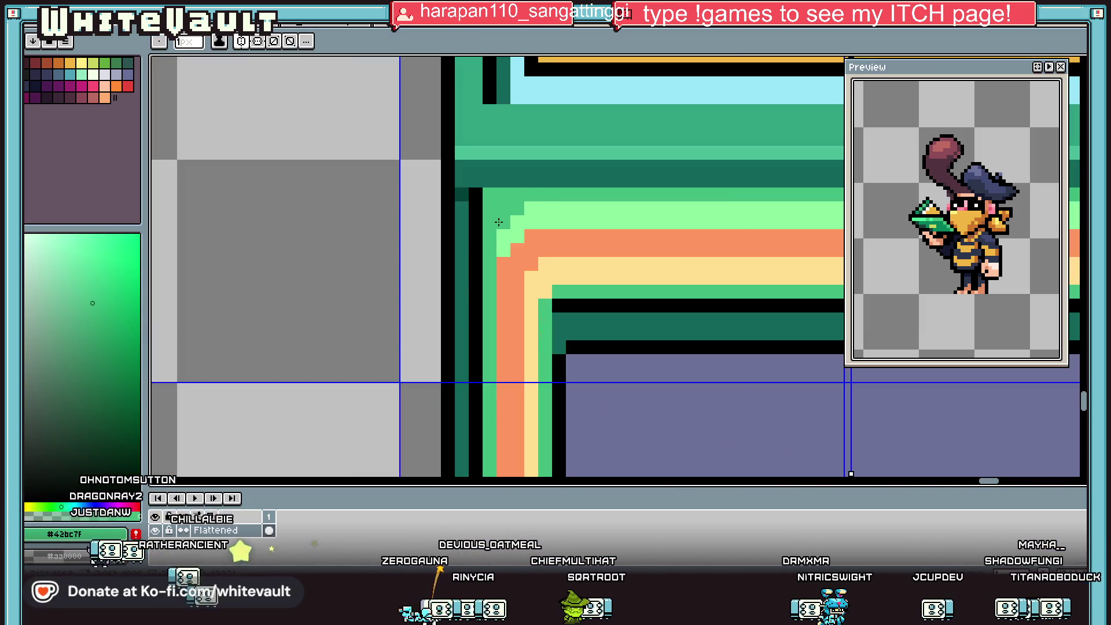
pyautogui.keyDown('alt'); pyautogui.click(481, 202); pyautogui.keyUp('alt')
pyautogui.scroll(-2, 492, 195)
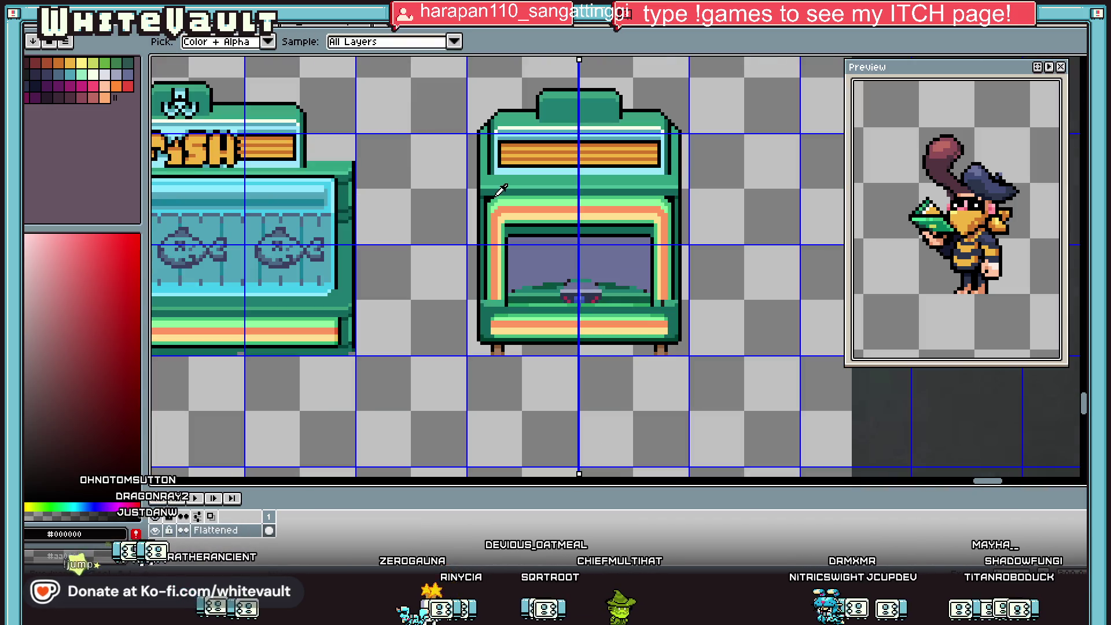
pyautogui.scroll(-1, 493, 193)
pyautogui.scroll(-1, 554, 210)
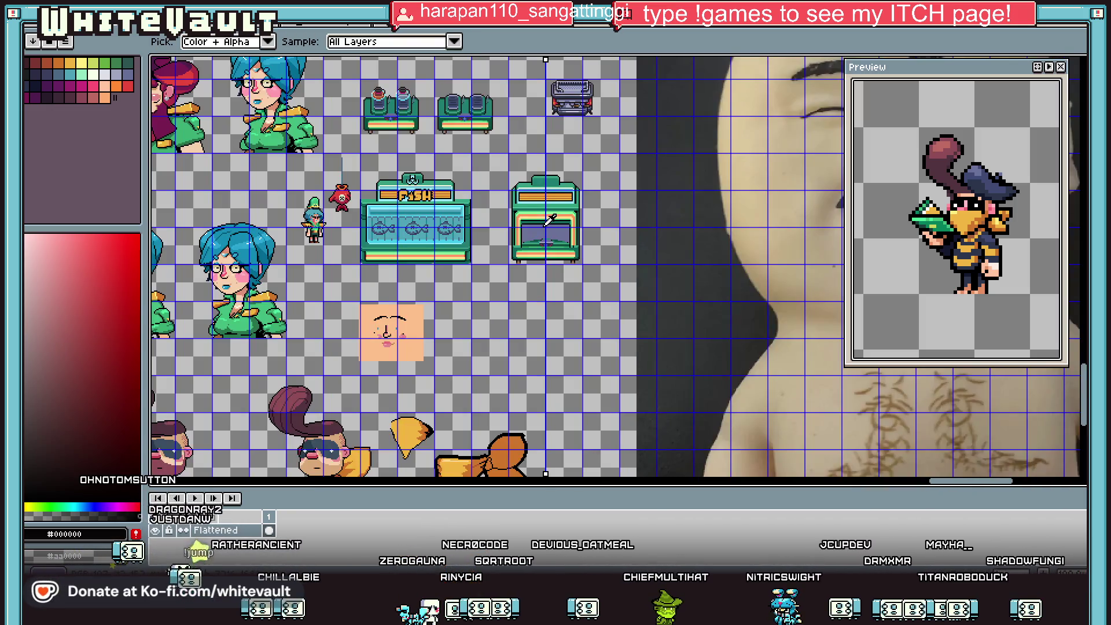
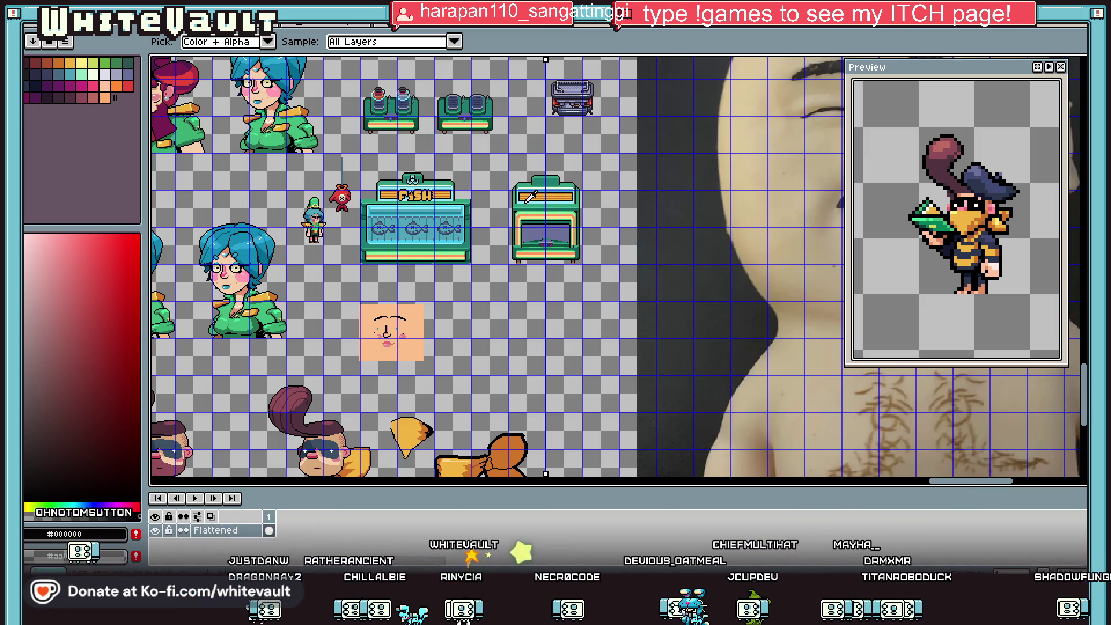
# Place darker orange and dark yellow pixels at the left trim corner.
pyautogui.scroll(4, 530, 196)
pyautogui.click(453, 264)
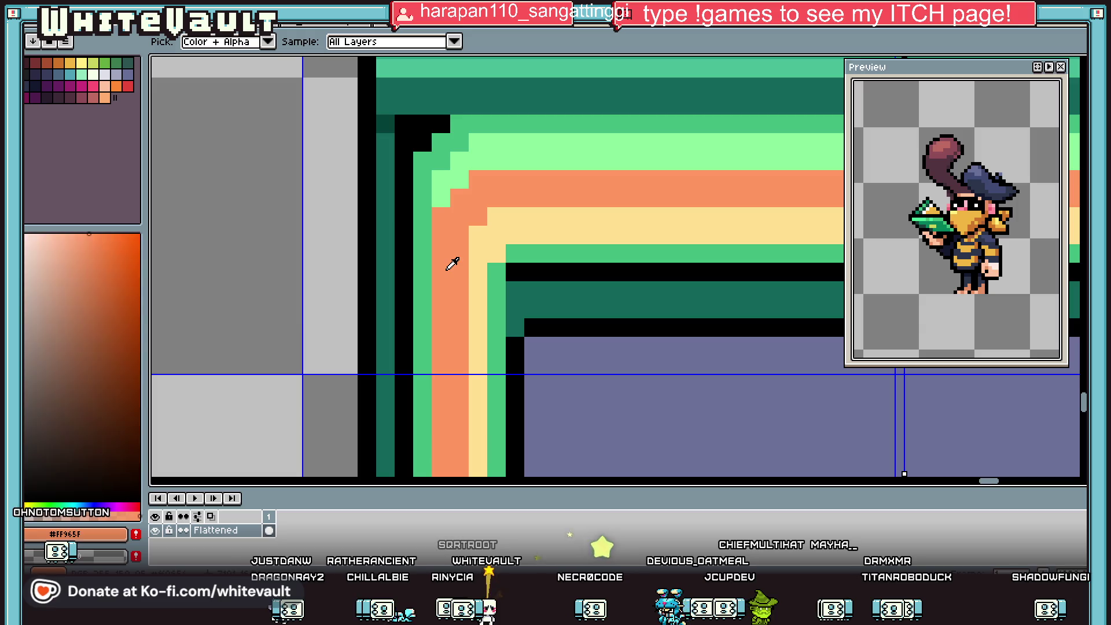
pyautogui.click(126, 278)
pyautogui.moveTo(459, 271); pyautogui.dragTo(438, 252)
pyautogui.press('i')
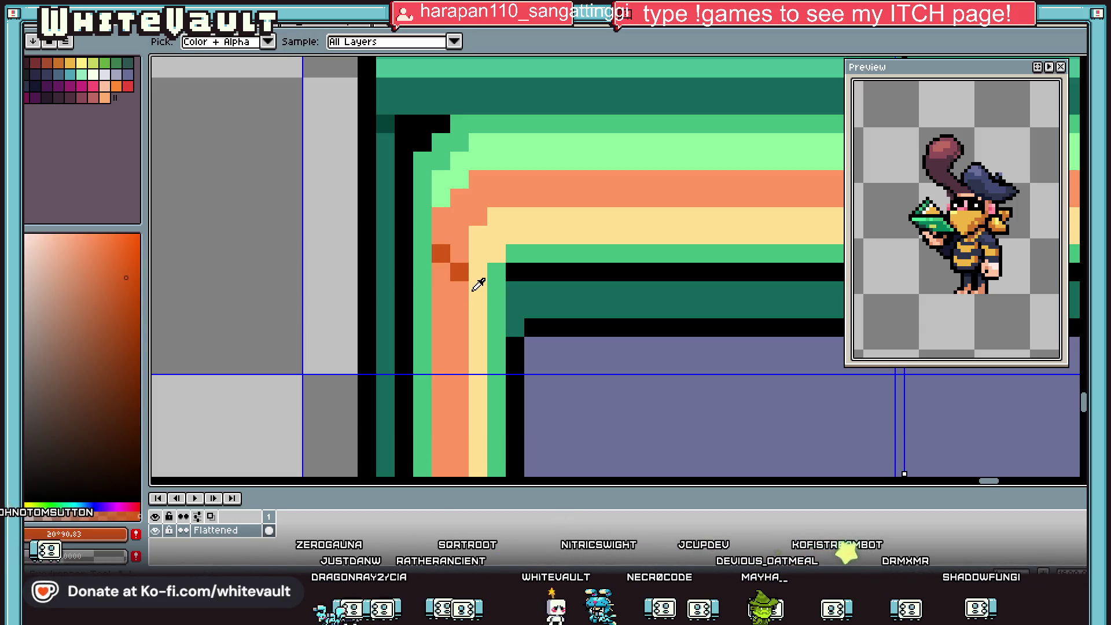
pyautogui.click(479, 281)
pyautogui.click(122, 281)
pyautogui.click(476, 287)
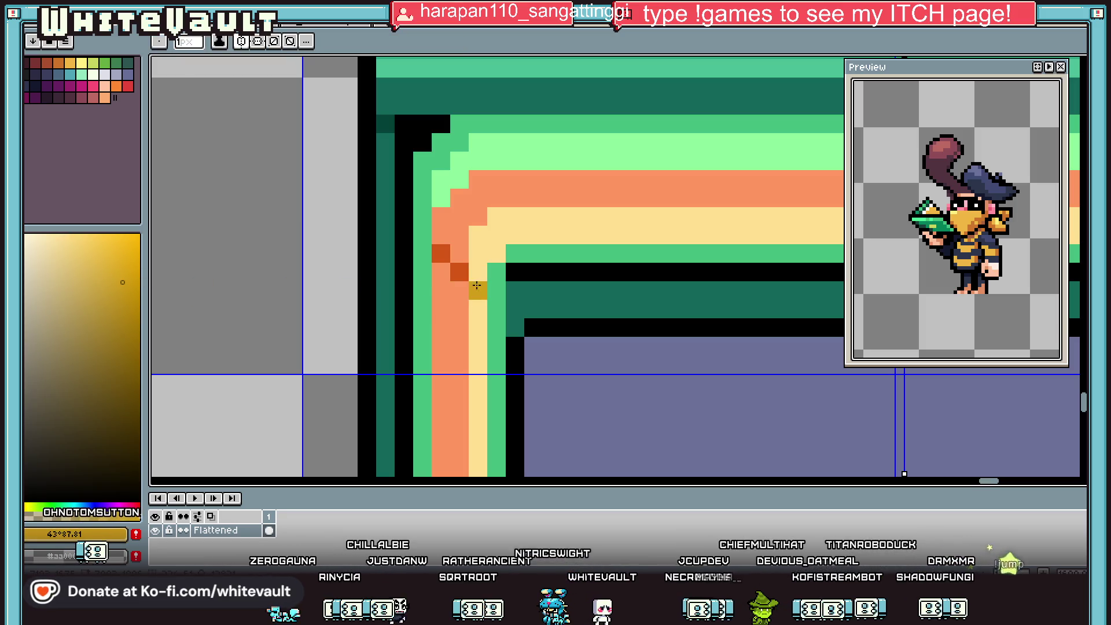
# Add a black pixel at the inner corner of the left trim.
pyautogui.press('i')
pyautogui.click(496, 292)
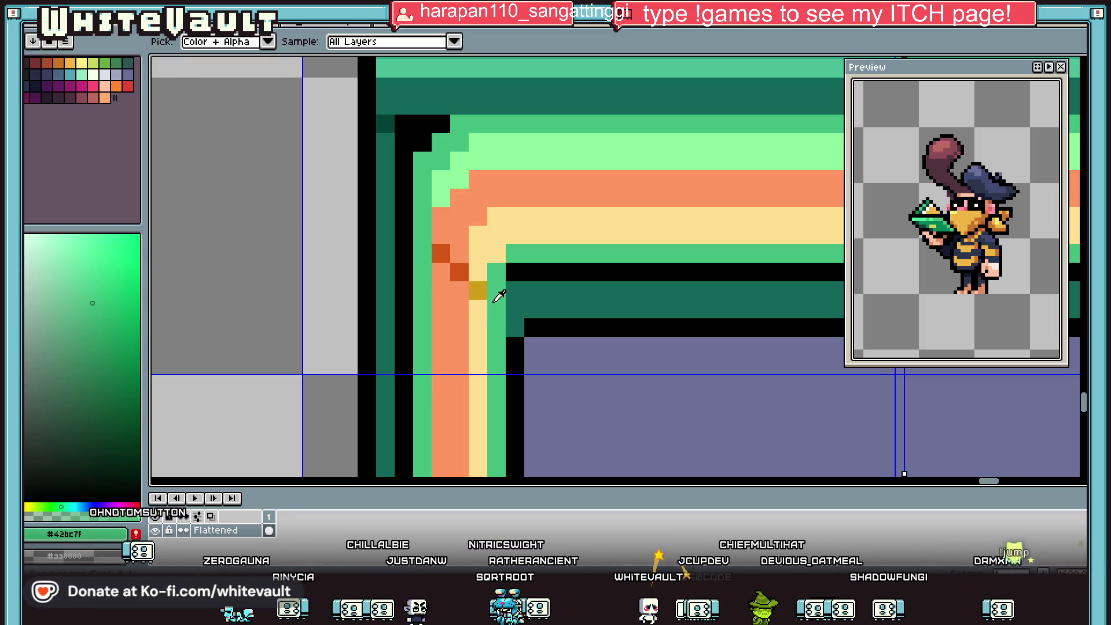
pyautogui.press('i')
pyautogui.click(528, 266)
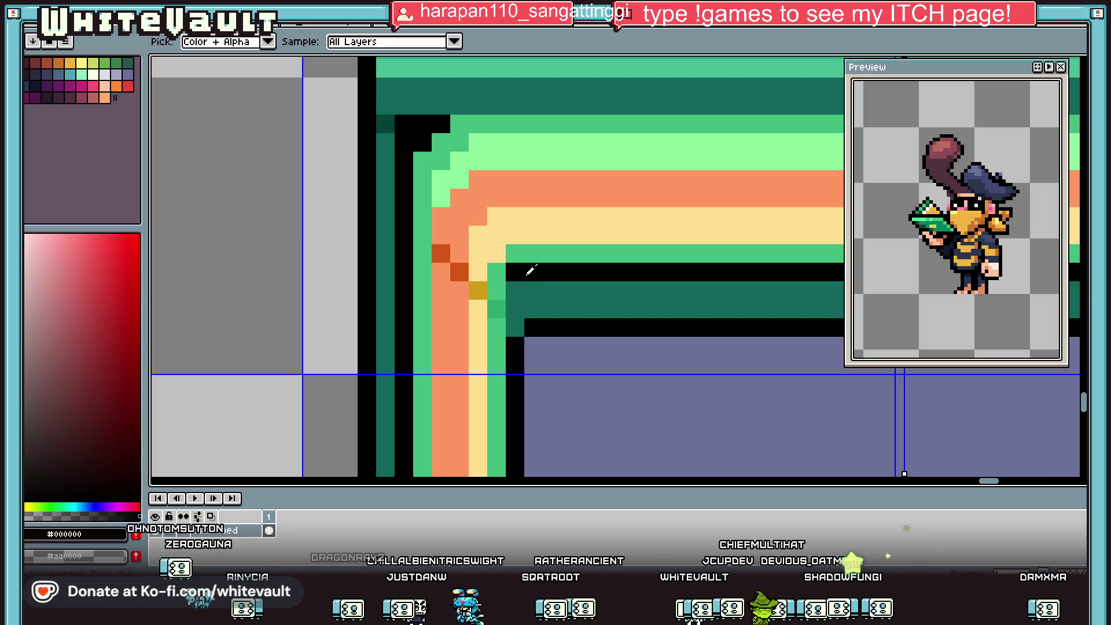
pyautogui.click(515, 308)
pyautogui.press('i')
pyautogui.click(521, 261)
# Fill the left green stripe darker green and the pale yellow stripe gold.
pyautogui.scroll(-3, 521, 263)
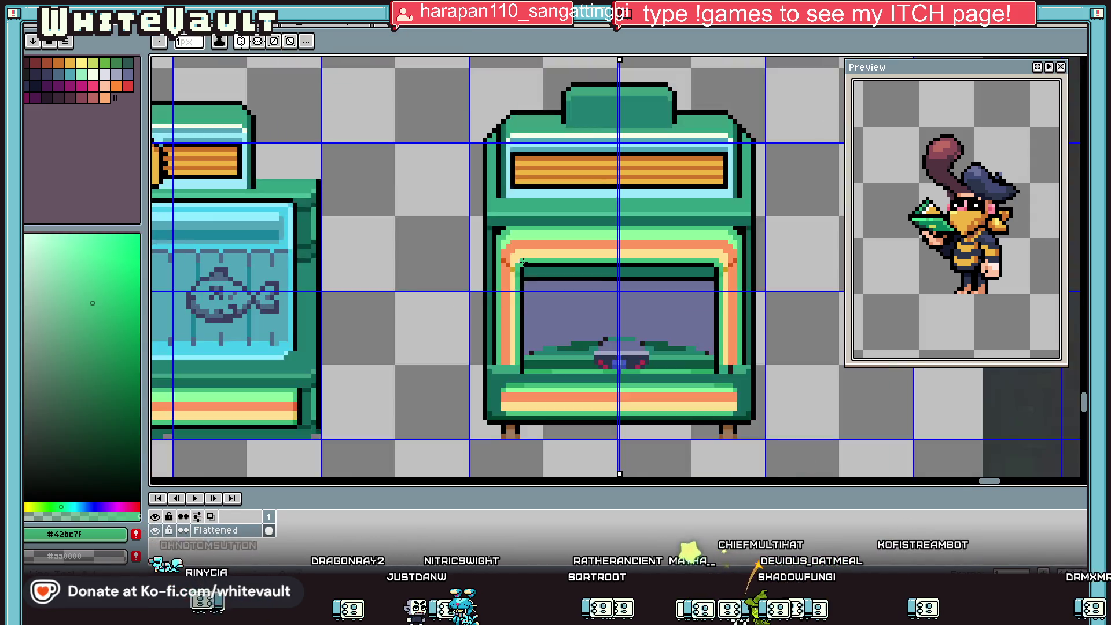
pyautogui.scroll(2, 520, 265)
pyautogui.scroll(2, 521, 264)
pyautogui.press('i')
pyautogui.click(509, 277)
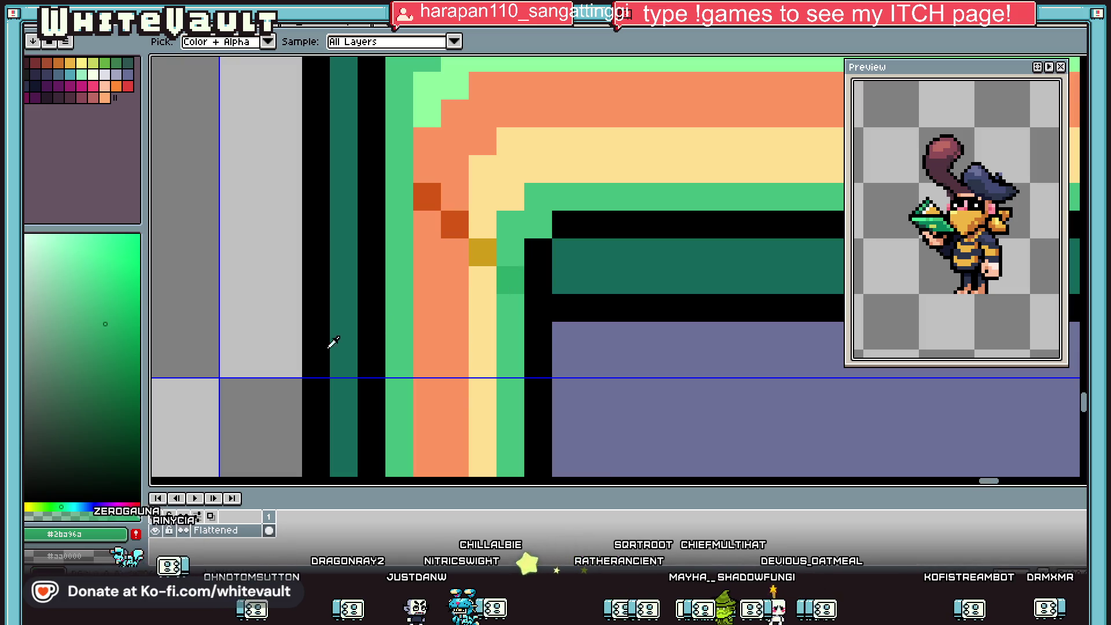
pyautogui.press('g')
pyautogui.click(507, 283)
pyautogui.click(507, 315)
pyautogui.scroll(-3, 507, 314)
pyautogui.press('i')
pyautogui.scroll(3, 509, 292)
pyautogui.click(510, 295)
pyautogui.press('g')
pyautogui.click(511, 312)
# Fill the left orange stripe dark orange and the outer light green stripe darker green.
pyautogui.press('i')
pyautogui.click(492, 276)
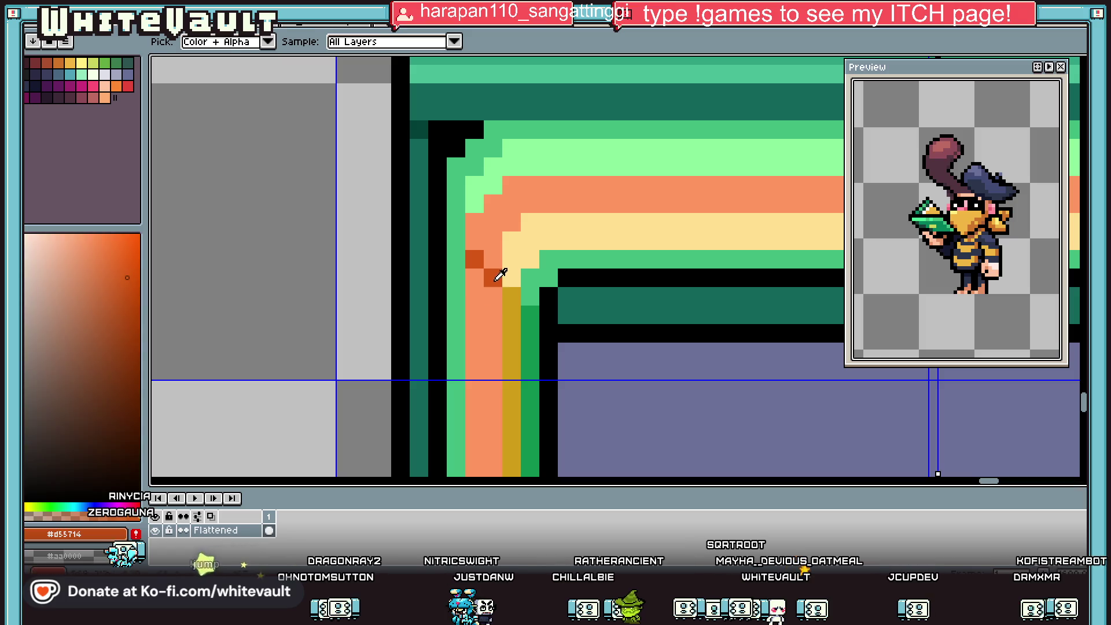
pyautogui.press('g')
pyautogui.click(489, 306)
pyautogui.press('i')
pyautogui.click(533, 320)
pyautogui.press('g')
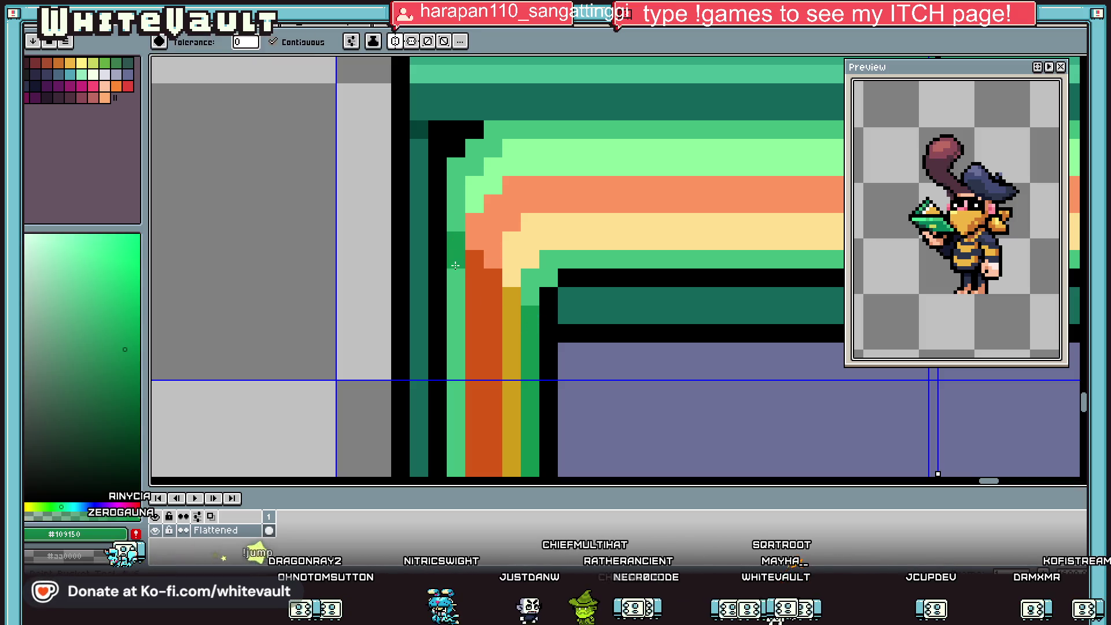
pyautogui.click(457, 289)
# Draw a black outline line above the left trim.
pyautogui.scroll(-3, 475, 288)
pyautogui.press('i')
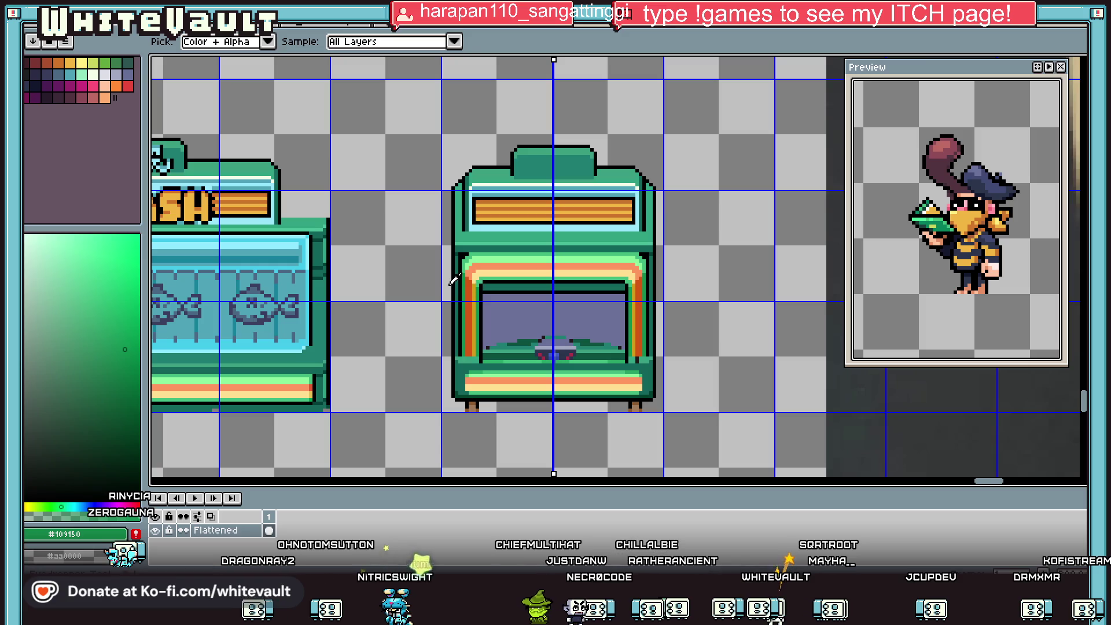
pyautogui.scroll(3, 475, 263)
pyautogui.scroll(-3, 475, 261)
pyautogui.scroll(3, 469, 259)
pyautogui.click(470, 258)
pyautogui.press('b')
pyautogui.scroll(-1, 469, 259)
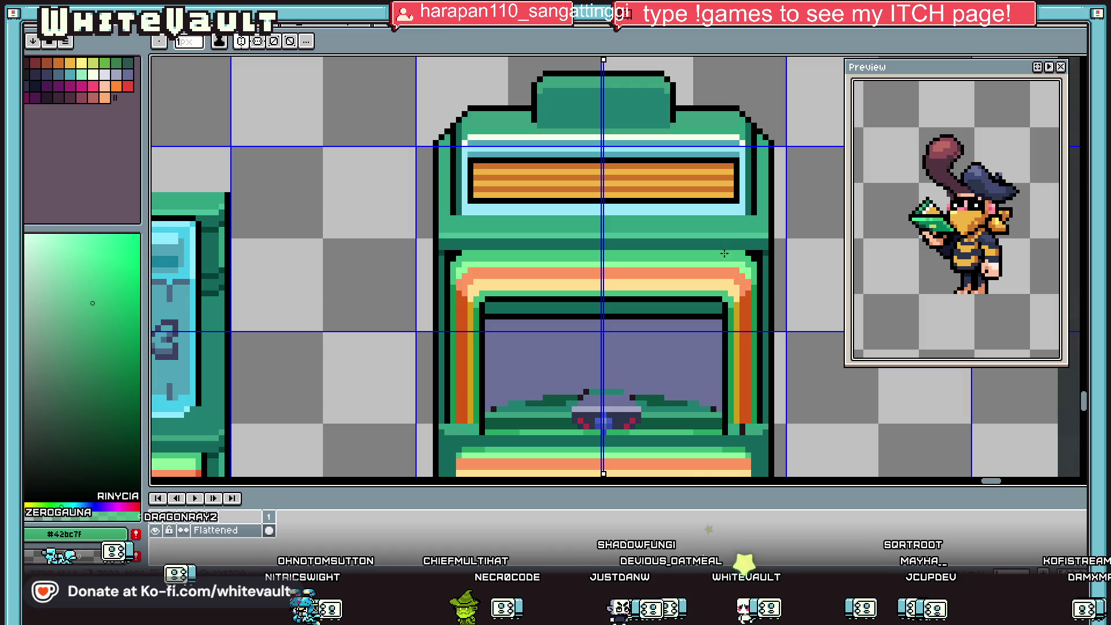
pyautogui.keyDown('alt'); pyautogui.click(750, 253); pyautogui.keyUp('alt')
pyautogui.keyDown('shift'); pyautogui.click(461, 253); pyautogui.keyUp('shift')
pyautogui.press('i')
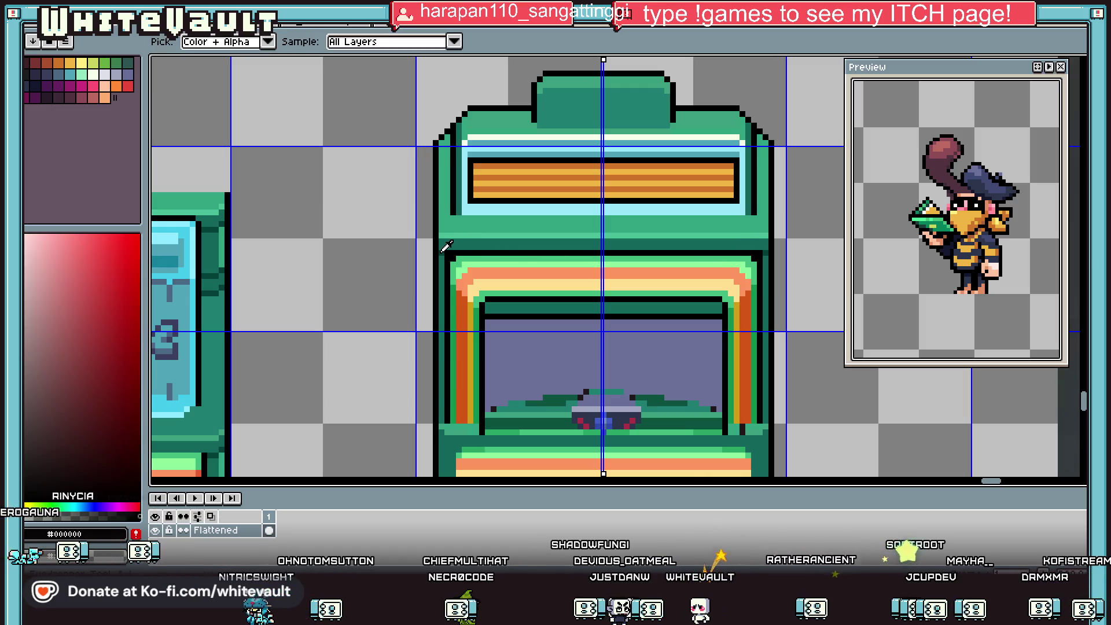
pyautogui.click(459, 252)
pyautogui.press('b')
pyautogui.scroll(1, 459, 252)
pyautogui.press('i')
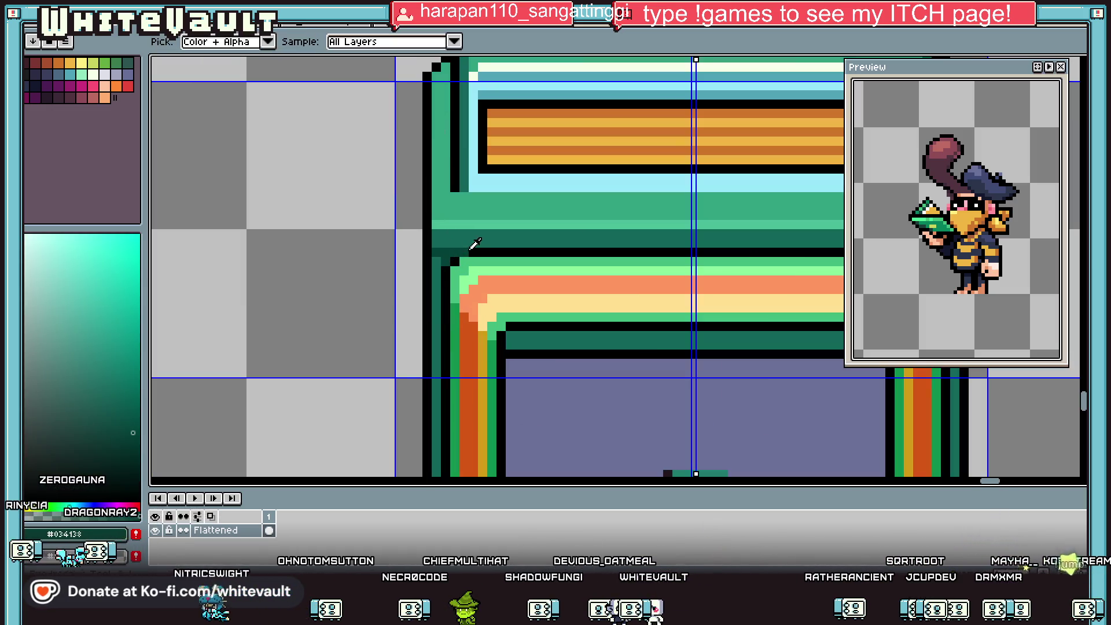
pyautogui.click(466, 249)
pyautogui.scroll(-2, 466, 248)
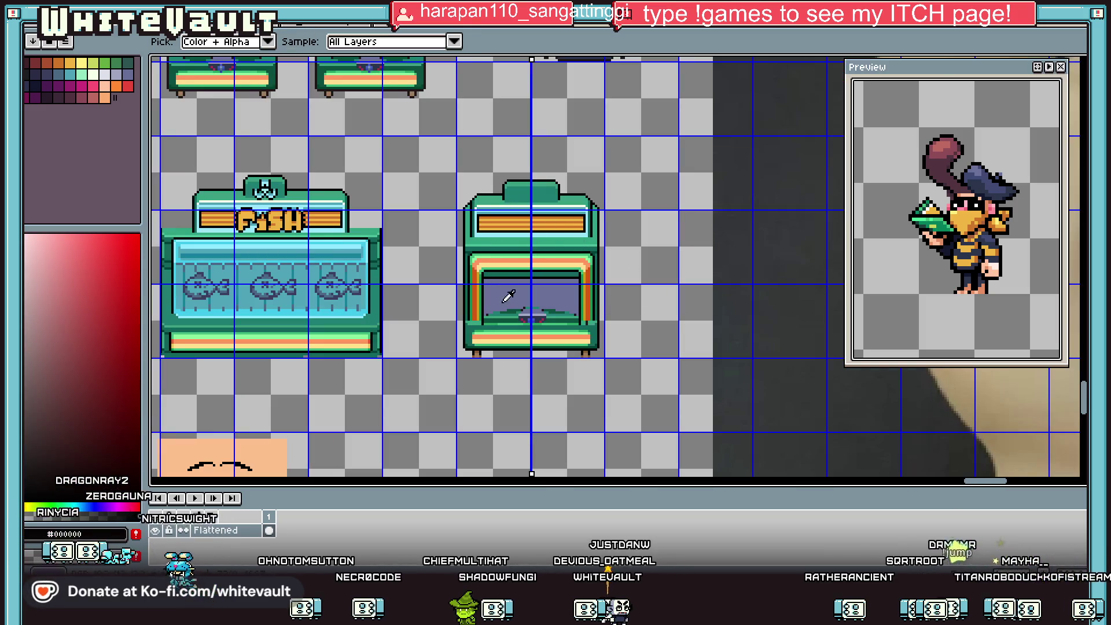
# Pencil a black five-pixel staircase diagonally across the bottom ends of the left trim stripes.
pyautogui.scroll(1, 489, 295)
pyautogui.scroll(1, 486, 298)
pyautogui.press('b')
pyautogui.click(411, 307)
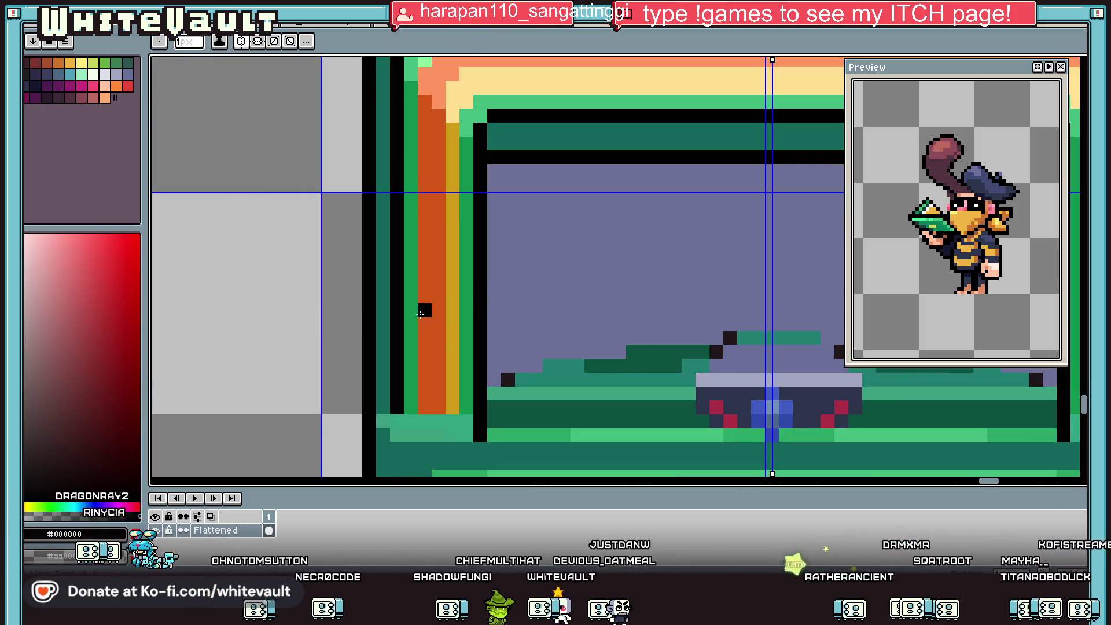
pyautogui.scroll(1, 408, 303)
pyautogui.click(437, 339)
pyautogui.click(477, 377)
pyautogui.click(492, 376)
pyautogui.click(529, 395)
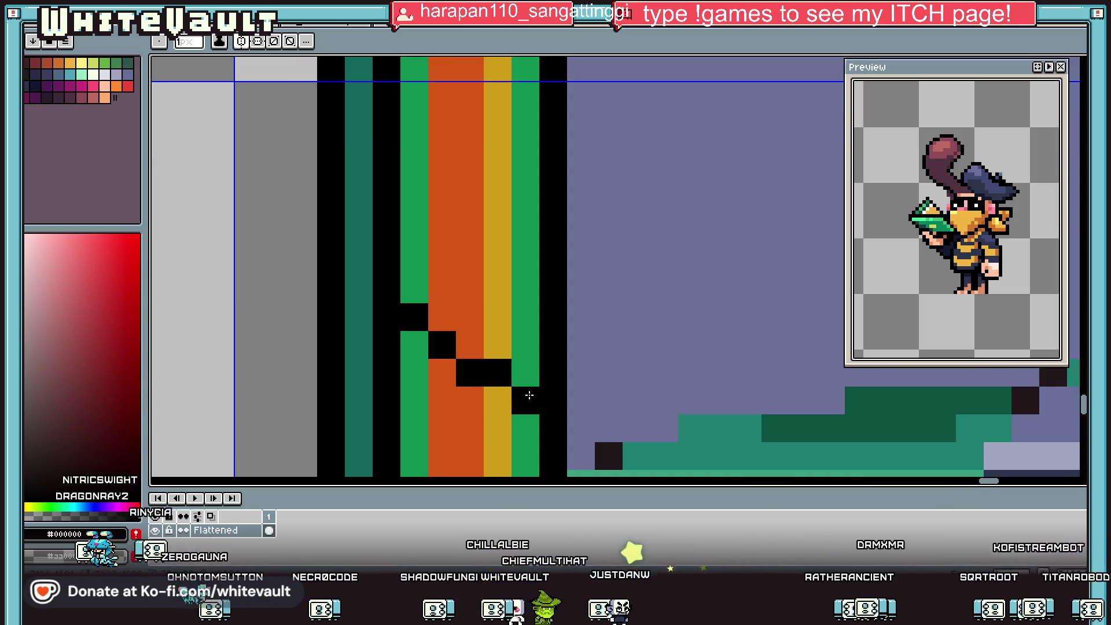
pyautogui.press('i')
pyautogui.scroll(-1, 438, 352)
pyautogui.scroll(-1, 442, 347)
pyautogui.click(419, 356)
pyautogui.press('b')
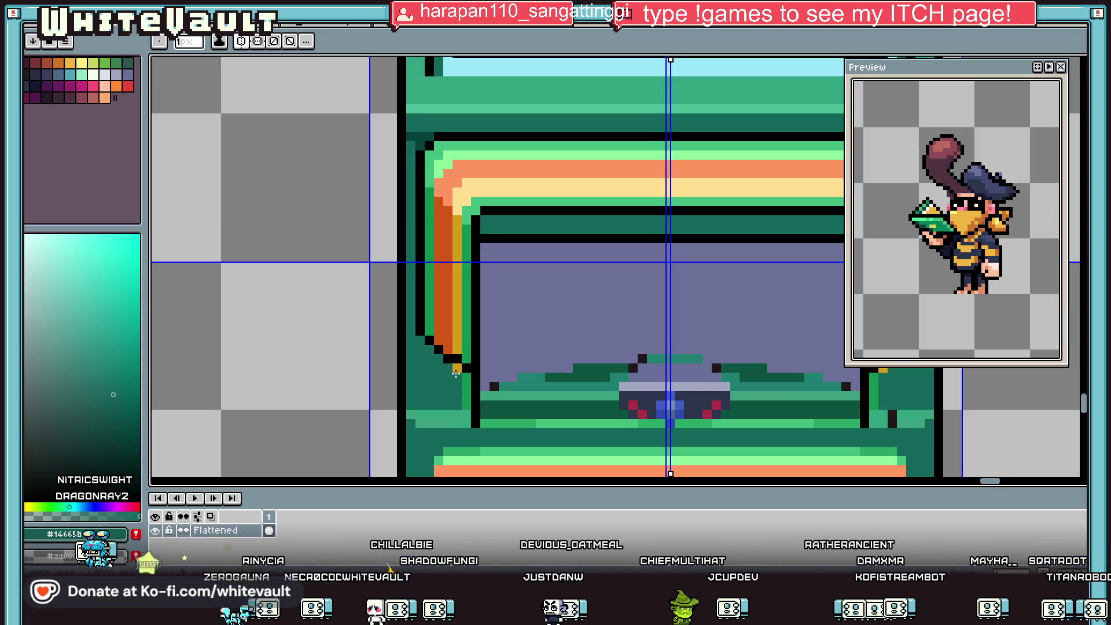
pyautogui.scroll(-3, 455, 363)
pyautogui.scroll(3, 537, 361)
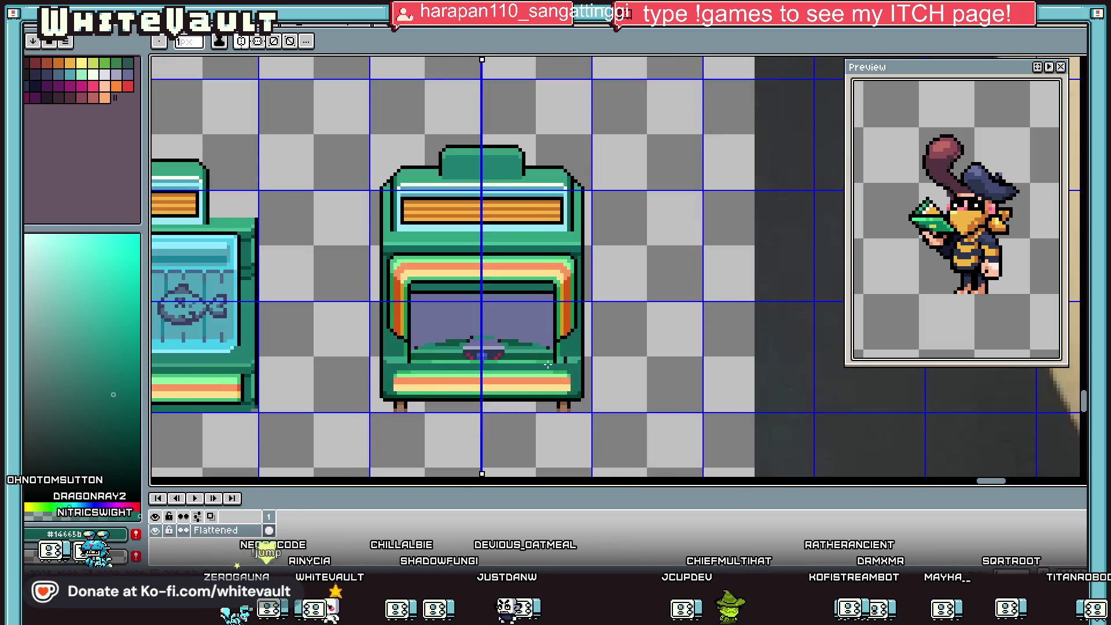
pyautogui.press('i')
pyautogui.scroll(-4, 425, 312)
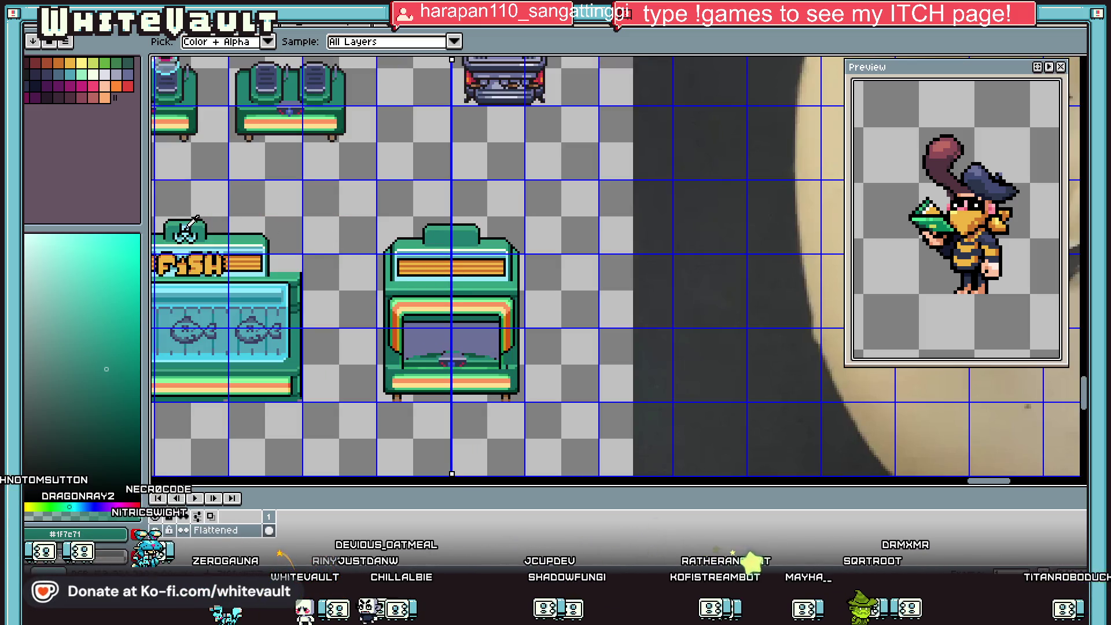
# Draw a solid light cyan cup on the machine top, filling its notch with symmetry off.
pyautogui.click(188, 227)
pyautogui.scroll(3, 446, 235)
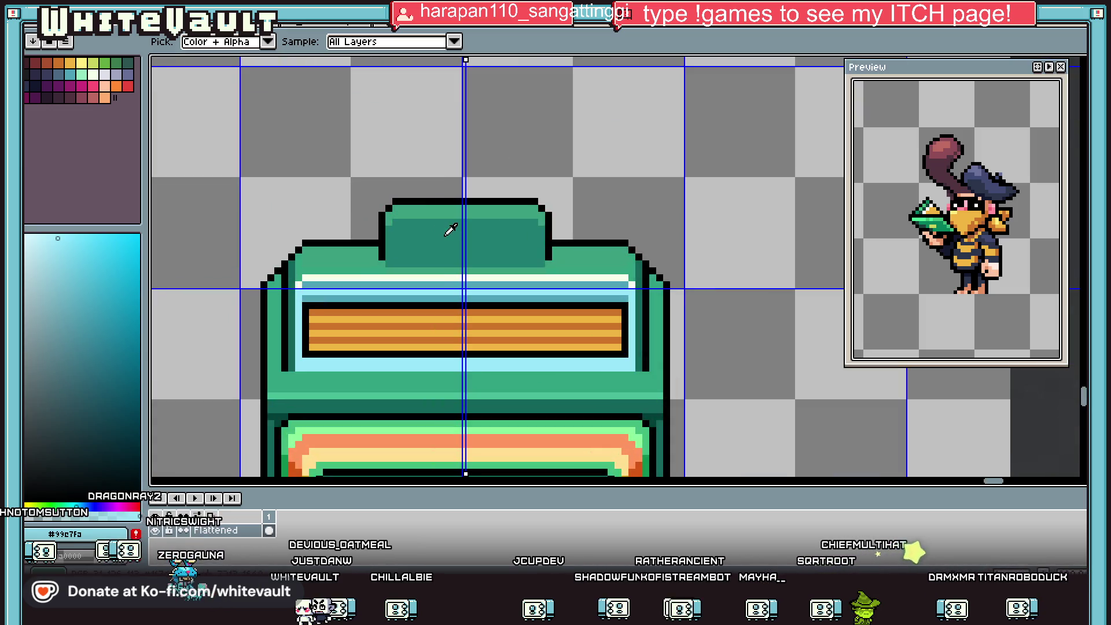
pyautogui.press('b')
pyautogui.scroll(2, 448, 228)
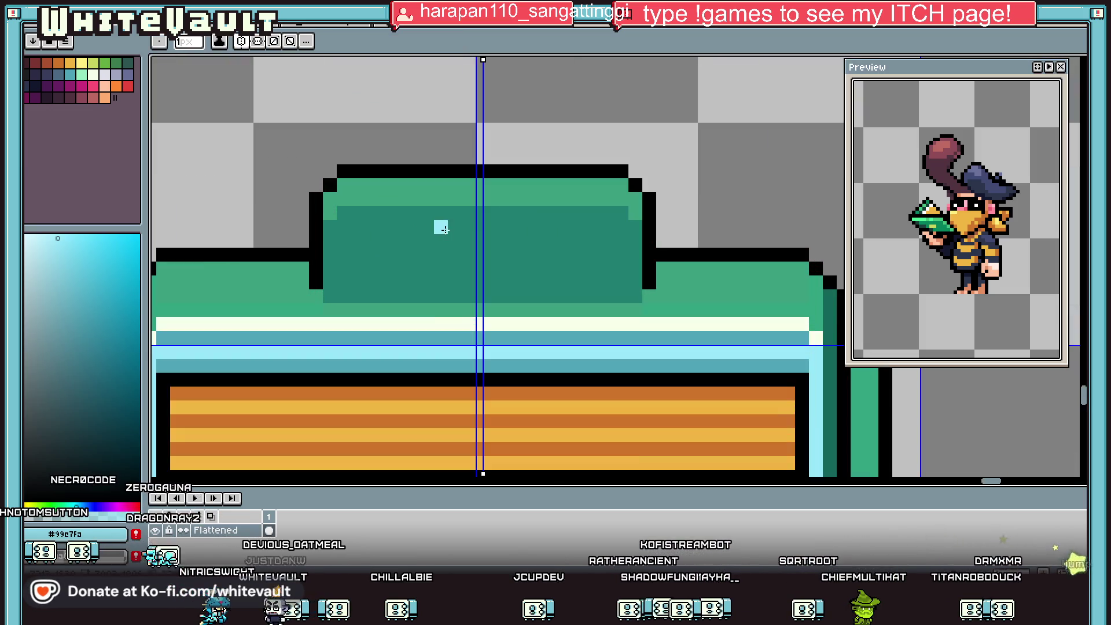
pyautogui.moveTo(441, 226); pyautogui.dragTo(492, 226)
pyautogui.moveTo(449, 271)
pyautogui.mouseDown()
pyautogui.moveTo(514, 267)
pyautogui.moveTo(480, 255)
pyautogui.moveTo(521, 238)
pyautogui.mouseUp()
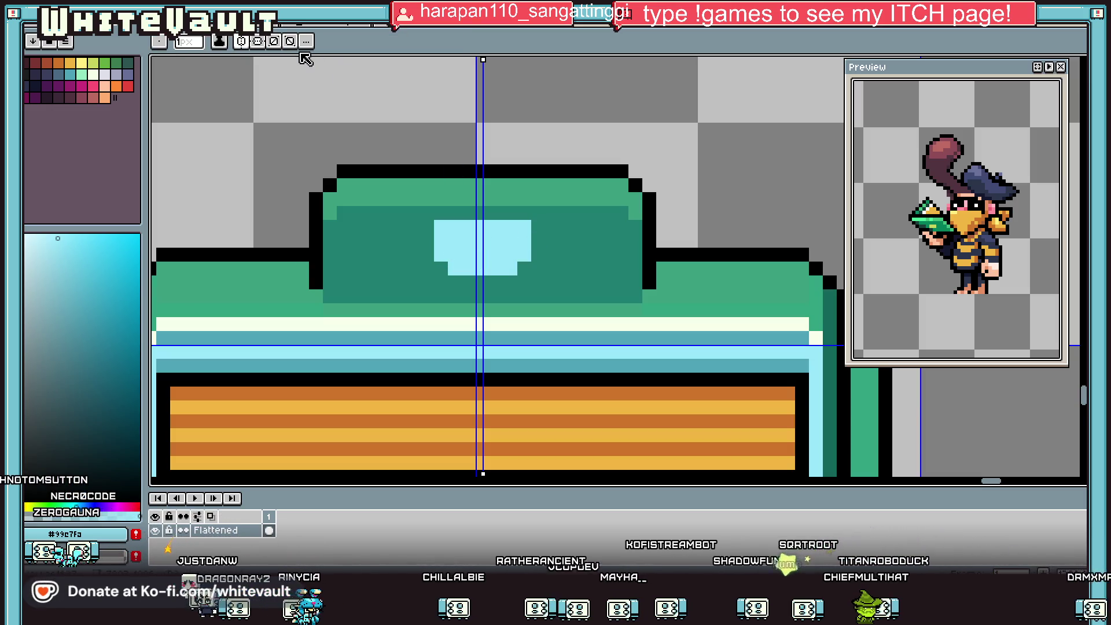
pyautogui.click(242, 40)
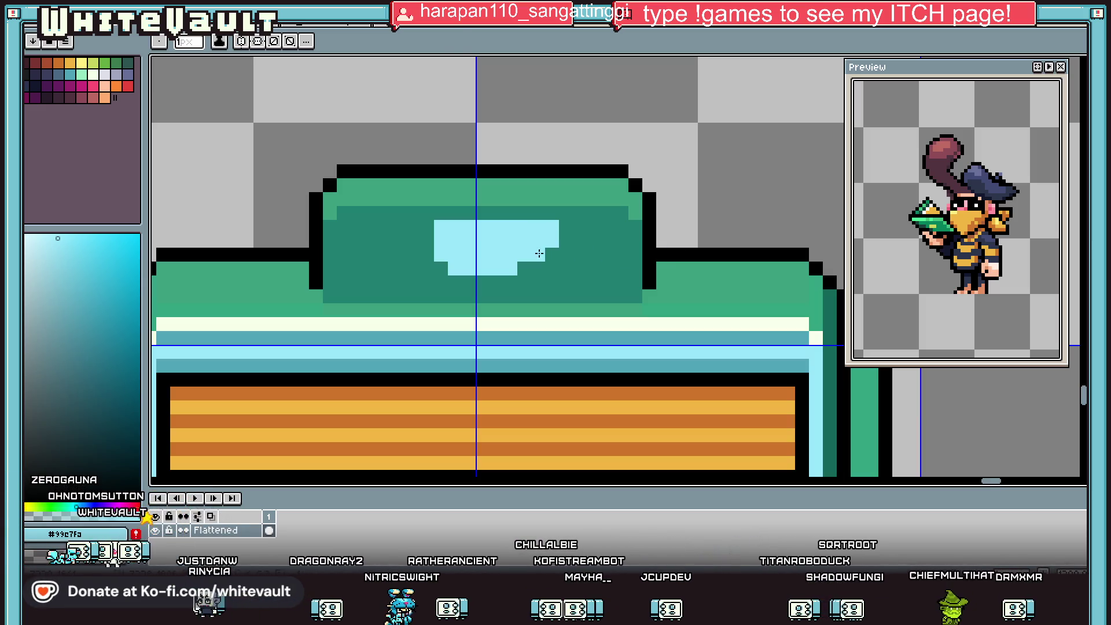
pyautogui.click(552, 255)
pyautogui.click(538, 241)
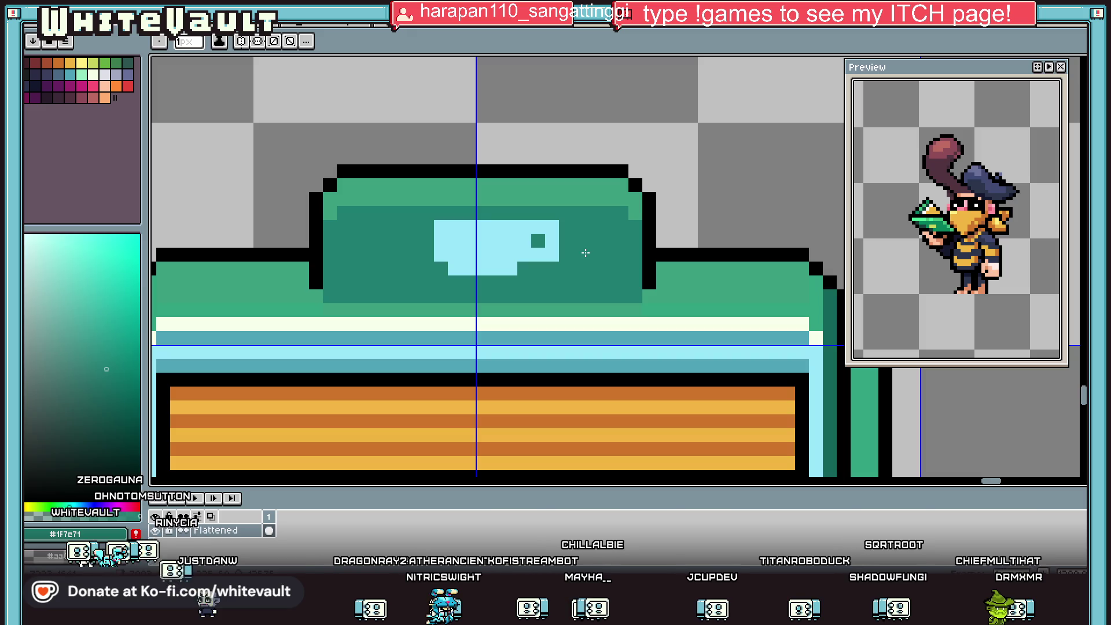
# Outline the cup in black, with a column beside it and handle pixels at top-right.
pyautogui.press('i')
pyautogui.click(465, 240)
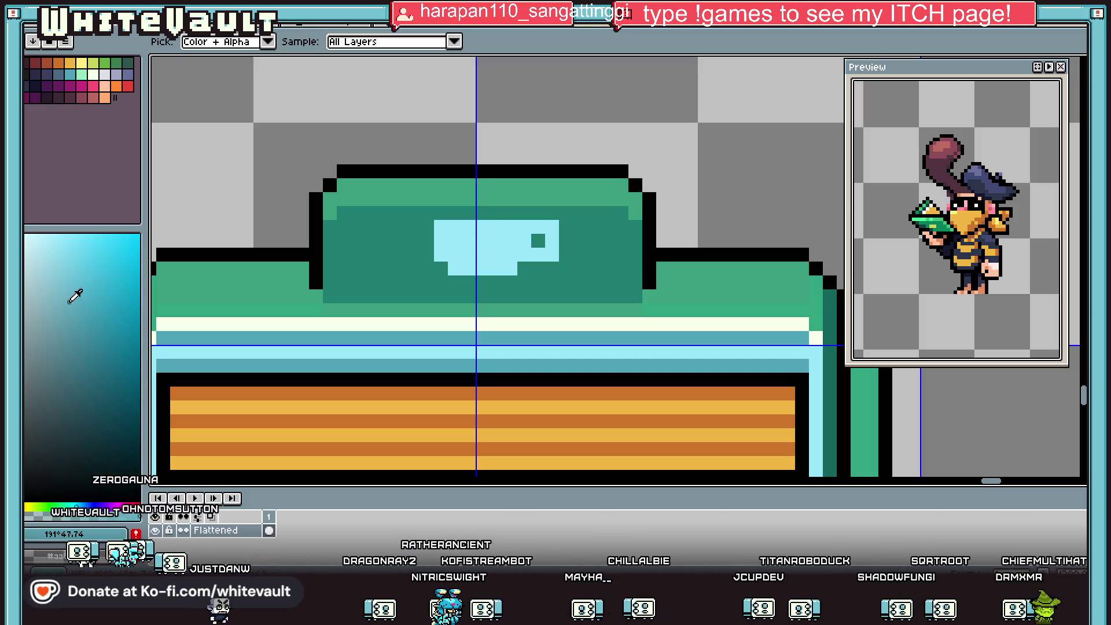
pyautogui.press('b')
pyautogui.scroll(-3, 535, 256)
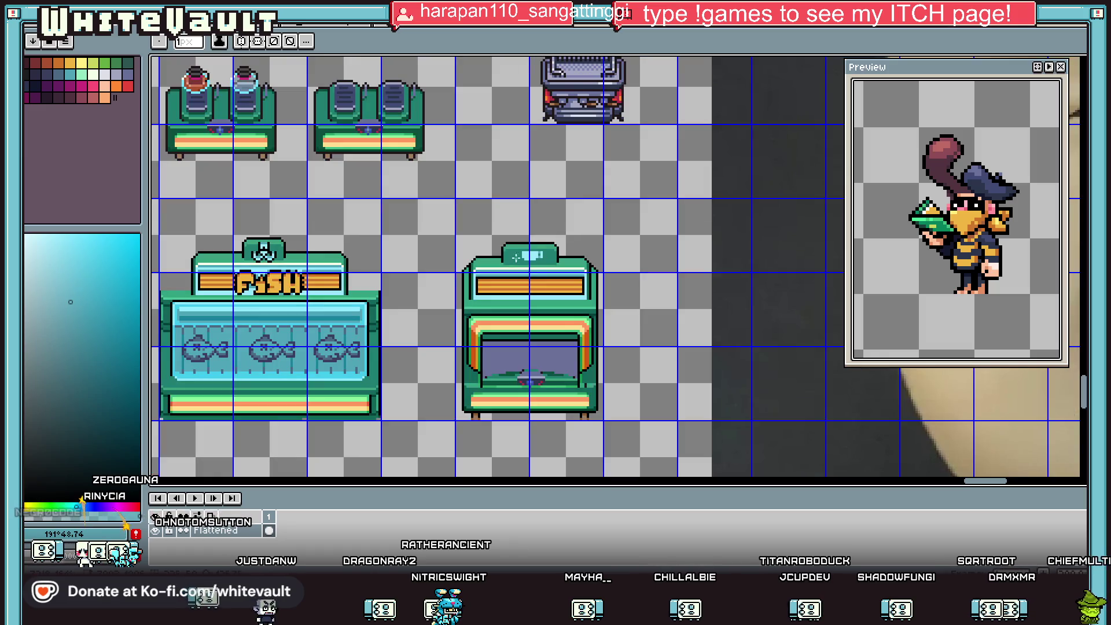
pyautogui.press('i')
pyautogui.scroll(1, 272, 238)
pyautogui.press('b')
pyautogui.scroll(2, 652, 257)
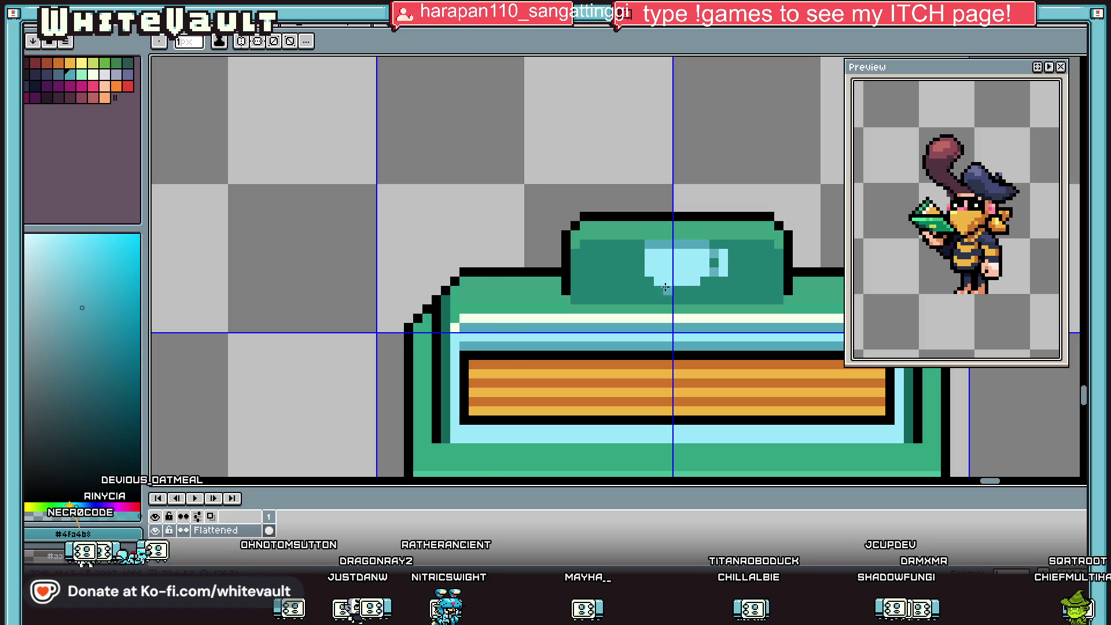
pyautogui.press('i')
pyautogui.scroll(-5, 427, 277)
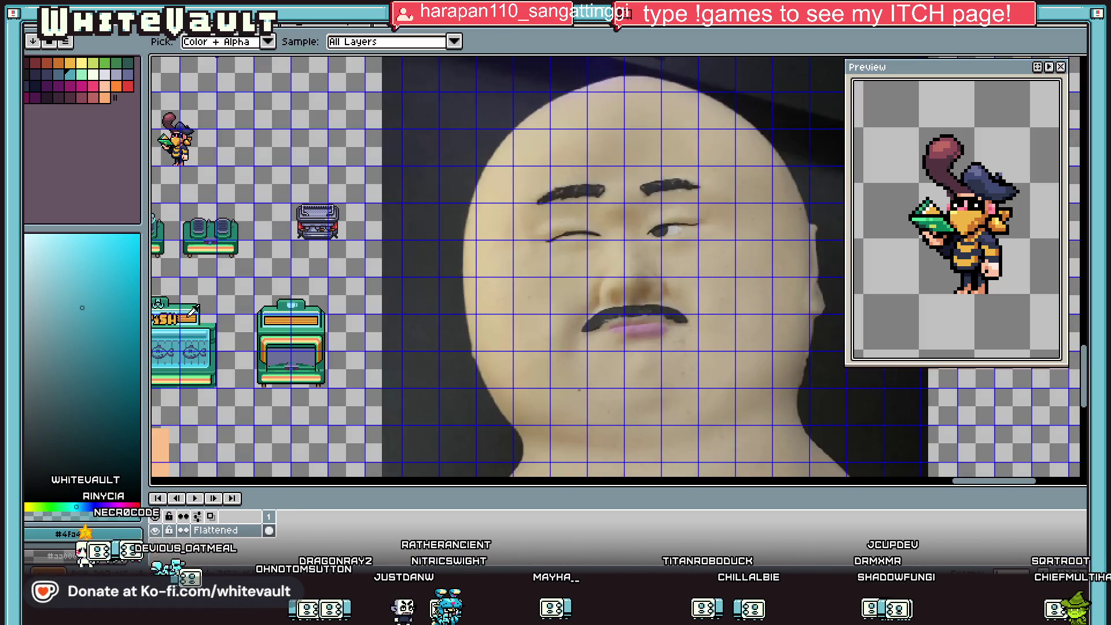
pyautogui.scroll(2, 202, 298)
pyautogui.keyDown('alt'); pyautogui.click(569, 320); pyautogui.keyUp('alt')
pyautogui.scroll(1, 376, 302)
pyautogui.moveTo(366, 283)
pyautogui.mouseDown()
pyautogui.moveTo(365, 324)
pyautogui.moveTo(450, 353)
pyautogui.mouseUp()
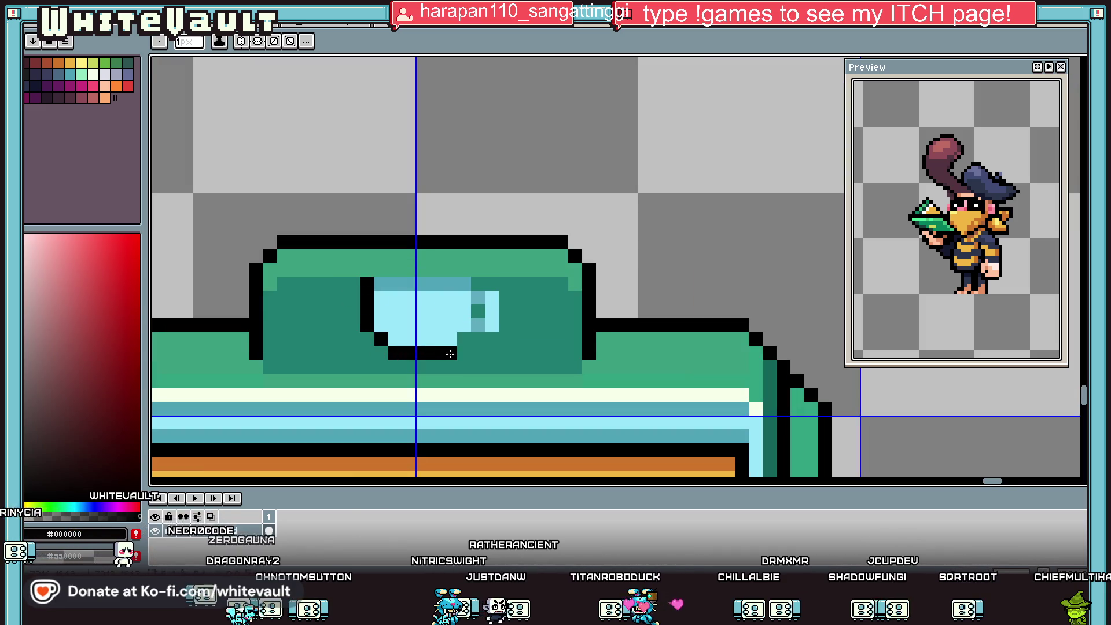
pyautogui.moveTo(497, 283); pyautogui.dragTo(476, 283)
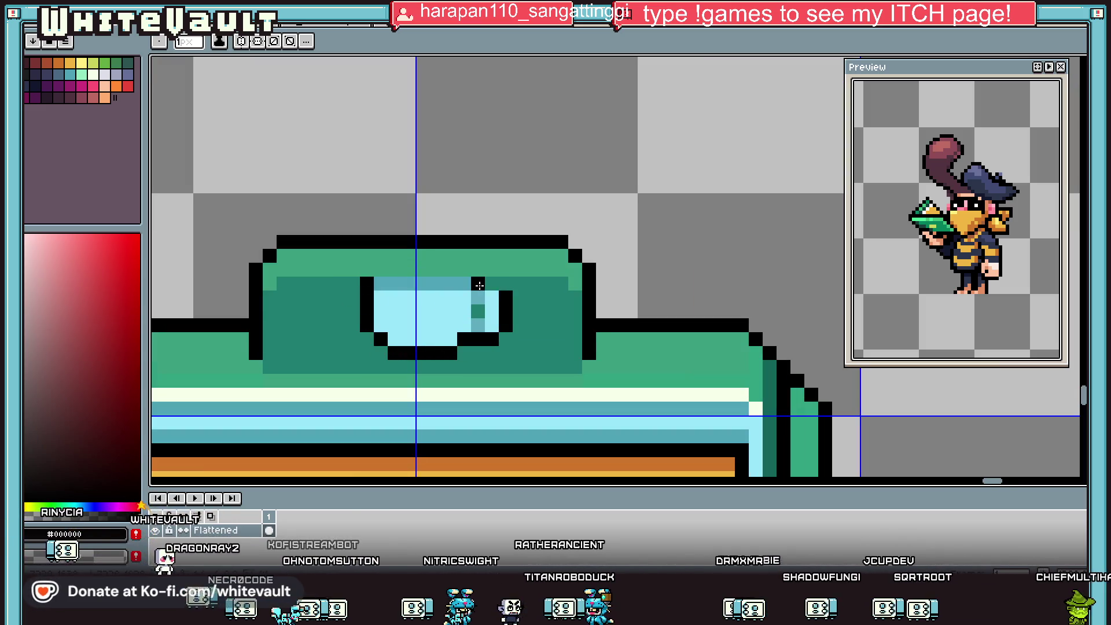
pyautogui.scroll(-4, 492, 315)
pyautogui.scroll(-1, 492, 316)
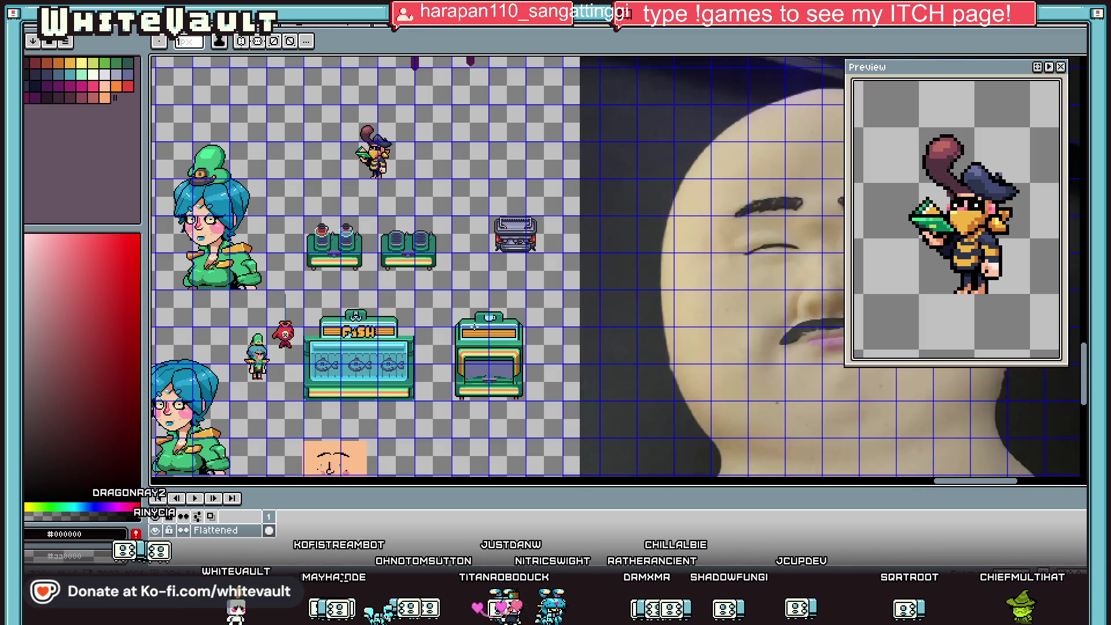
pyautogui.press('i')
pyautogui.scroll(4, 474, 325)
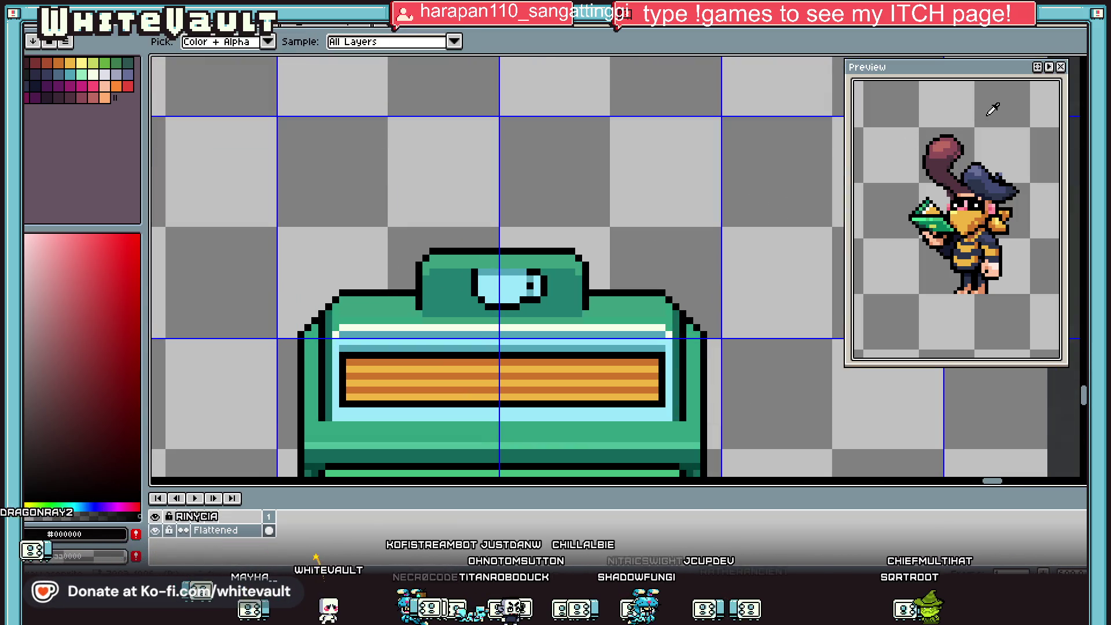
# Select the cup icon with the Magic Wand and move it down one pixel.
pyautogui.press('w')
pyautogui.click(473, 272)
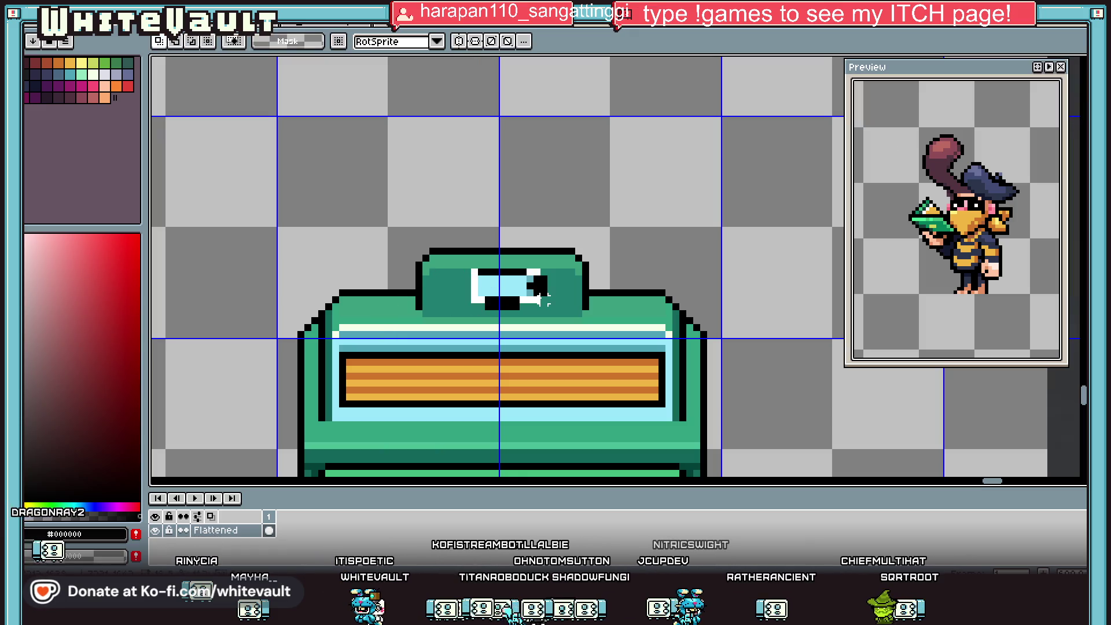
pyautogui.moveTo(558, 305); pyautogui.dragTo(558, 313)
pyautogui.hotkey('ctrl', 'd')
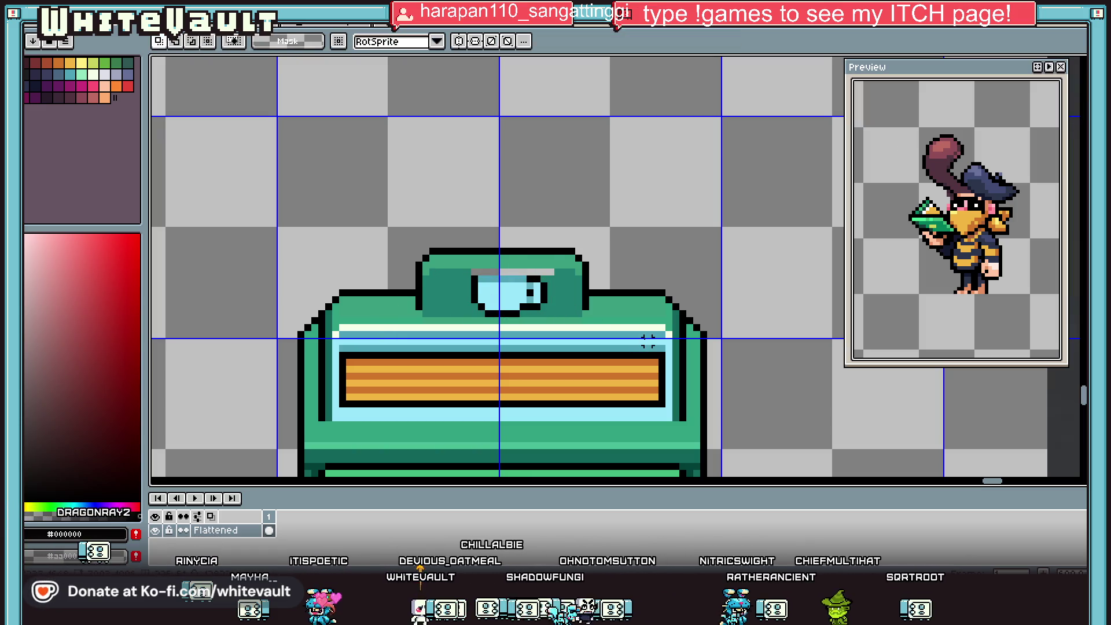
# Copy a piece of the box top and stretch it to 11 pixels wide over the cup.
pyautogui.press('b')
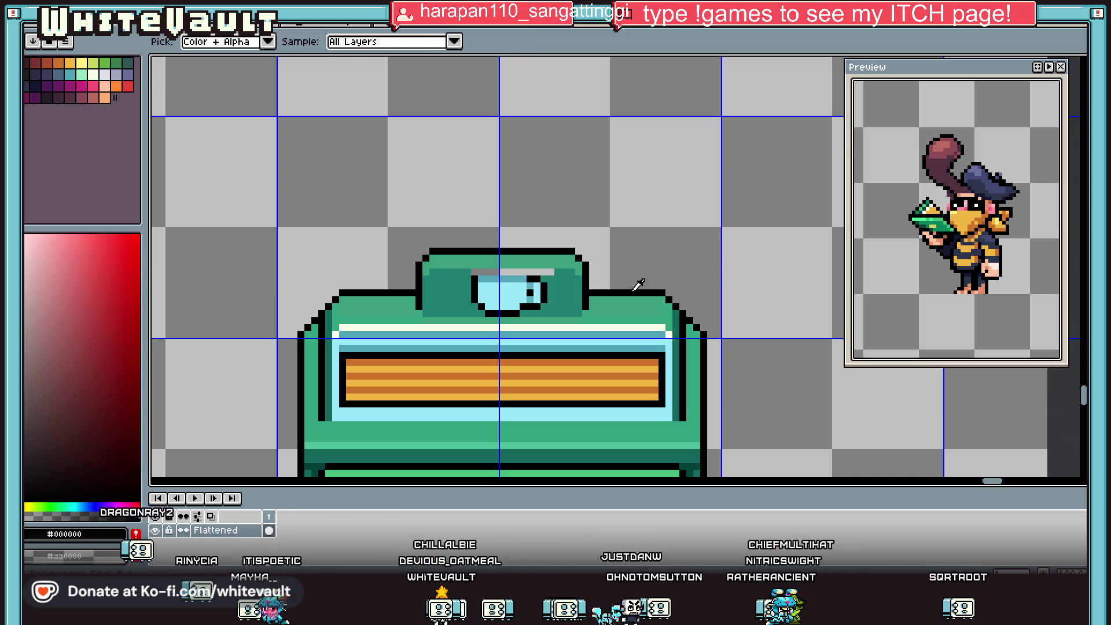
pyautogui.keyDown('alt'); pyautogui.click(469, 271); pyautogui.keyUp('alt')
pyautogui.scroll(-5, 495, 297)
pyautogui.press('i')
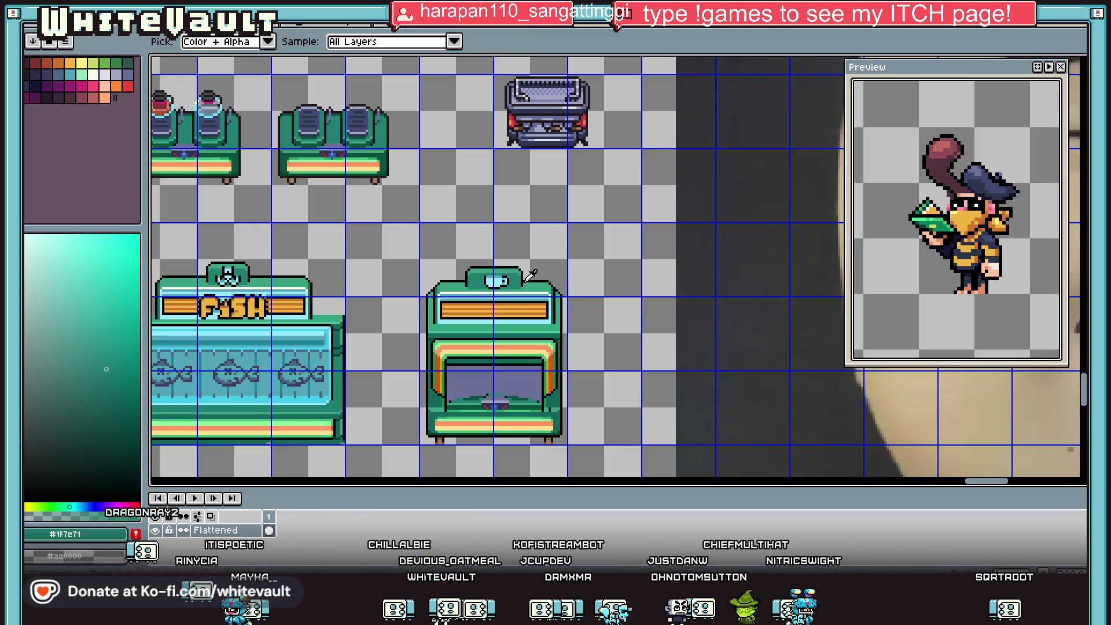
pyautogui.scroll(3, 438, 324)
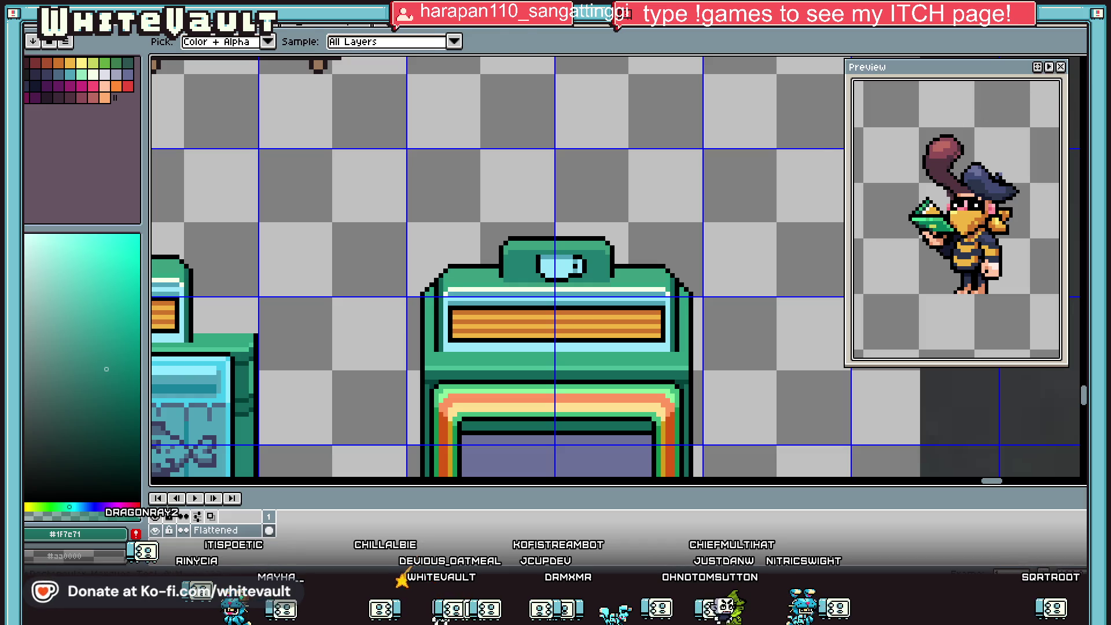
pyautogui.press('m')
pyautogui.moveTo(490, 214)
pyautogui.mouseDown()
pyautogui.moveTo(513, 280)
pyautogui.moveTo(528, 285)
pyautogui.mouseUp()
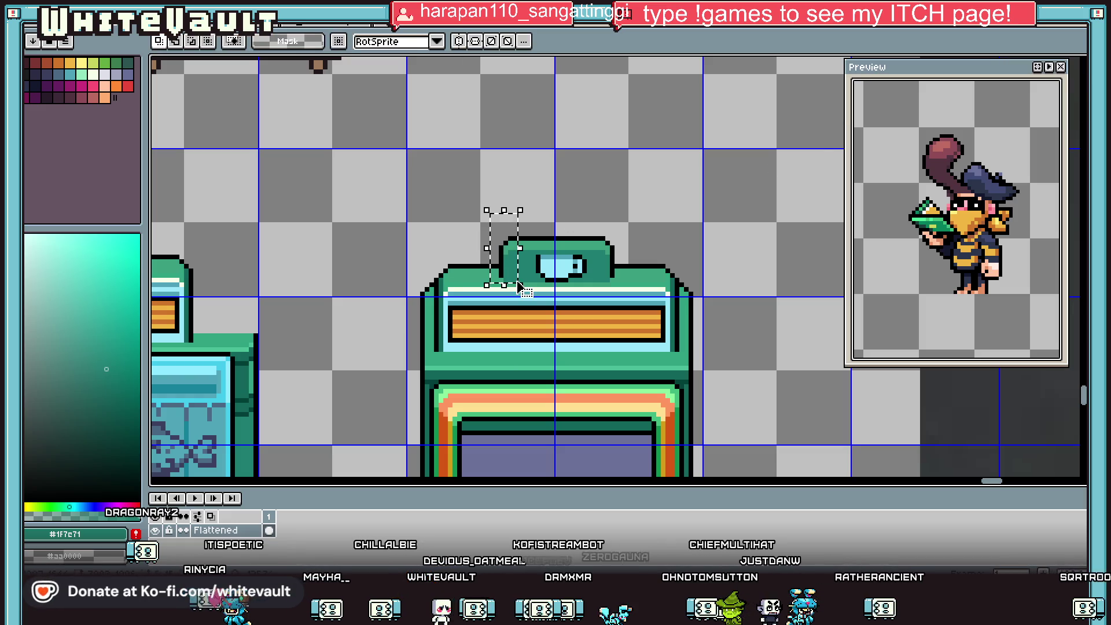
pyautogui.hotkey('ctrl', 't')
pyautogui.press('Return')
pyautogui.moveTo(640, 215); pyautogui.dragTo(584, 290)
pyautogui.hotkey('ctrl', 't')
pyautogui.press('Return')
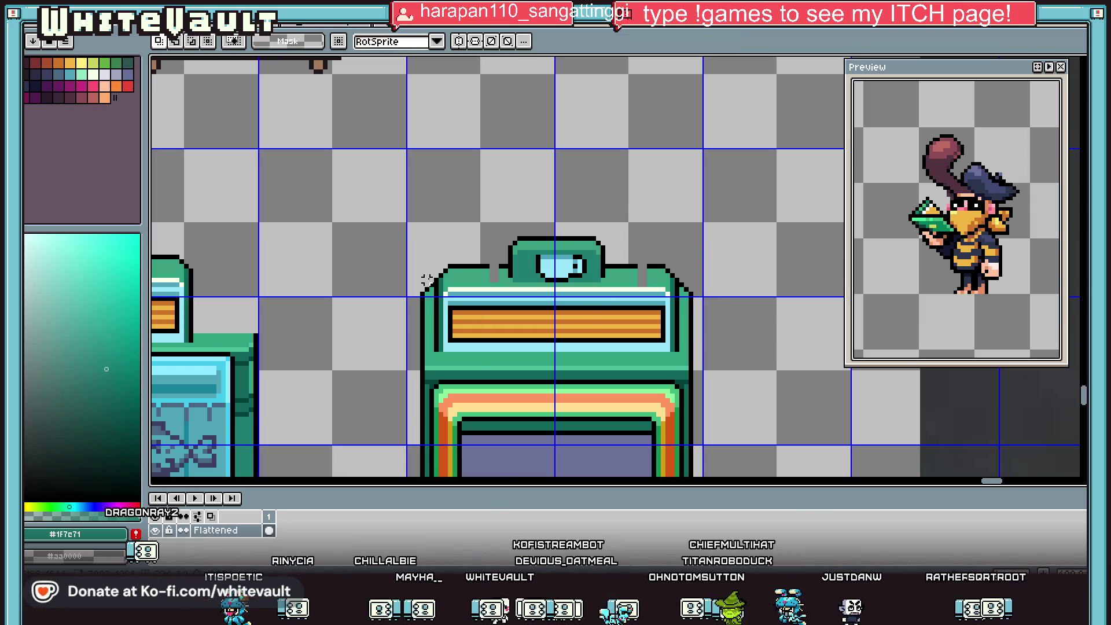
# Fill the stray grey pixel with green #3b9f7c and undo the stray black staircase pixels.
pyautogui.scroll(1, 465, 276)
pyautogui.press('l')
pyautogui.keyDown('alt'); pyautogui.click(512, 263); pyautogui.keyUp('alt')
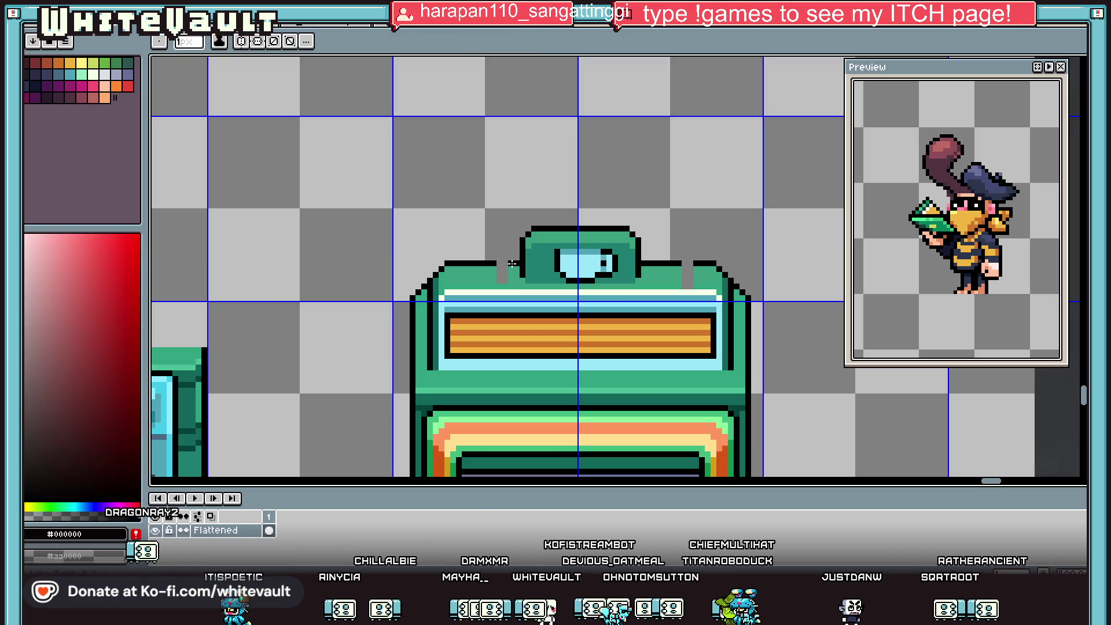
pyautogui.press('g')
pyautogui.keyDown('alt'); pyautogui.click(685, 269); pyautogui.keyUp('alt')
pyautogui.click(686, 278)
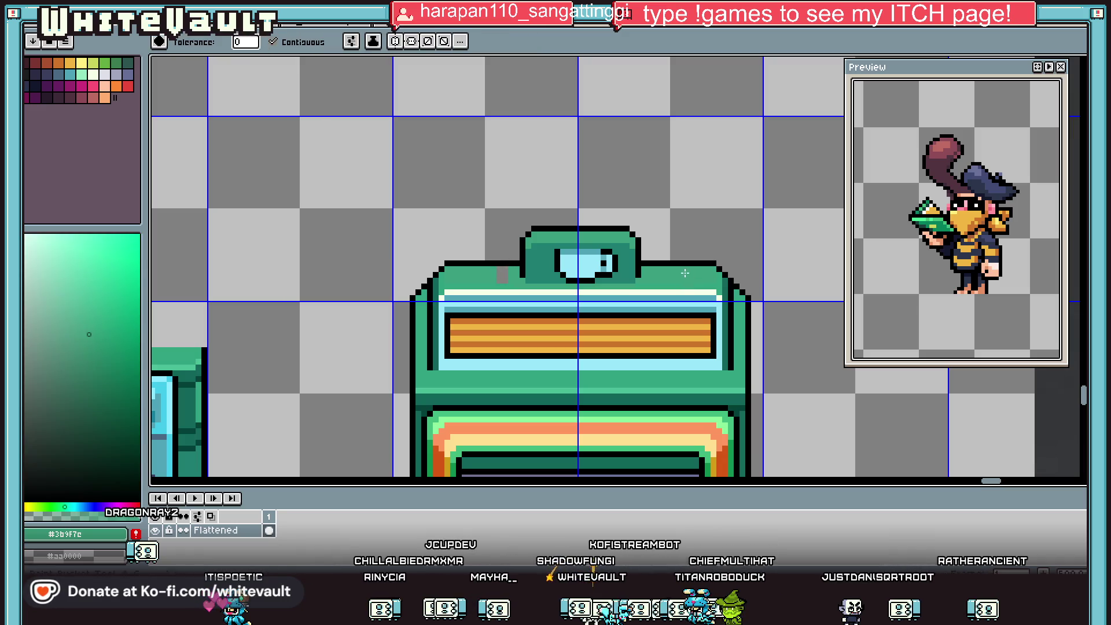
pyautogui.scroll(-3, 501, 275)
pyautogui.scroll(2, 509, 268)
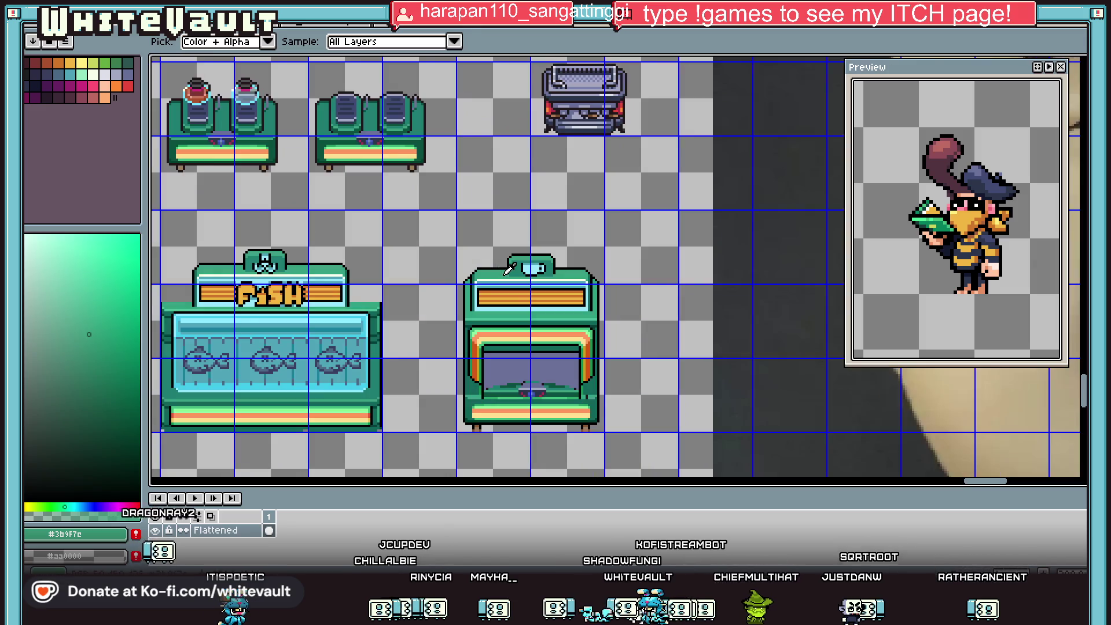
pyautogui.scroll(3, 504, 271)
pyautogui.press('b')
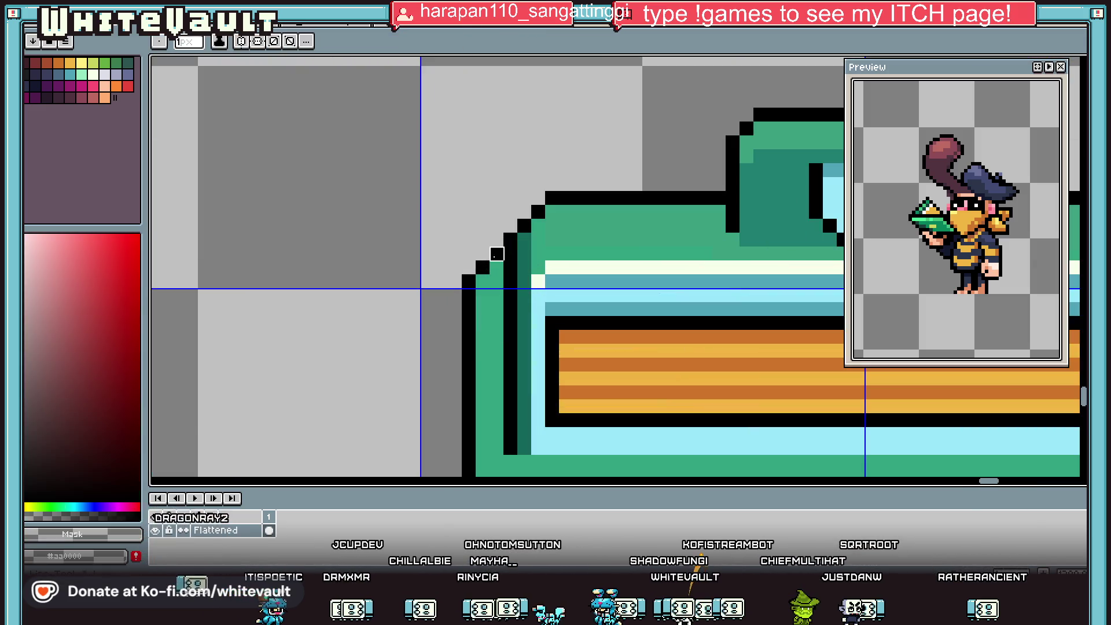
pyautogui.hotkey('ctrl', 'z')
pyautogui.press('alt')
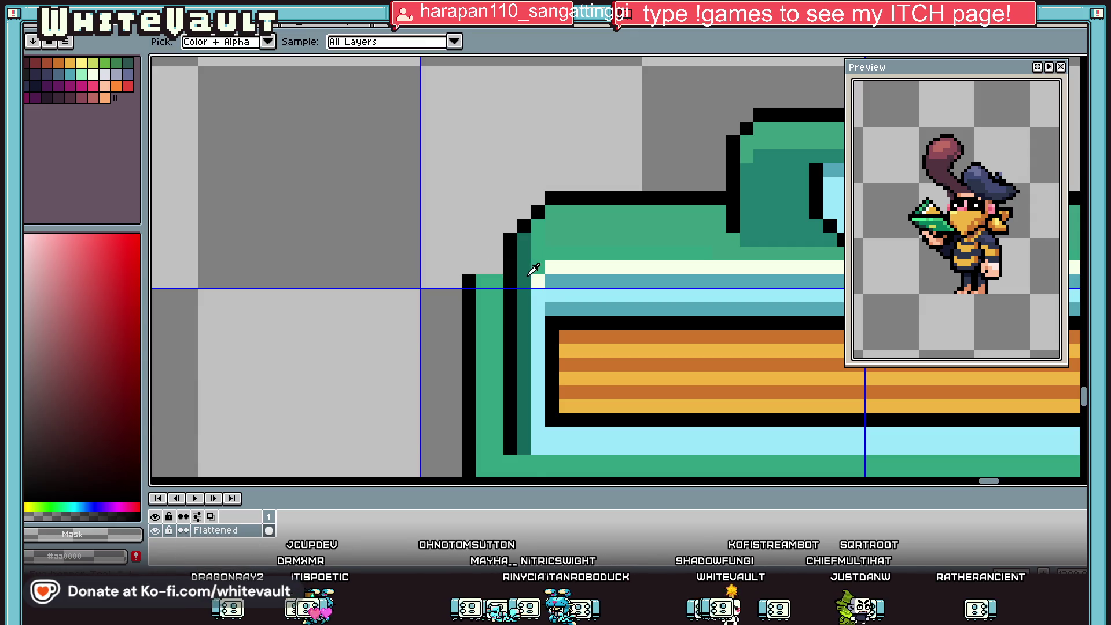
pyautogui.scroll(-2, 532, 269)
pyautogui.scroll(1, 532, 269)
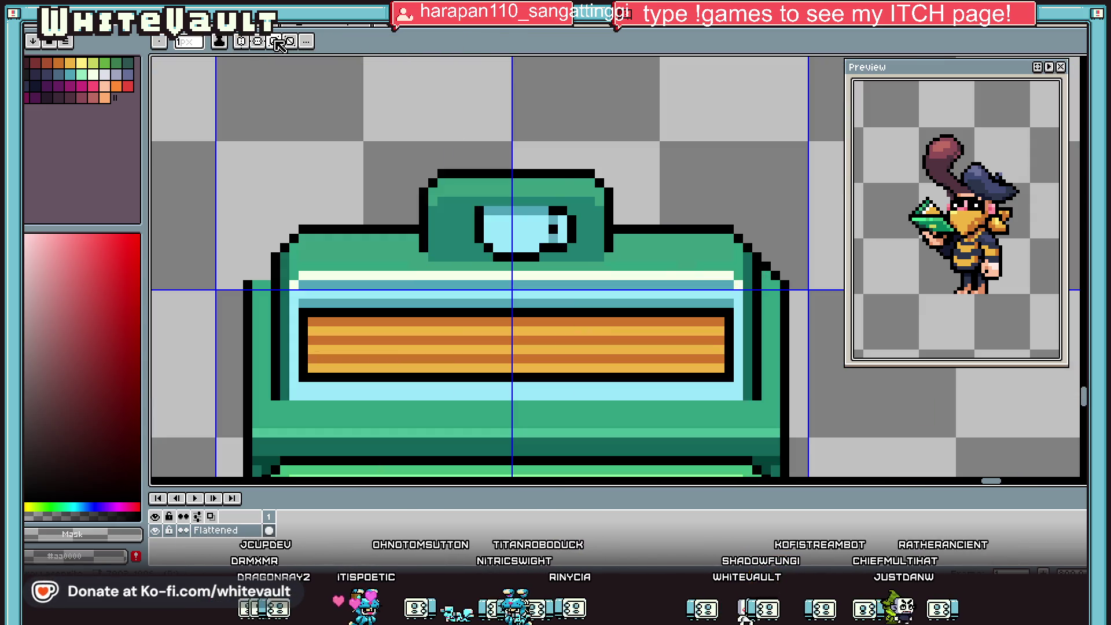
pyautogui.press('alt')
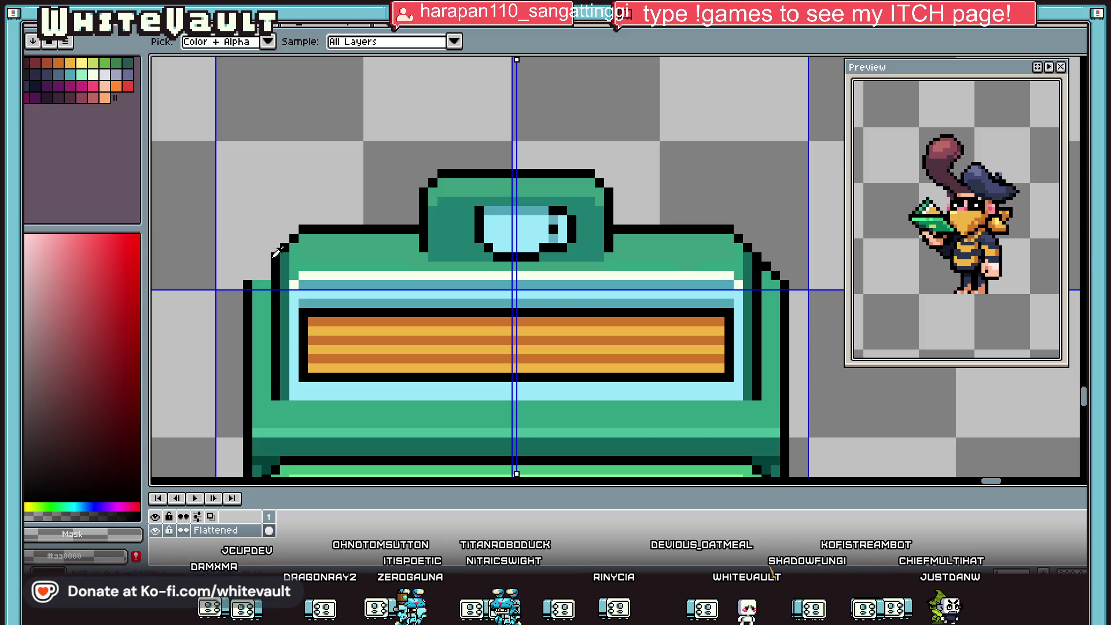
pyautogui.scroll(-2, 603, 294)
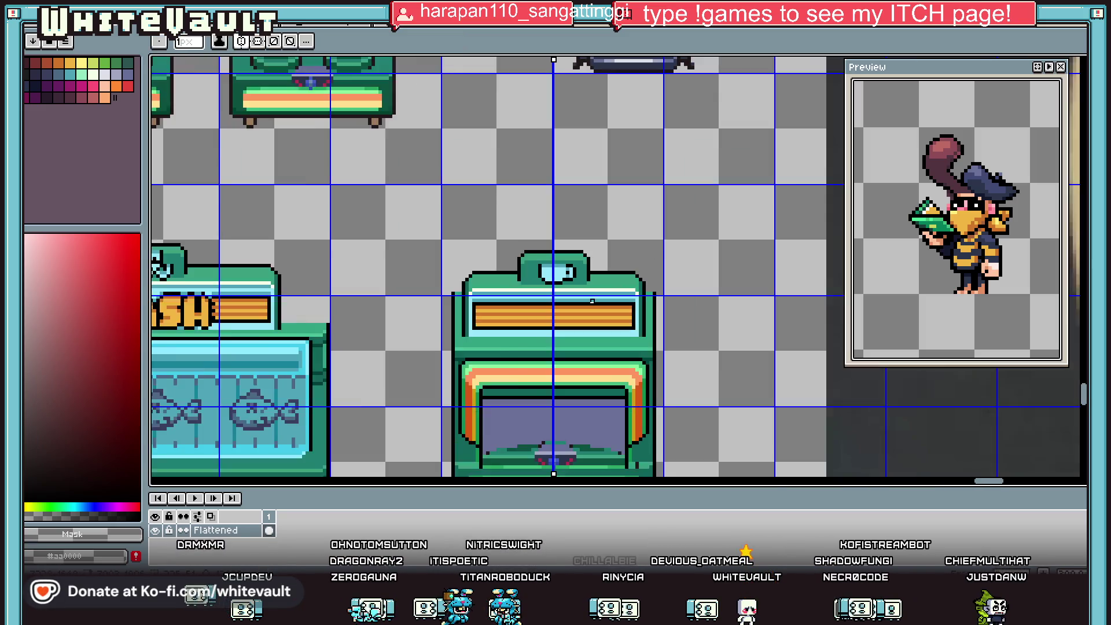
pyautogui.scroll(2, 635, 320)
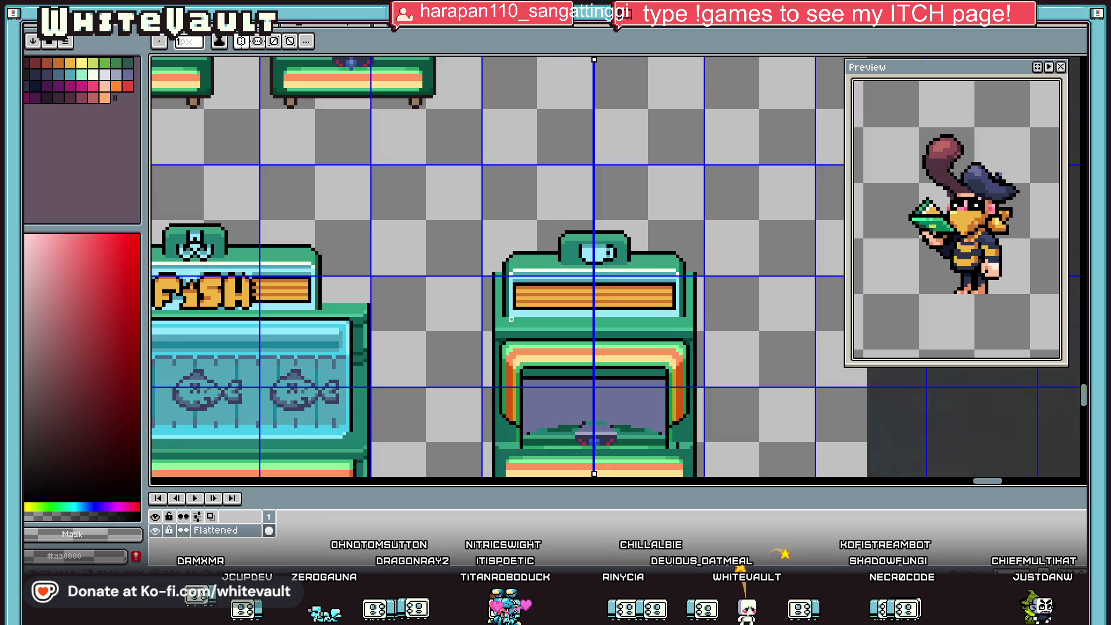
pyautogui.press('alt')
pyautogui.scroll(-1, 579, 315)
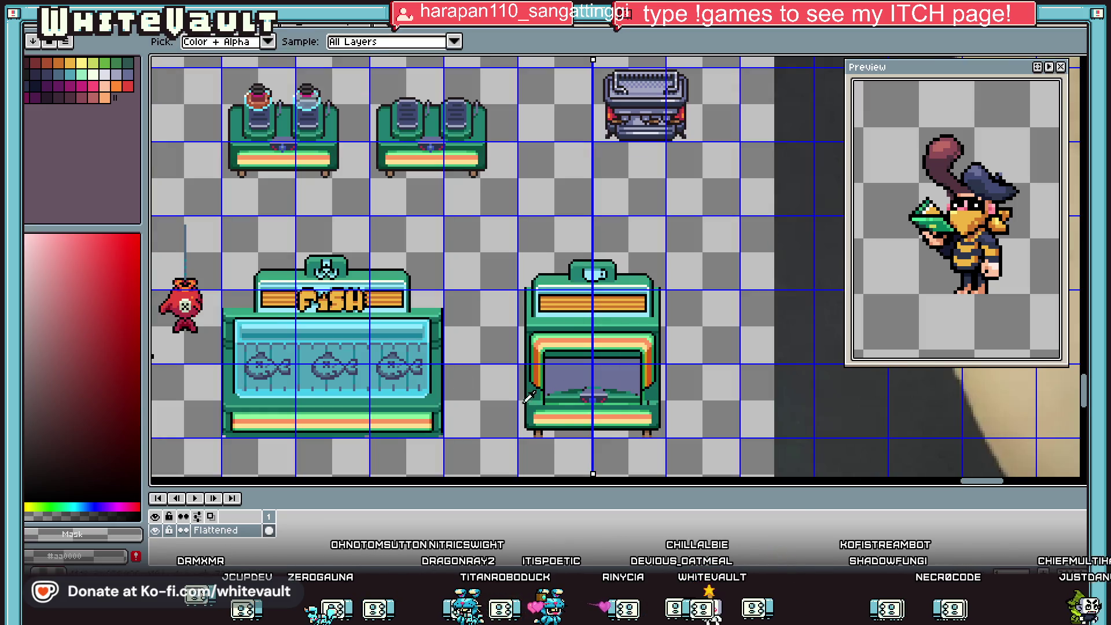
pyautogui.scroll(1, 608, 405)
pyautogui.scroll(-2, 616, 441)
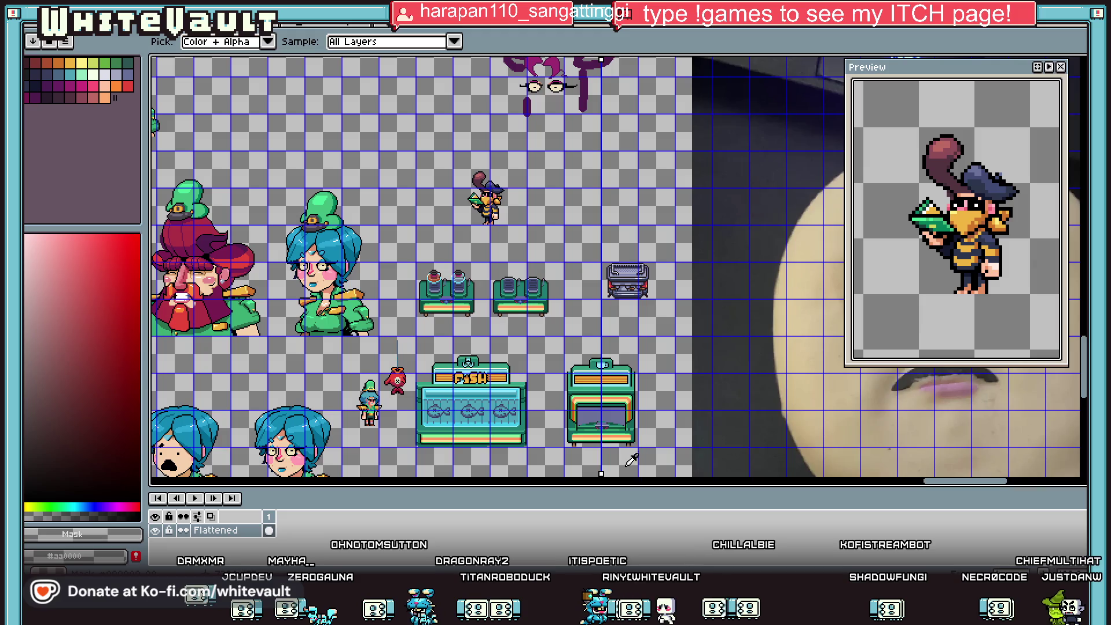
pyautogui.scroll(1, 630, 463)
pyautogui.scroll(2, 615, 466)
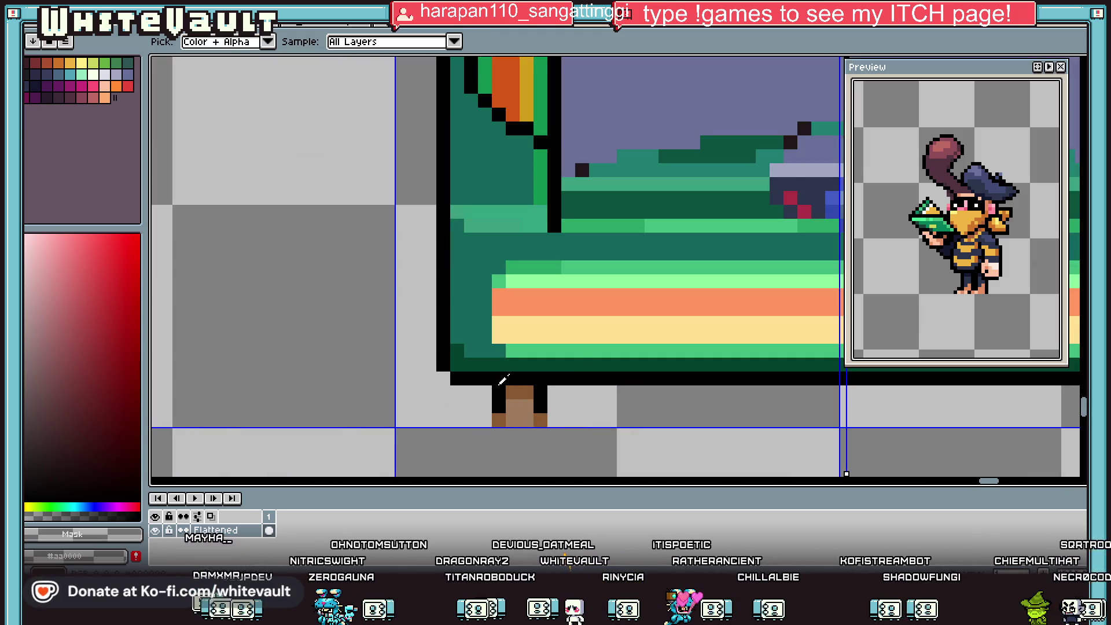
pyautogui.scroll(-4, 501, 380)
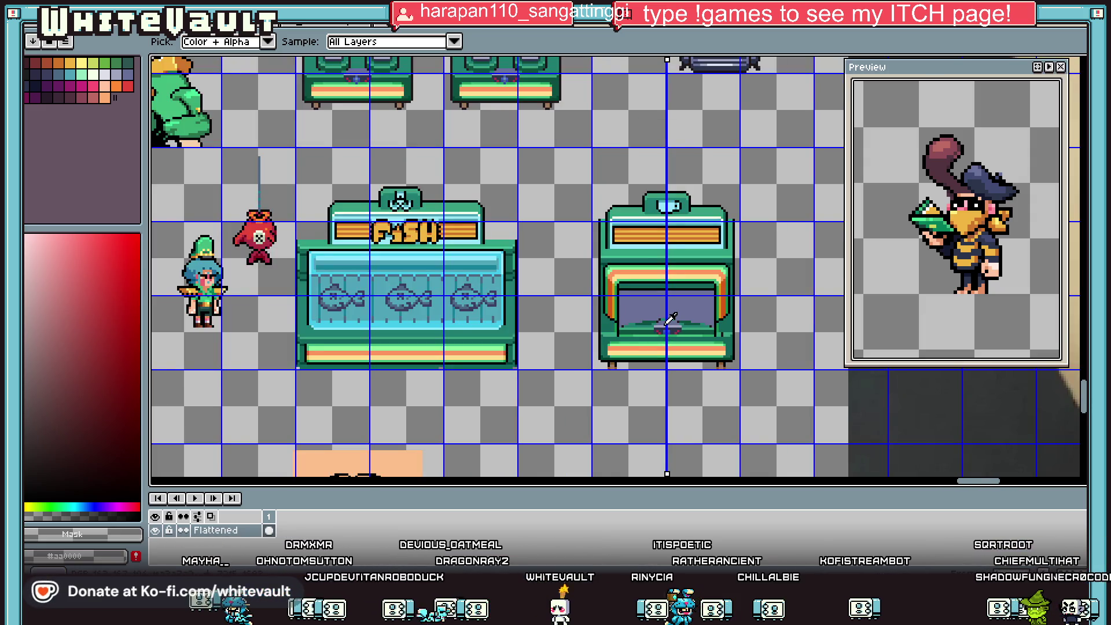
pyautogui.scroll(-1, 669, 319)
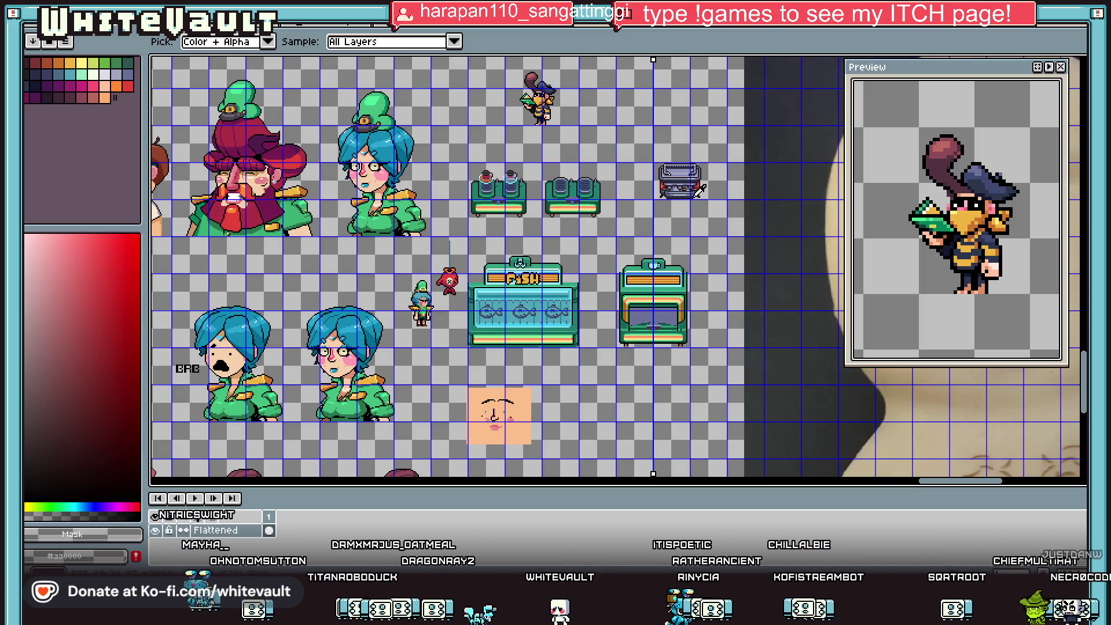
pyautogui.scroll(2, 678, 317)
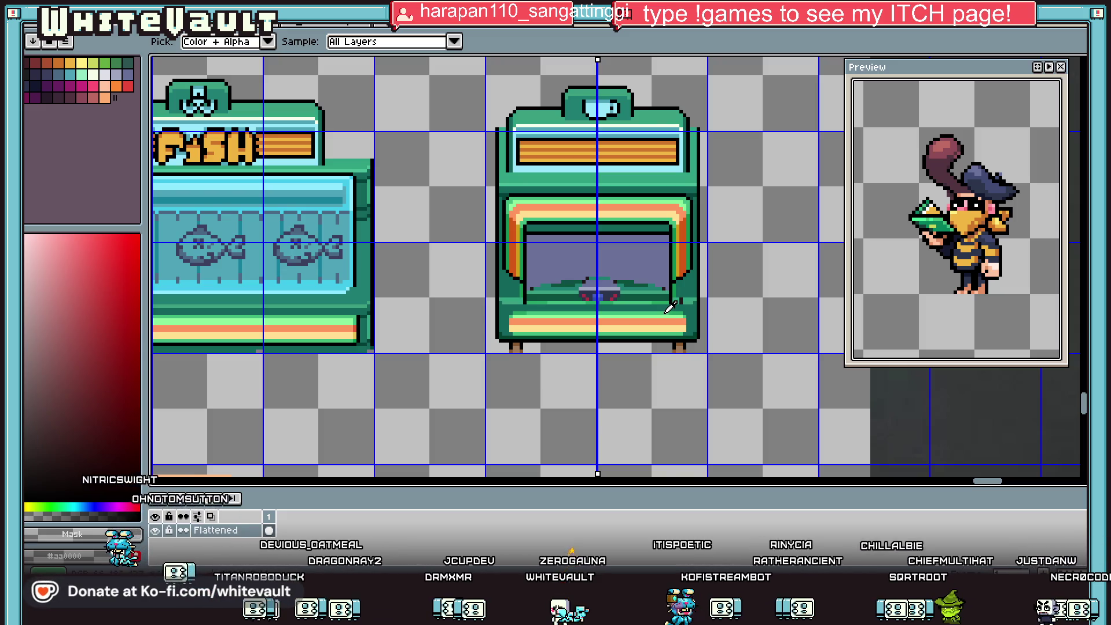
pyautogui.scroll(1, 671, 307)
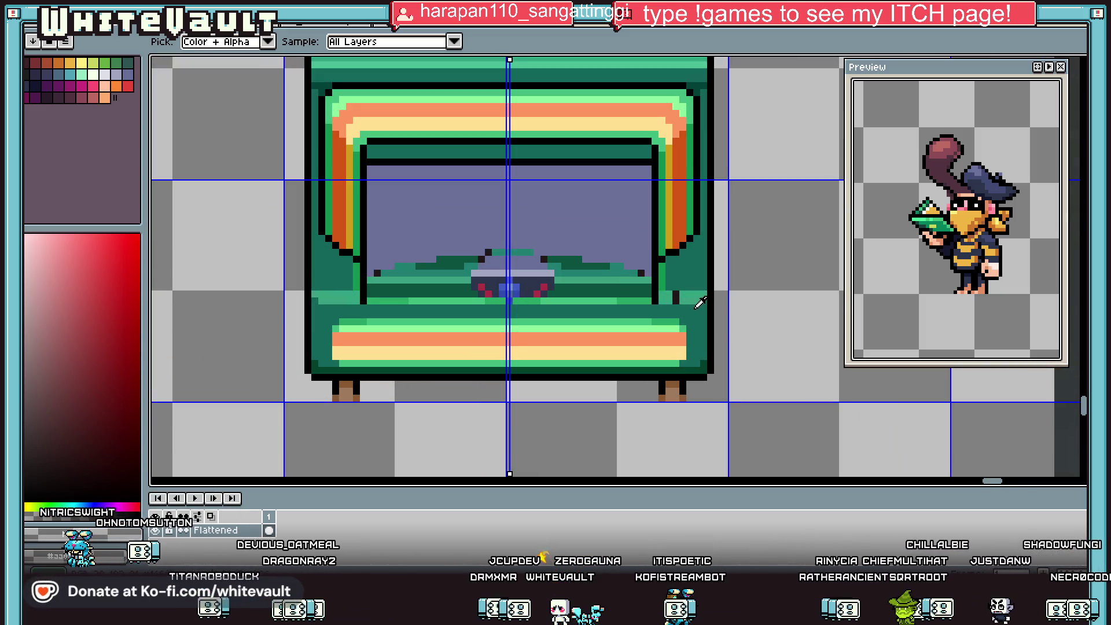
# Add dark green and black outline pixels down the display window's right edge.
pyautogui.click(695, 306)
pyautogui.click(675, 297)
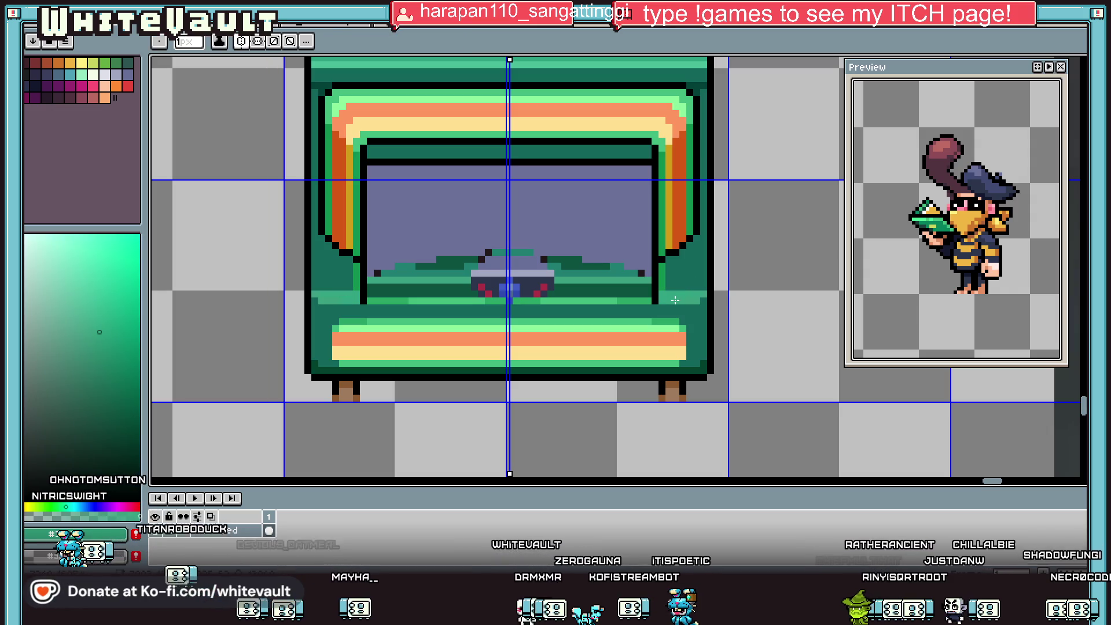
pyautogui.scroll(-2, 675, 299)
pyautogui.scroll(1, 677, 289)
pyautogui.scroll(1, 680, 284)
pyautogui.keyDown('alt'); pyautogui.click(682, 280); pyautogui.keyUp('alt')
pyautogui.scroll(1, 665, 283)
pyautogui.click(629, 289)
pyautogui.hotkey('ctrl', 'z')
pyautogui.click(647, 291)
pyautogui.moveTo(685, 253)
pyautogui.mouseDown()
pyautogui.moveTo(718, 268)
pyautogui.moveTo(723, 405)
pyautogui.moveTo(708, 417)
pyautogui.moveTo(665, 403)
pyautogui.moveTo(665, 199)
pyautogui.moveTo(671, 405)
pyautogui.mouseUp()
pyautogui.scroll(-3, 718, 267)
pyautogui.click(656, 427)
# Paint the window's right column purple and bucket-fill the grey strip beside it darker.
pyautogui.keyDown('alt'); pyautogui.click(650, 405); pyautogui.keyUp('alt')
pyautogui.press('alt')
pyautogui.keyDown('alt'); pyautogui.click(487, 178); pyautogui.keyUp('alt')
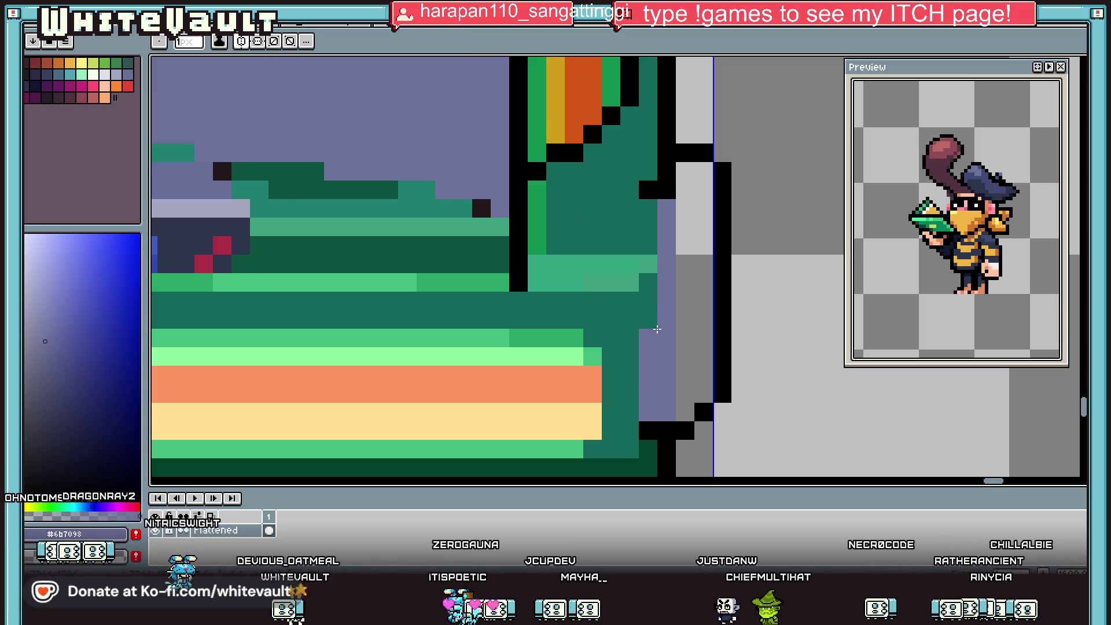
pyautogui.press('g')
pyautogui.click(692, 347)
pyautogui.scroll(-5, 691, 341)
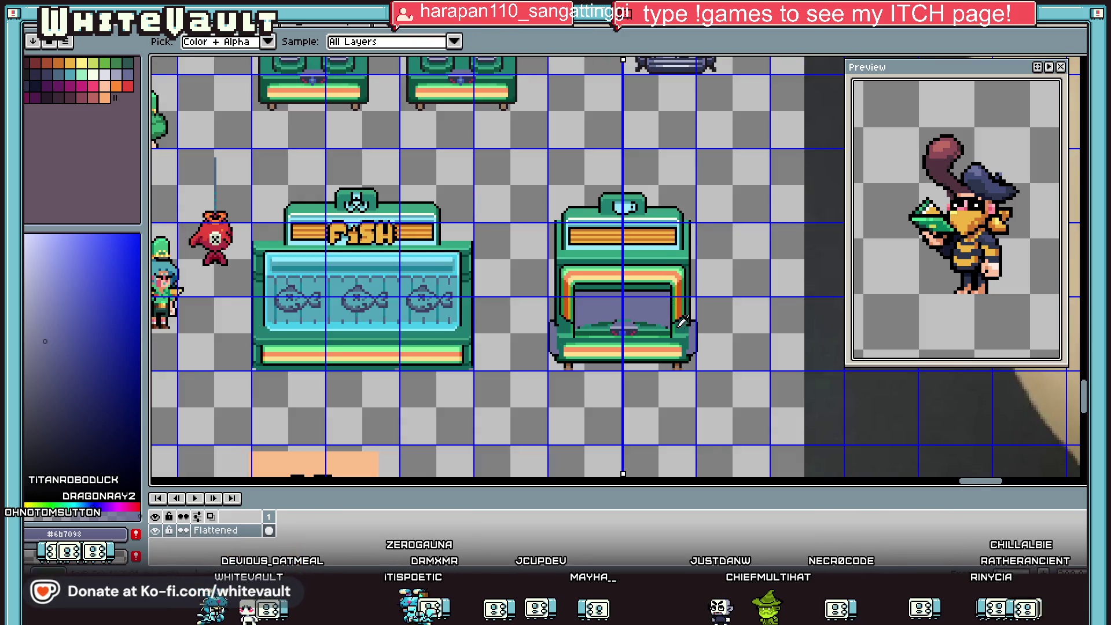
pyautogui.scroll(5, 692, 336)
# Add a black outline pixel and a purple interior pixel at the window corner.
pyautogui.keyDown('alt'); pyautogui.click(691, 295); pyautogui.keyUp('alt')
pyautogui.click(711, 307)
pyautogui.keyDown('alt'); pyautogui.click(682, 323); pyautogui.keyUp('alt')
pyautogui.click(686, 308)
pyautogui.press('alt')
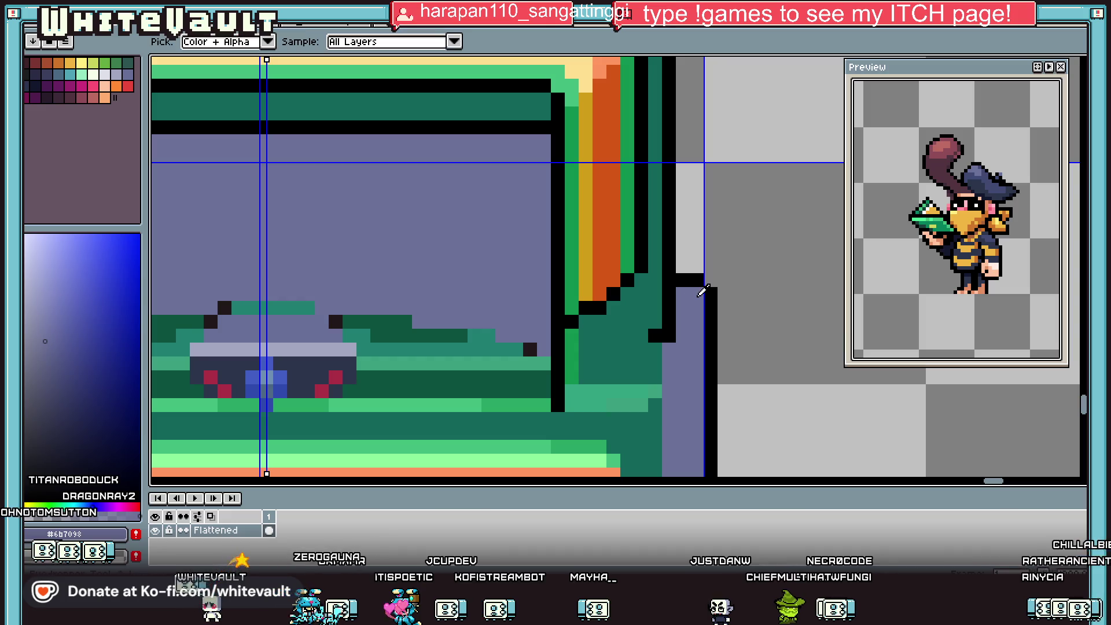
pyautogui.scroll(-5, 703, 291)
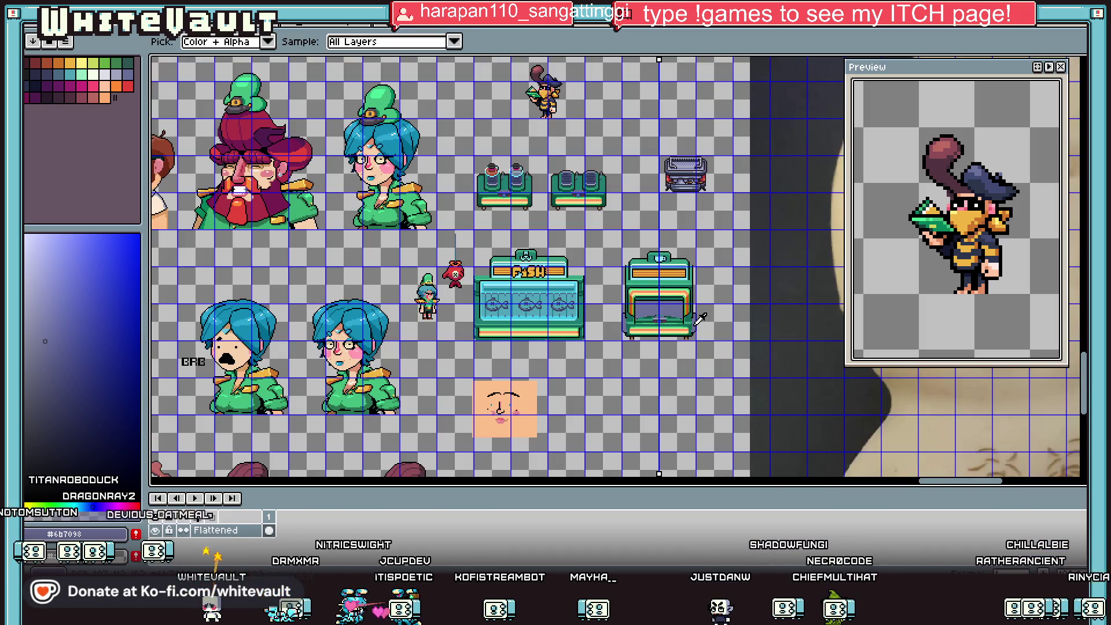
pyautogui.scroll(2, 698, 319)
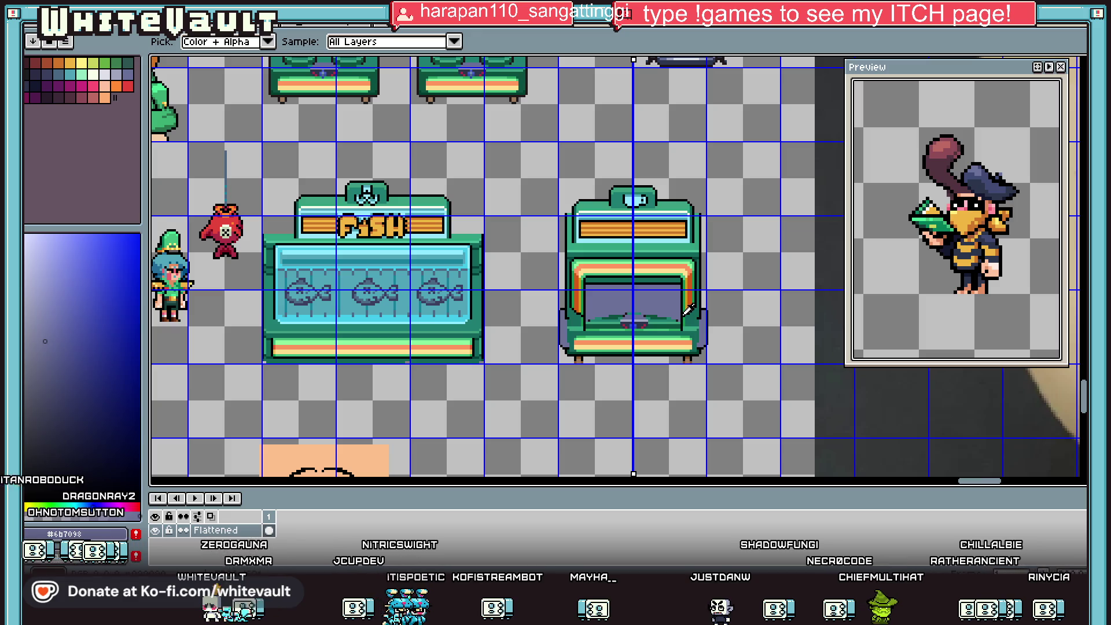
pyautogui.press('ctrl')
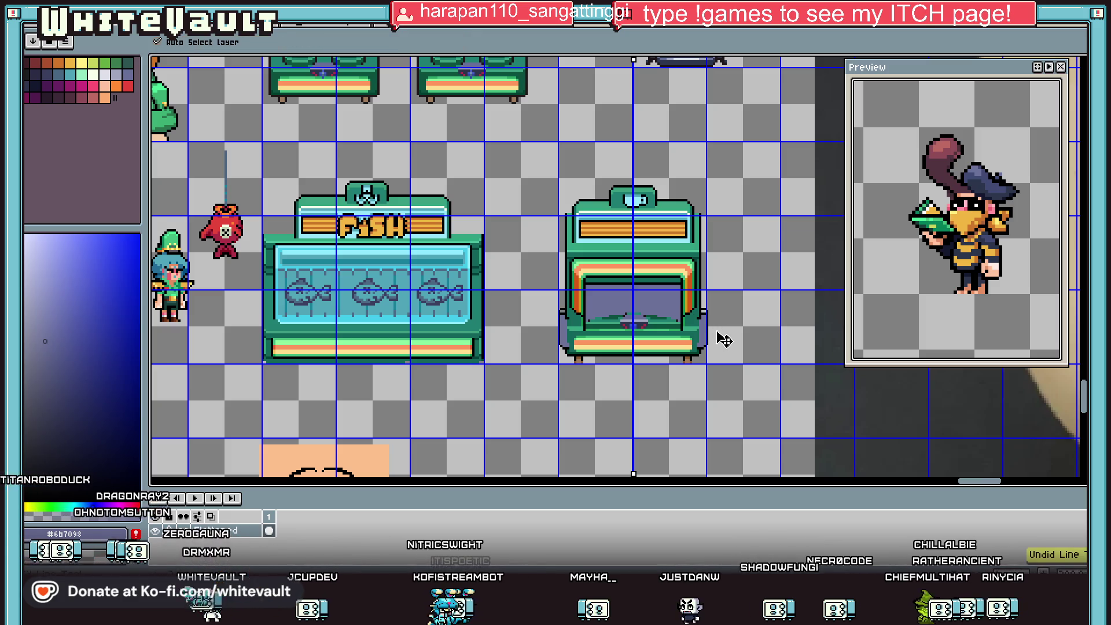
pyautogui.press('i')
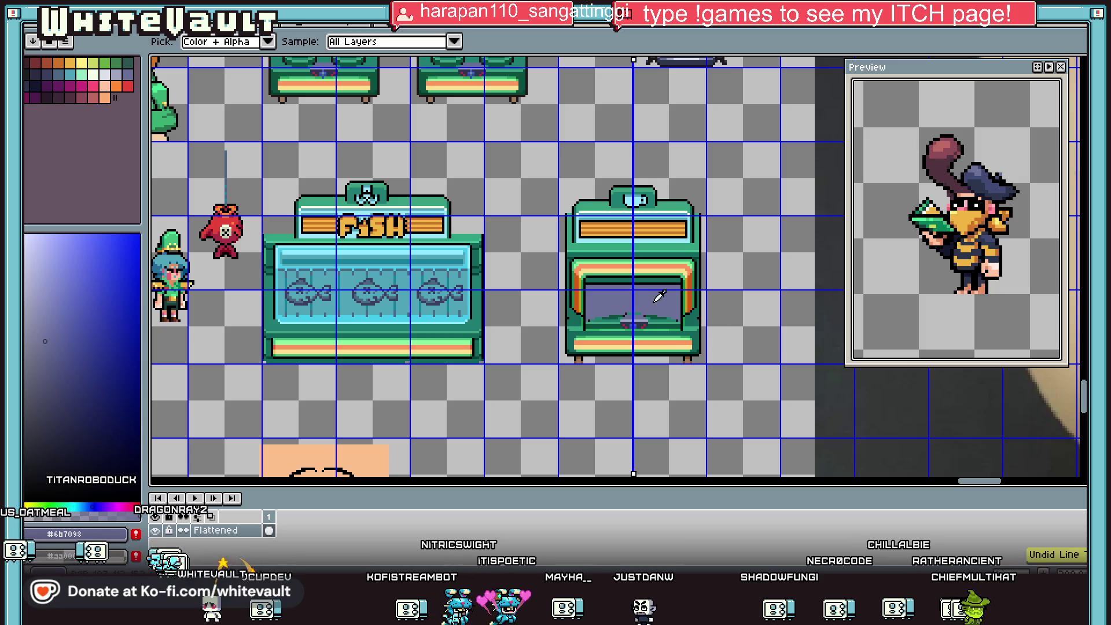
pyautogui.scroll(-3, 584, 200)
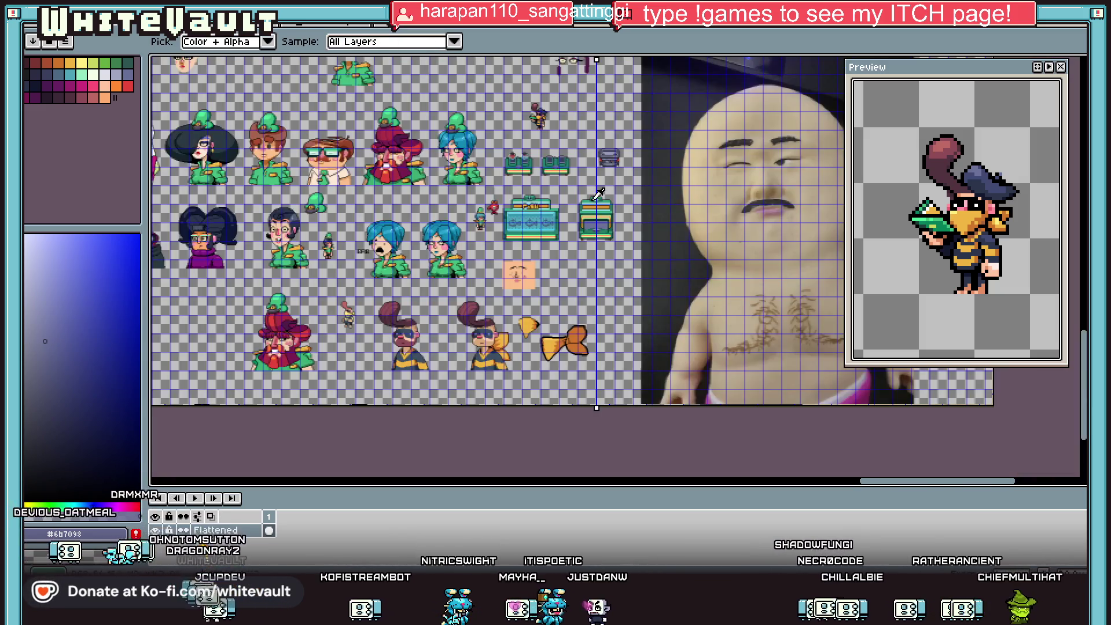
# Marquee-select the red potion jar on the twin-dispenser counter and drag a copy into the green cabinet's window.
pyautogui.press('b')
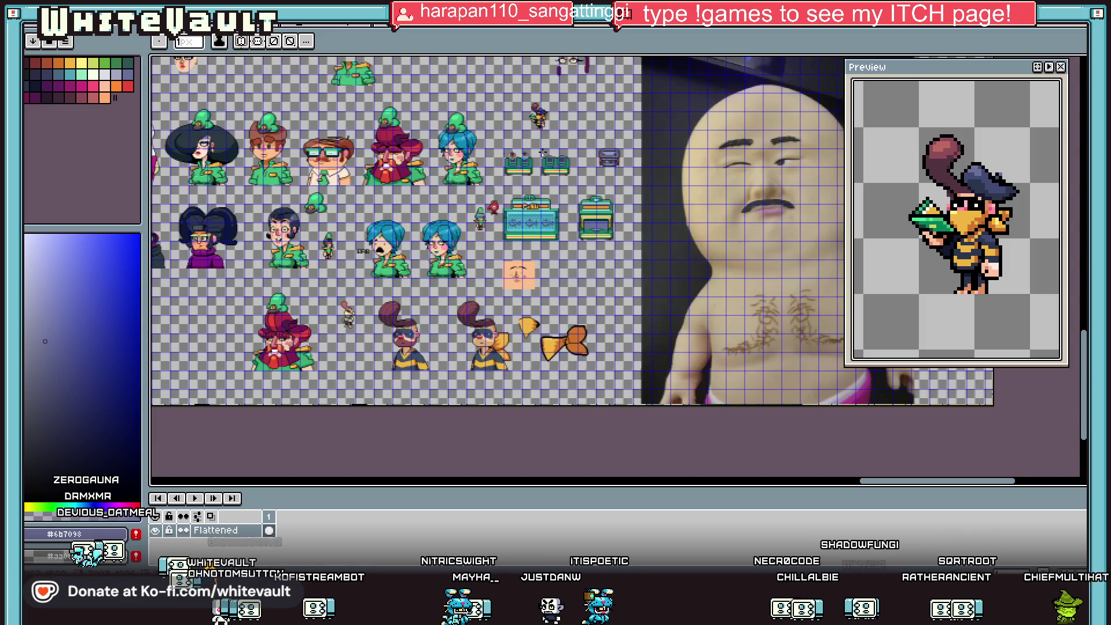
pyautogui.scroll(1, 545, 152)
pyautogui.press('m')
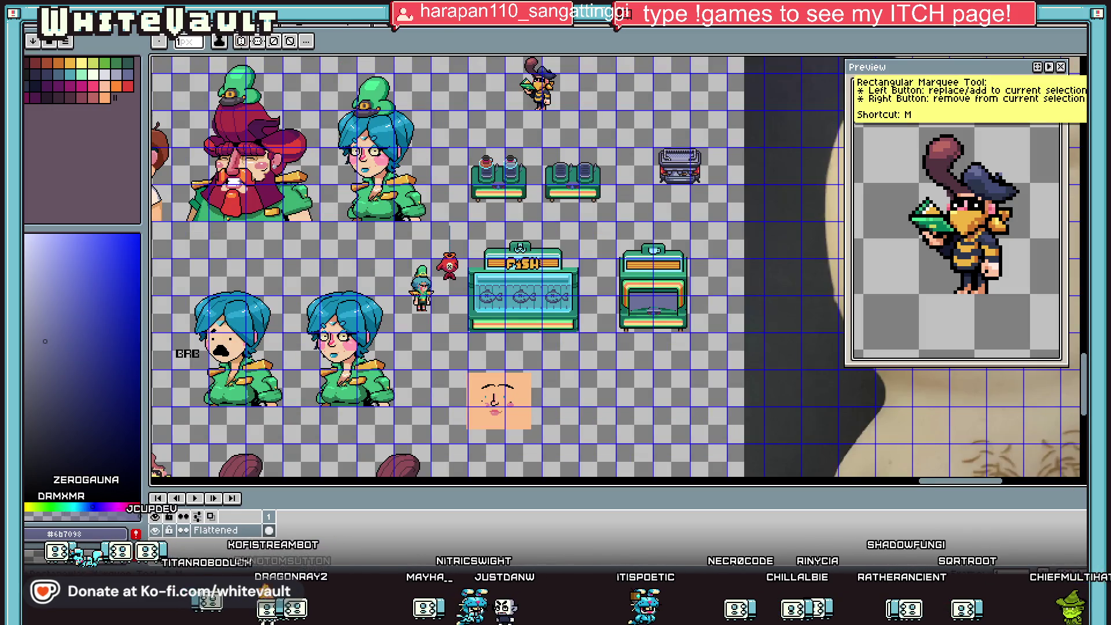
pyautogui.scroll(2, 490, 150)
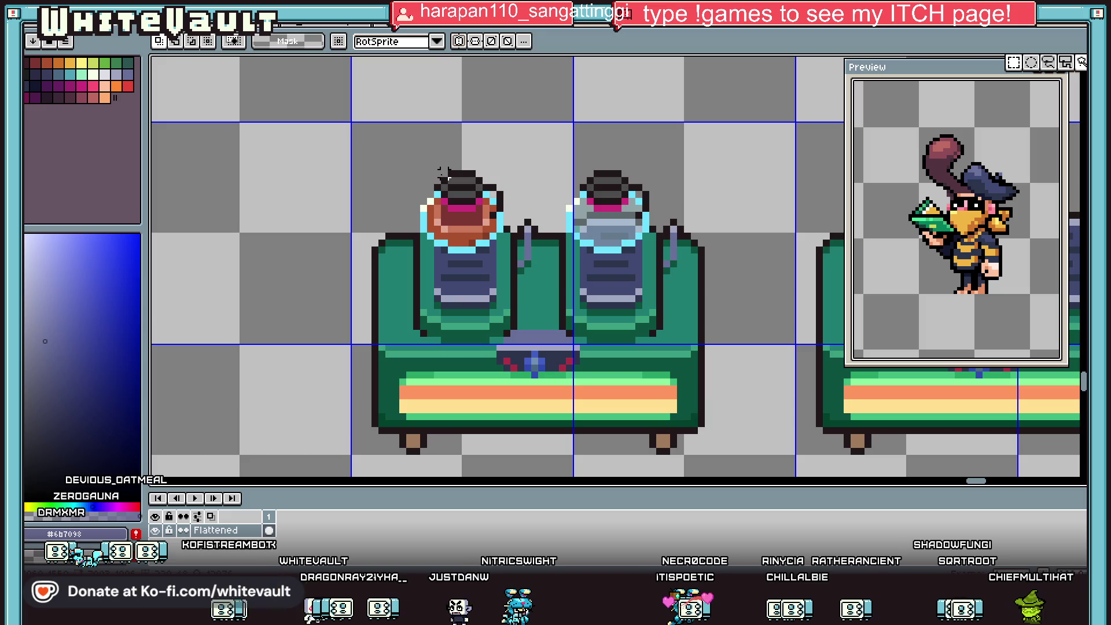
pyautogui.moveTo(425, 165)
pyautogui.mouseDown()
pyautogui.moveTo(482, 230)
pyautogui.moveTo(504, 234)
pyautogui.mouseUp()
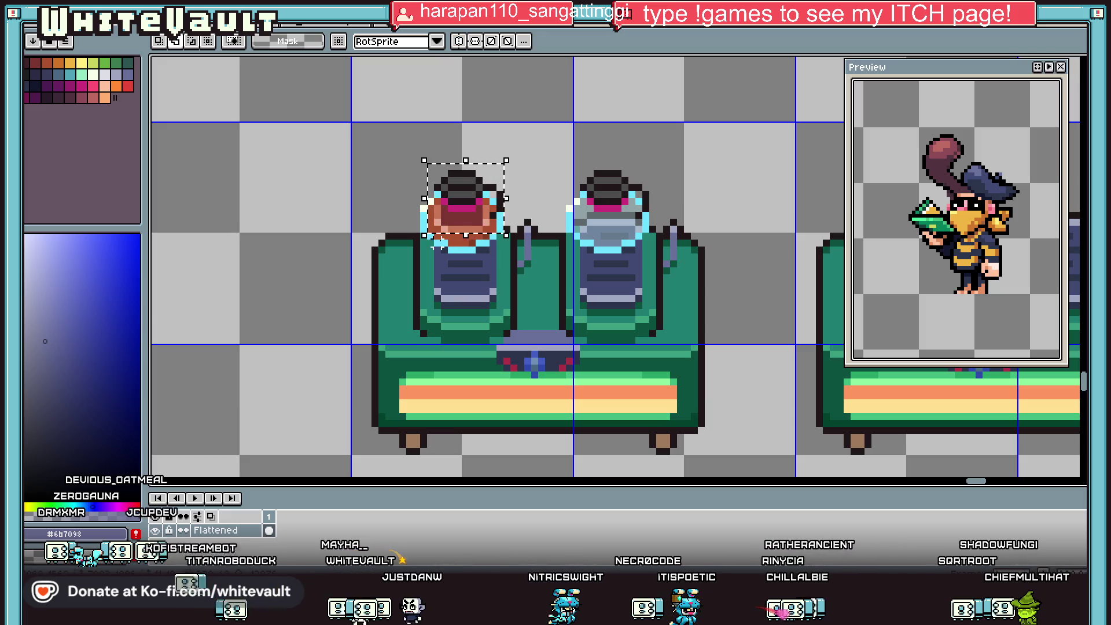
pyautogui.scroll(1, 459, 203)
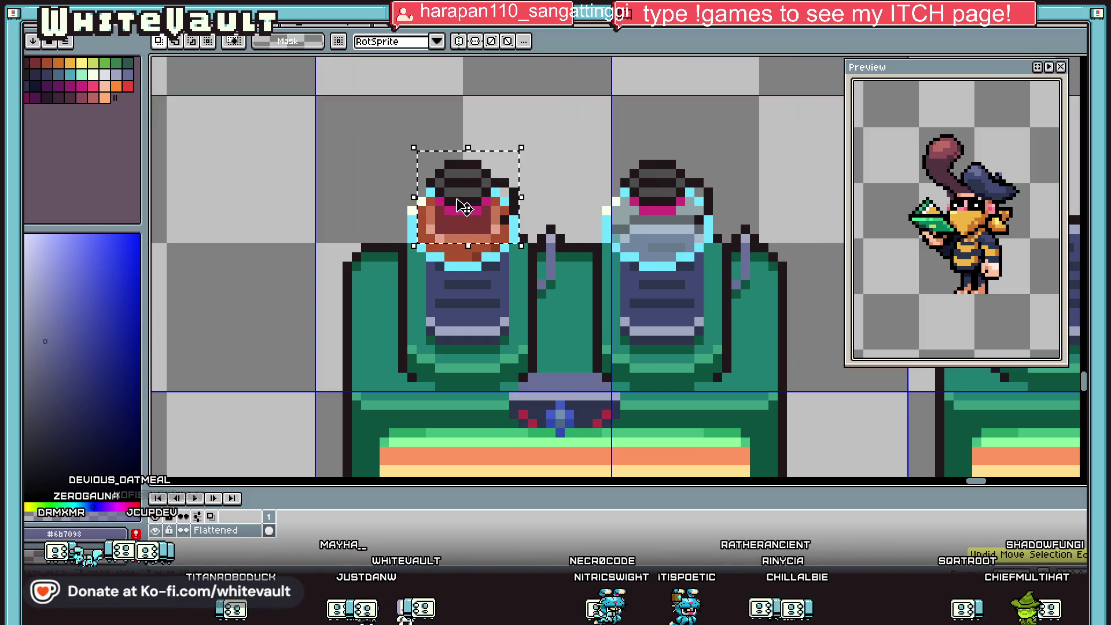
pyautogui.moveTo(407, 236)
pyautogui.mouseDown()
pyautogui.moveTo(491, 256)
pyautogui.moveTo(453, 264)
pyautogui.mouseUp()
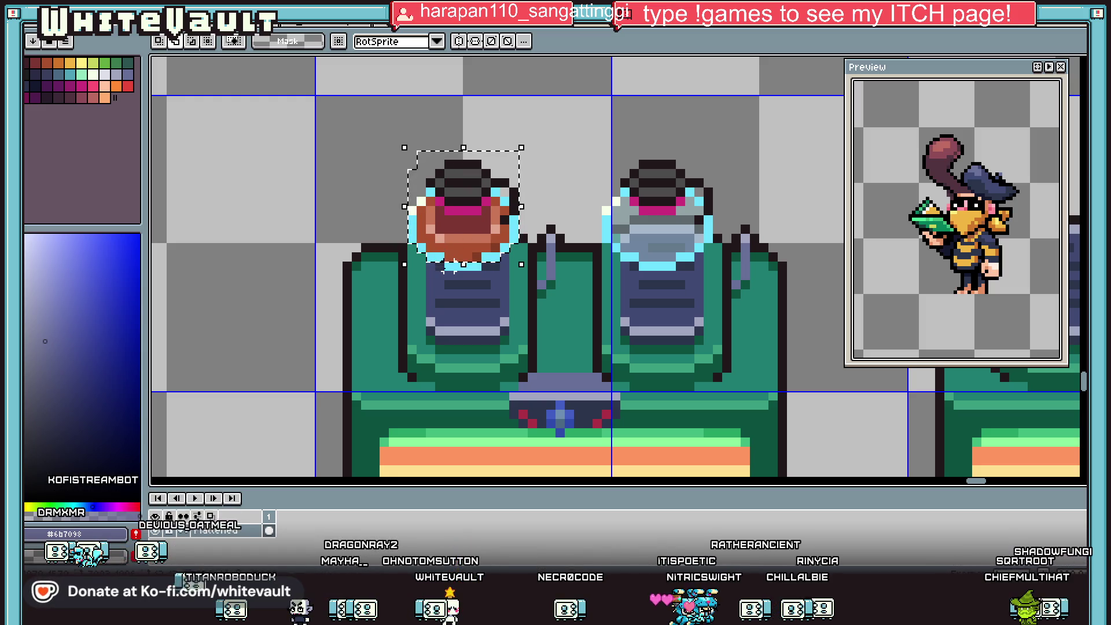
pyautogui.scroll(-3, 482, 272)
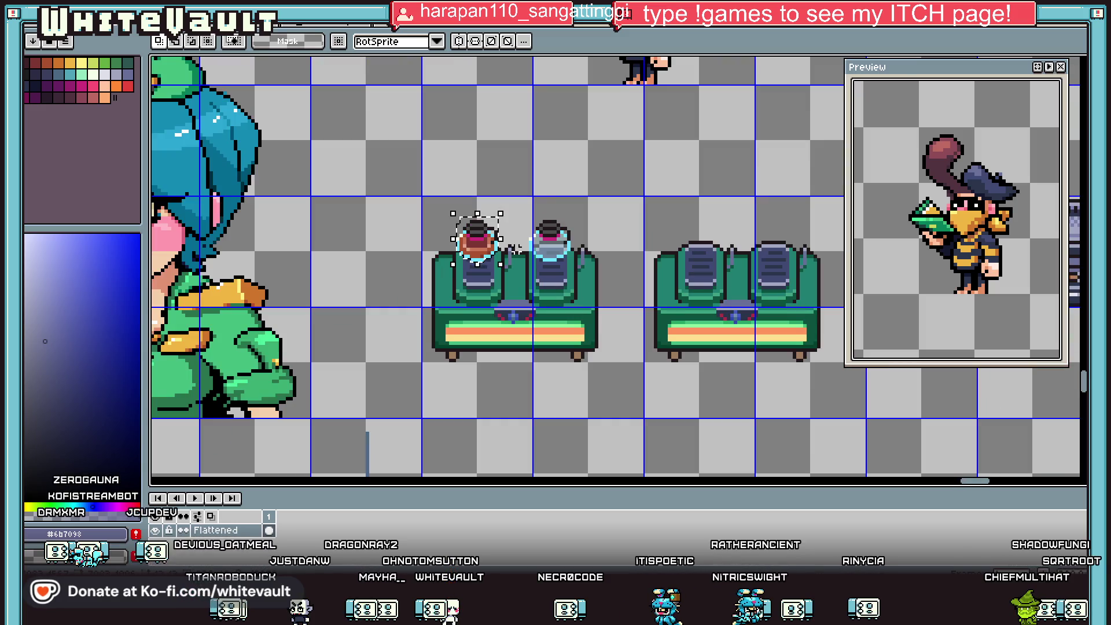
pyautogui.moveTo(514, 249)
pyautogui.mouseDown()
pyautogui.moveTo(560, 188)
pyautogui.moveTo(551, 198)
pyautogui.mouseUp()
pyautogui.scroll(2, 559, 188)
pyautogui.scroll(-4, 552, 196)
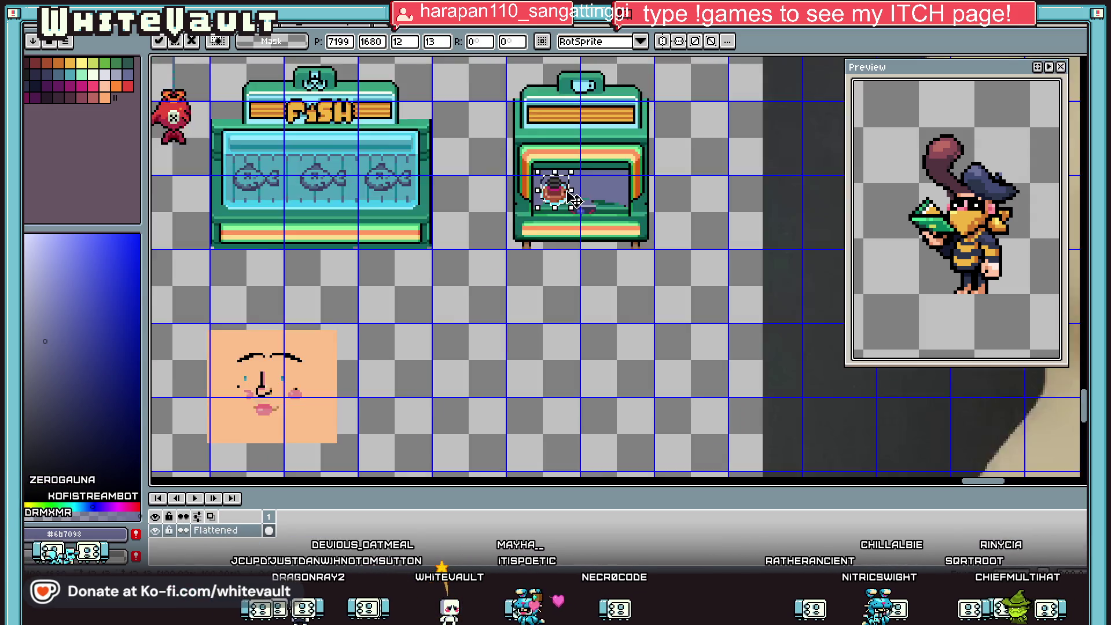
# Copy the clear glass jar into the window beside the red jar and commit it.
pyautogui.scroll(5, 518, 101)
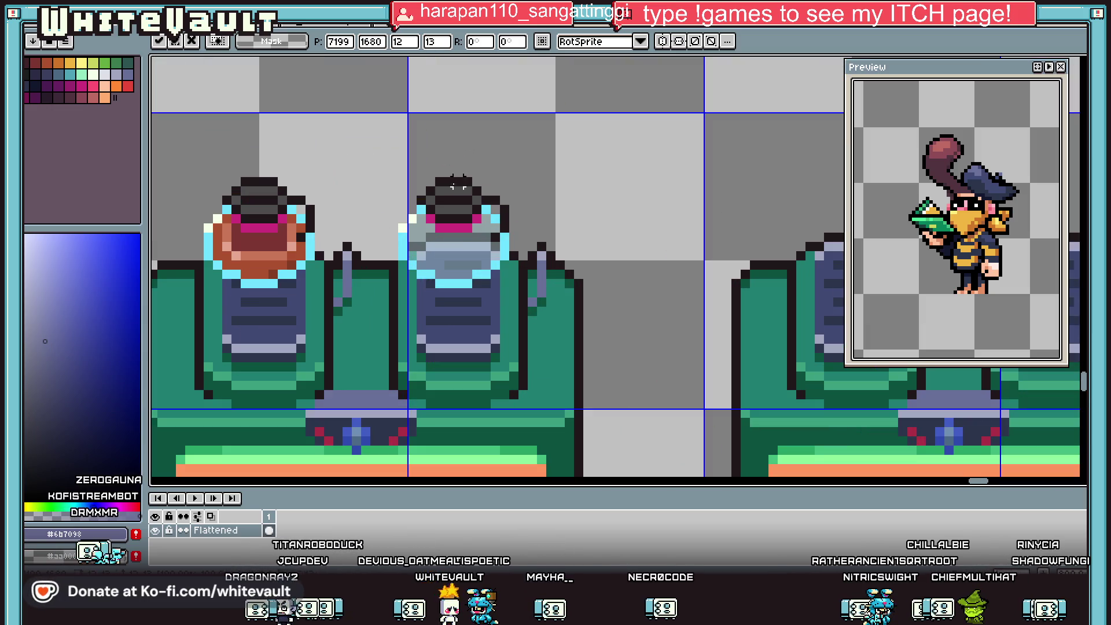
pyautogui.moveTo(402, 181)
pyautogui.mouseDown()
pyautogui.moveTo(504, 283)
pyautogui.moveTo(671, 347)
pyautogui.moveTo(248, 416)
pyautogui.moveTo(194, 353)
pyautogui.moveTo(329, 361)
pyautogui.mouseUp()
pyautogui.scroll(-2, 504, 283)
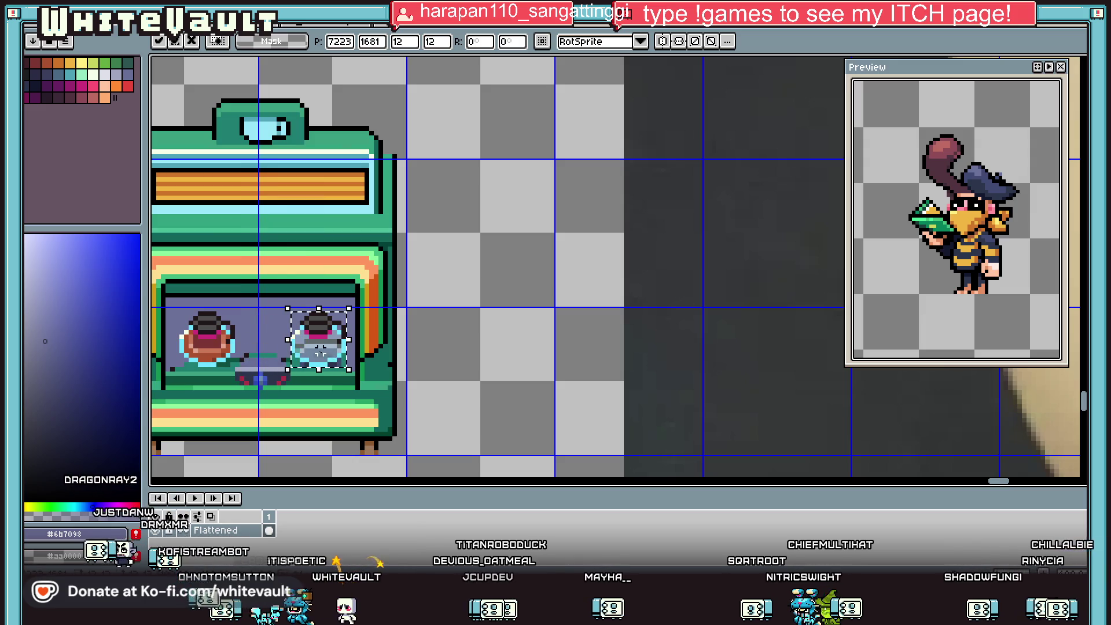
pyautogui.scroll(-3, 320, 354)
pyautogui.scroll(2, 320, 355)
pyautogui.press('Return')
pyautogui.scroll(2, 493, 273)
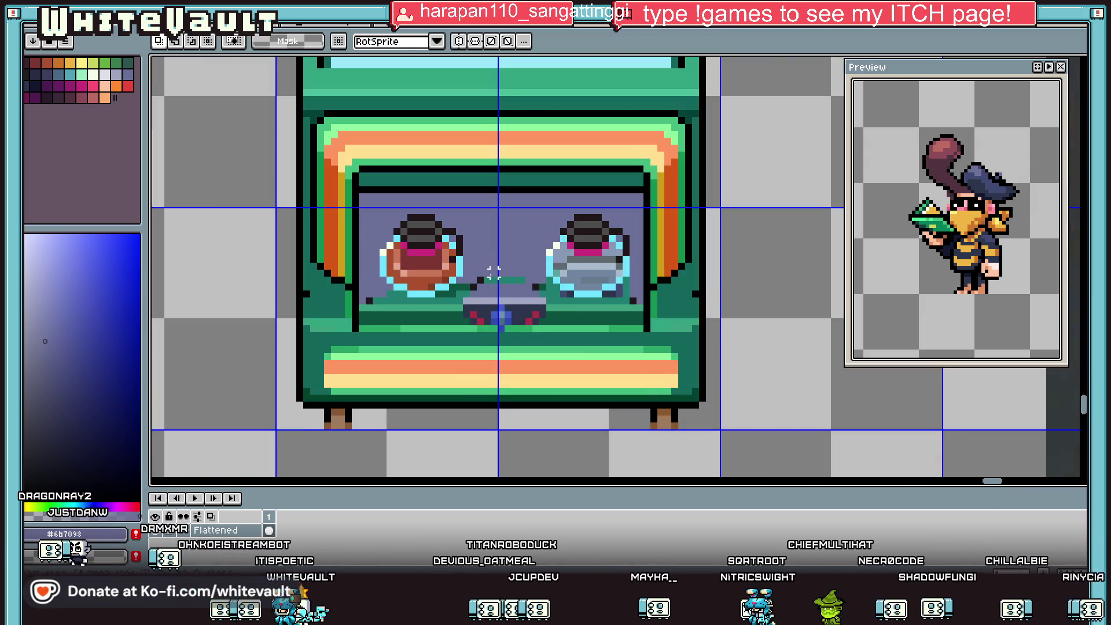
# Draw a horizontal dark green shelf line behind the two jars.
pyautogui.press('b')
pyautogui.scroll(2, 487, 272)
pyautogui.keyDown('alt'); pyautogui.click(466, 270); pyautogui.keyUp('alt')
pyautogui.moveTo(477, 218); pyautogui.dragTo(630, 216)
pyautogui.press('alt')
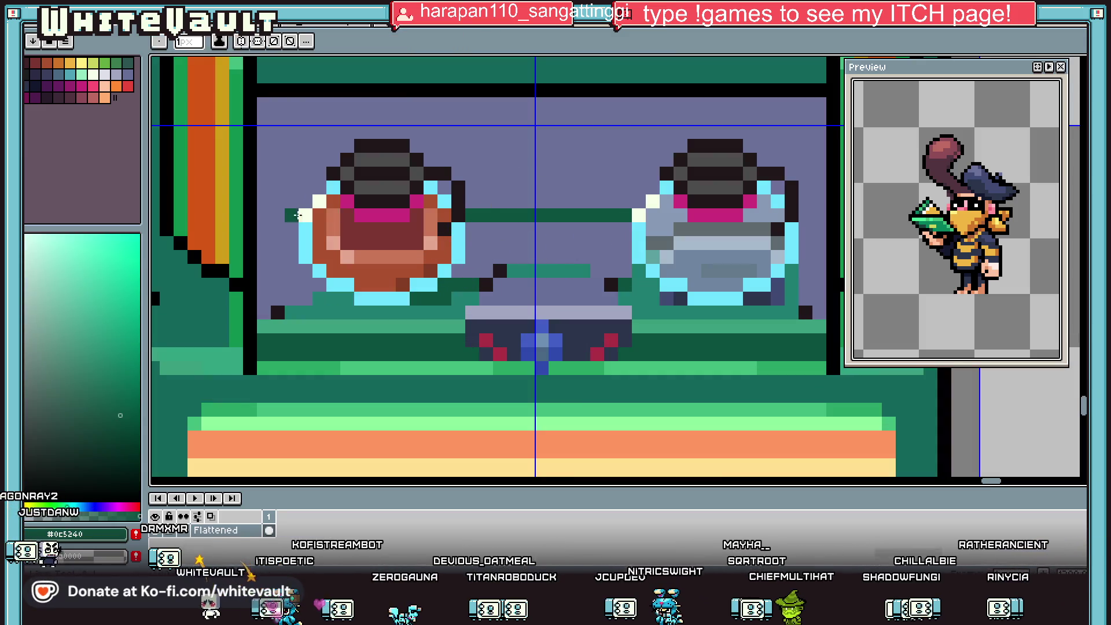
# Draw near-black lines down the window's left side and across between the two jars.
pyautogui.keyDown('alt'); pyautogui.click(279, 307); pyautogui.keyUp('alt')
pyautogui.moveTo(279, 306); pyautogui.dragTo(280, 229)
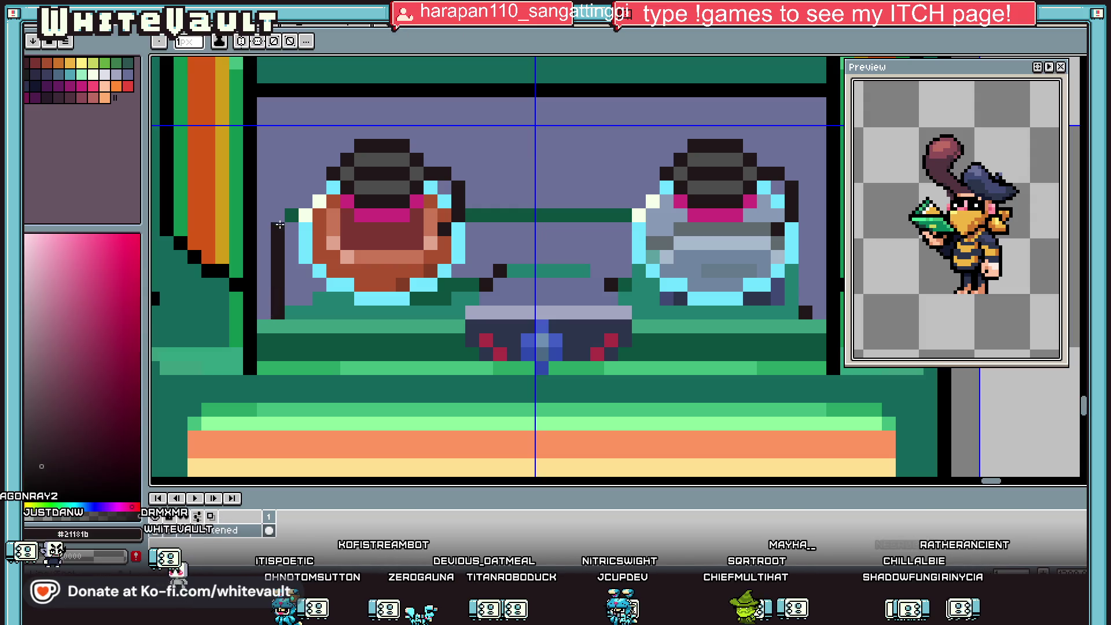
pyautogui.moveTo(473, 199); pyautogui.dragTo(642, 200)
pyautogui.scroll(-2, 642, 200)
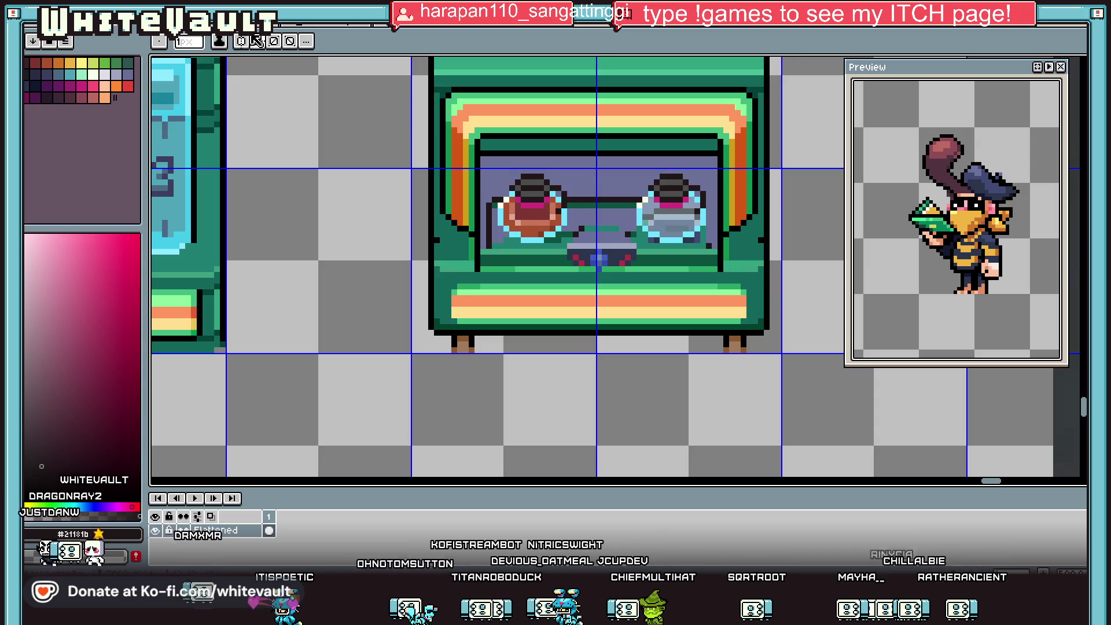
pyautogui.scroll(3, 680, 189)
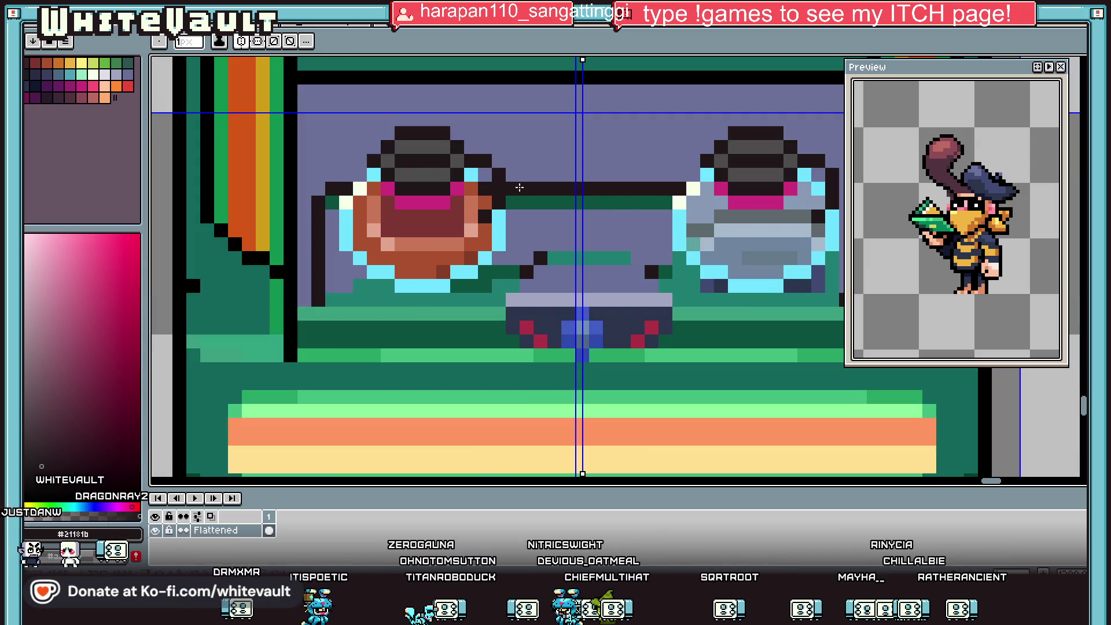
pyautogui.scroll(-3, 540, 161)
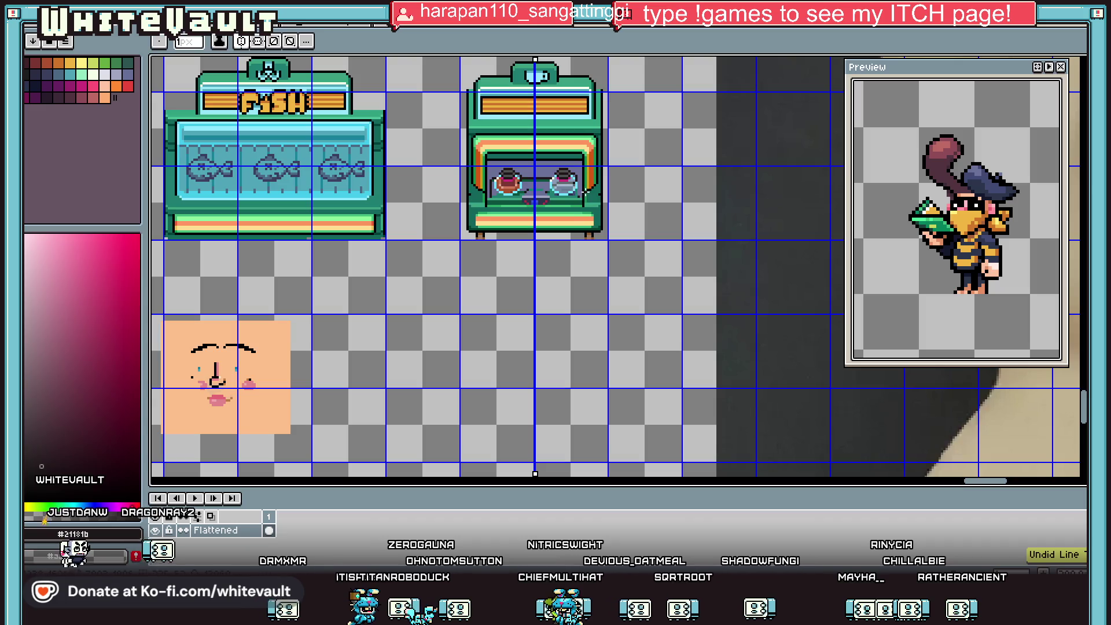
pyautogui.scroll(3, 445, 176)
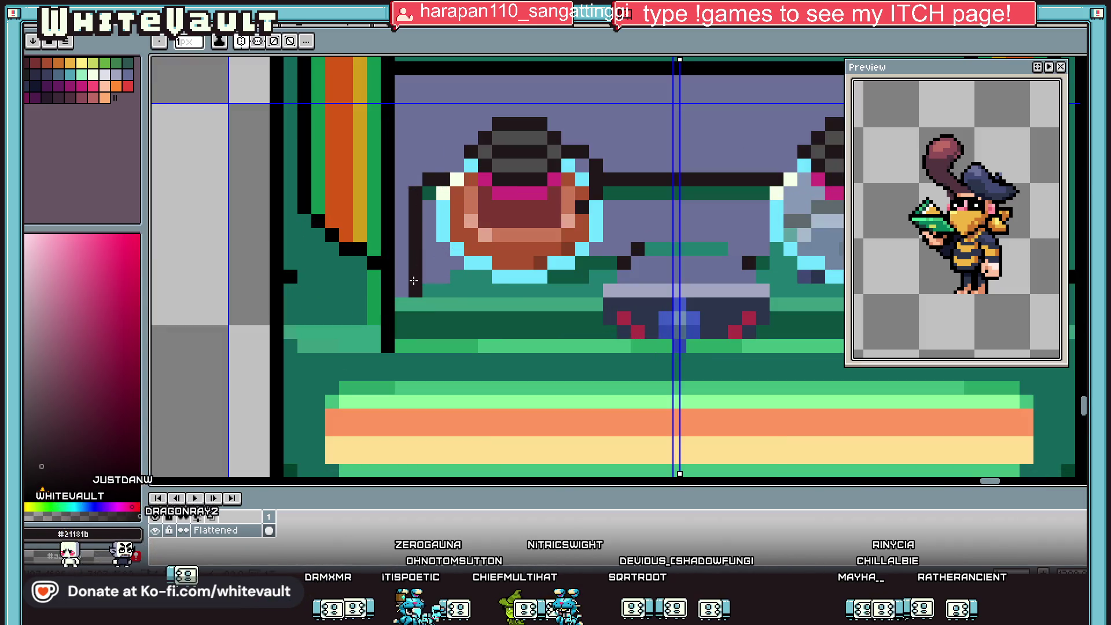
pyautogui.scroll(-3, 452, 275)
pyautogui.scroll(2, 562, 258)
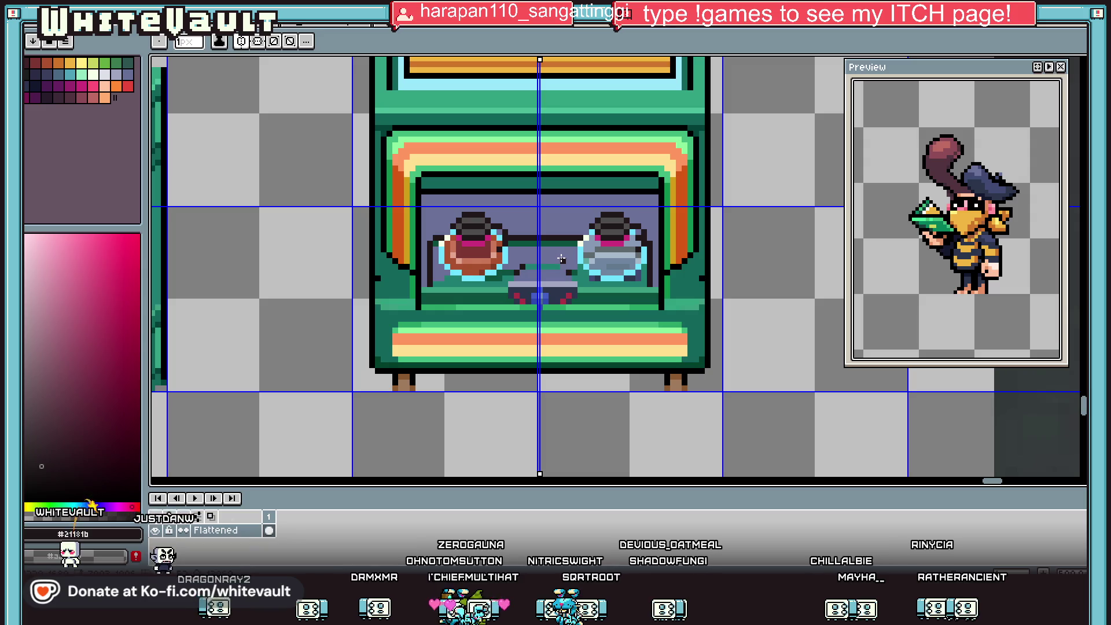
pyautogui.scroll(1, 561, 259)
# Add a dark green pixel to the left jar, nudging and then dismissing the vertical guide.
pyautogui.keyDown('alt'); pyautogui.click(501, 244); pyautogui.keyUp('alt')
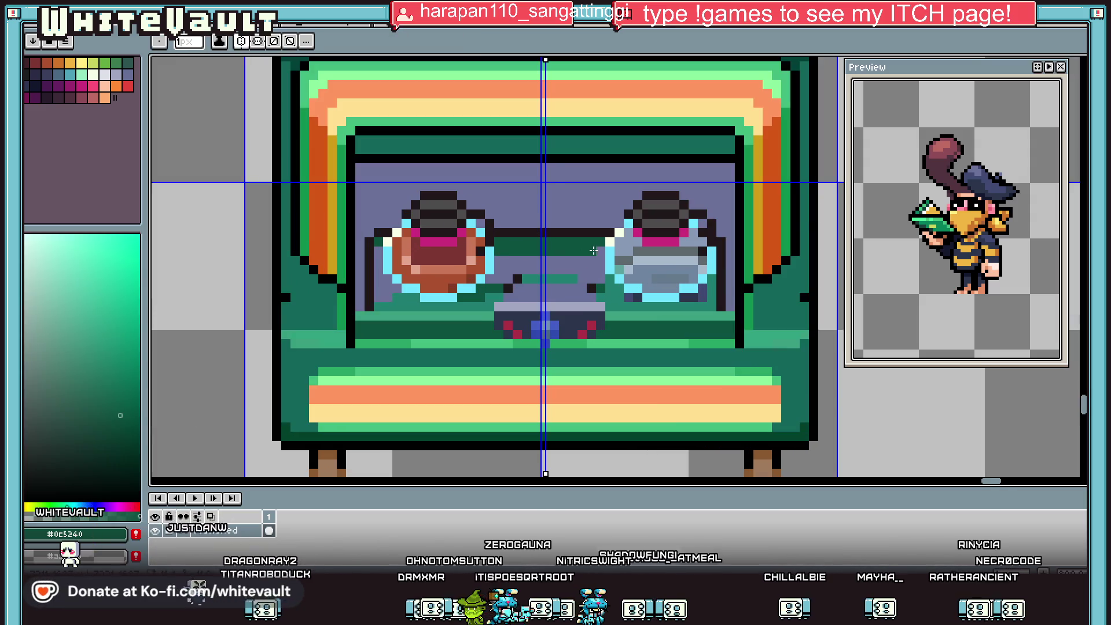
pyautogui.moveTo(545, 59); pyautogui.dragTo(538, 58)
pyautogui.click(471, 258)
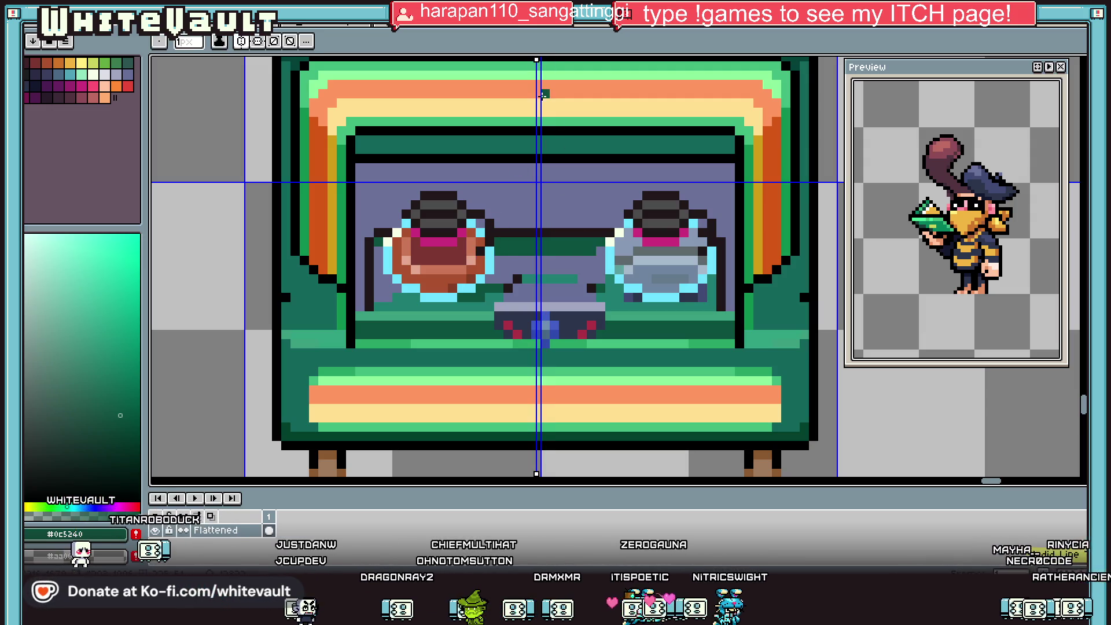
pyautogui.moveTo(536, 59); pyautogui.dragTo(523, 60)
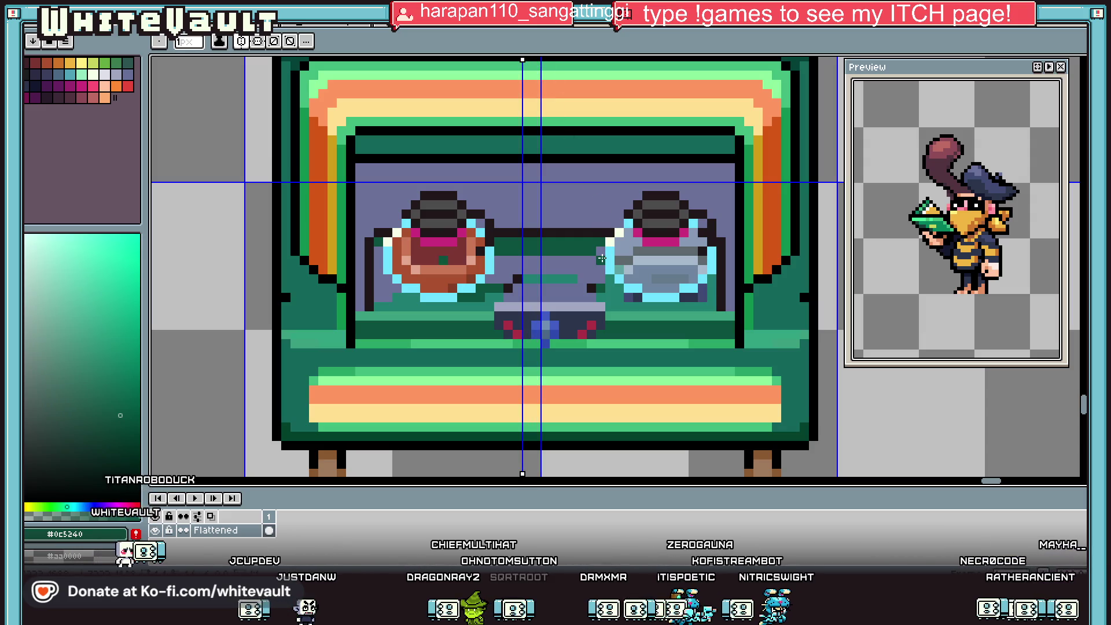
pyautogui.hotkey('ctrl', 'z')
pyautogui.click(244, 40)
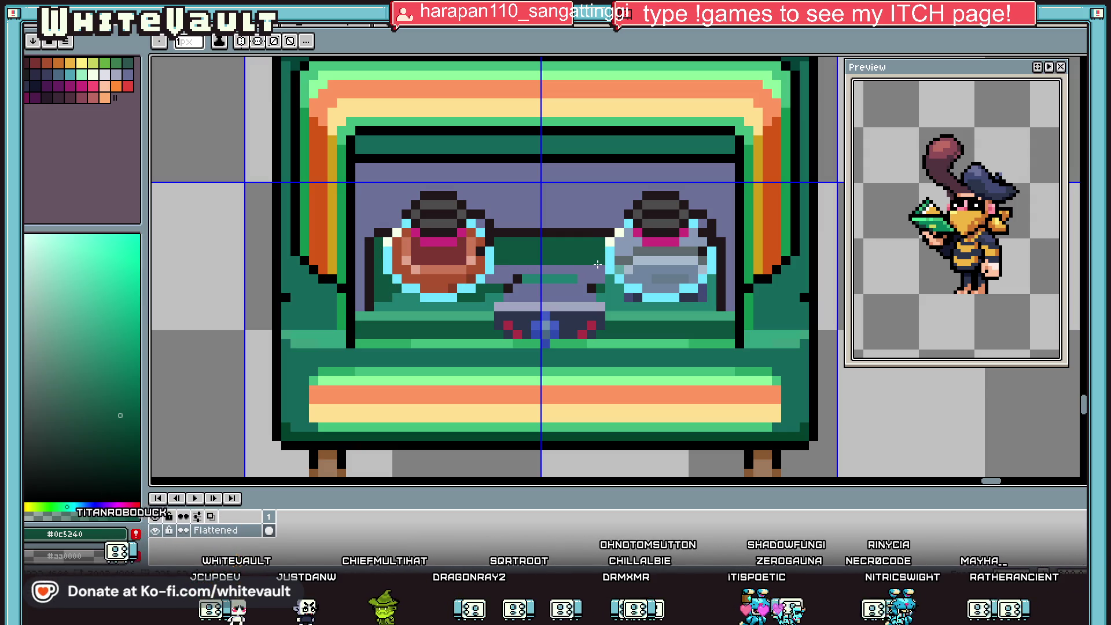
pyautogui.scroll(1, 597, 264)
# Outline the ledge in black and bucket-fill the purple gaps under the teal ledge dark green.
pyautogui.click(621, 279)
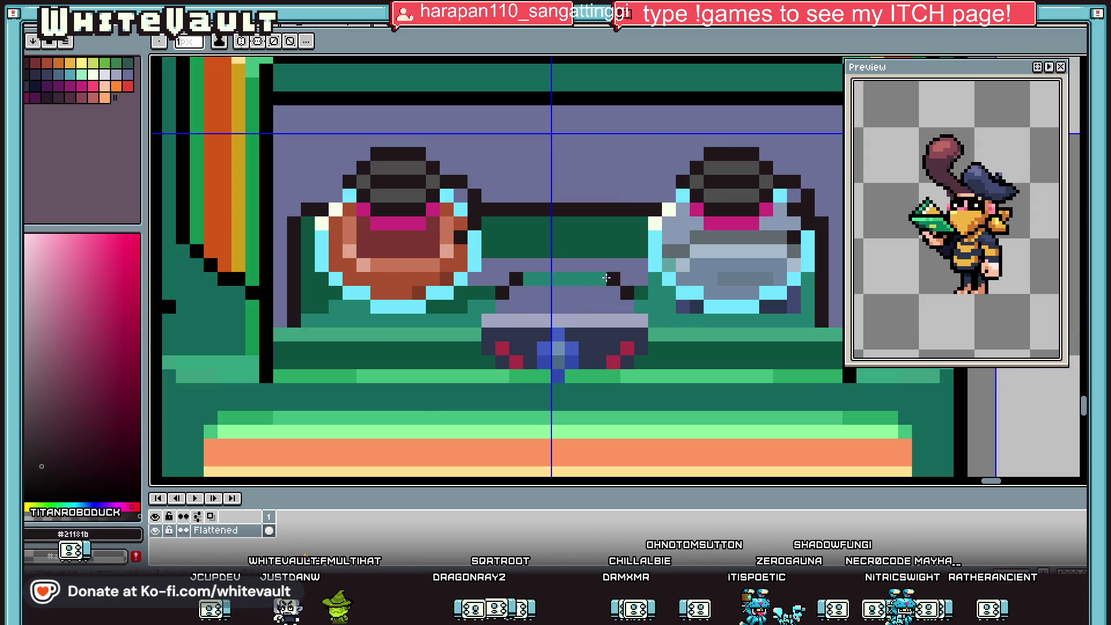
pyautogui.keyDown('alt'); pyautogui.click(555, 237); pyautogui.keyUp('alt')
pyautogui.press('g')
pyautogui.click(567, 298)
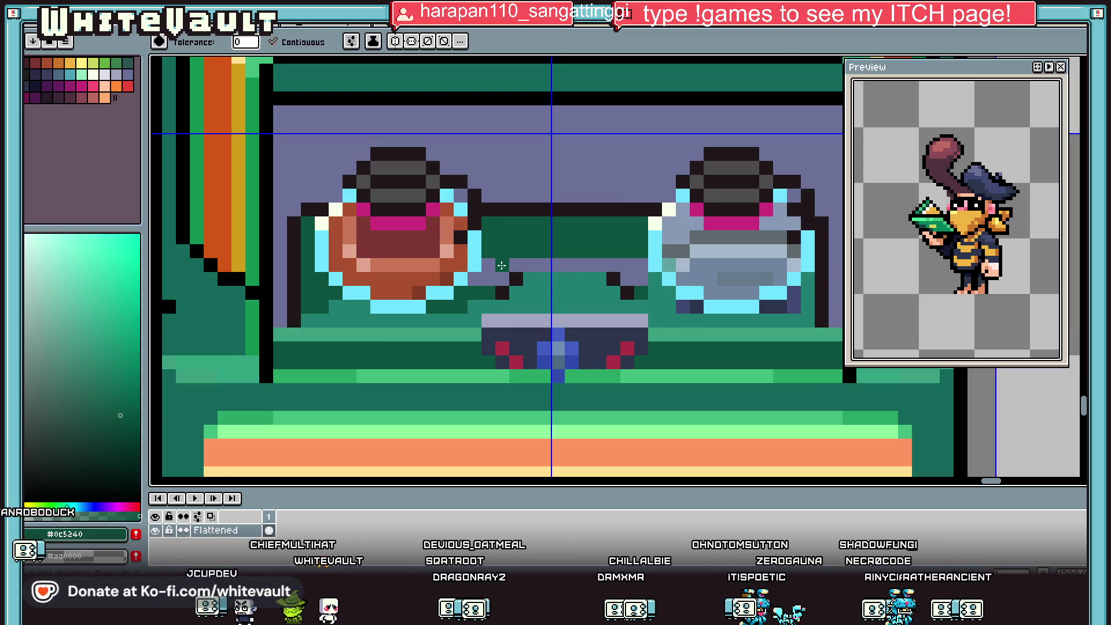
pyautogui.click(532, 263)
pyautogui.scroll(-3, 496, 273)
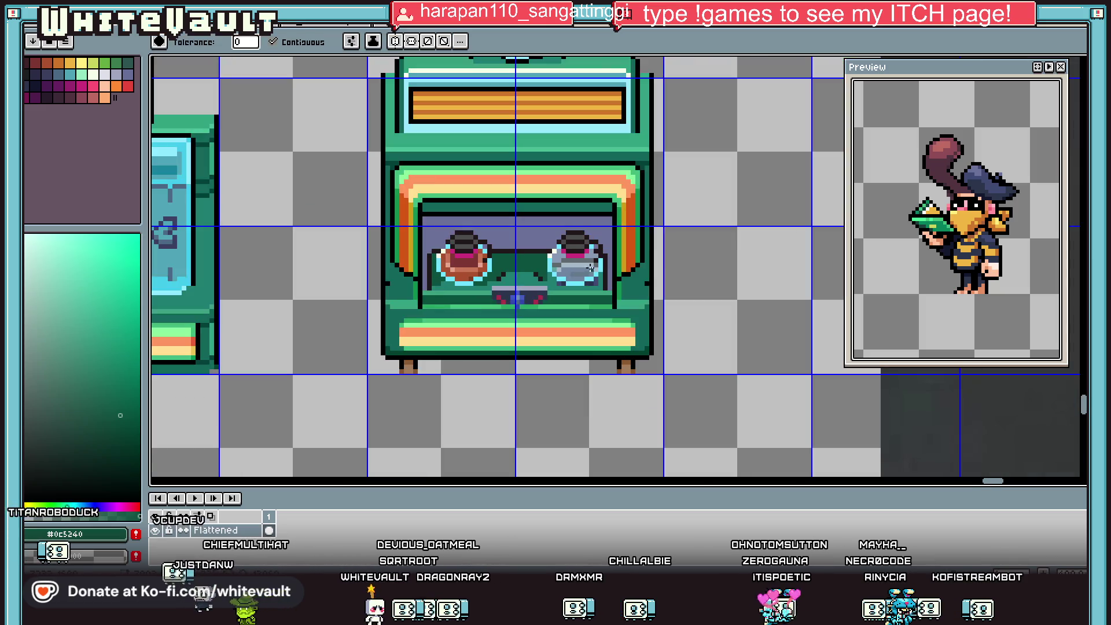
pyautogui.scroll(2, 560, 262)
# Repaint the band above the display window in a darker navy.
pyautogui.click(557, 263)
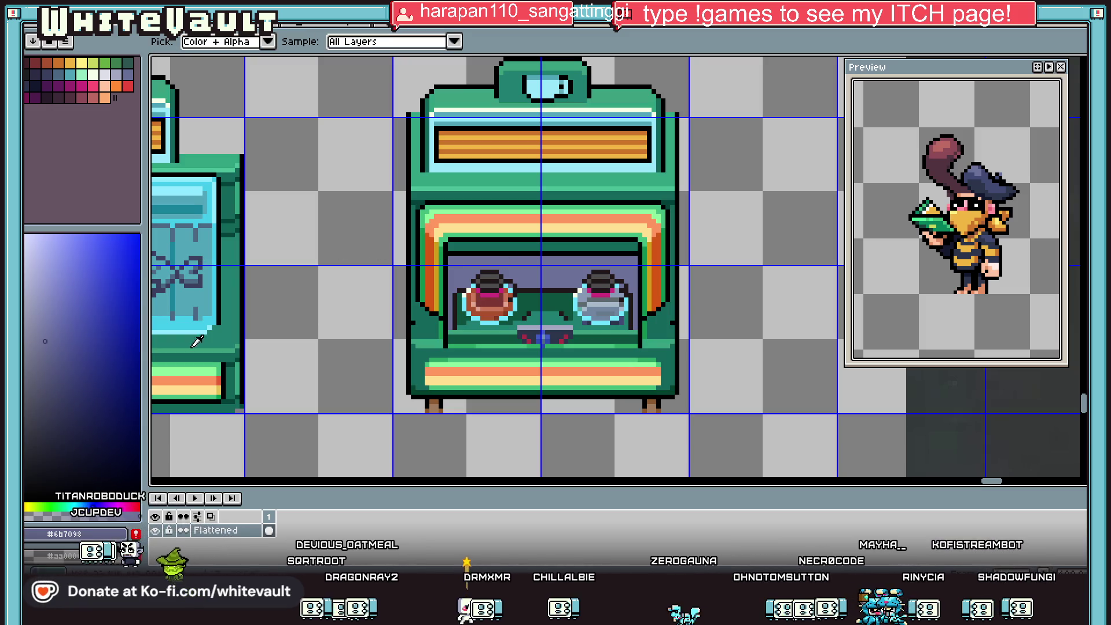
pyautogui.click(102, 389)
pyautogui.scroll(1, 454, 275)
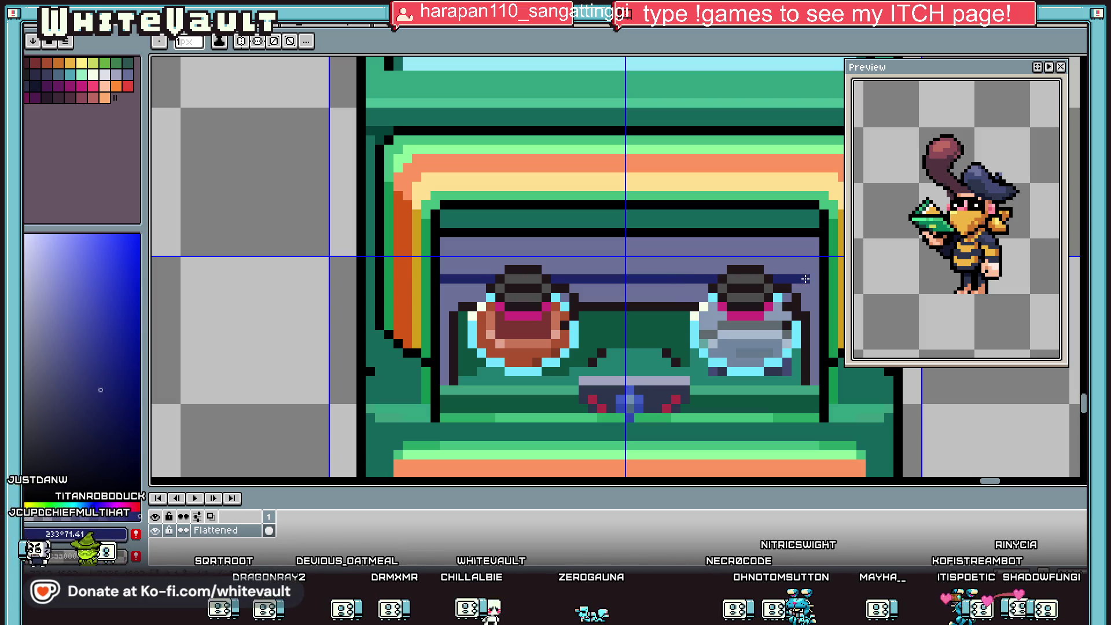
pyautogui.click(805, 270)
pyautogui.scroll(-2, 752, 254)
pyautogui.scroll(1, 746, 247)
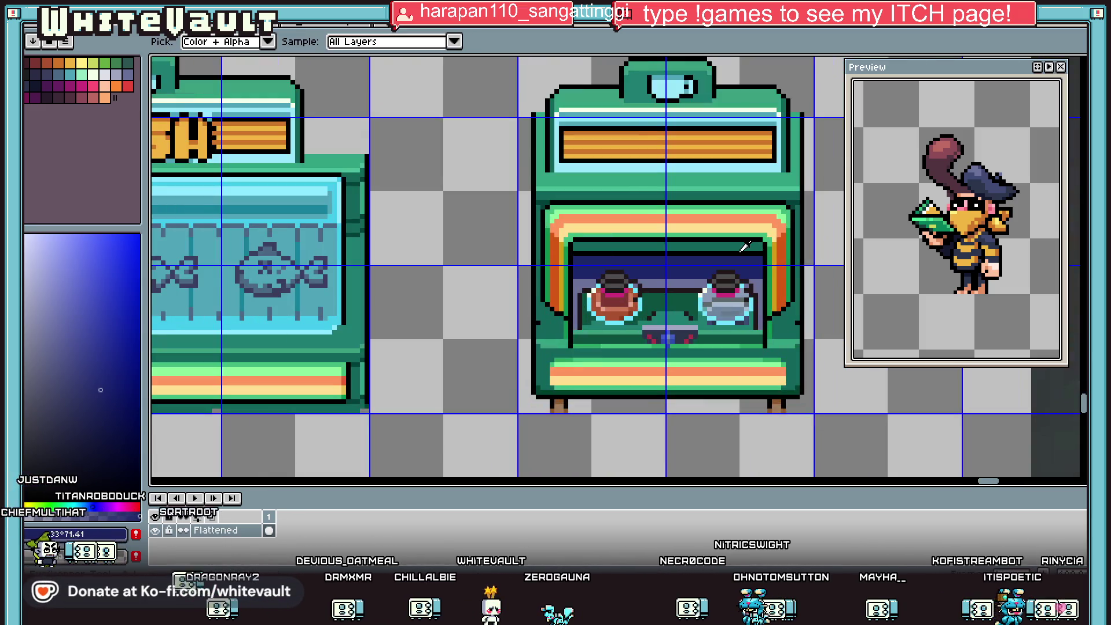
# Marquee-select the grey striped strip on the grey machine sprite.
pyautogui.scroll(1, 746, 247)
pyautogui.scroll(-4, 547, 242)
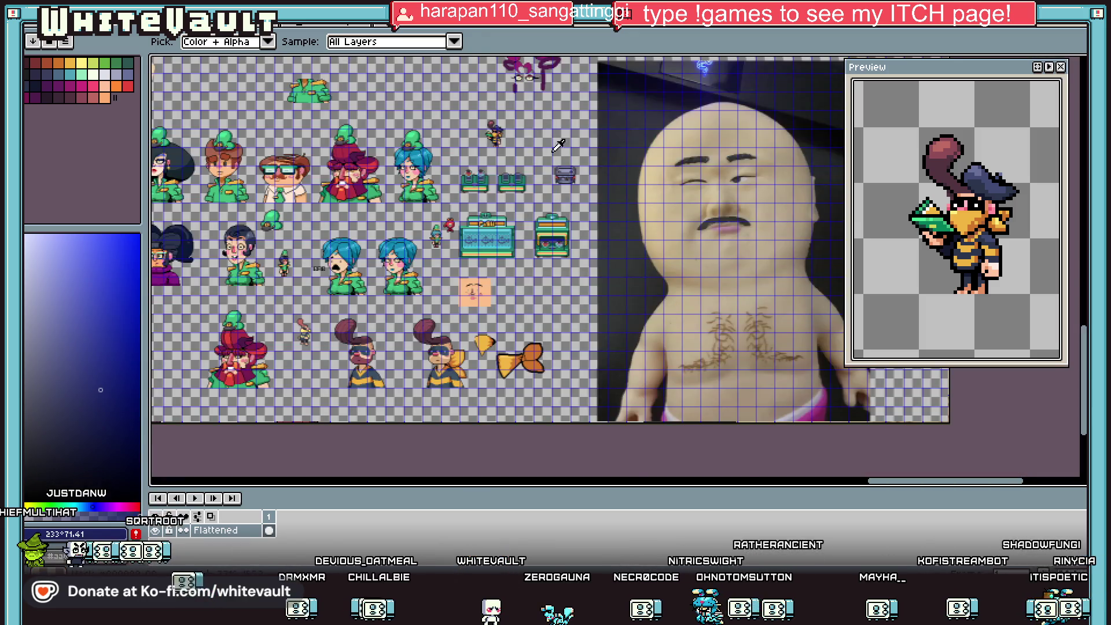
pyautogui.scroll(1, 552, 149)
pyautogui.scroll(1, 614, 182)
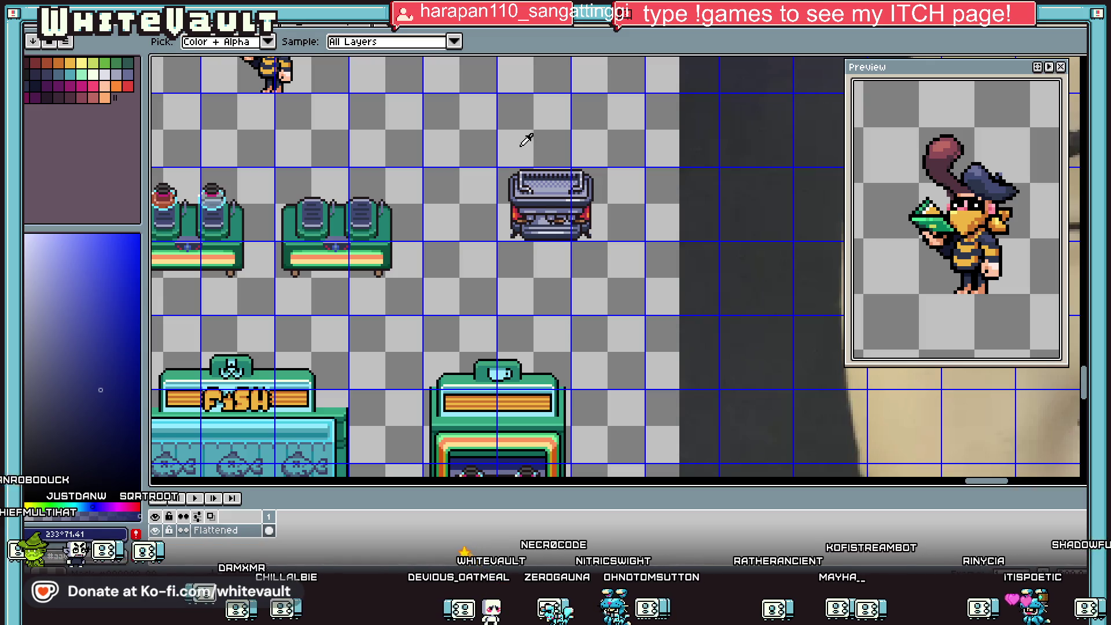
pyautogui.press('b')
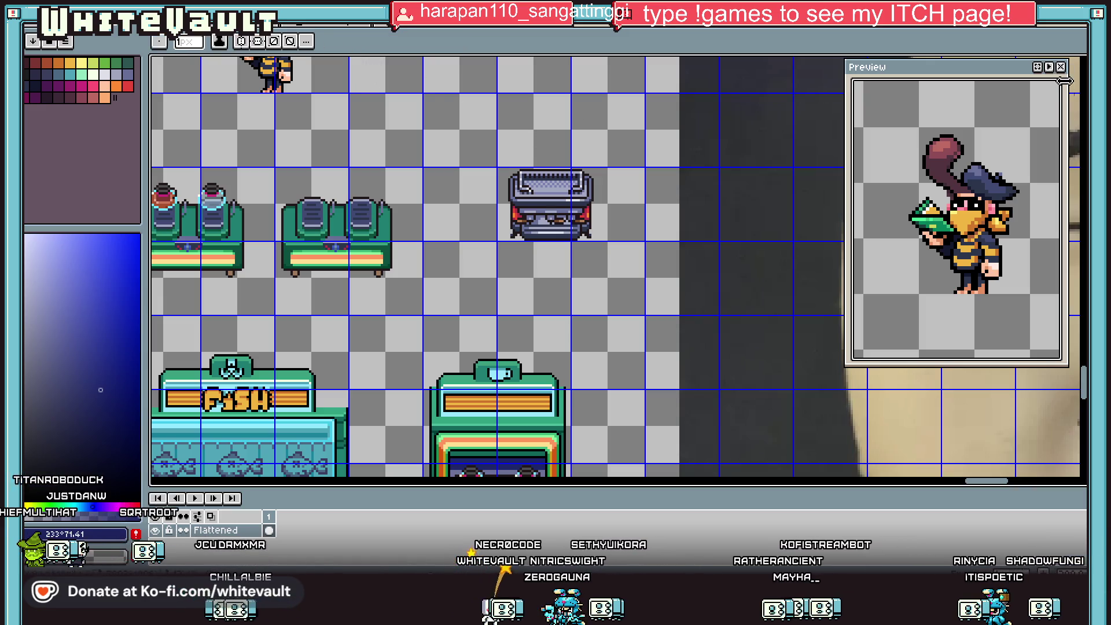
pyautogui.click(1062, 85)
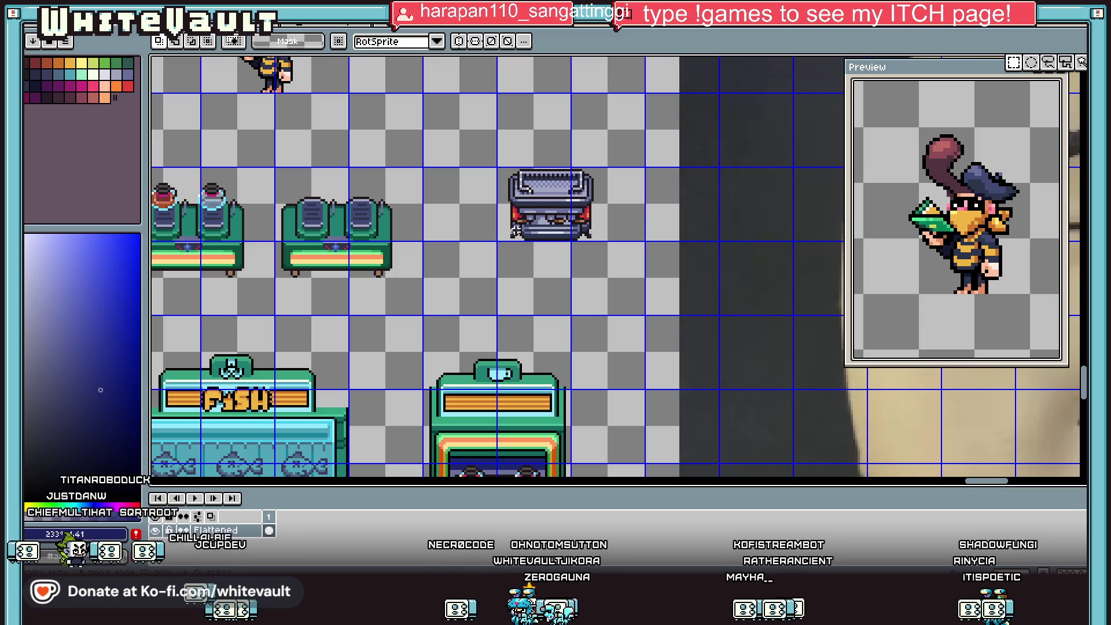
pyautogui.scroll(2, 538, 200)
pyautogui.moveTo(545, 152)
pyautogui.mouseDown()
pyautogui.moveTo(634, 213)
pyautogui.moveTo(627, 471)
pyautogui.moveTo(465, 97)
pyautogui.moveTo(449, 285)
pyautogui.moveTo(763, 322)
pyautogui.moveTo(789, 312)
pyautogui.mouseUp()
# Duplicate the striped strip, move it into the display window and commit it.
pyautogui.hotkey('ctrl', 'd')
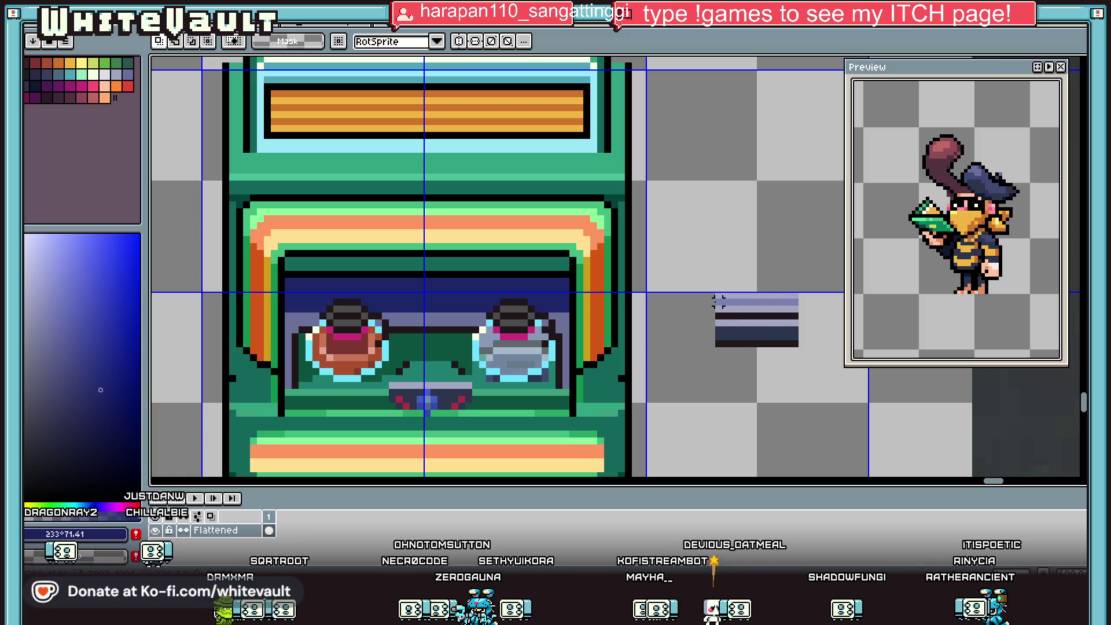
pyautogui.moveTo(712, 289)
pyautogui.mouseDown()
pyautogui.moveTo(808, 336)
pyautogui.moveTo(460, 290)
pyautogui.mouseUp()
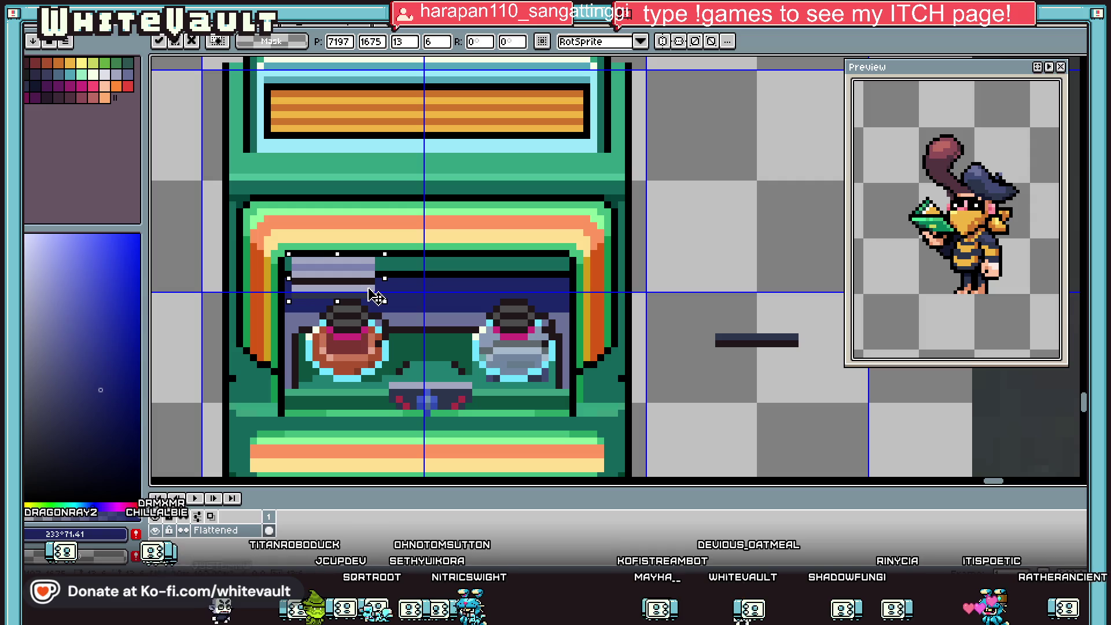
pyautogui.scroll(-6, 496, 302)
pyautogui.press('Return')
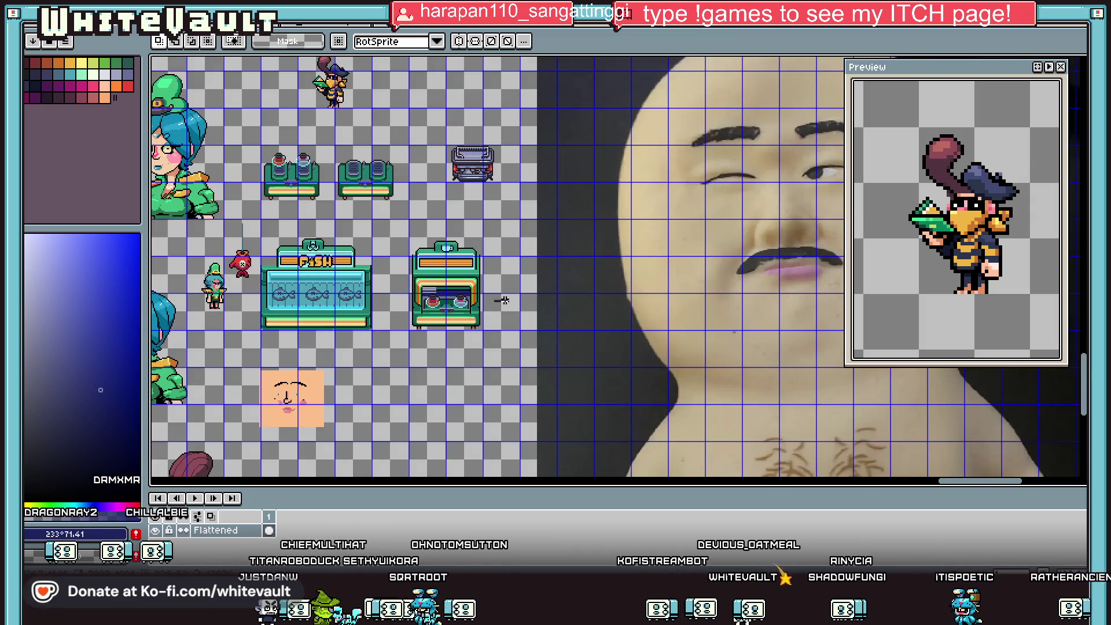
pyautogui.scroll(2, 502, 298)
pyautogui.scroll(-4, 347, 301)
pyautogui.scroll(2, 283, 291)
pyautogui.scroll(2, 285, 311)
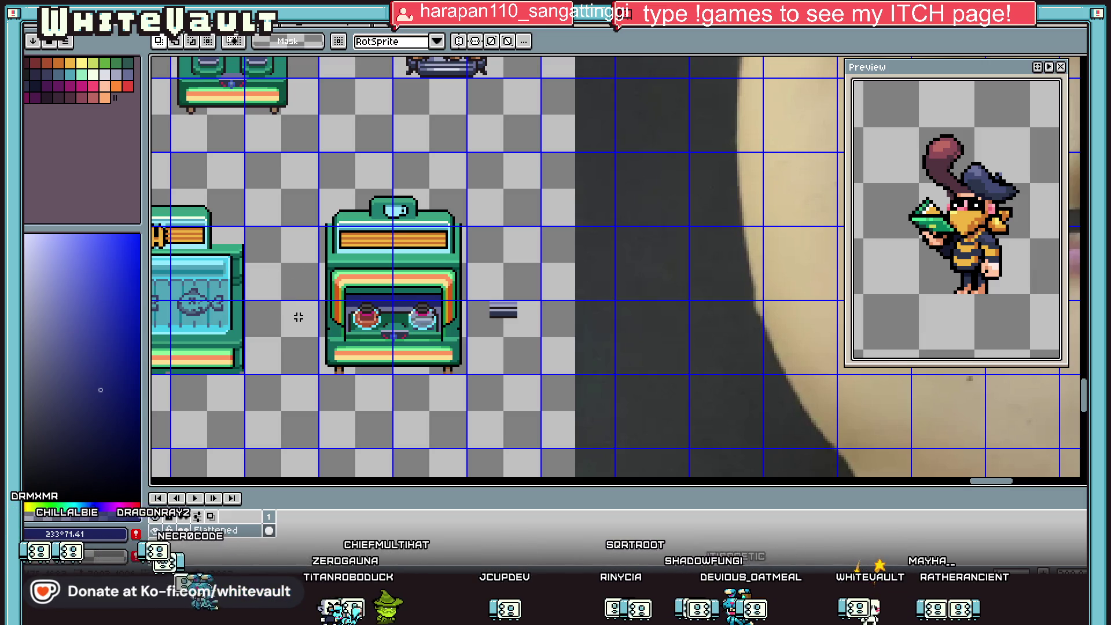
pyautogui.scroll(-2, 323, 300)
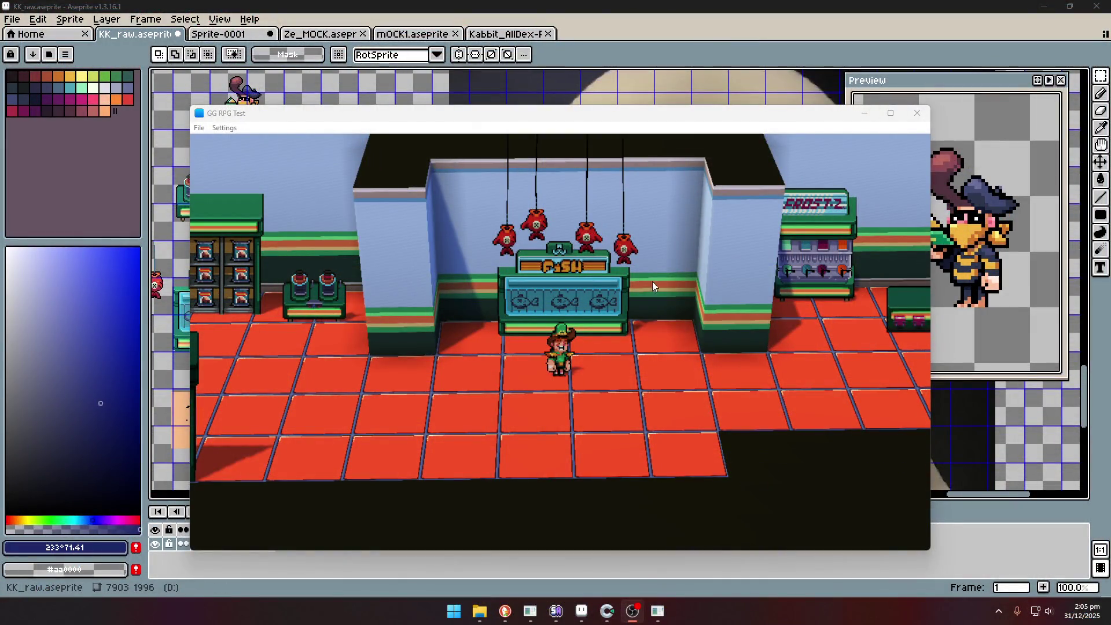
# Walk the character toward the shelves, then right past the FISH counter to the glass door.
pyautogui.click(668, 291)
pyautogui.press('Left')
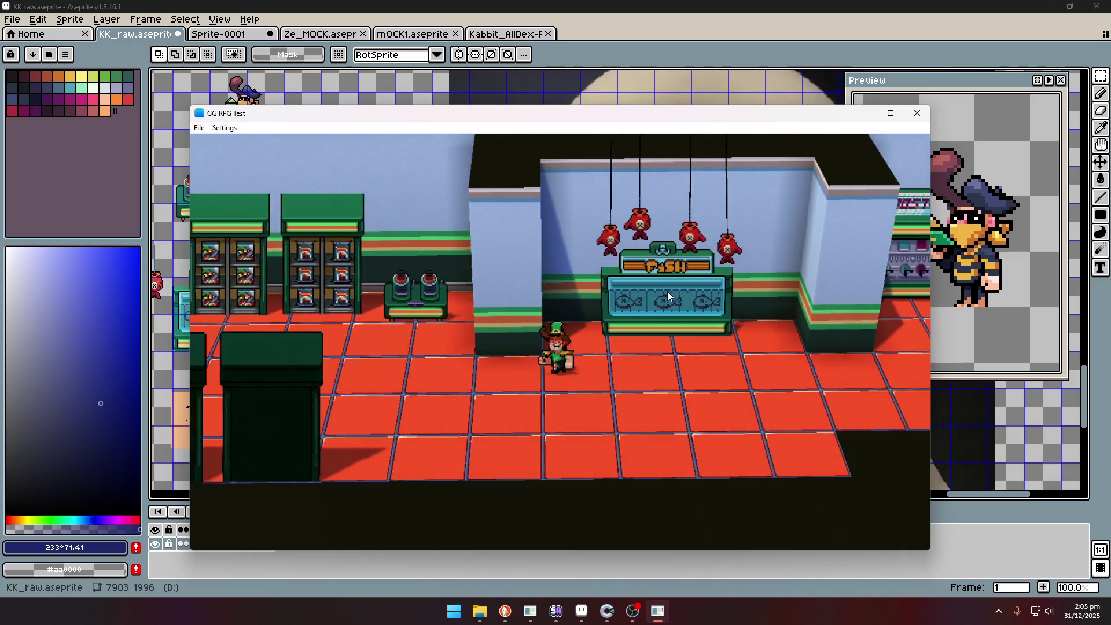
pyautogui.press('Up')
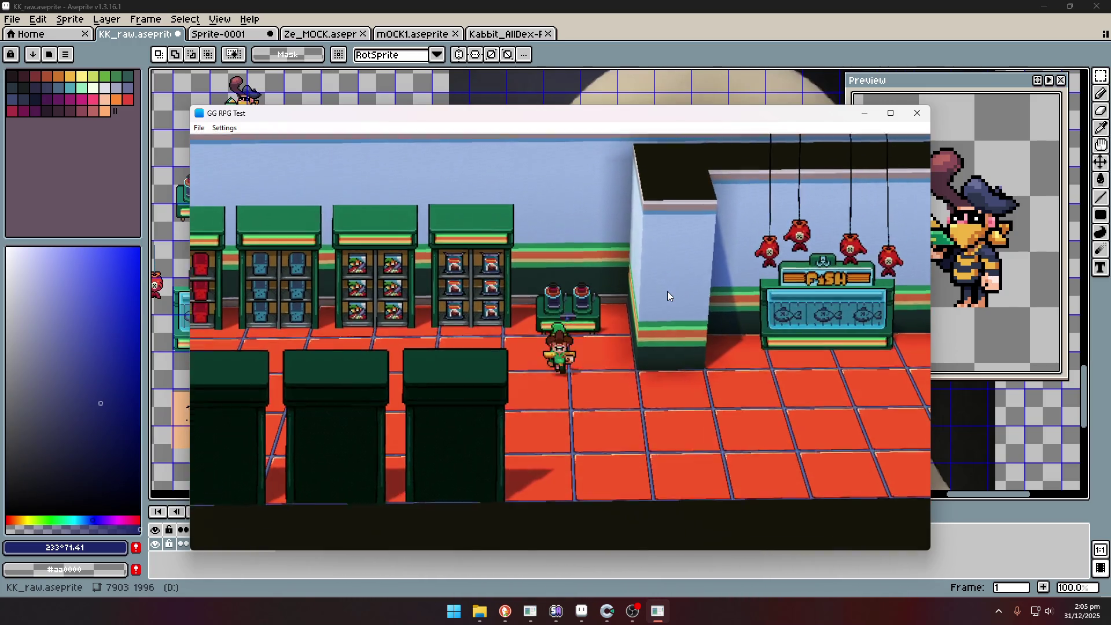
pyautogui.press('Left')
pyautogui.press('Right')
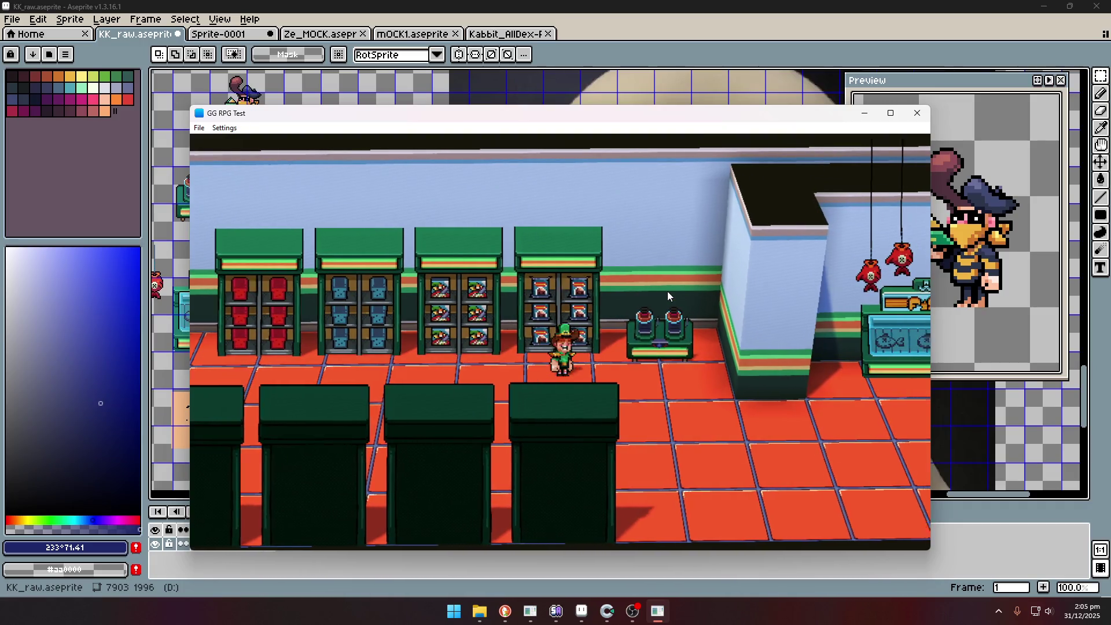
pyautogui.press('Down')
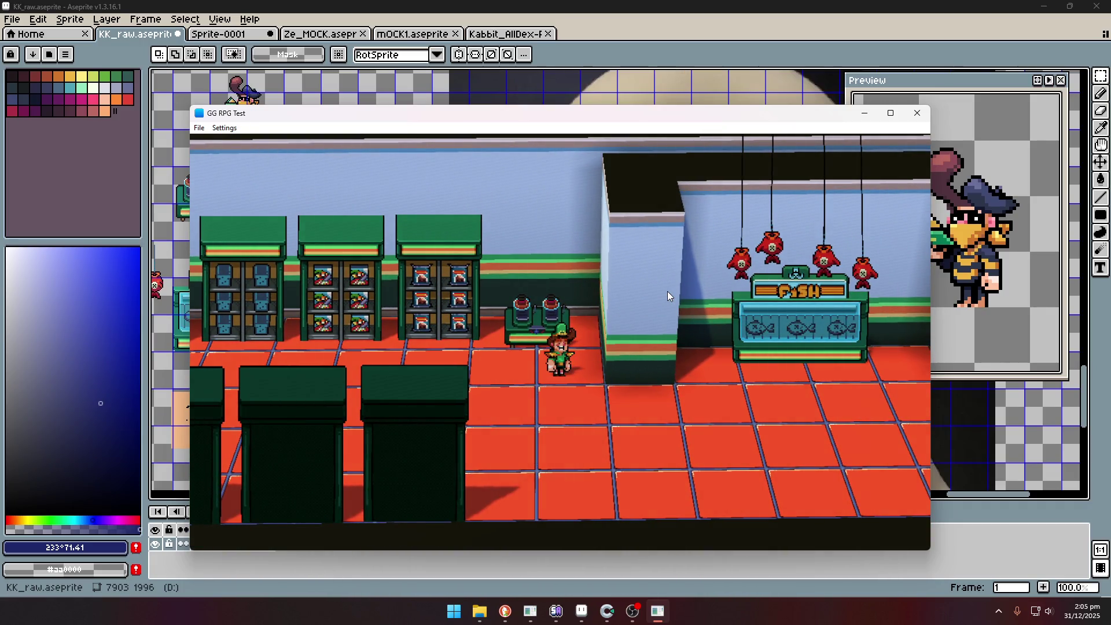
pyautogui.press('Right')
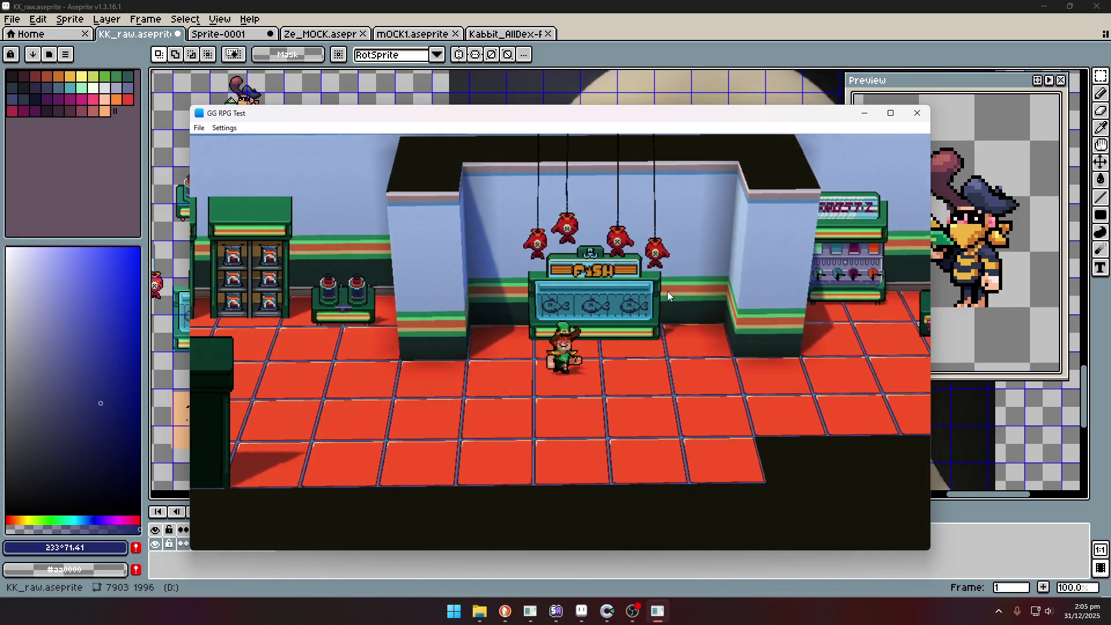
pyautogui.press('Right')
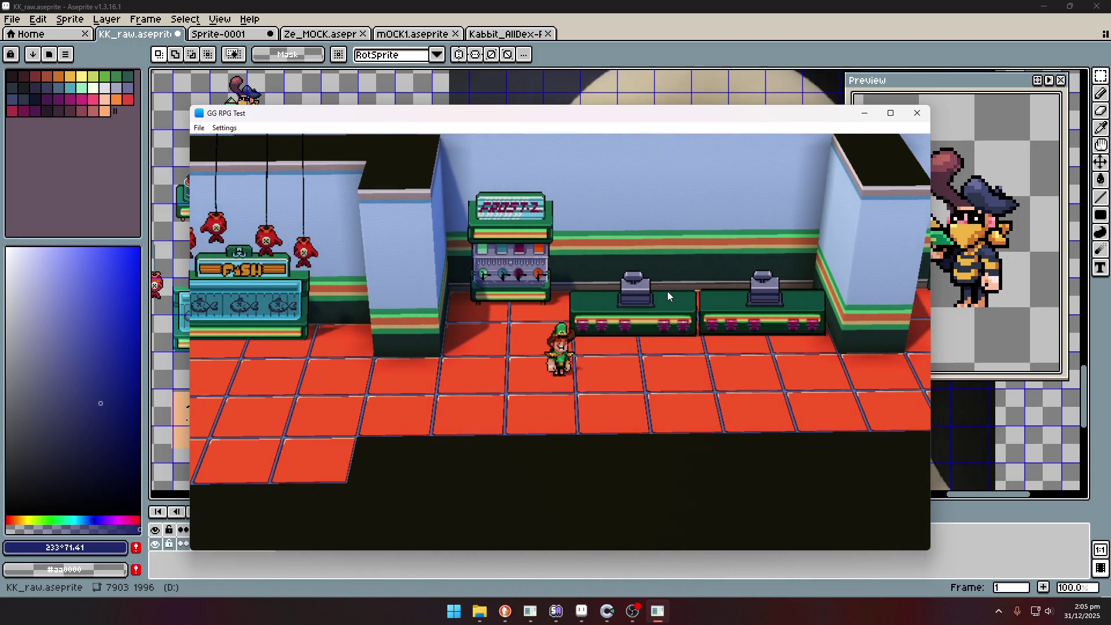
pyautogui.press('Right')
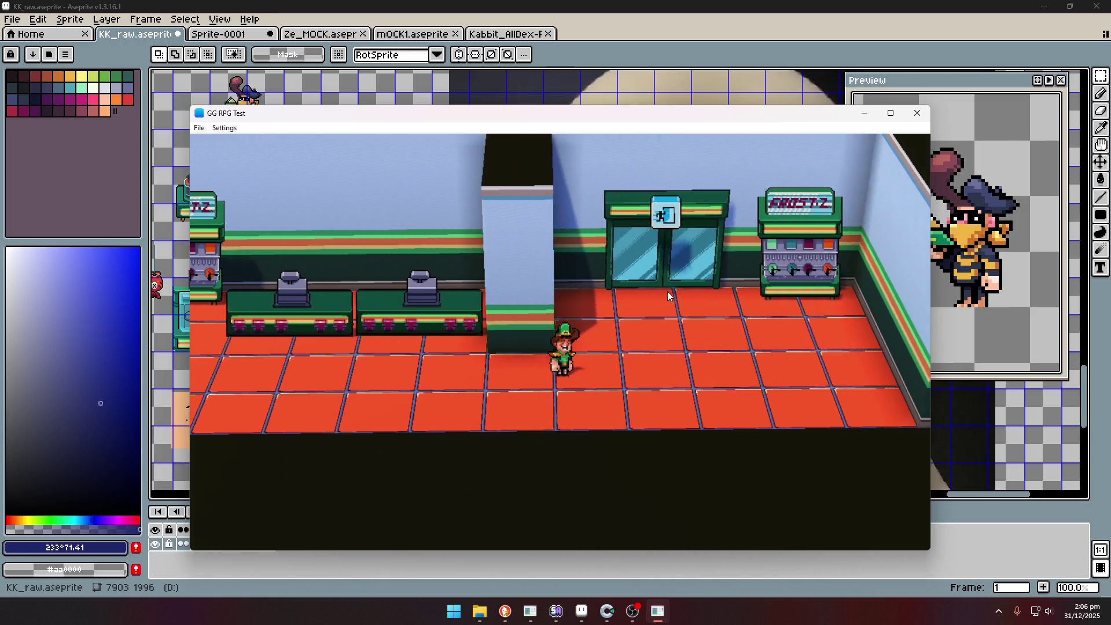
pyautogui.press('Right')
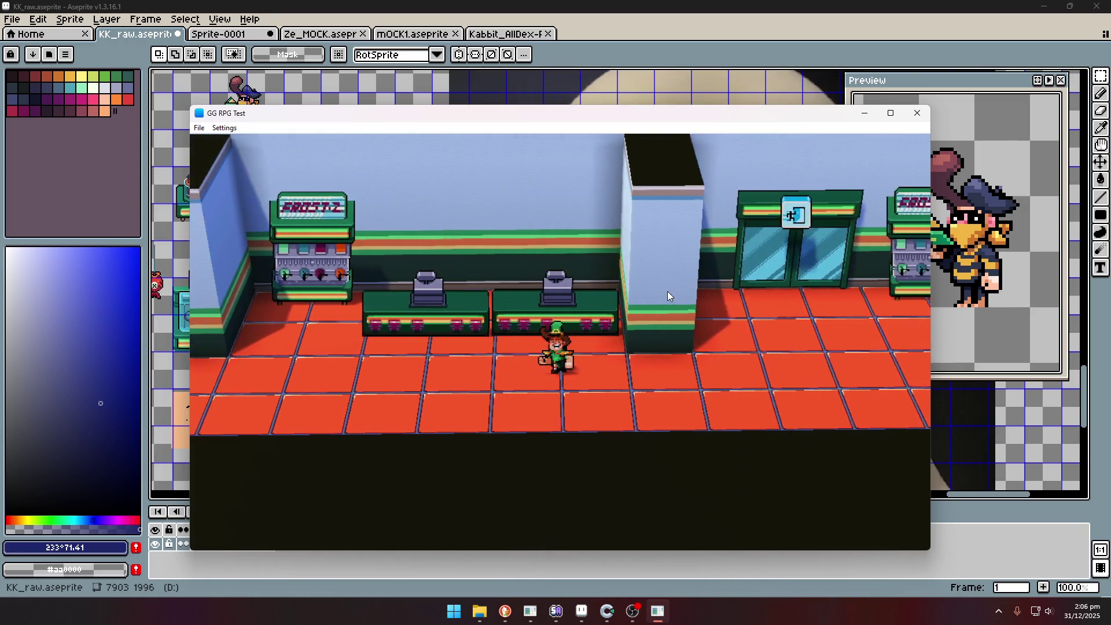
pyautogui.press('Left')
pyautogui.press('Right')
pyautogui.press('Left')
pyautogui.press('Right')
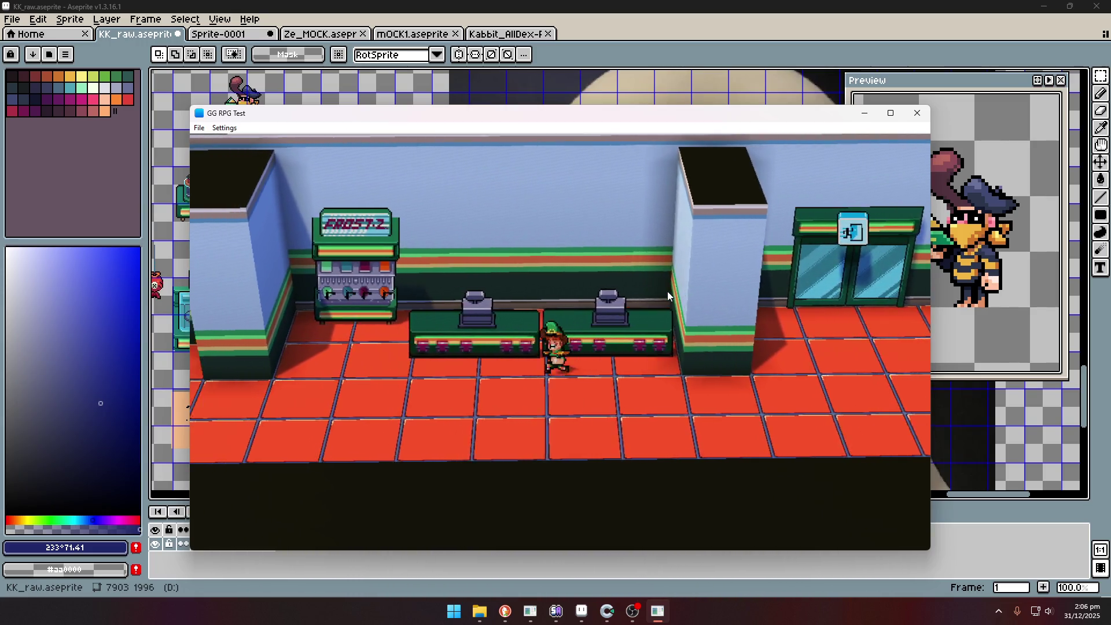
# Walk left into the storage room, back right behind the counters, then return to Aseprite.
pyautogui.press('Left')
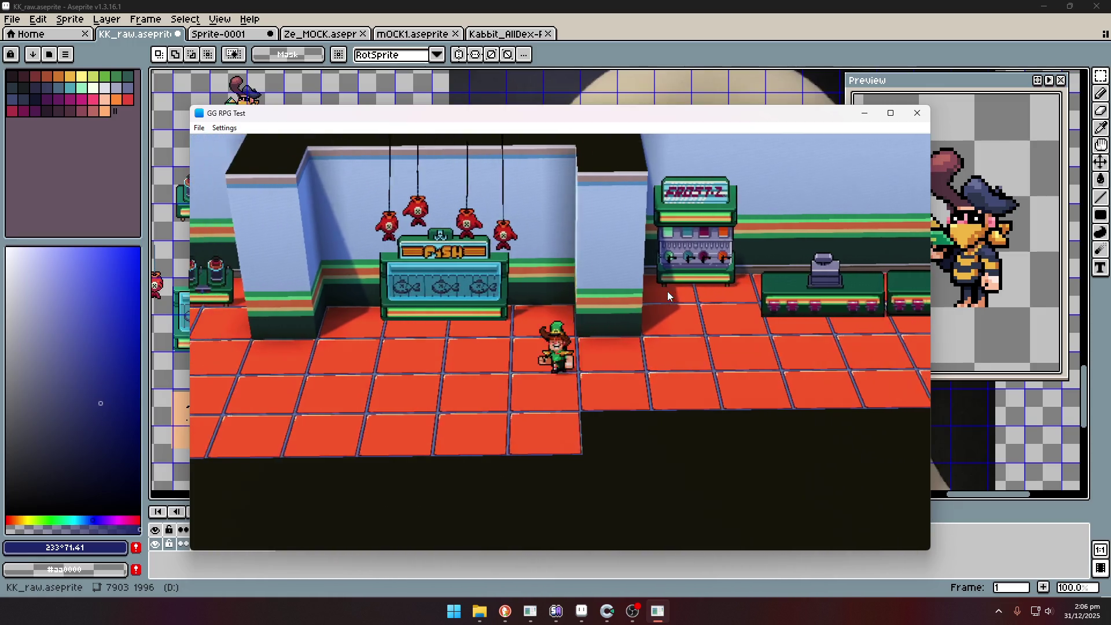
pyautogui.press('Left')
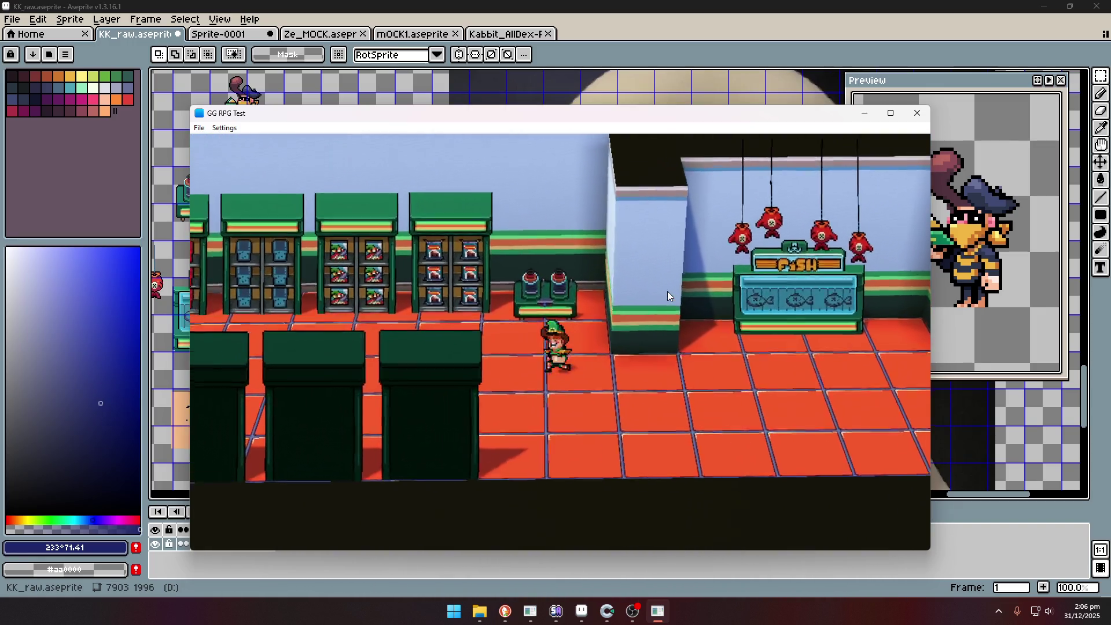
pyautogui.press('Left')
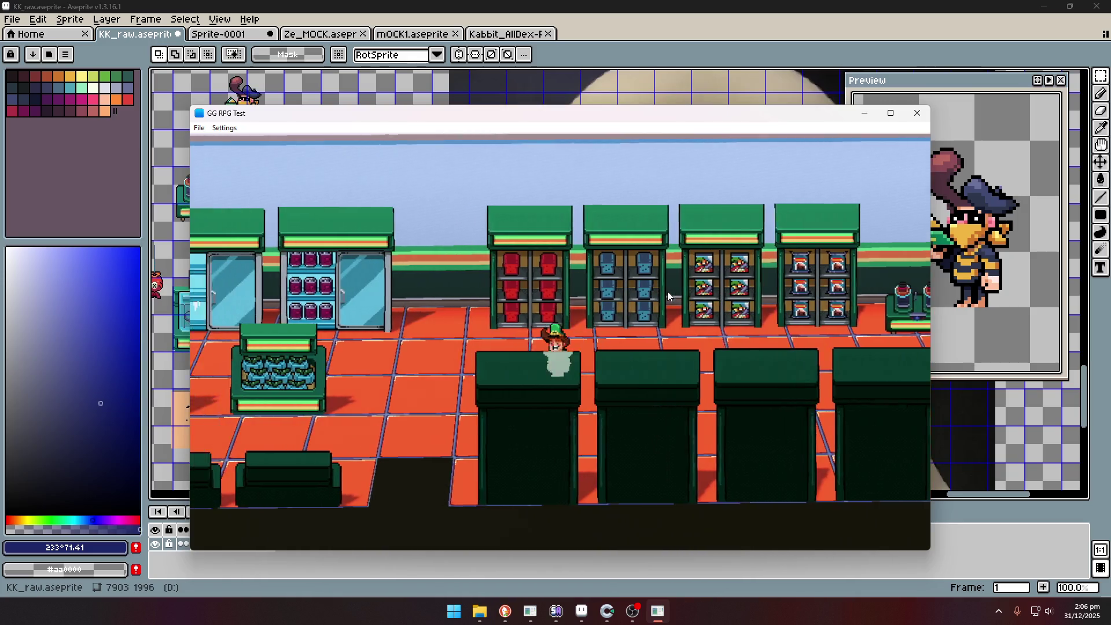
pyautogui.press('Left')
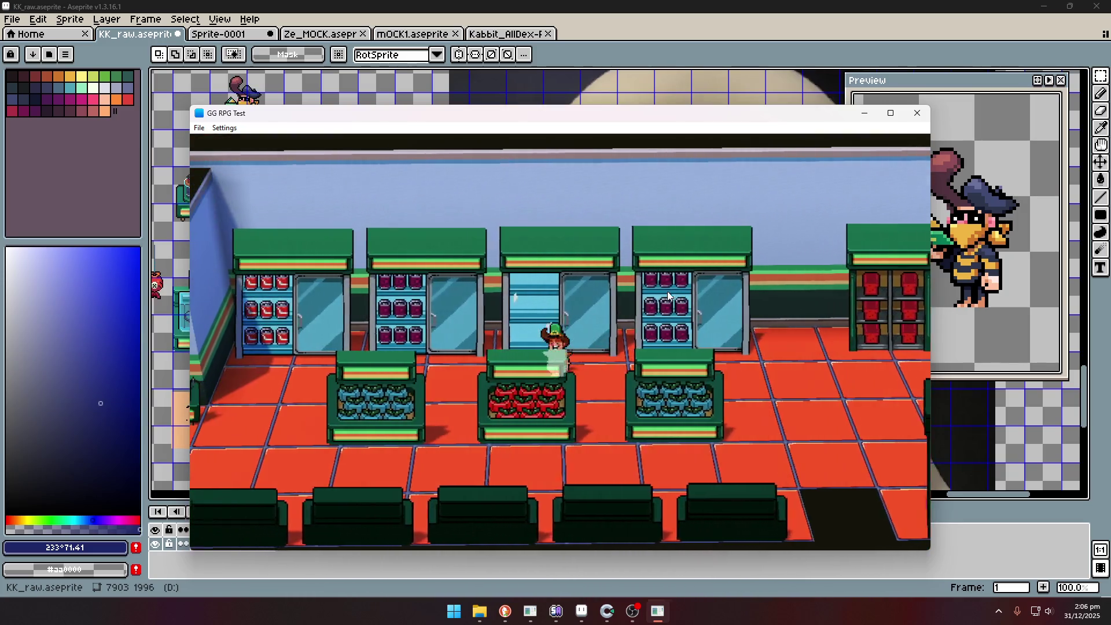
pyautogui.press('Left')
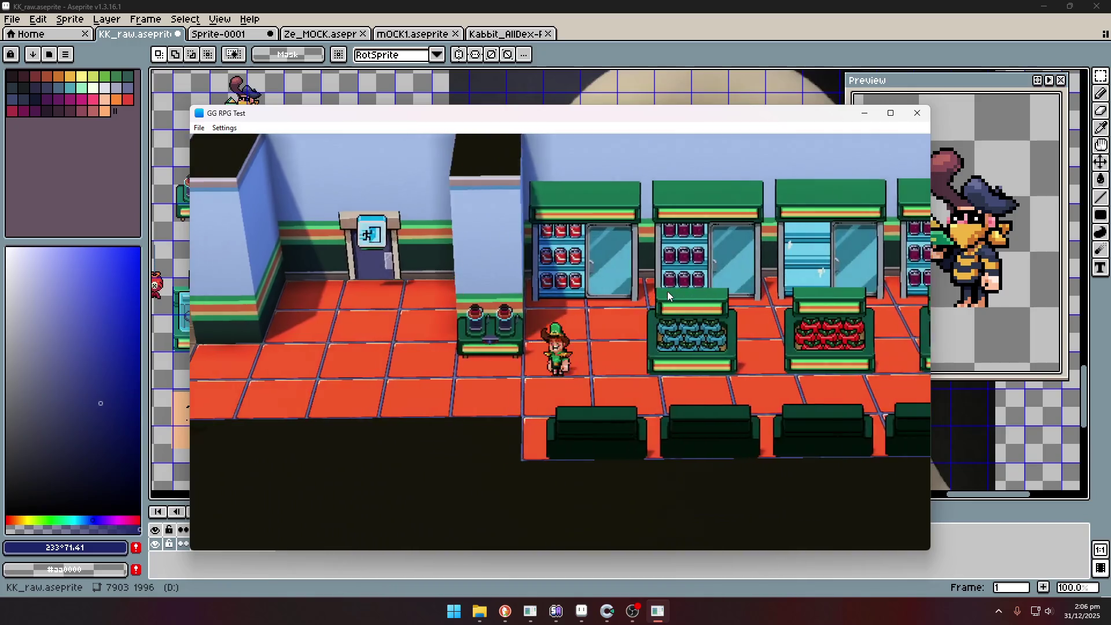
pyautogui.press('Left')
pyautogui.press('Right')
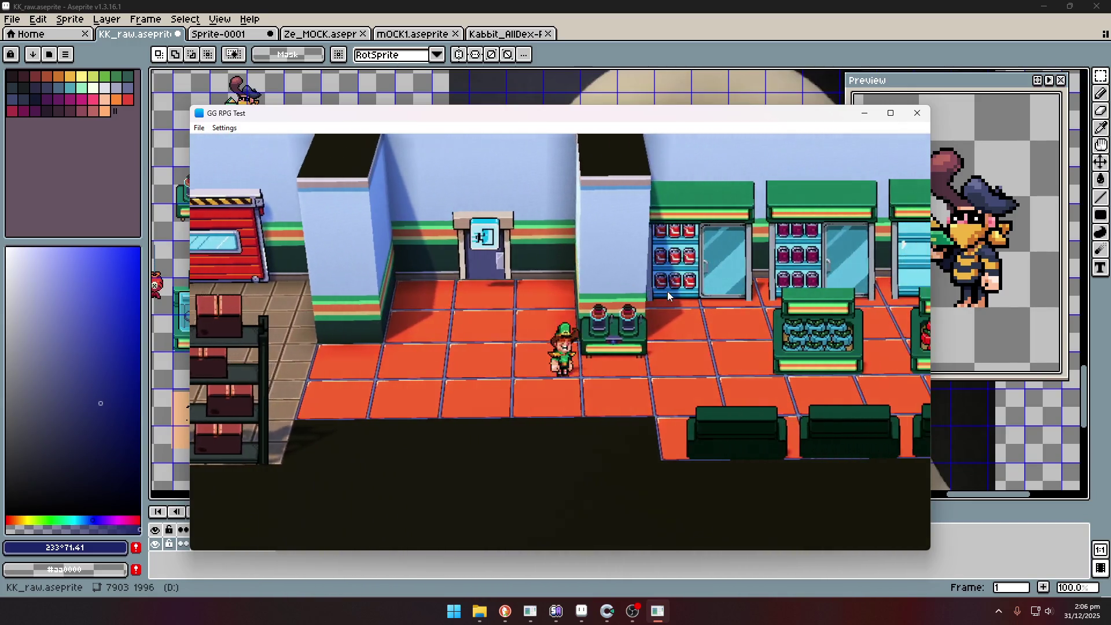
pyautogui.press('Right')
pyautogui.press('Down')
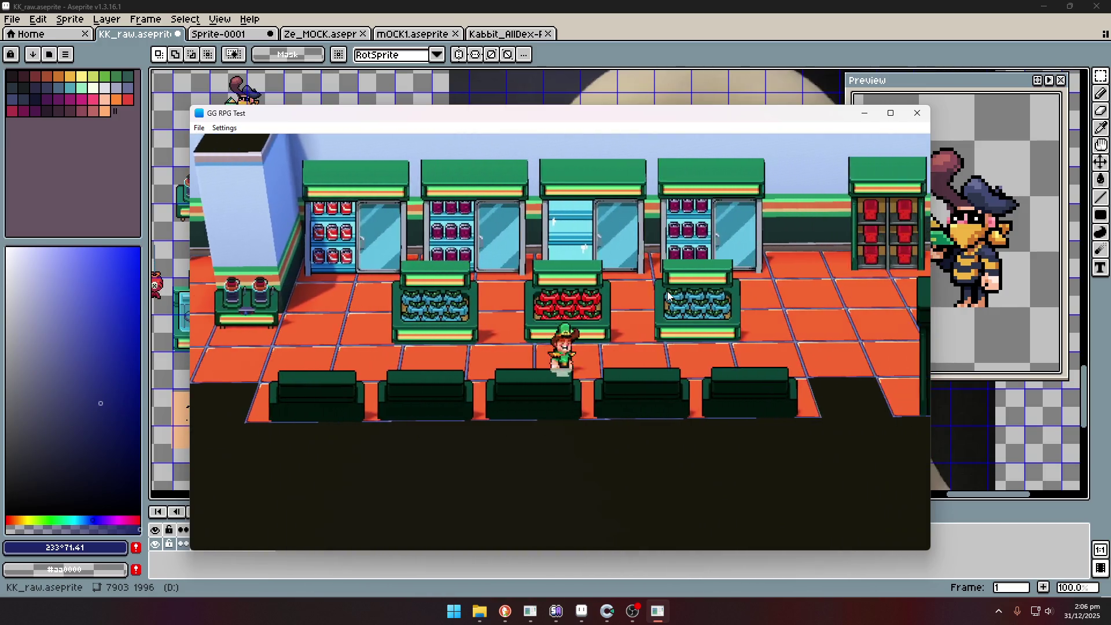
pyautogui.press('Right')
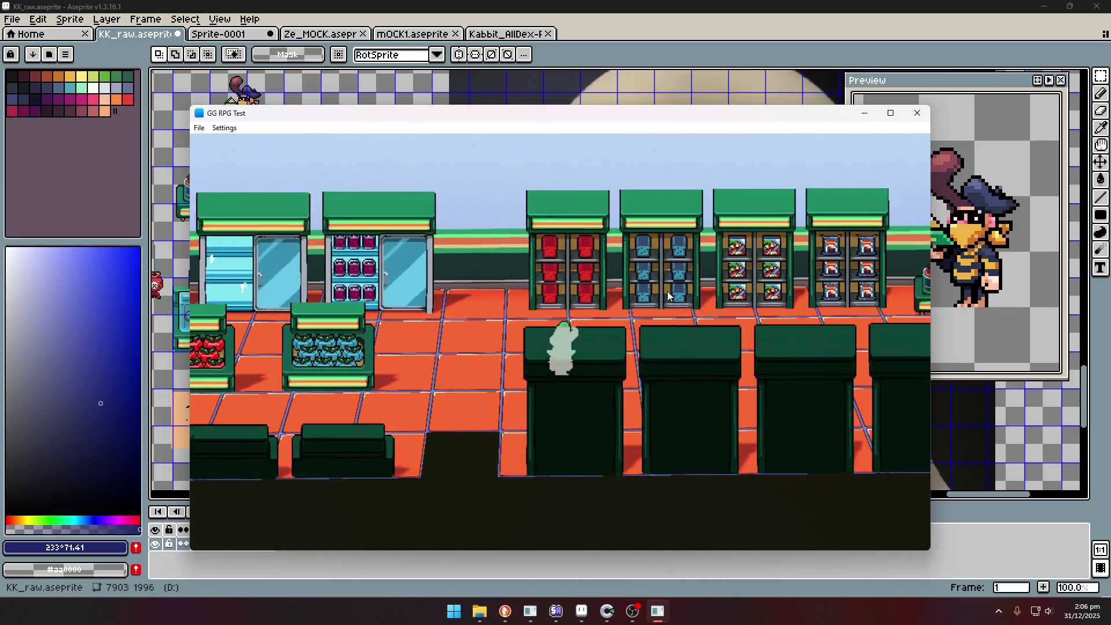
pyautogui.press('Right')
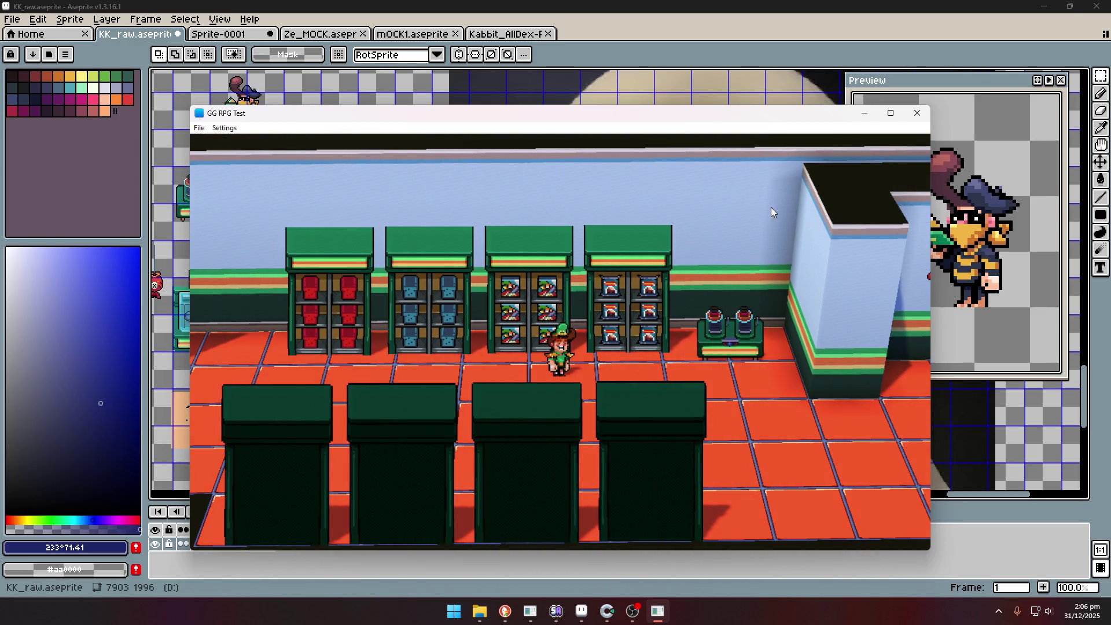
pyautogui.click(901, 35)
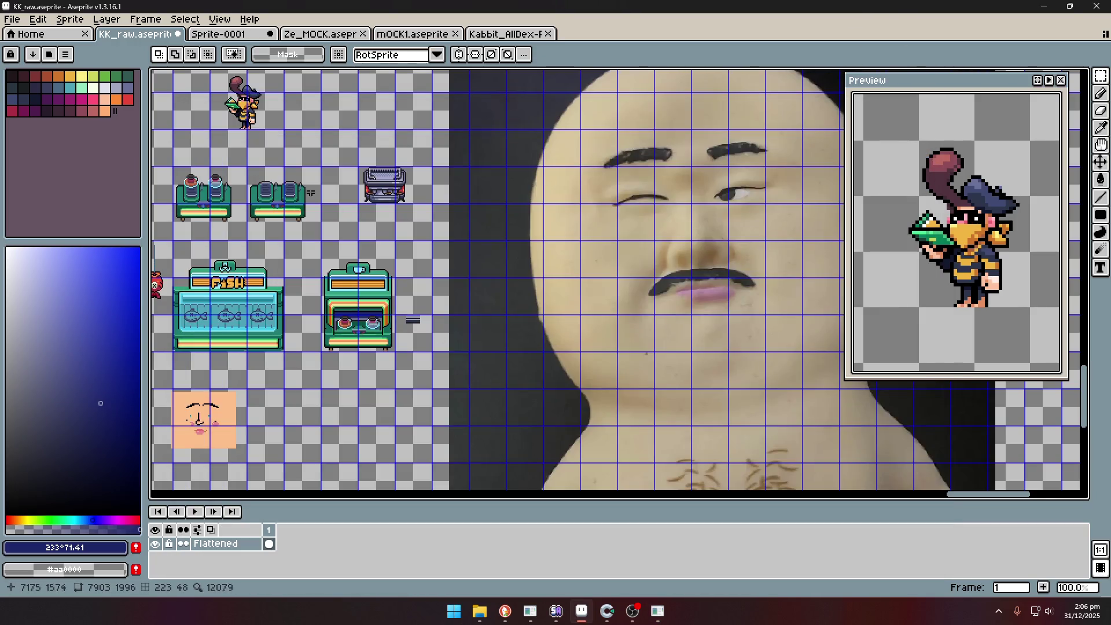
# Zoom into the right jar and recolour its stray cyan pixels to grey.
pyautogui.scroll(3, 354, 333)
pyautogui.scroll(5, 391, 334)
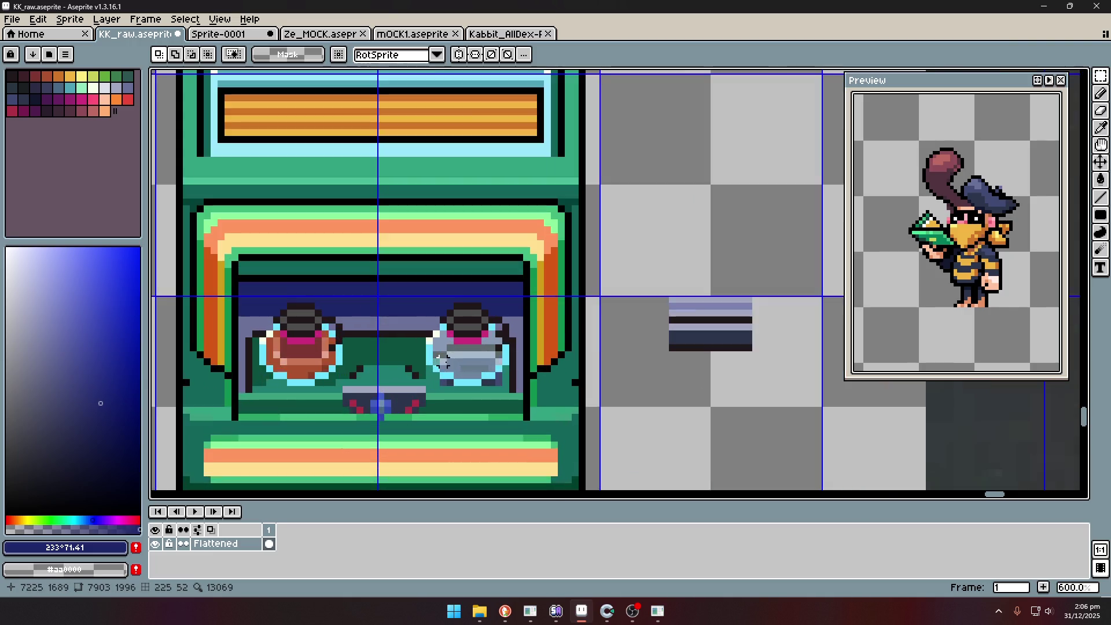
pyautogui.press('i')
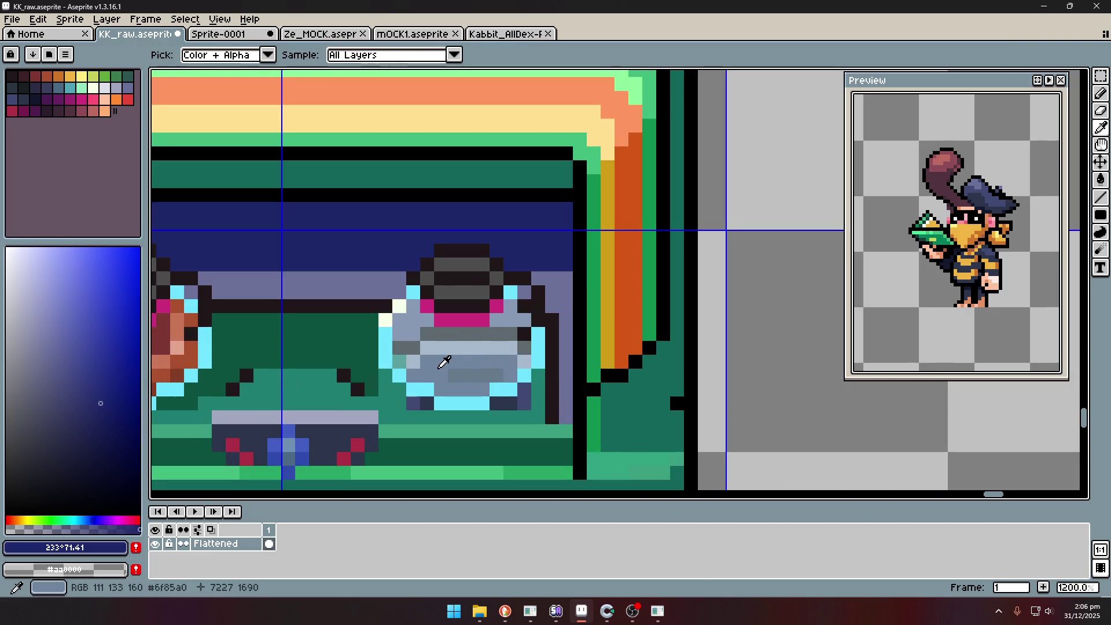
pyautogui.scroll(-4, 433, 370)
pyautogui.scroll(-2, 396, 332)
pyautogui.scroll(6, 396, 332)
pyautogui.click(384, 340)
pyautogui.press('l')
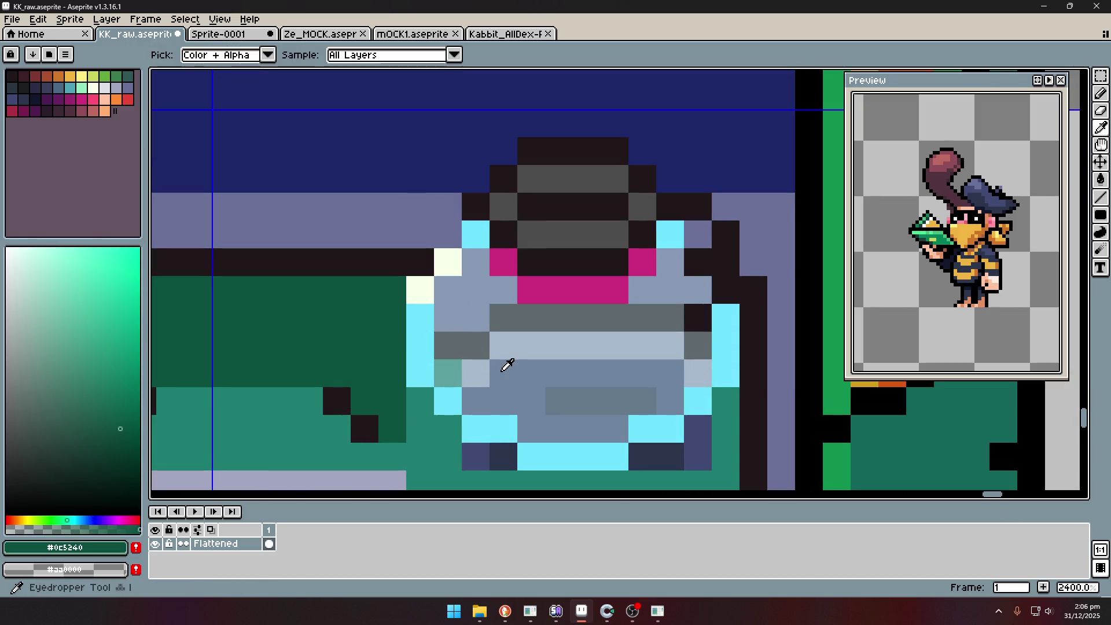
pyautogui.keyDown('alt'); pyautogui.click(492, 369); pyautogui.keyUp('alt')
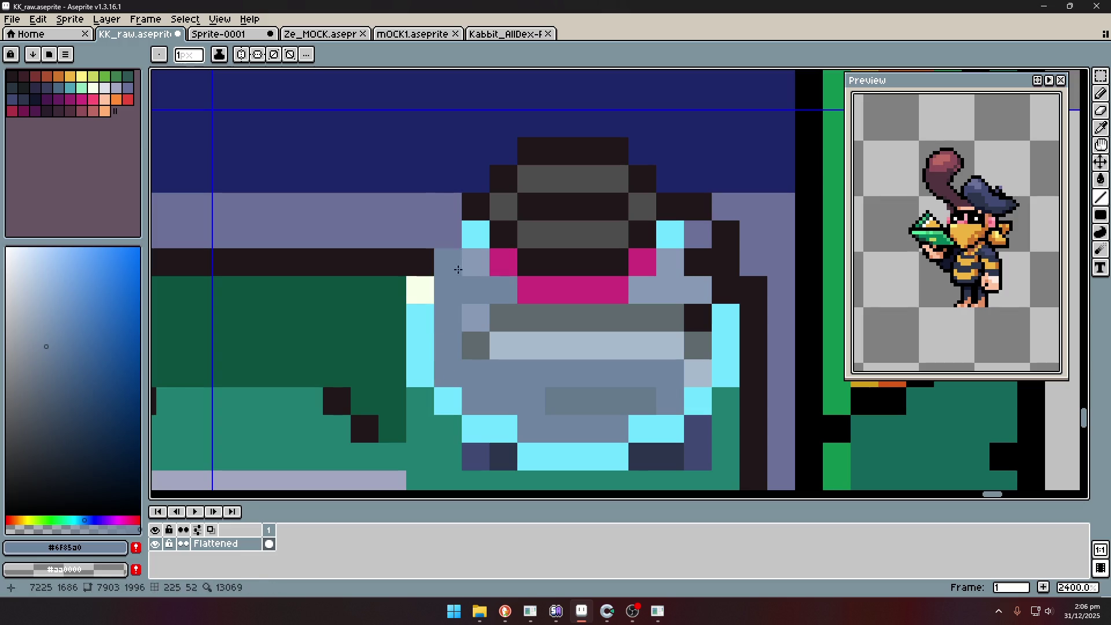
pyautogui.keyDown('alt'); pyautogui.click(473, 256); pyautogui.keyUp('alt')
pyautogui.keyDown('alt'); pyautogui.click(476, 345); pyautogui.keyUp('alt')
pyautogui.click(466, 244)
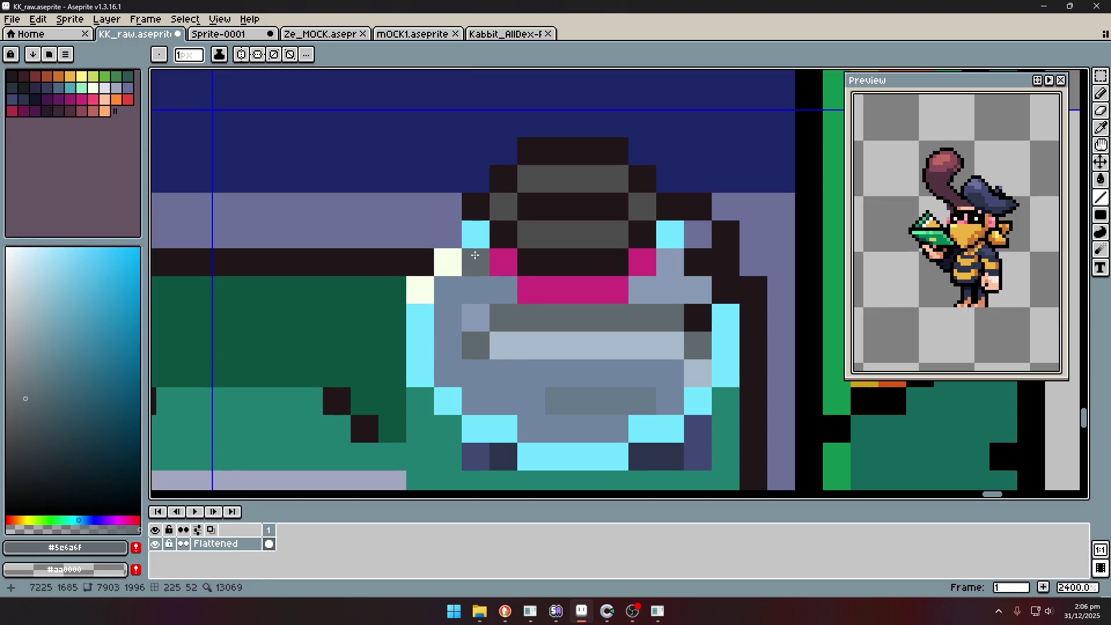
# Paint a smooth blue-grey row across the right jar's fill, covering the light pixels.
pyautogui.keyDown('alt'); pyautogui.click(471, 312); pyautogui.keyUp('alt')
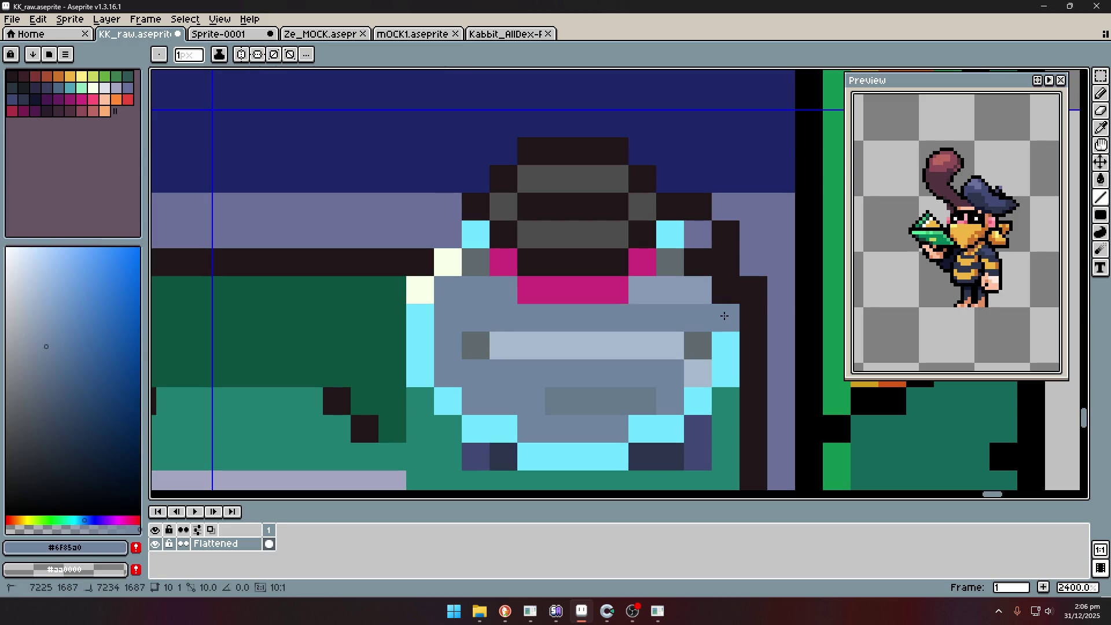
pyautogui.moveTo(698, 345); pyautogui.dragTo(472, 334)
pyautogui.click(698, 373)
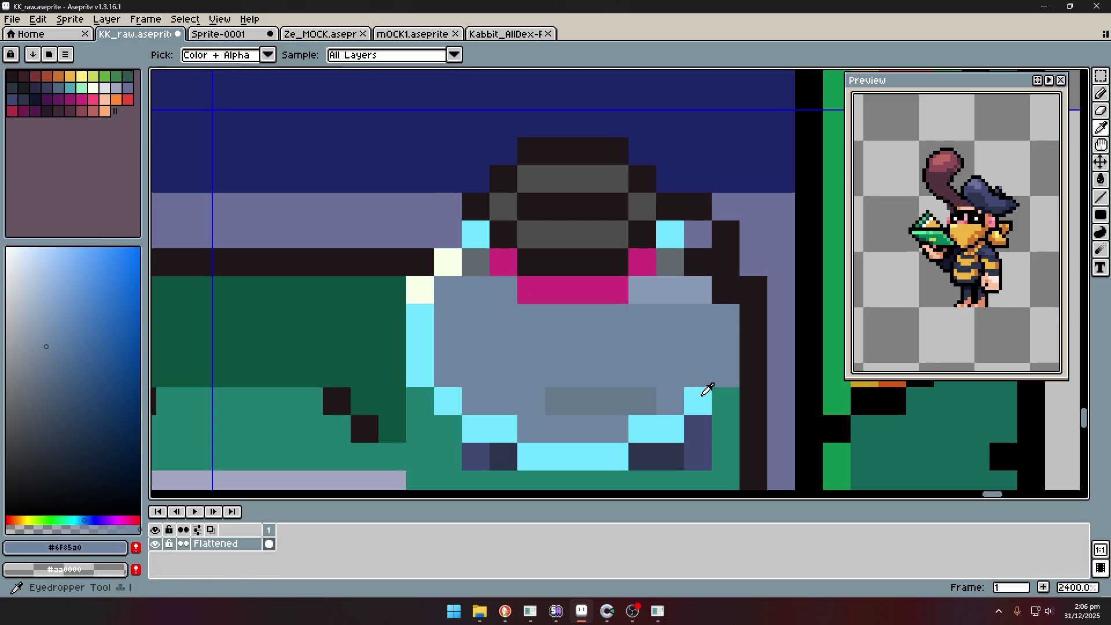
pyautogui.keyDown('alt'); pyautogui.click(720, 382); pyautogui.keyUp('alt')
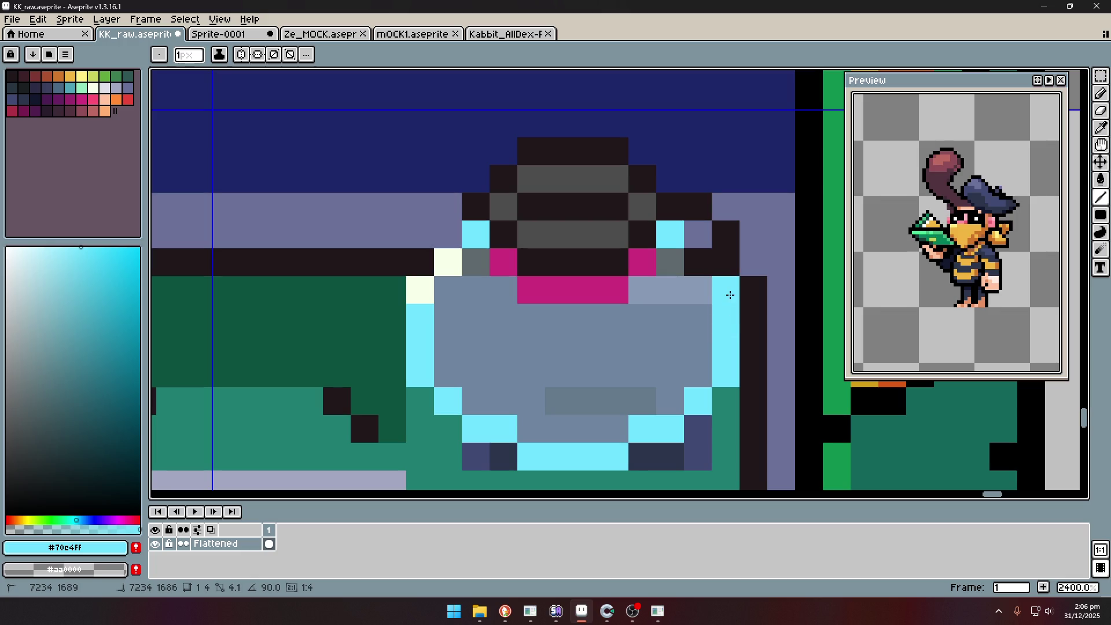
pyautogui.scroll(-10, 728, 315)
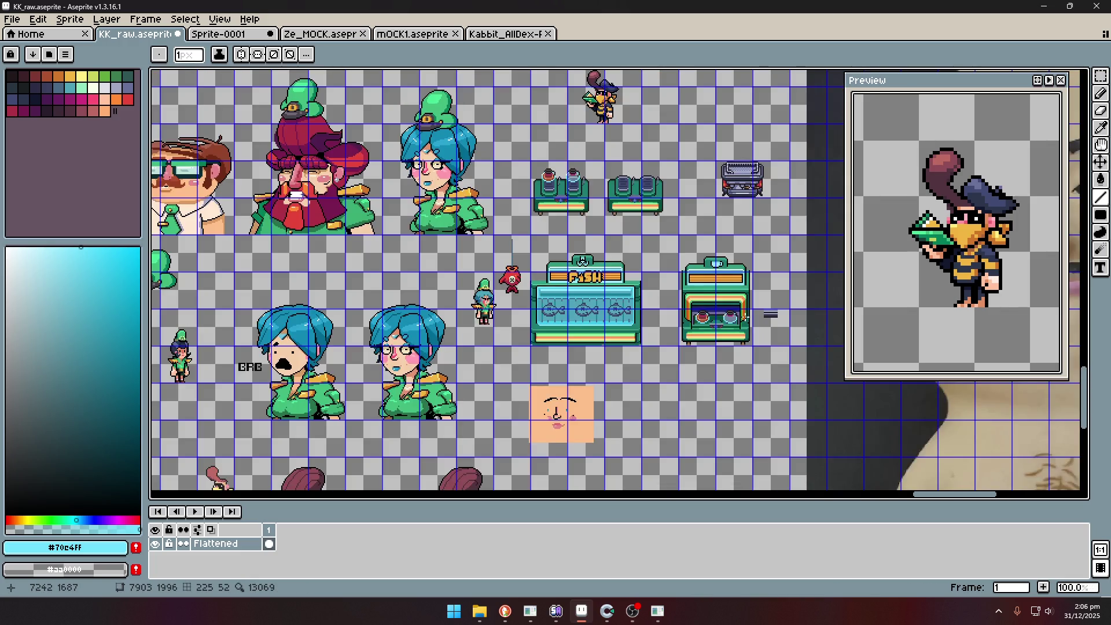
pyautogui.scroll(4, 744, 316)
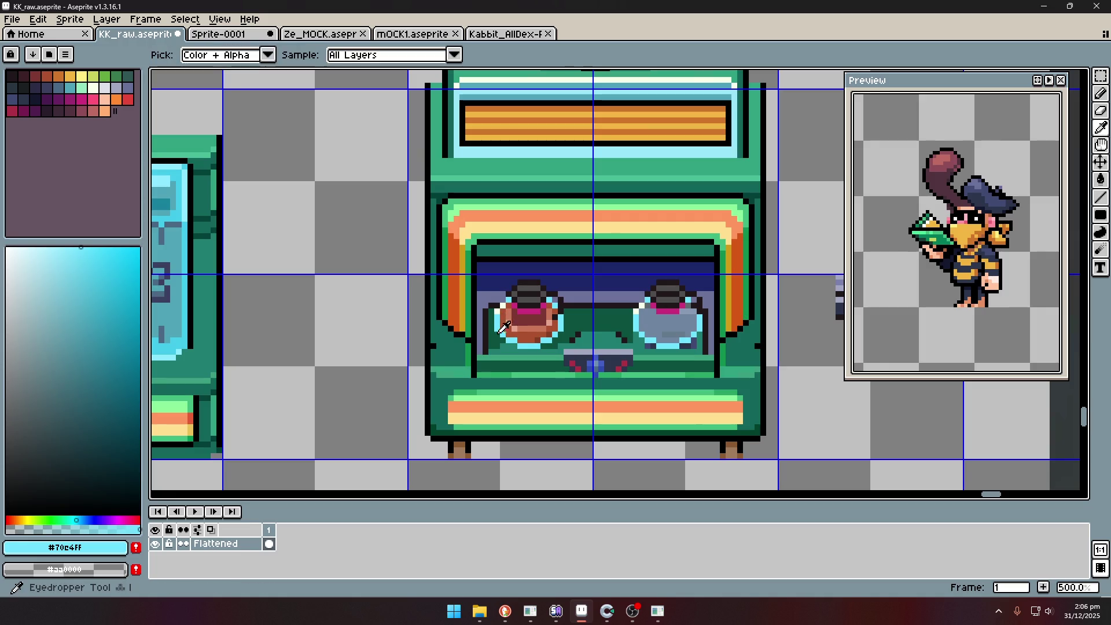
# Add a rust band to the right jar using the red jar's colour, touching up grey-blue beside it.
pyautogui.keyDown('alt'); pyautogui.click(535, 331); pyautogui.keyUp('alt')
pyautogui.click(650, 336)
pyautogui.scroll(4, 651, 335)
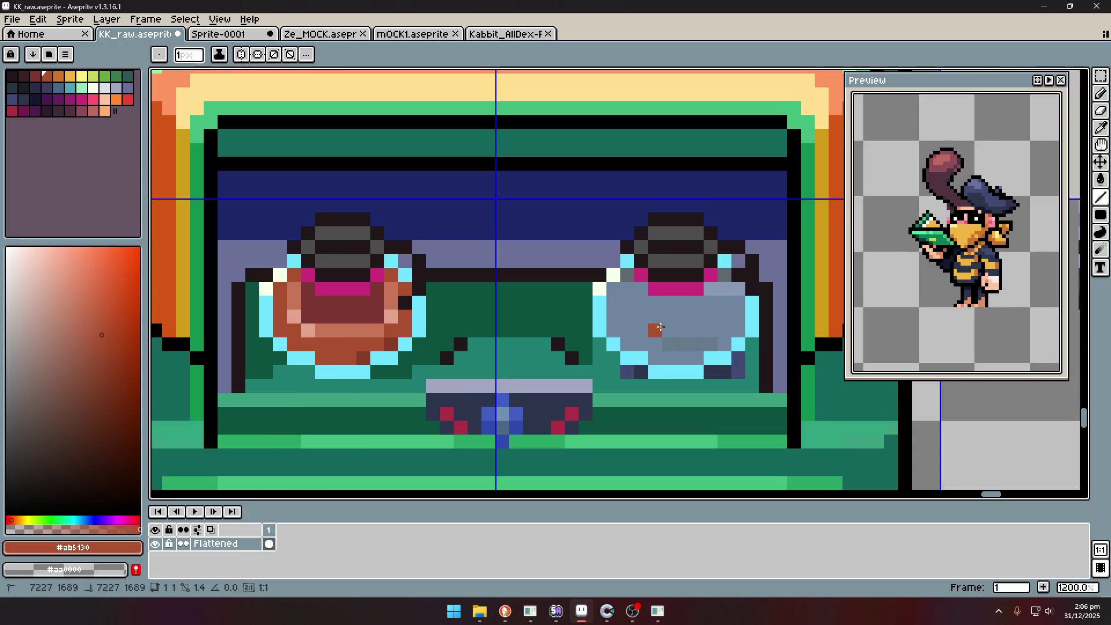
pyautogui.keyDown('alt'); pyautogui.click(688, 344); pyautogui.keyUp('alt')
pyautogui.press('l')
pyautogui.click(641, 342)
# Resample the jar's blue-grey colour to continue touching up the right jar.
pyautogui.scroll(-8, 655, 340)
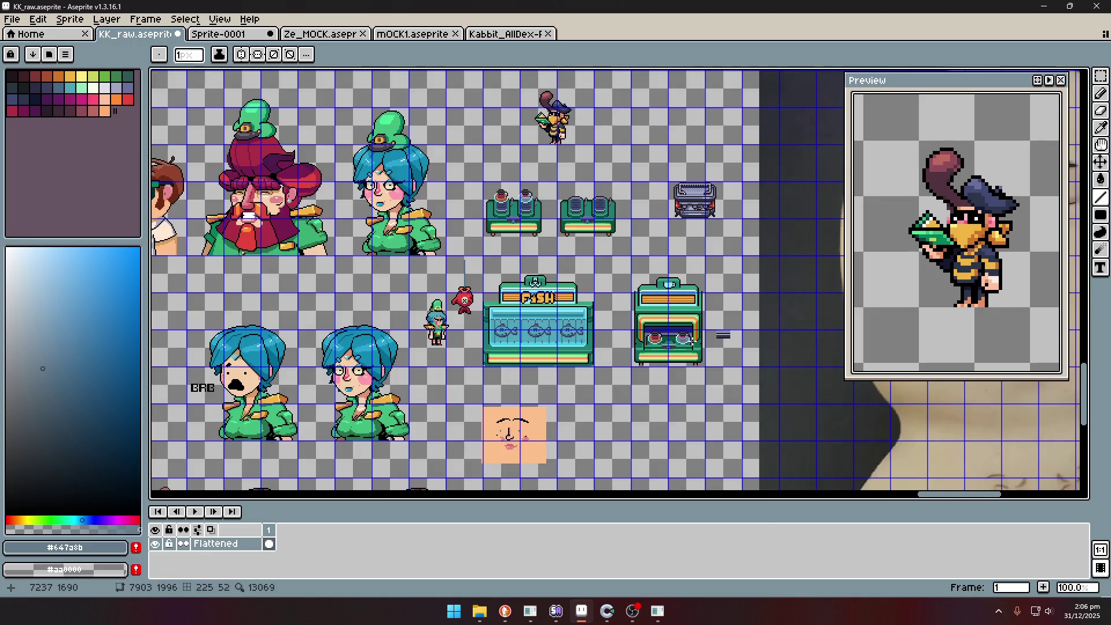
pyautogui.press('i')
pyautogui.scroll(8, 659, 335)
pyautogui.click(664, 333)
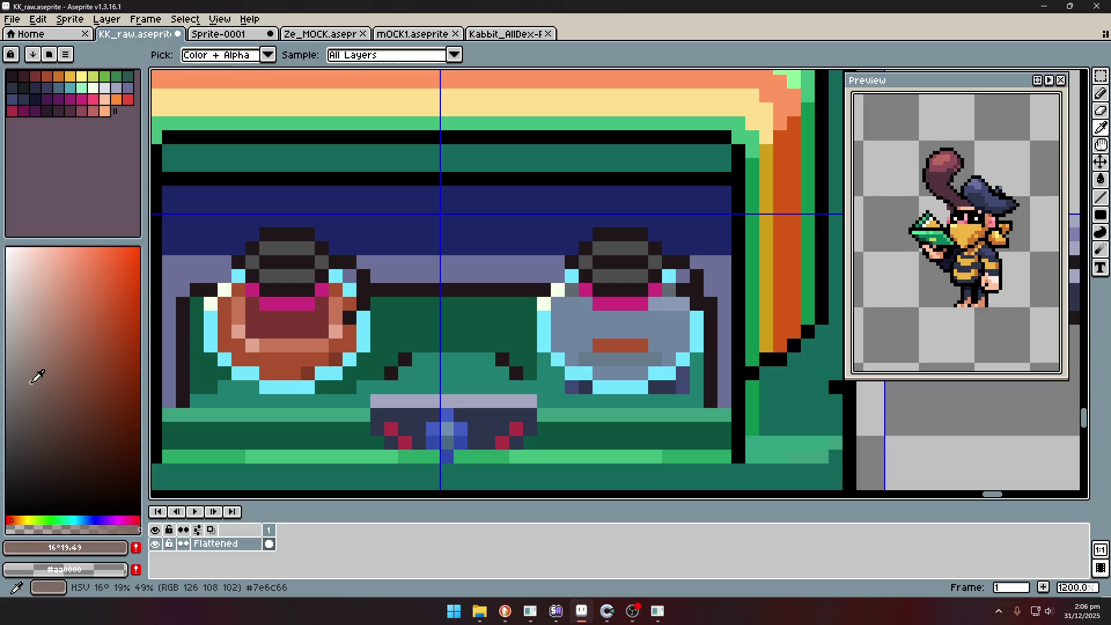
pyautogui.press('l')
pyautogui.scroll(-8, 639, 347)
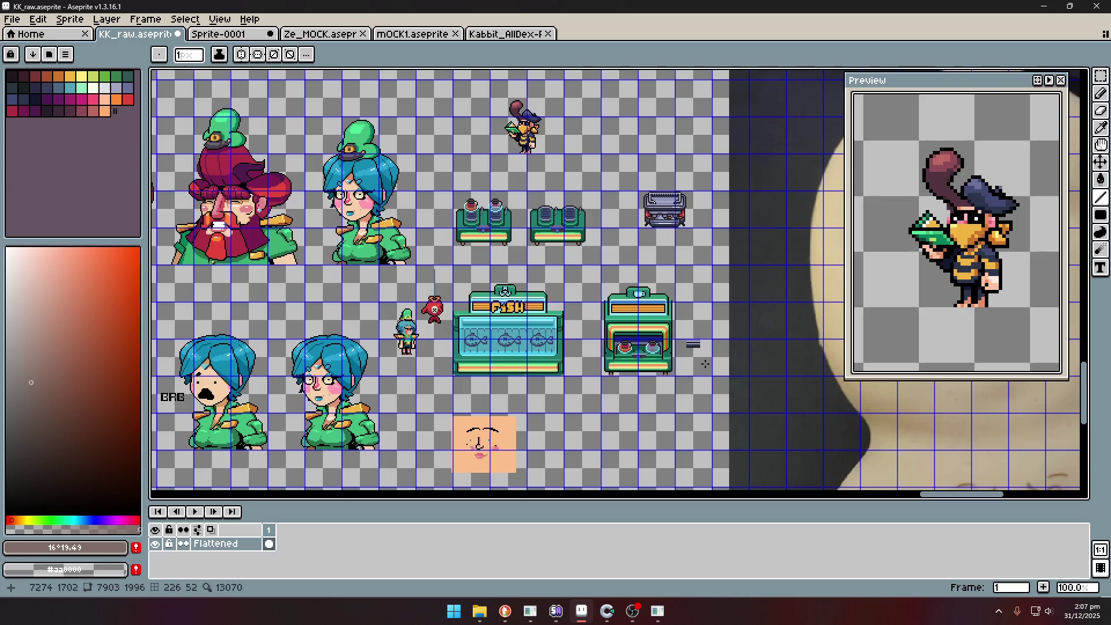
pyautogui.press('i')
pyautogui.scroll(2, 677, 346)
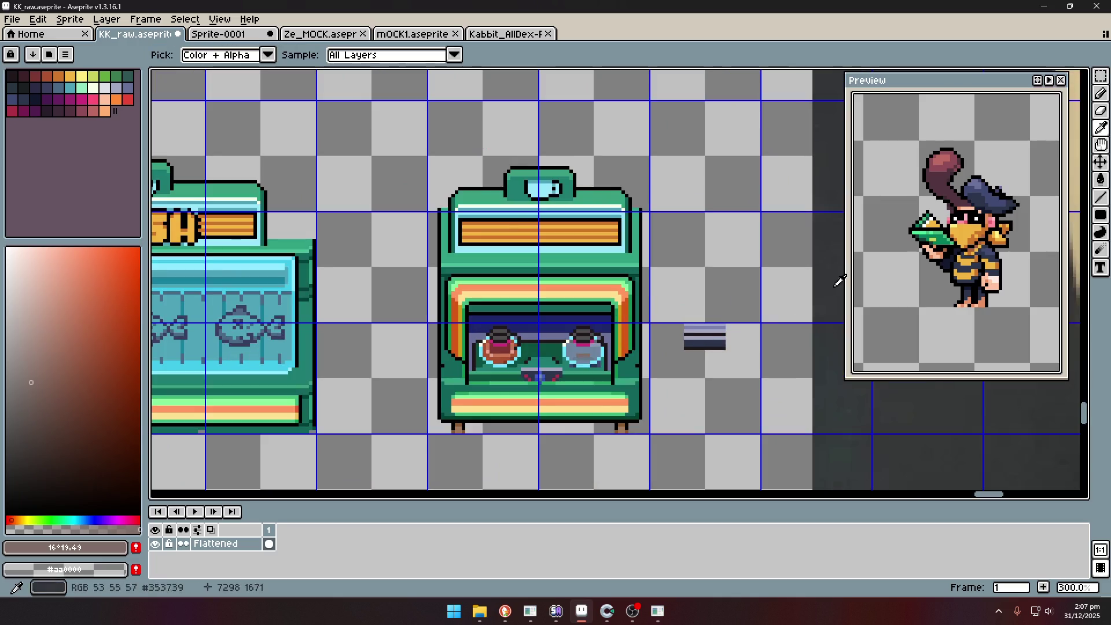